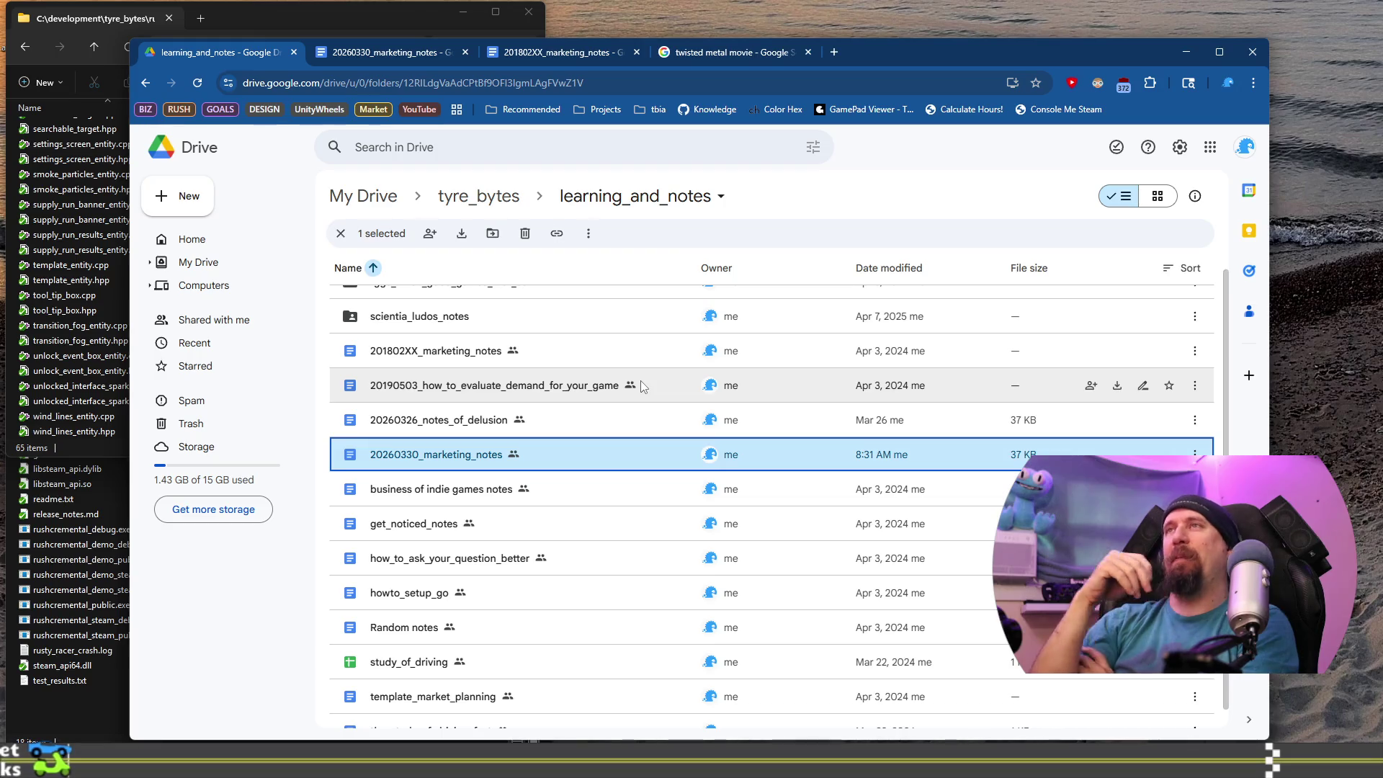
Close the 'twisted metal movie' search tab, leaving the GitHub today.md objectives page showing.
{"action": "left_click", "coordinate": [807, 53]}
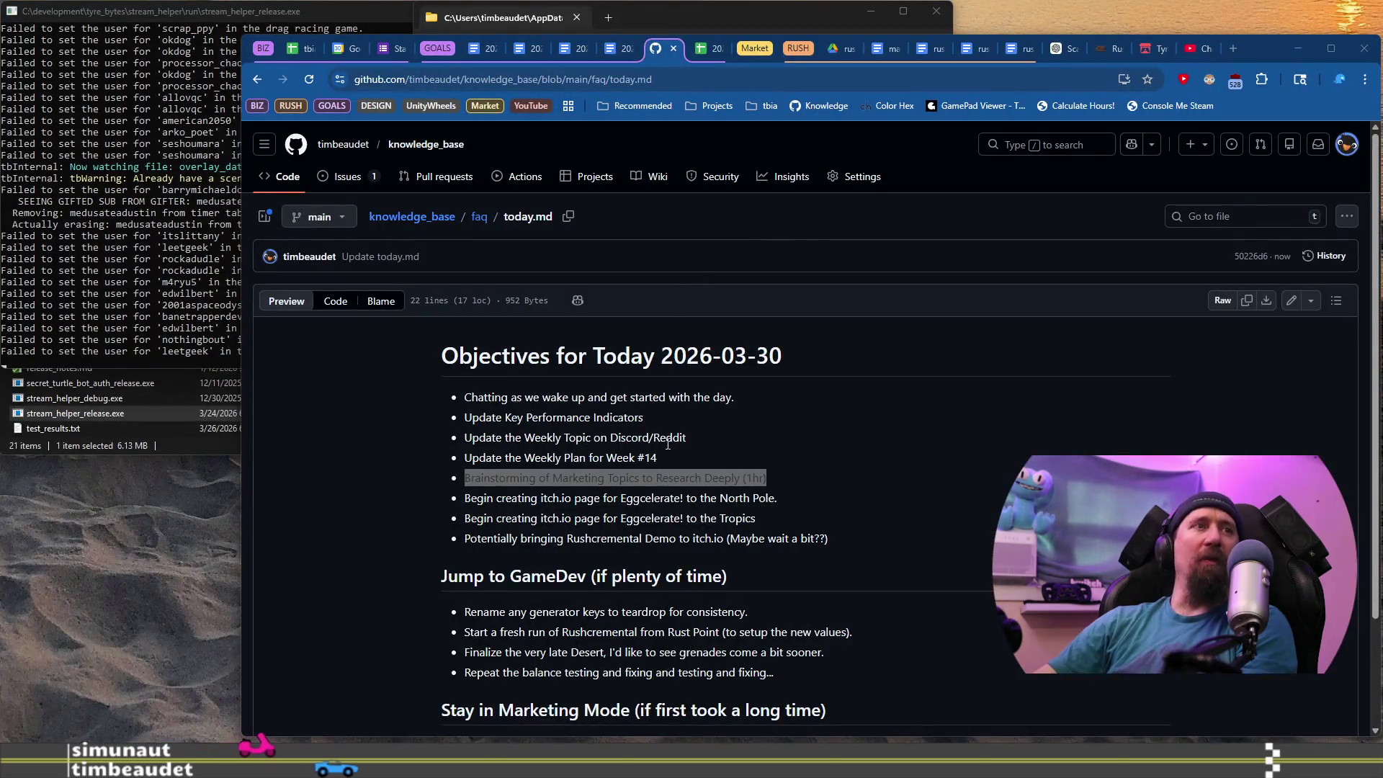
{"action": "left_click", "coordinate": [647, 494]}
Start row 191 with today's date, 1.75 hours, Tyre Bytes and the brainstorming description.
{"action": "mouse_move", "coordinate": [1262, 49]}
{"action": "left_mouse_down"}
{"action": "mouse_move", "coordinate": [301, 97]}
{"action": "mouse_move", "coordinate": [1294, 98]}
{"action": "mouse_move", "coordinate": [1165, 47]}
{"action": "left_mouse_up"}
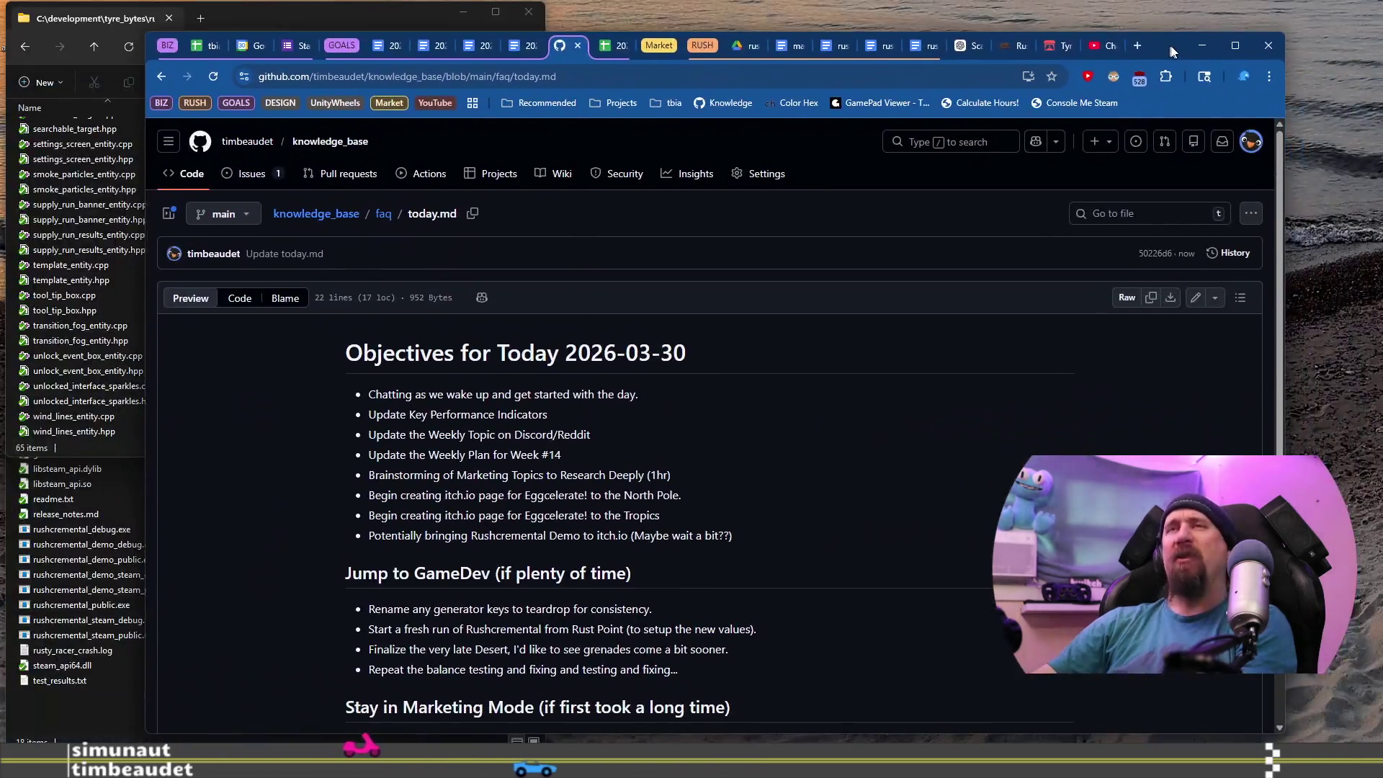
{"action": "left_click", "coordinate": [201, 49]}
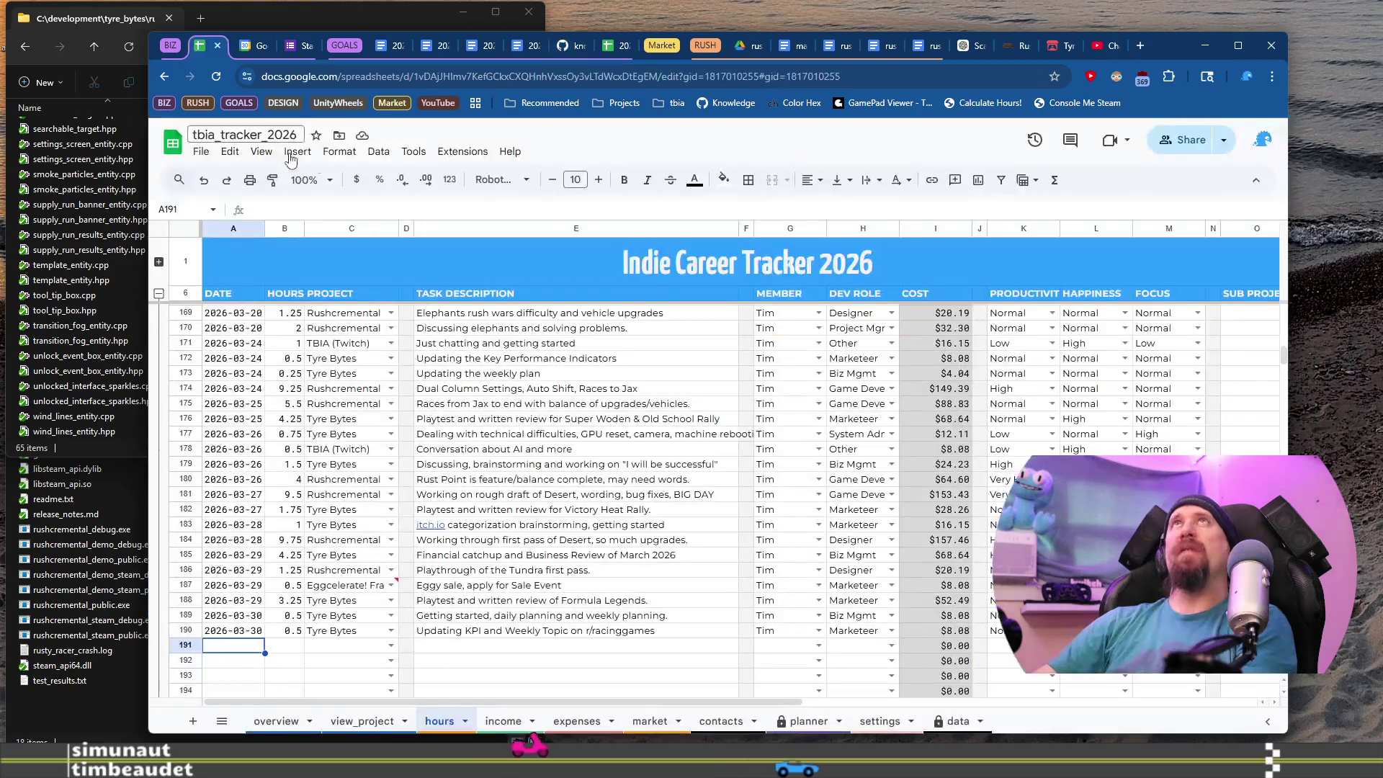
{"action": "key", "text": "ctrl+semicolon"}
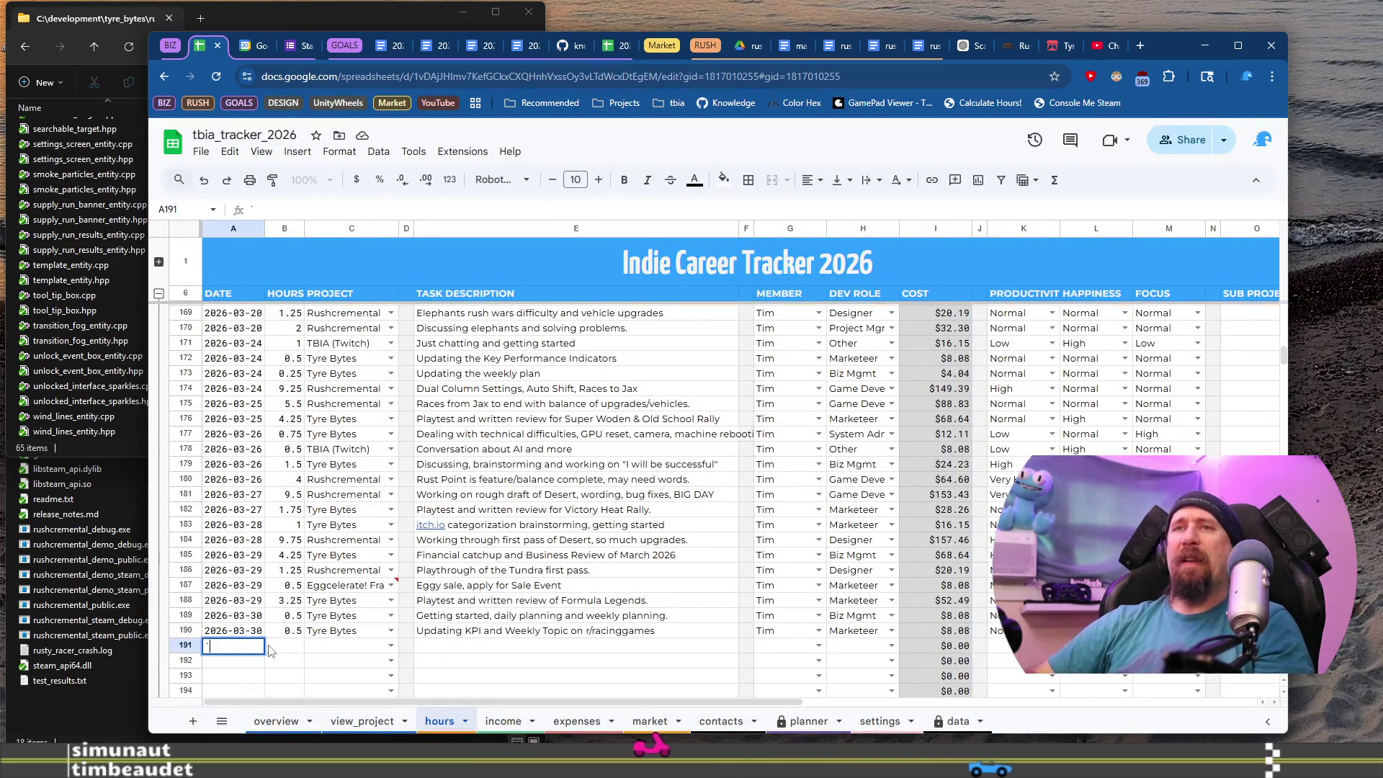
{"action": "key", "text": "Tab"}
{"action": "type", "text": "1.74"}
{"action": "key", "text": "Tab"}
{"action": "type", "text": "Ty"}
{"action": "key", "text": "Tab"}
{"action": "key", "text": "Tab"}
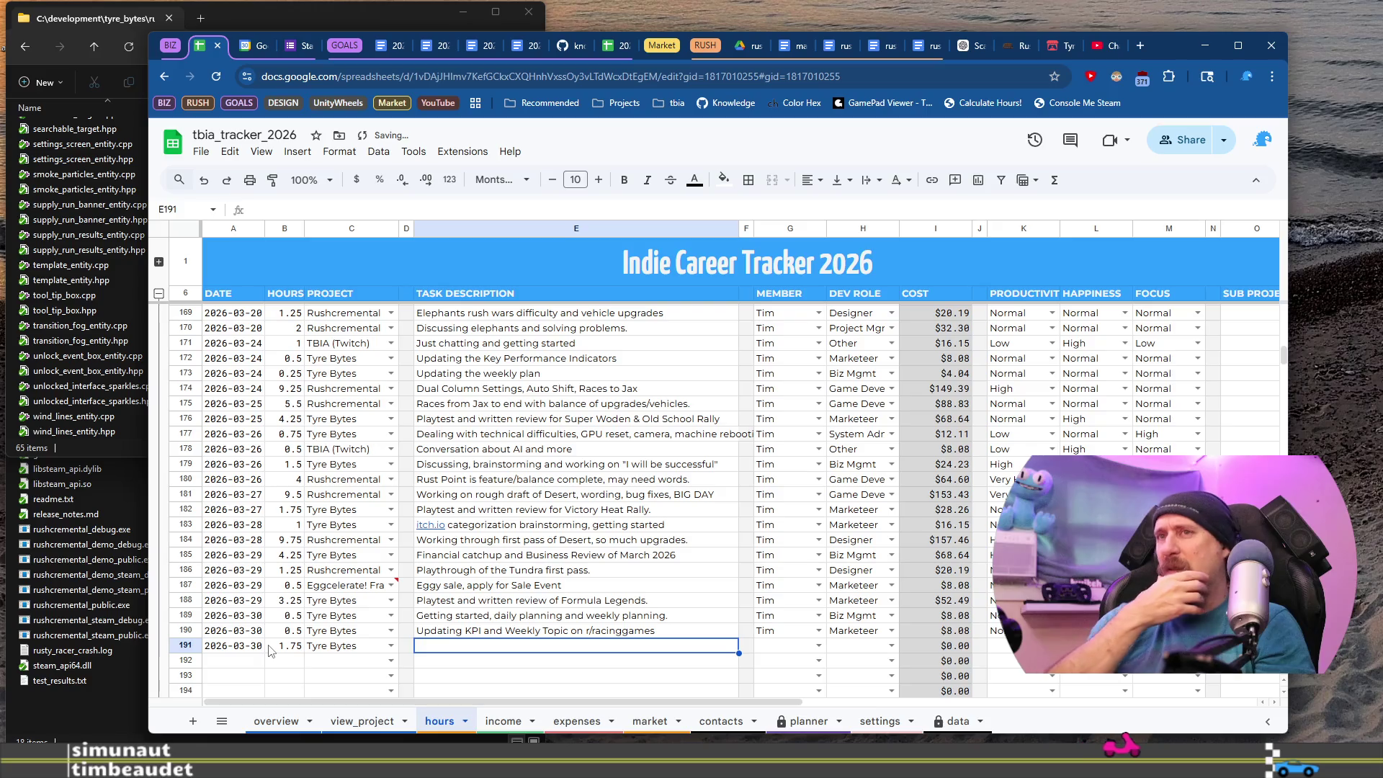
{"action": "type", "text": "Brainstorming s"}
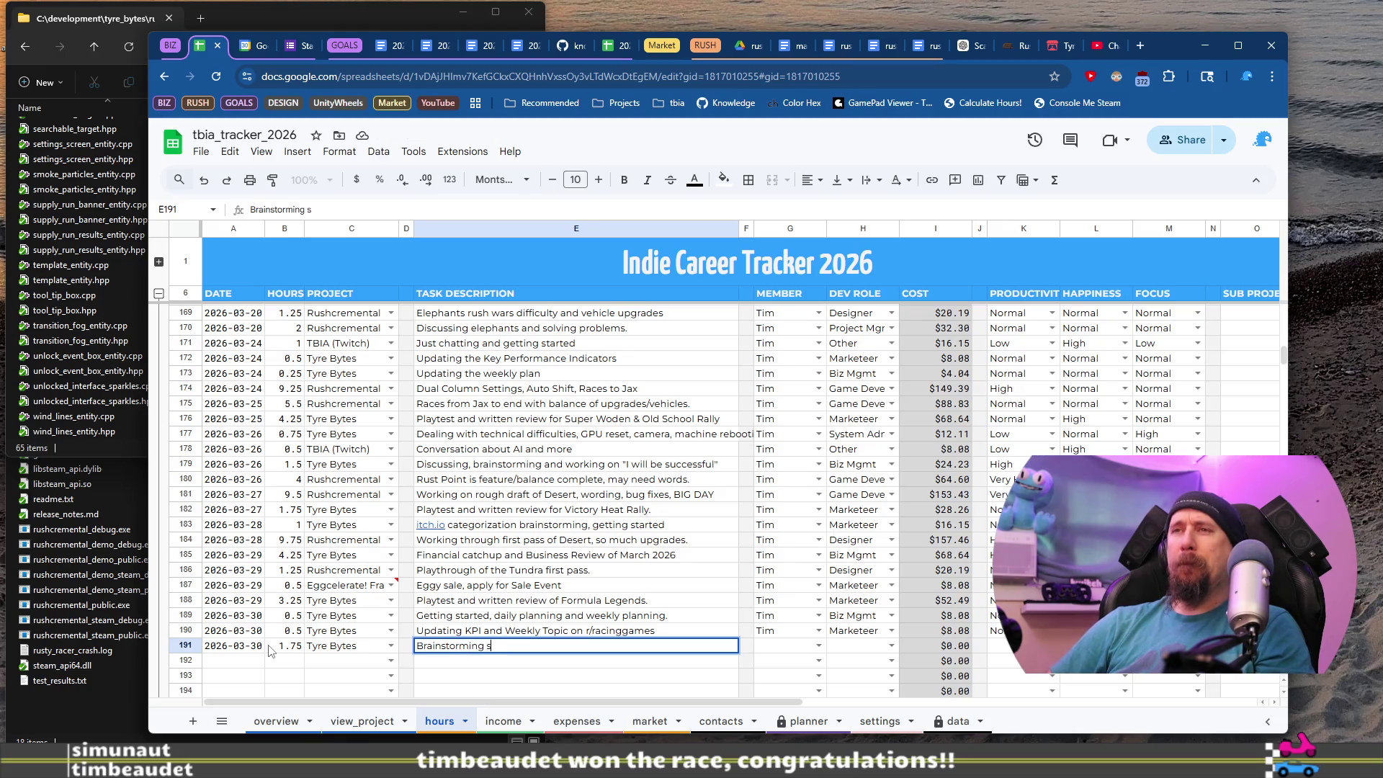
{"action": "key", "text": "BackSpace"}
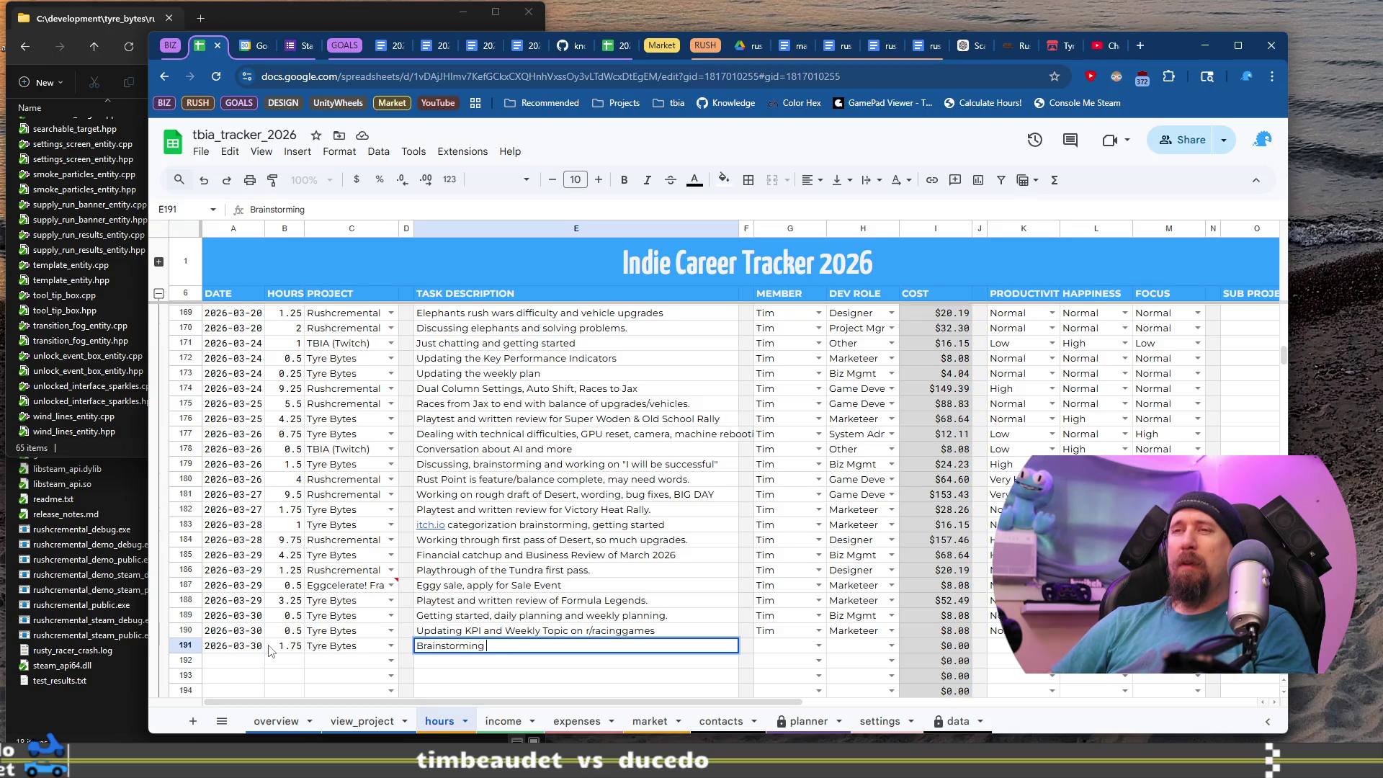
{"action": "type", "text": "things"}
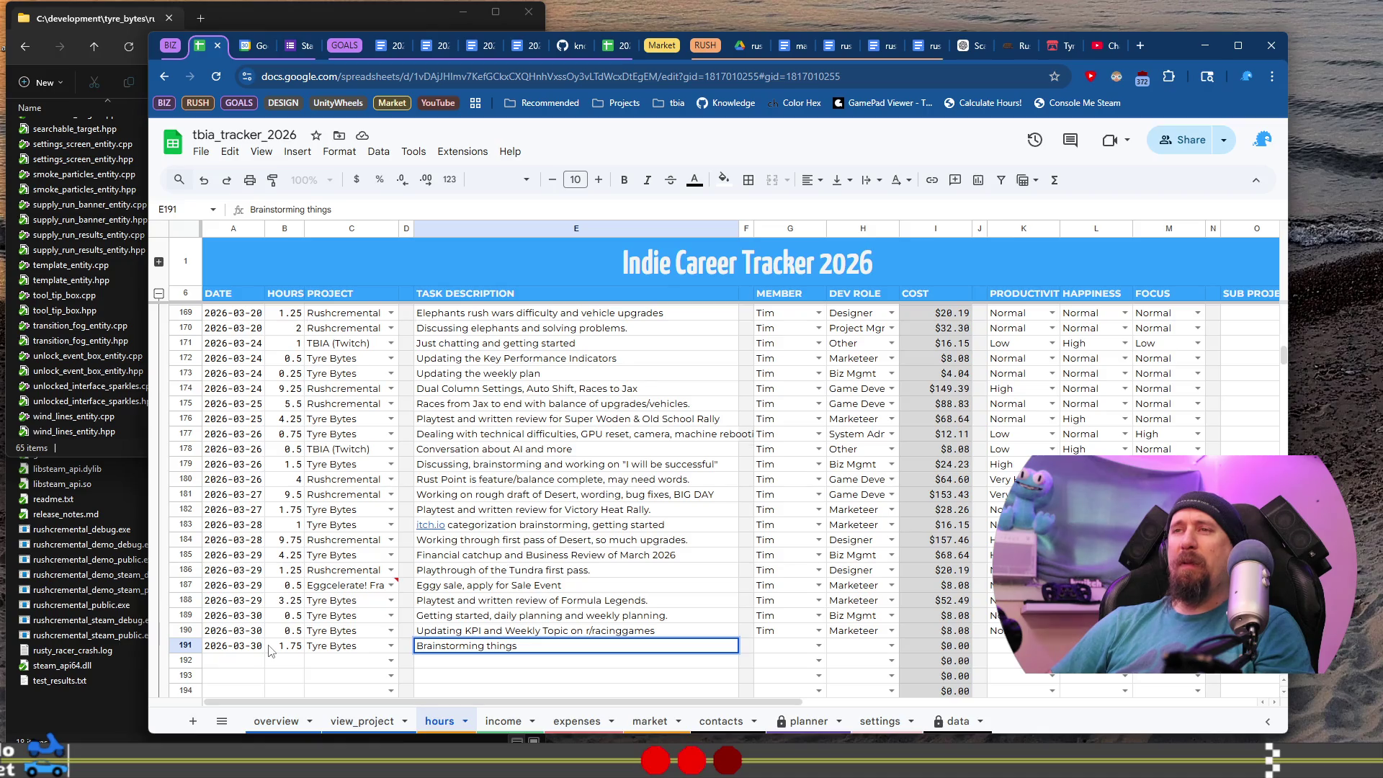
{"action": "type", "text": " to research deeper"}
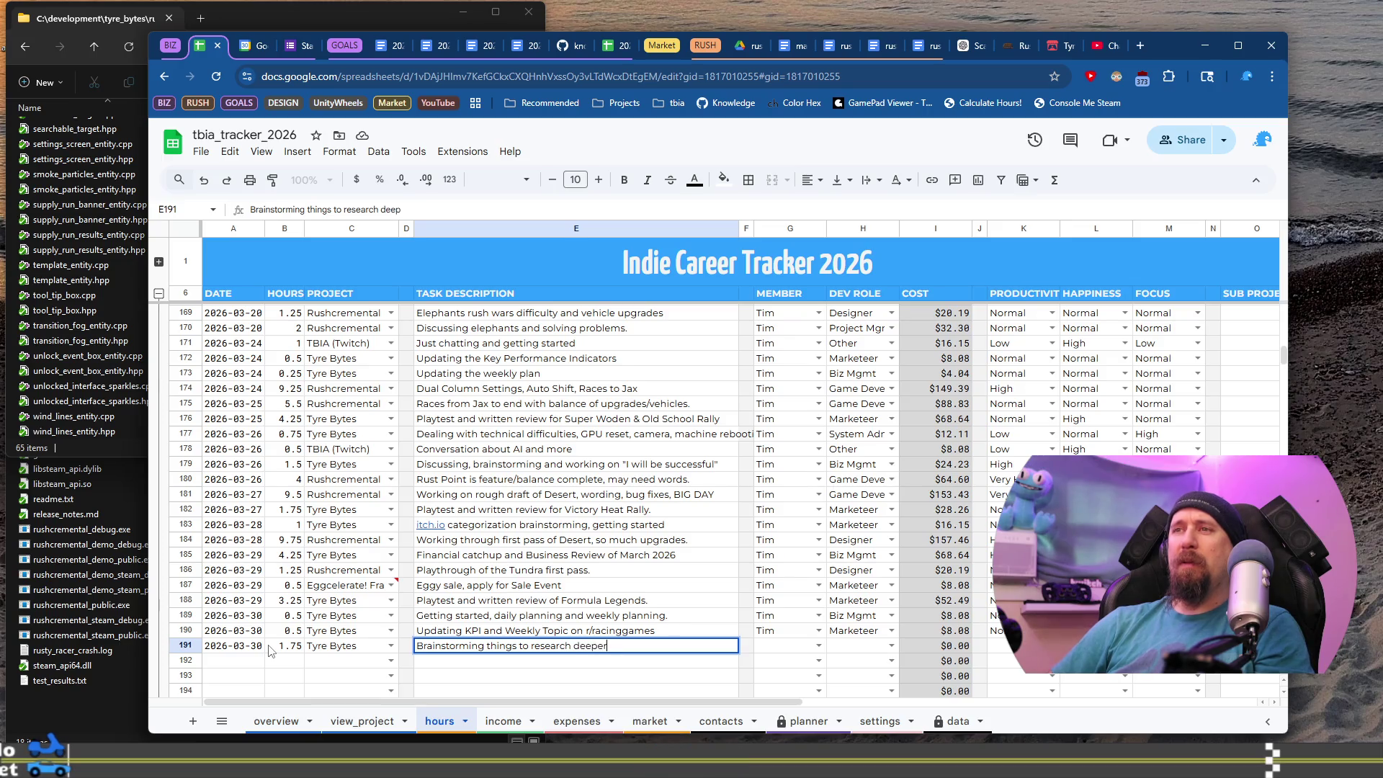
{"action": "type", "text": "ore "}
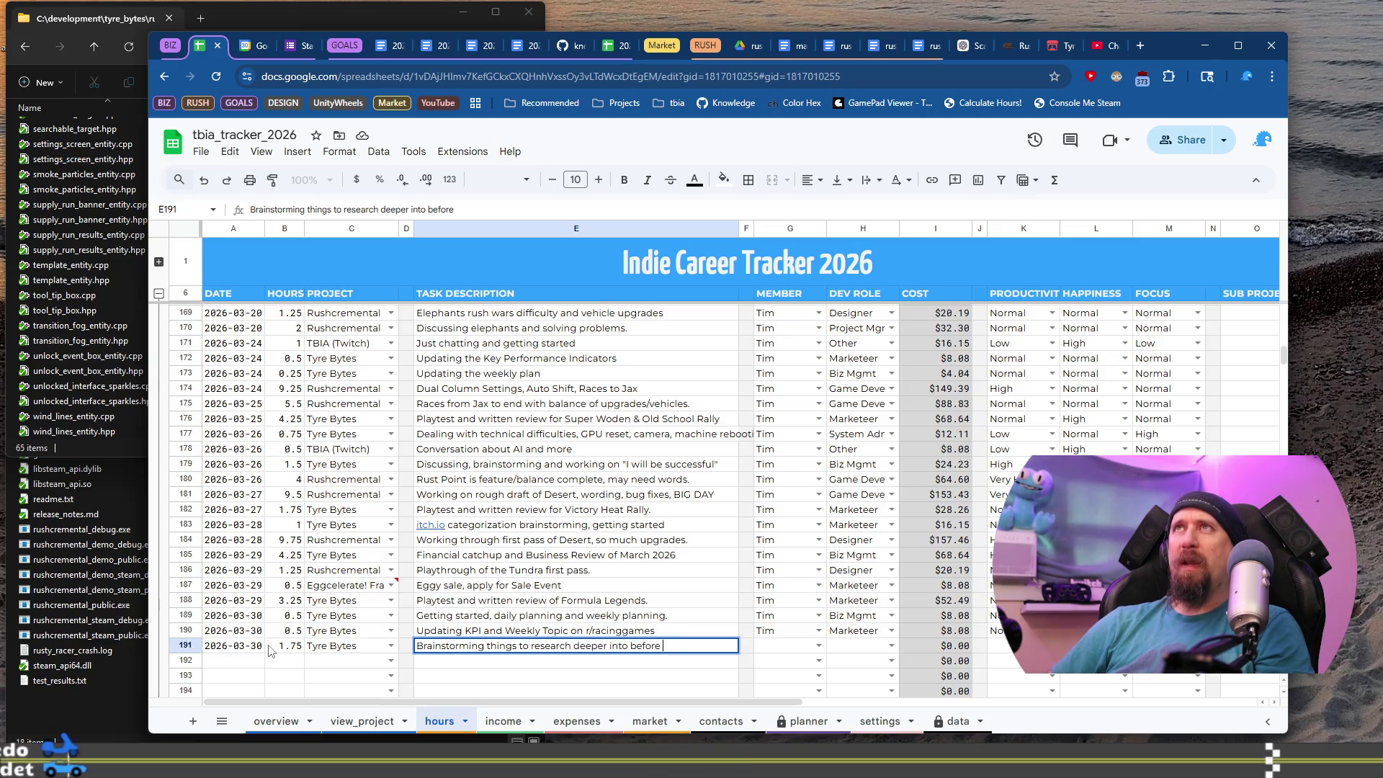
{"action": "type", "text": "committing."}
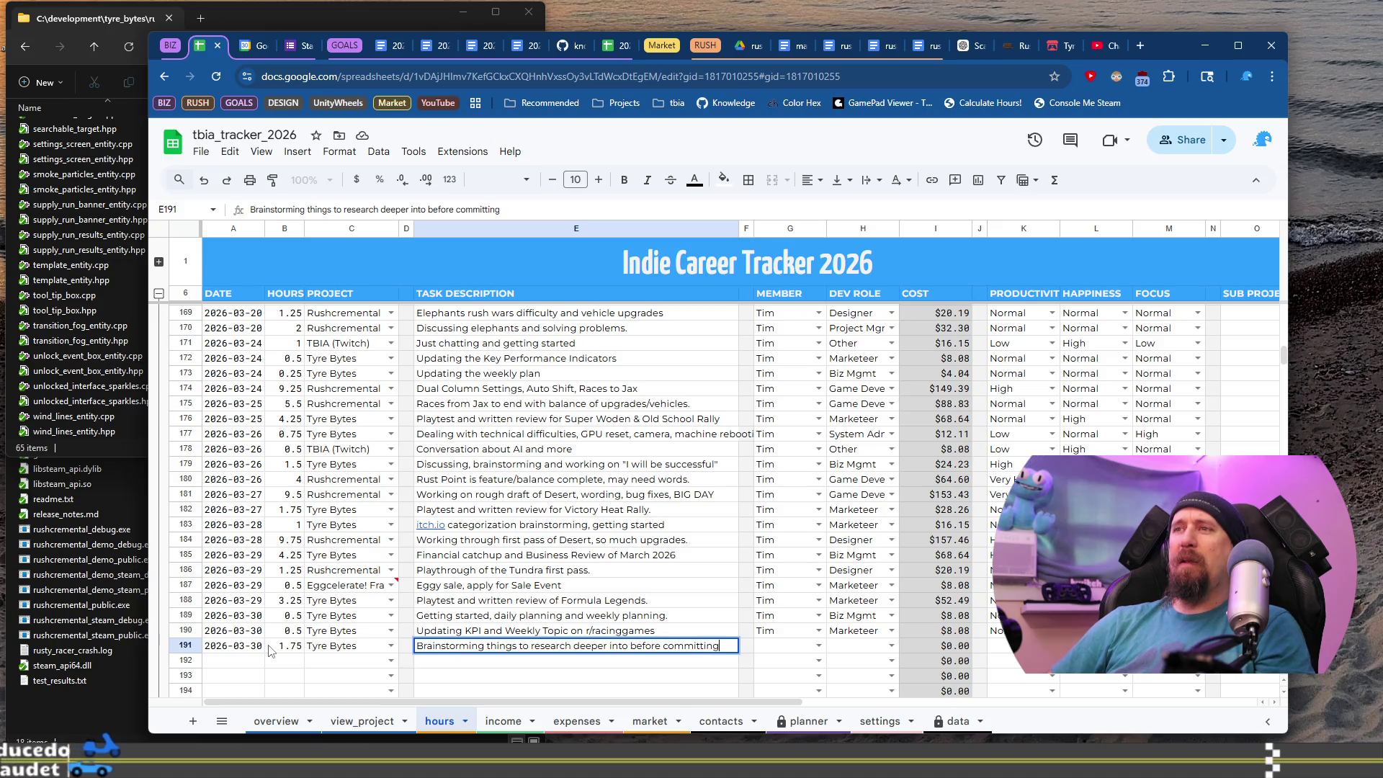
{"action": "key", "text": "Tab"}
{"action": "key", "text": "Tab"}
Fill in the member, set the dev role to Marketeer and paste the Normal ratings.
{"action": "type", "text": "Tim"}
{"action": "key", "text": "Tab"}
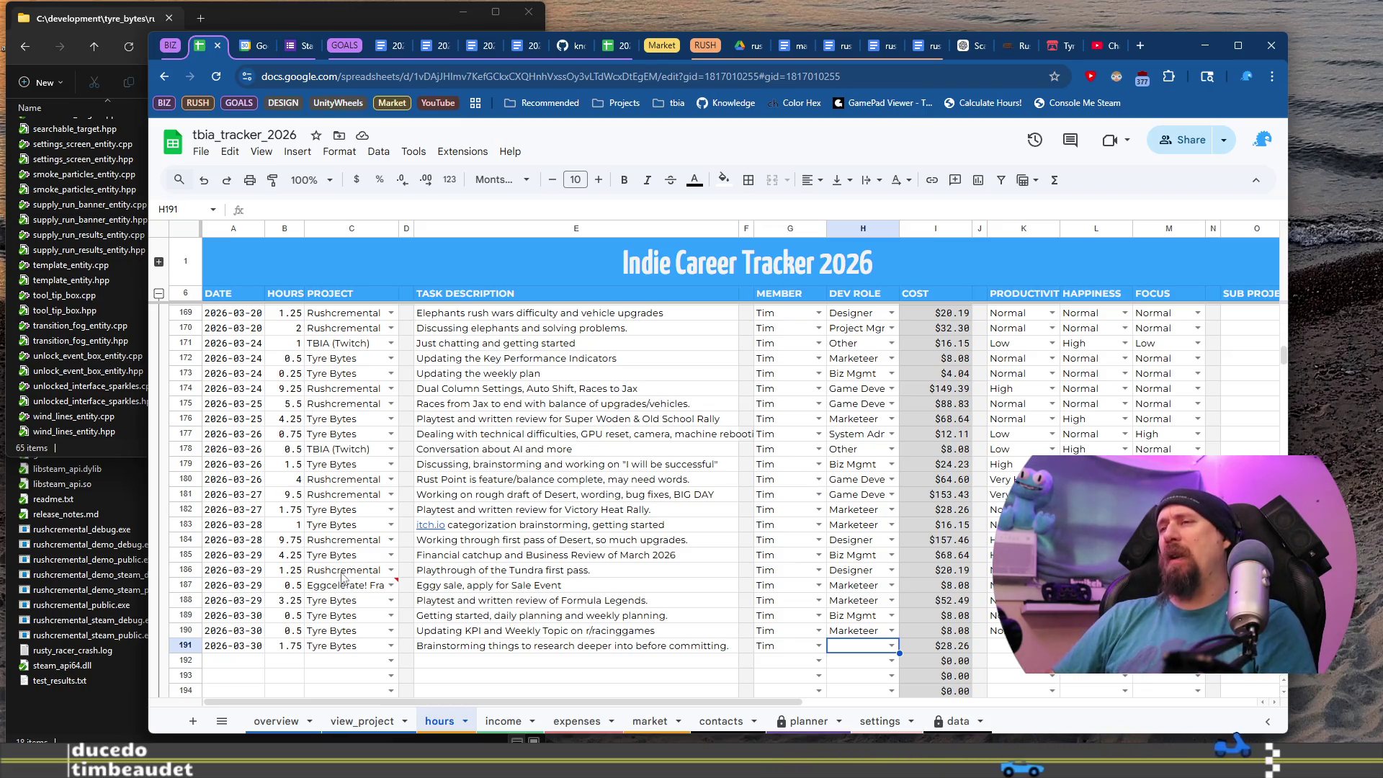
{"action": "key", "text": "Return"}
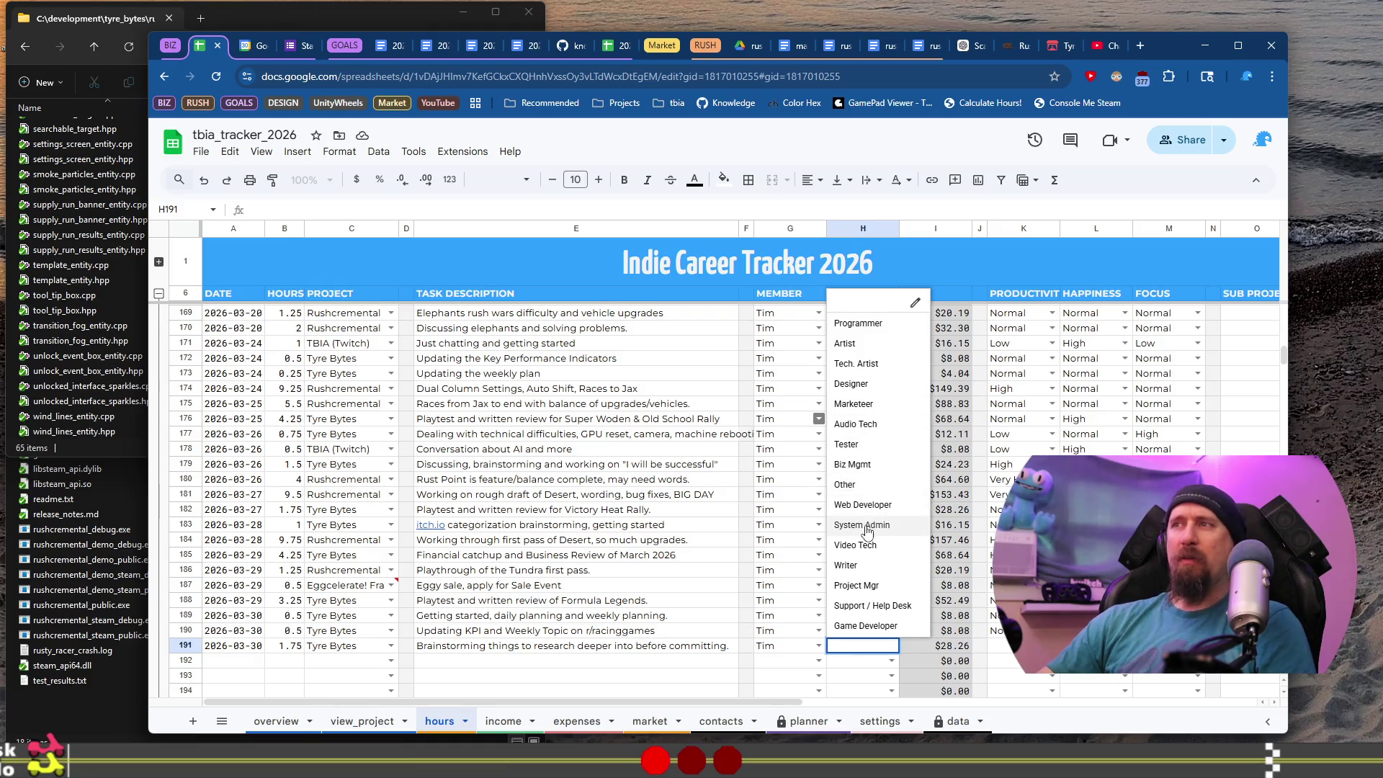
{"action": "left_click", "coordinate": [873, 627]}
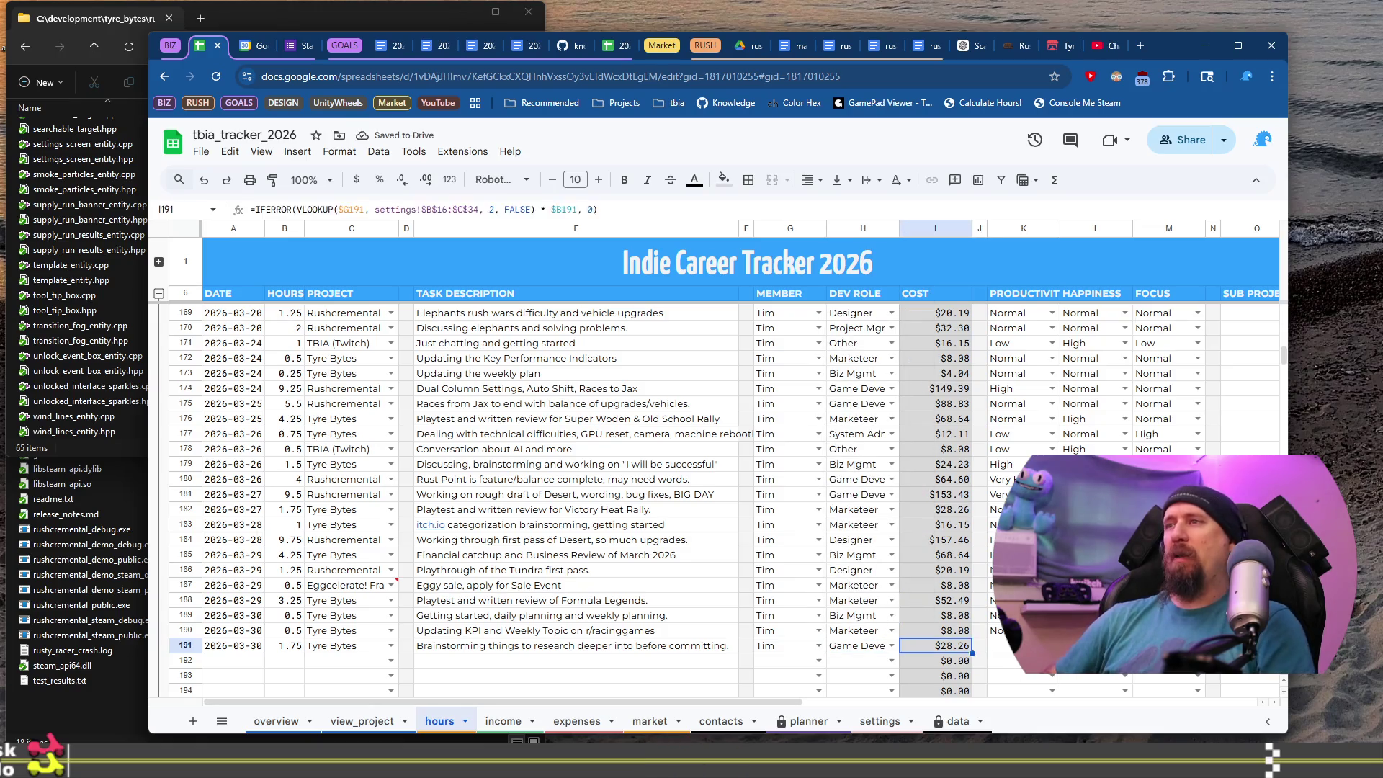
{"action": "type", "text": "Mar"}
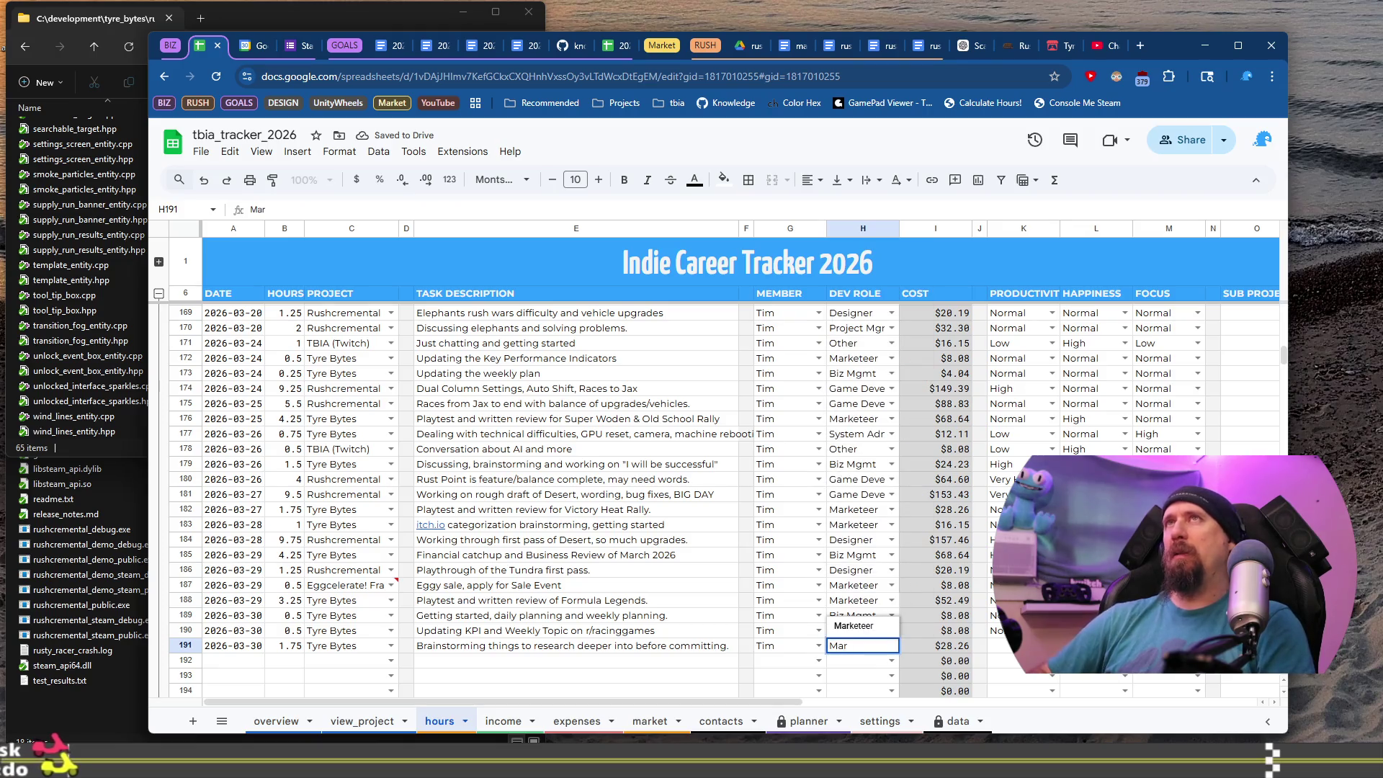
{"action": "key", "text": "Tab"}
{"action": "left_click_drag", "start_coordinate": [1023, 646], "coordinate": [1095, 645]}
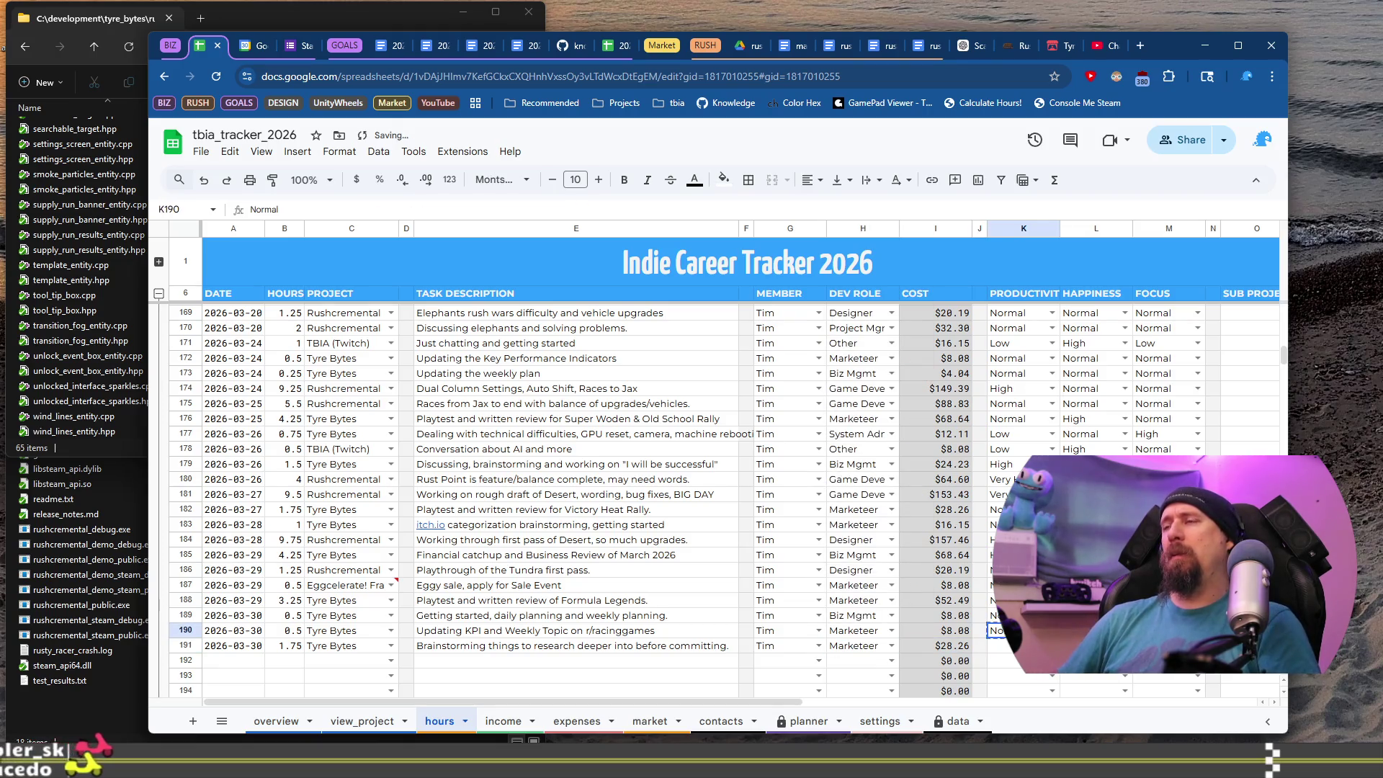
{"action": "key", "text": "ctrl+v"}
{"action": "left_click", "coordinate": [233, 661]}
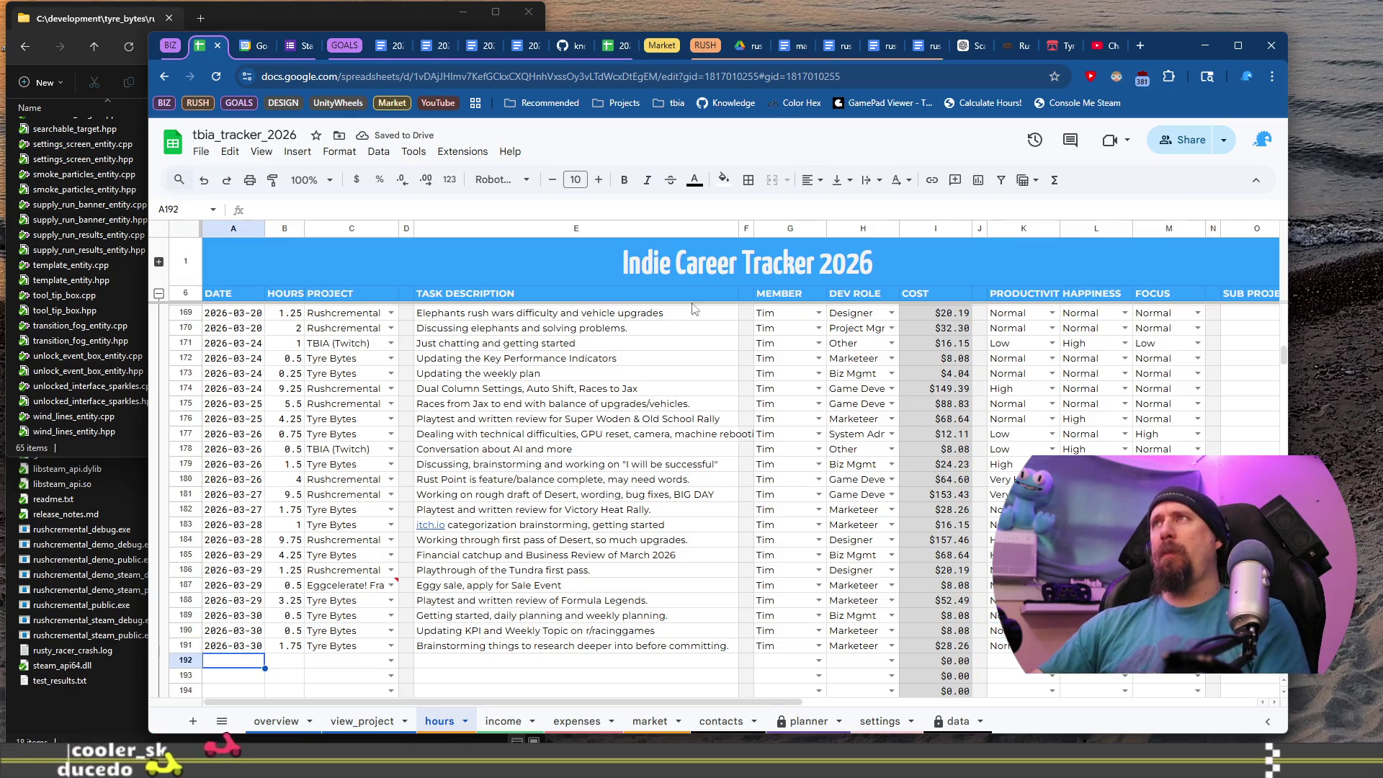
{"action": "key", "text": "alt+Tab"}
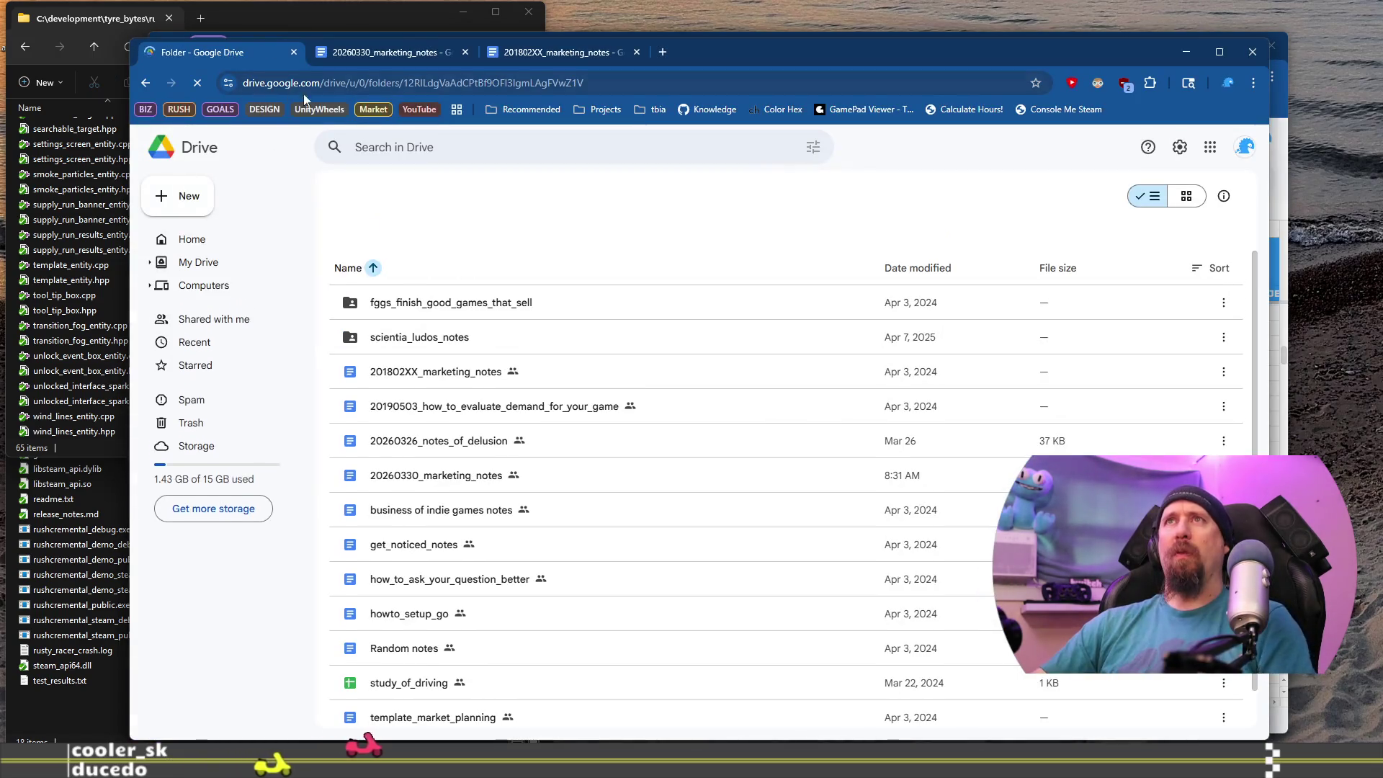
Read the 20260330_marketing_notes appeal questions, undo a stray bullet, then minimise the document.
{"action": "left_click", "coordinate": [383, 53]}
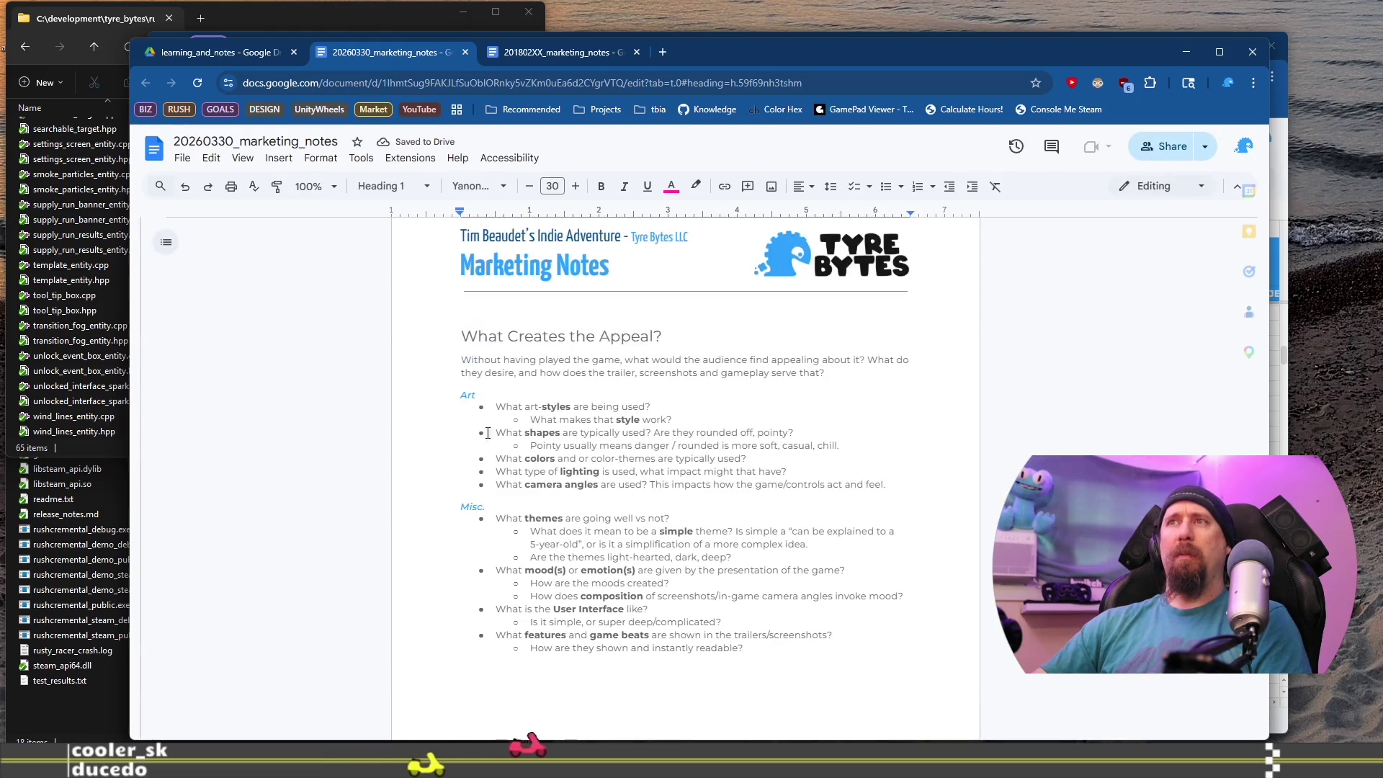
{"action": "left_click_drag", "start_coordinate": [504, 432], "coordinate": [700, 558]}
{"action": "left_click", "coordinate": [476, 432]}
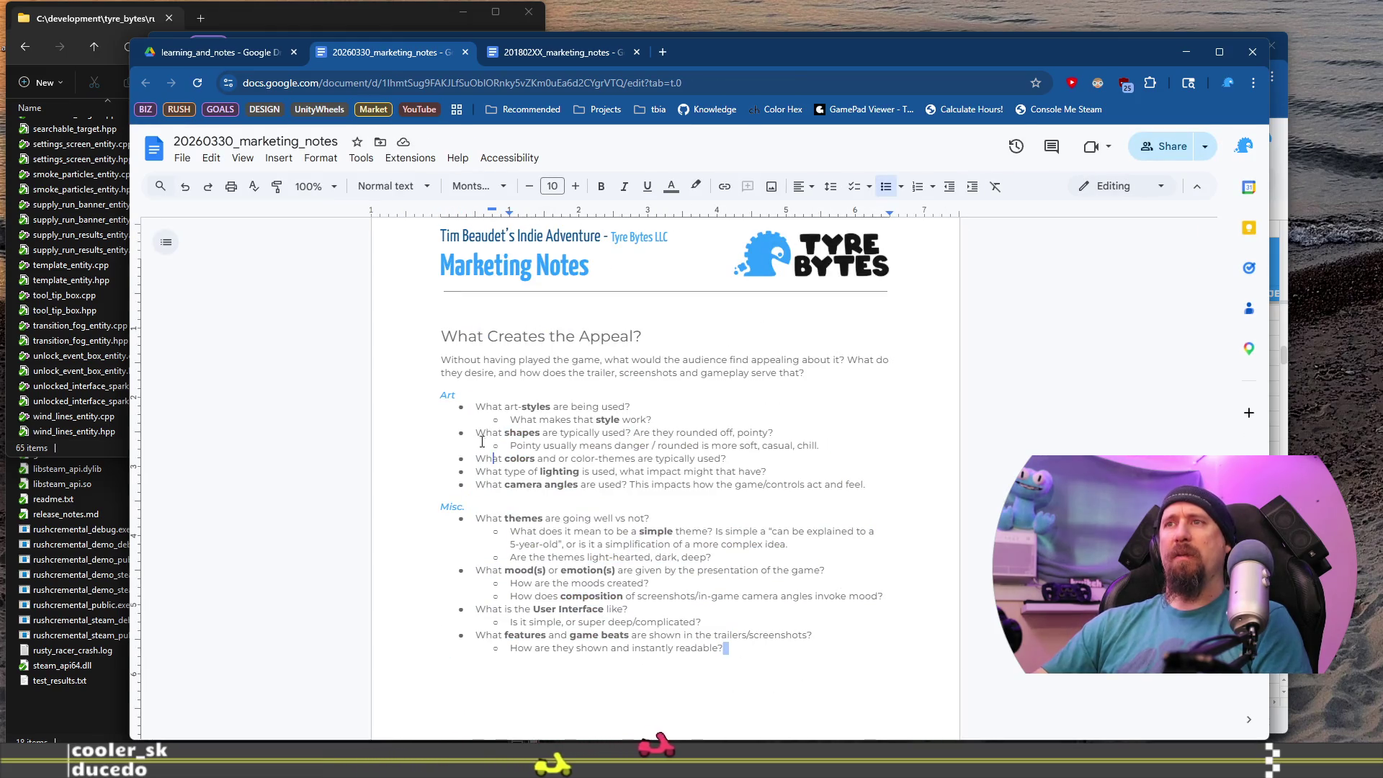
{"action": "key", "text": "Return"}
{"action": "key", "text": "ctrl+z"}
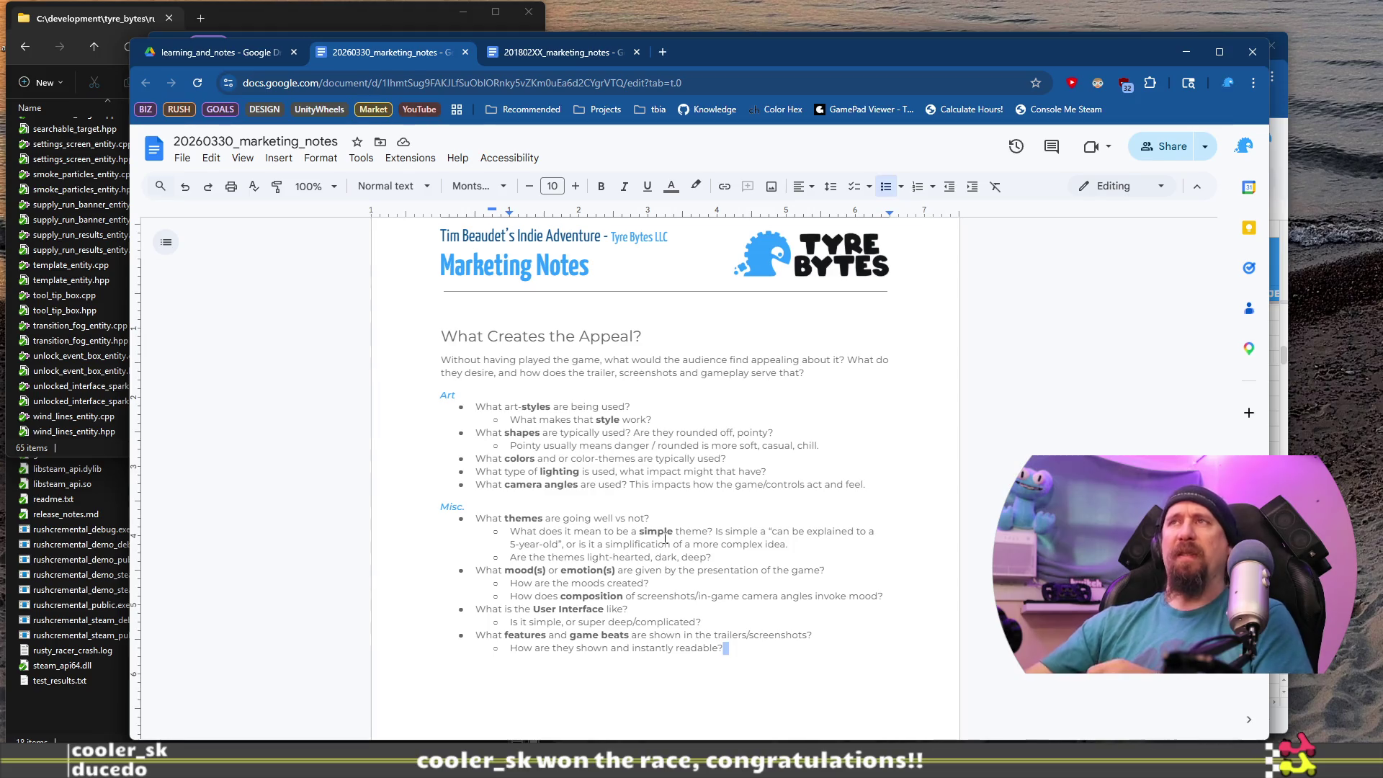
{"action": "left_click", "coordinate": [1185, 52]}
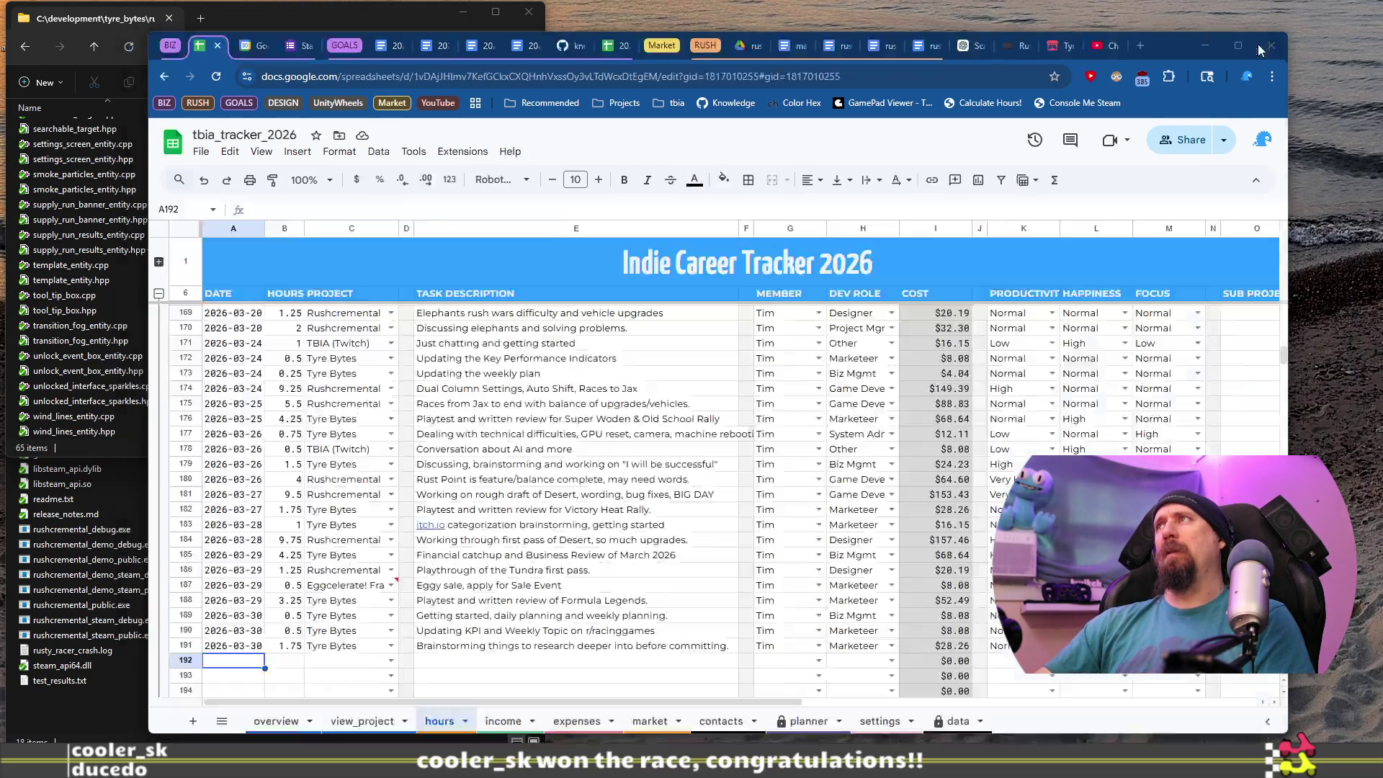
Check the Start Your Engine festival form, close its tab, and return to today.md.
{"action": "left_click_drag", "start_coordinate": [1169, 42], "coordinate": [1186, 39]}
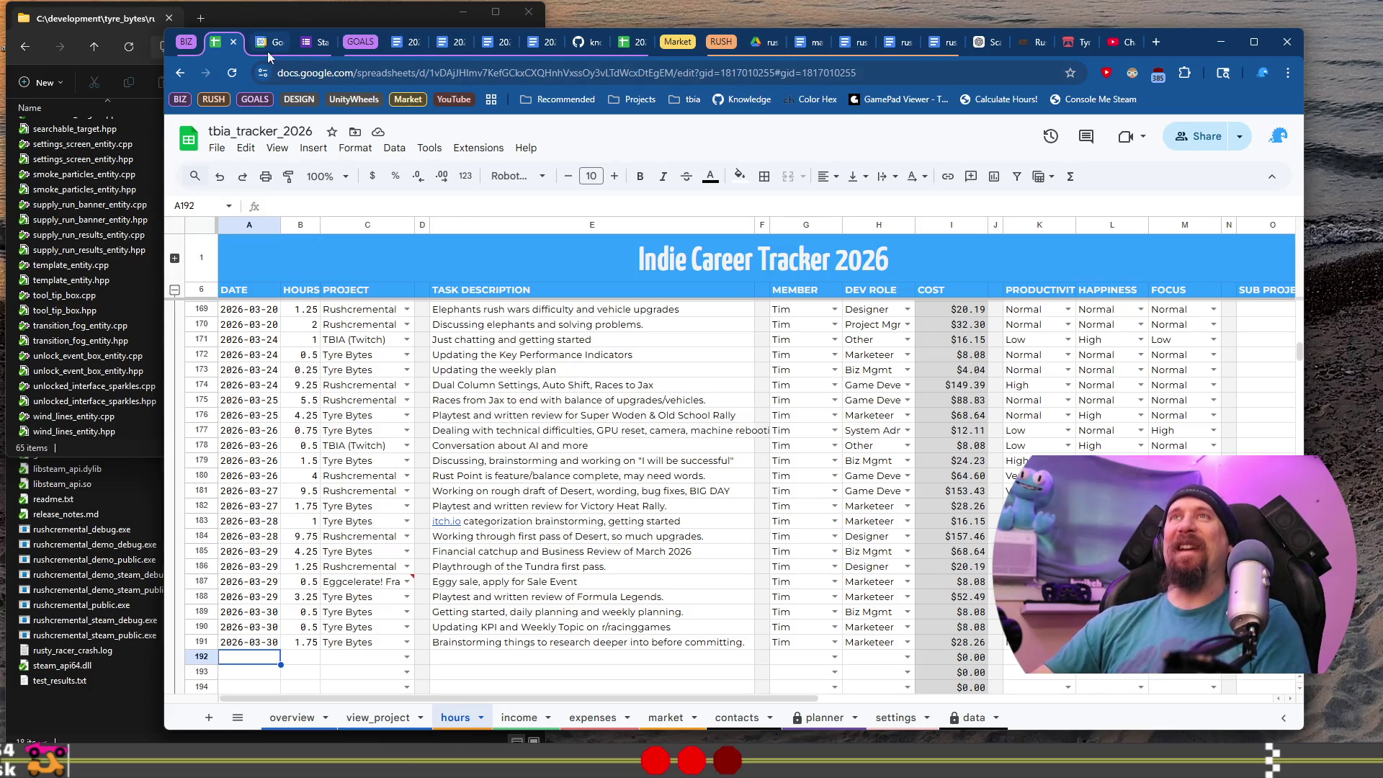
{"action": "left_click", "coordinate": [306, 44]}
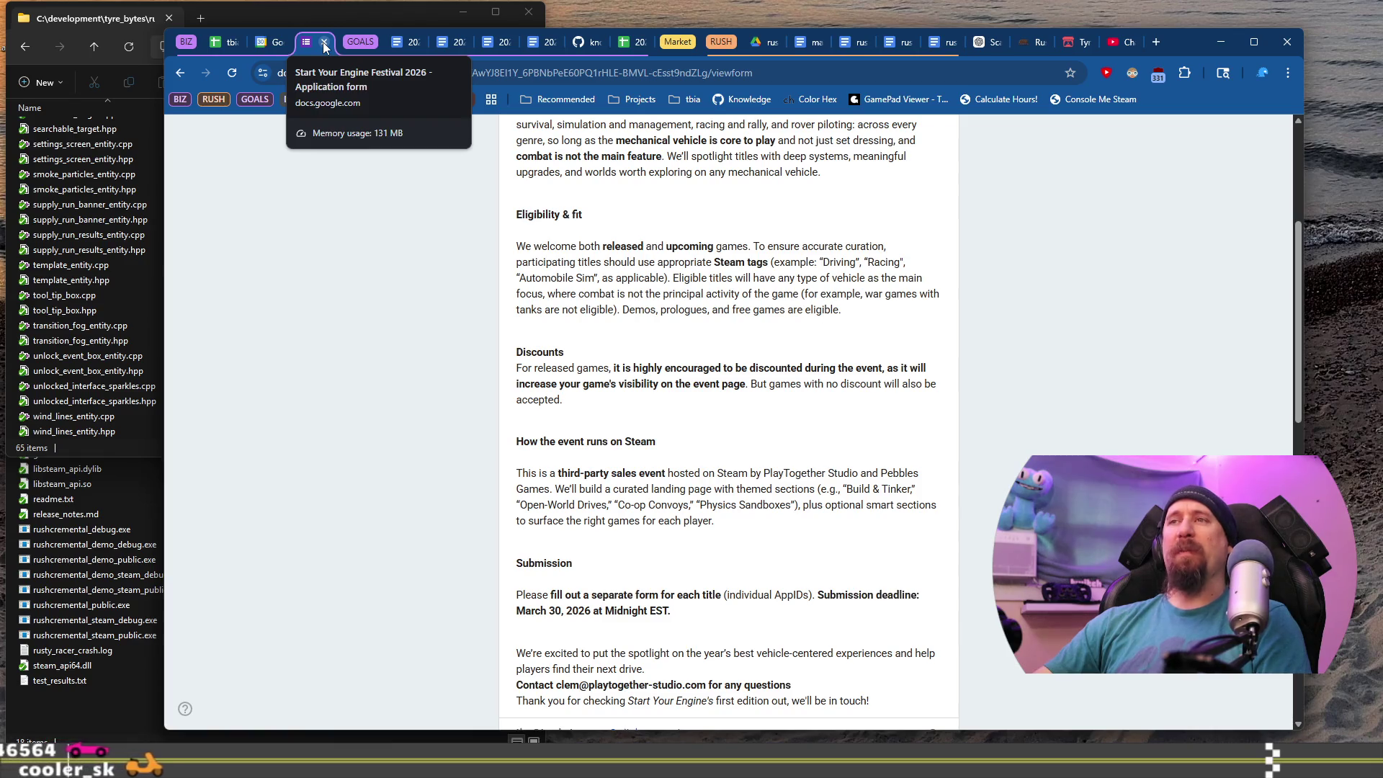
{"action": "left_click", "coordinate": [325, 43]}
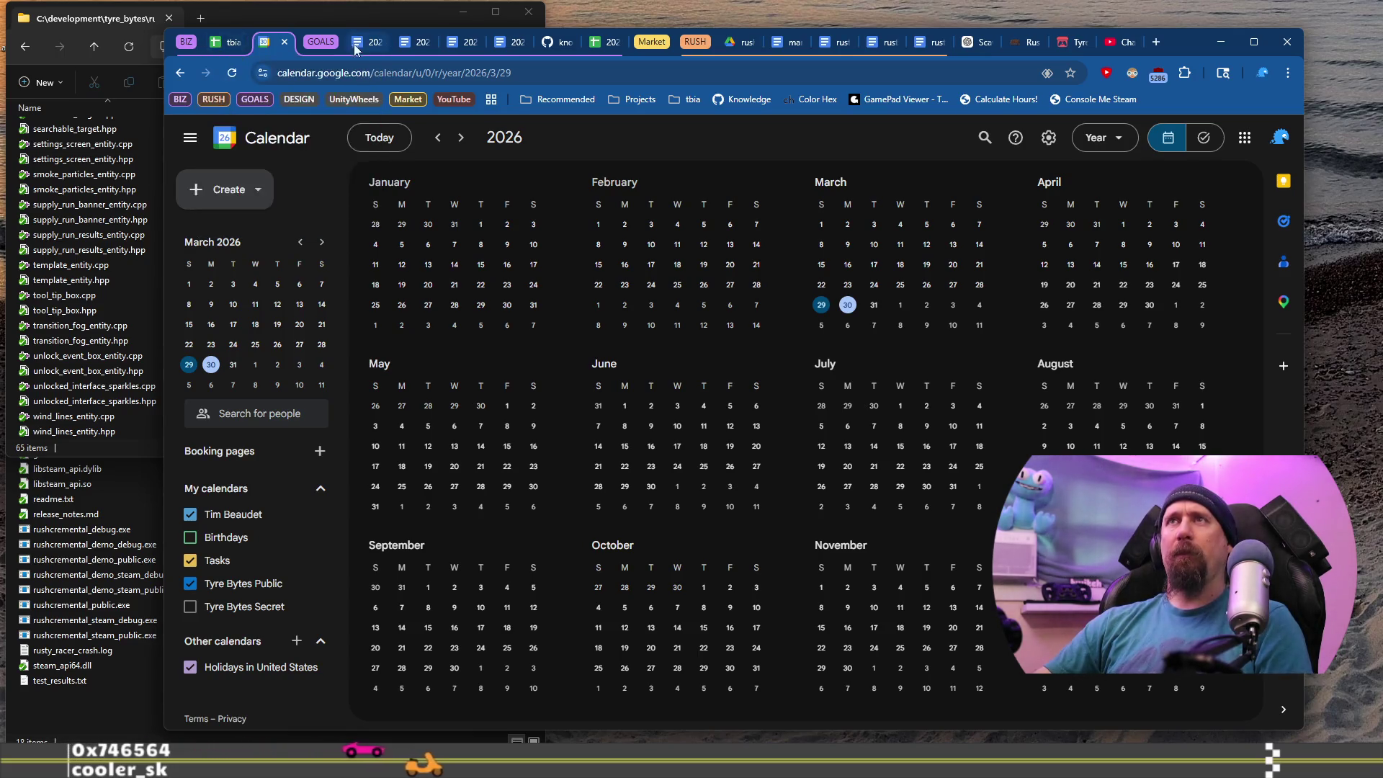
{"action": "left_click", "coordinate": [546, 45]}
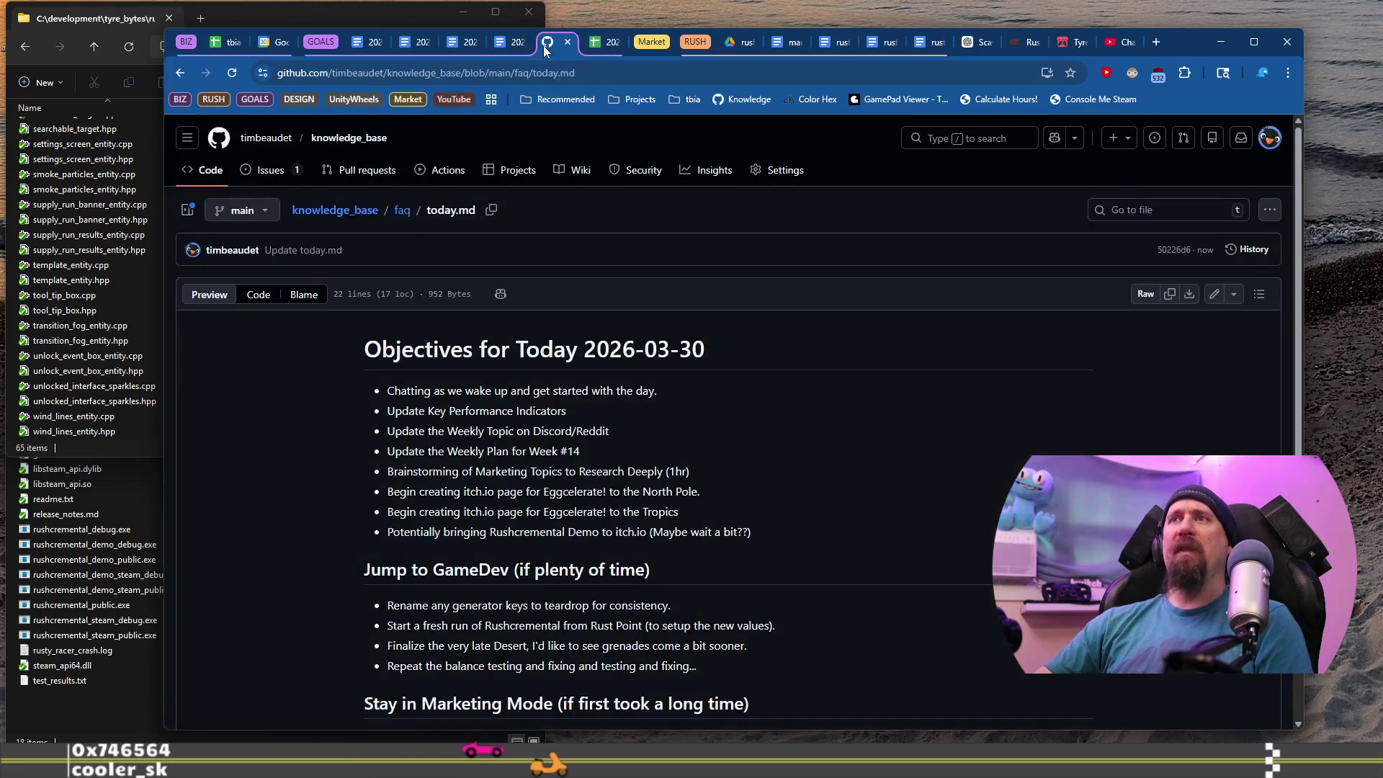
Read the 2026-03-30 objectives, highlighting the two Eggcelerate! itch.io page tasks.
{"action": "left_click_drag", "start_coordinate": [392, 467], "coordinate": [698, 512]}
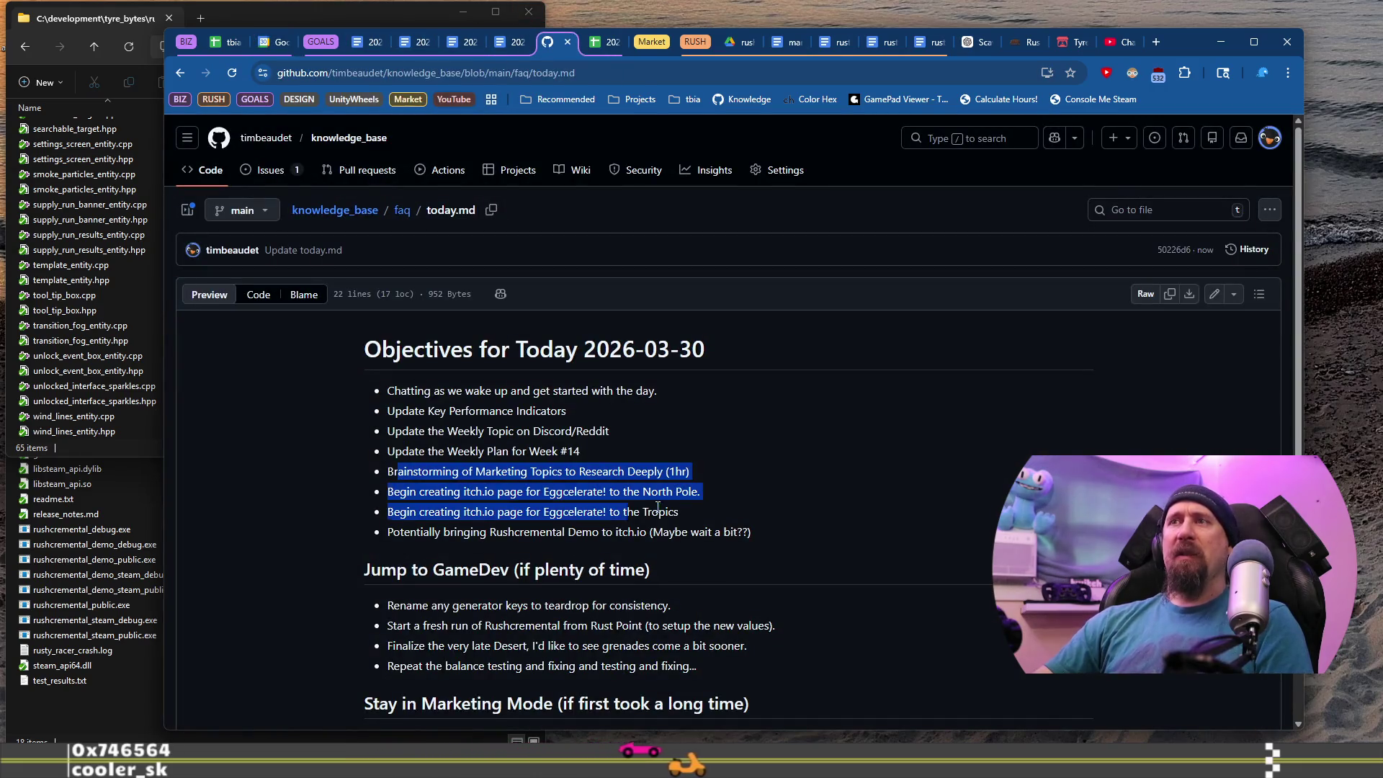
{"action": "left_click", "coordinate": [698, 516]}
{"action": "left_click_drag", "start_coordinate": [388, 532], "coordinate": [599, 532]}
{"action": "left_click_drag", "start_coordinate": [679, 513], "coordinate": [409, 496]}
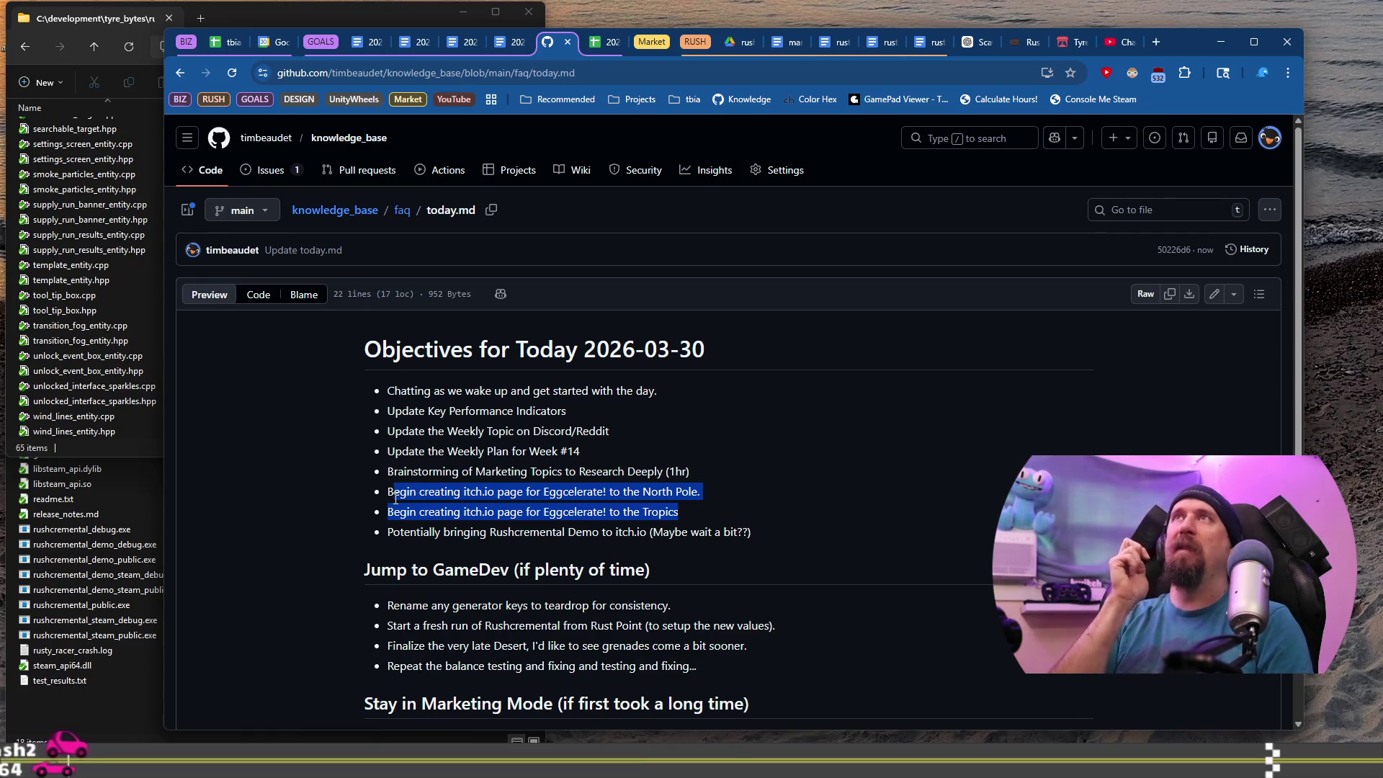
{"action": "mouse_move", "coordinate": [1174, 33]}
{"action": "left_mouse_down"}
{"action": "mouse_move", "coordinate": [317, 51]}
{"action": "mouse_move", "coordinate": [1211, 26]}
{"action": "left_mouse_up"}
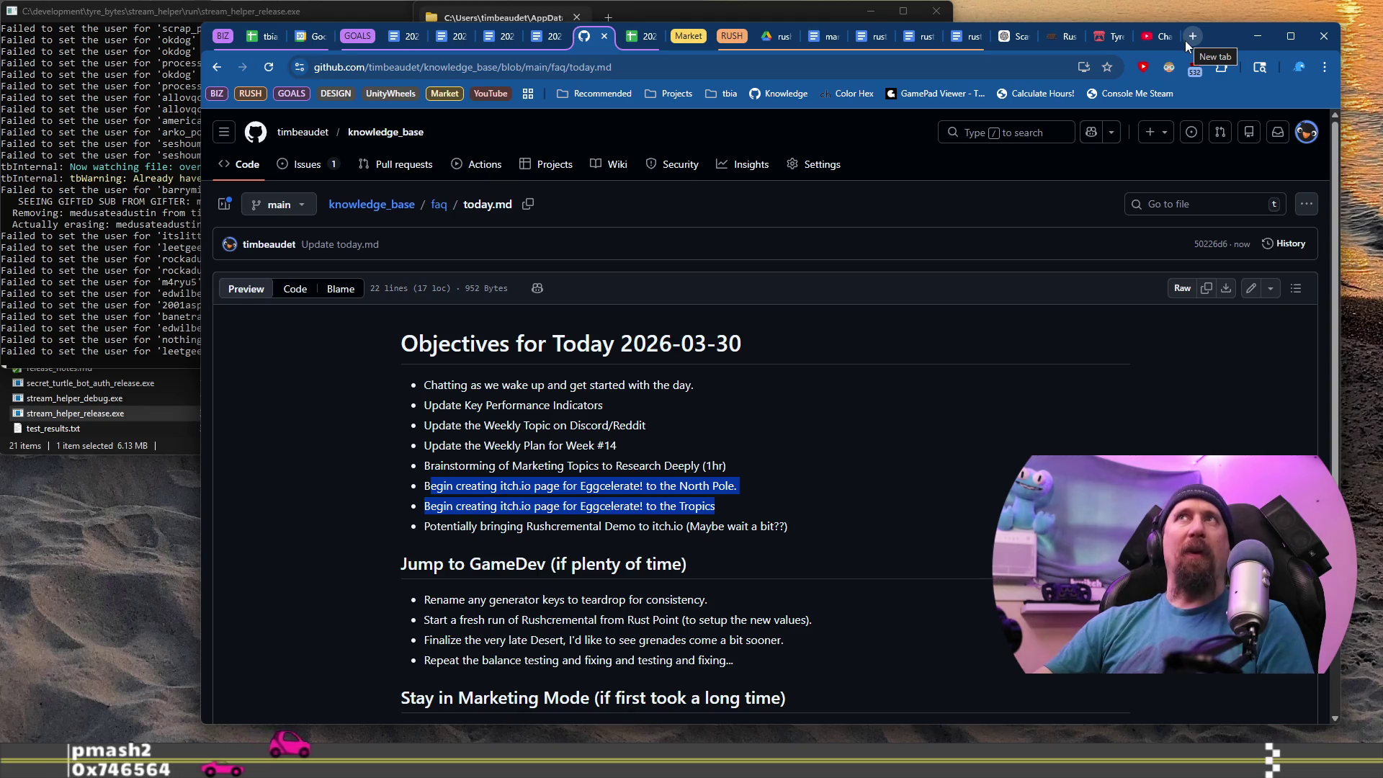
Load the itch.io creator dashboard in a new tab moved into its own window.
{"action": "left_click", "coordinate": [1186, 40]}
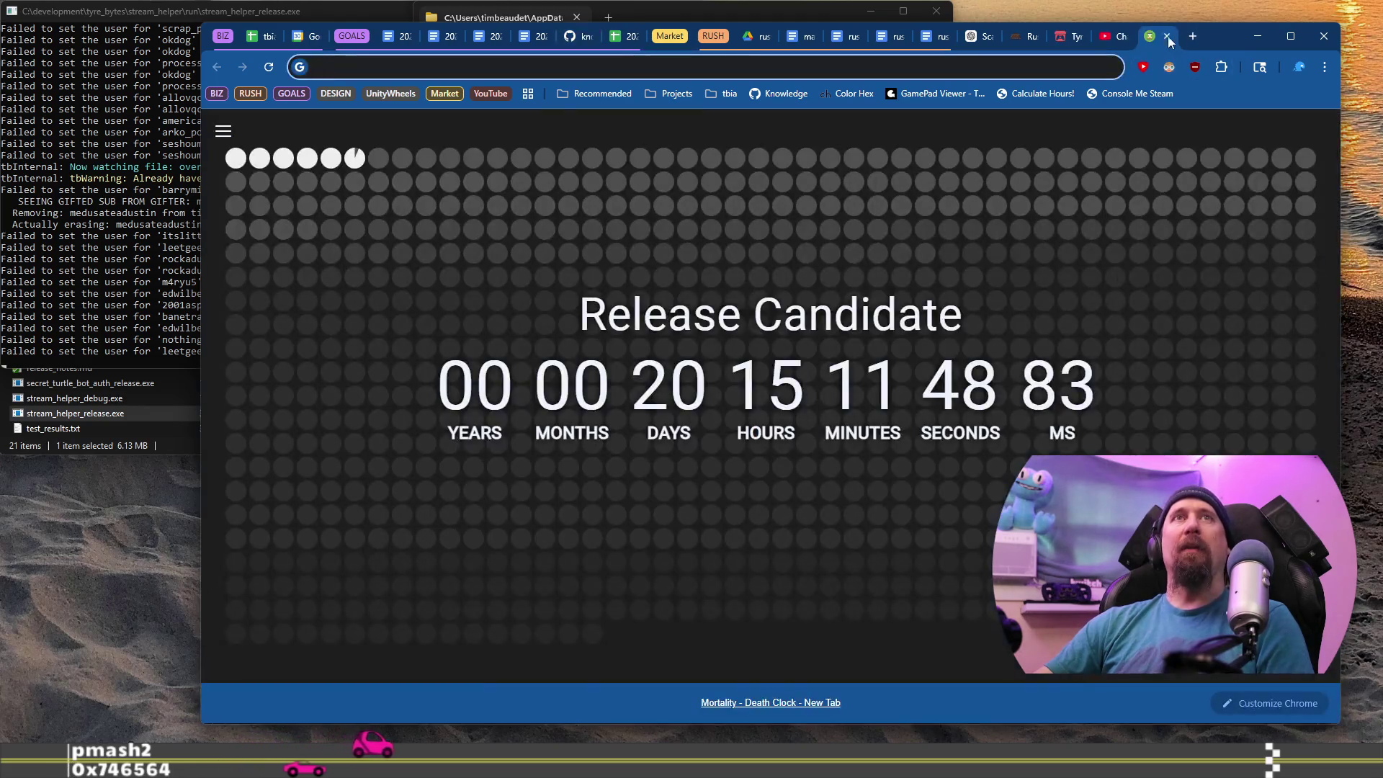
{"action": "mouse_move", "coordinate": [1185, 40]}
{"action": "left_mouse_down"}
{"action": "mouse_move", "coordinate": [1001, 93]}
{"action": "mouse_move", "coordinate": [1095, 70]}
{"action": "mouse_move", "coordinate": [1086, 37]}
{"action": "left_mouse_up"}
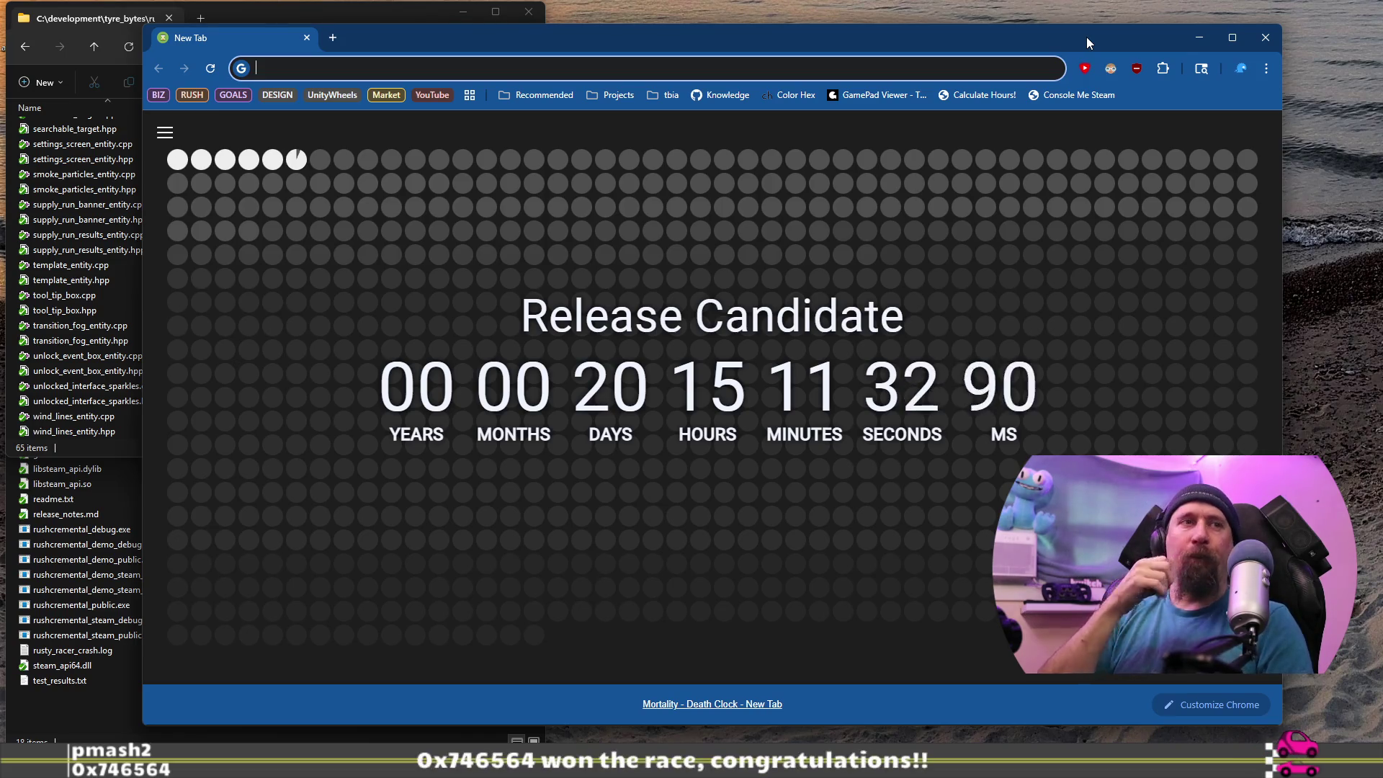
{"action": "type", "text": "itch"}
{"action": "key", "text": "Return"}
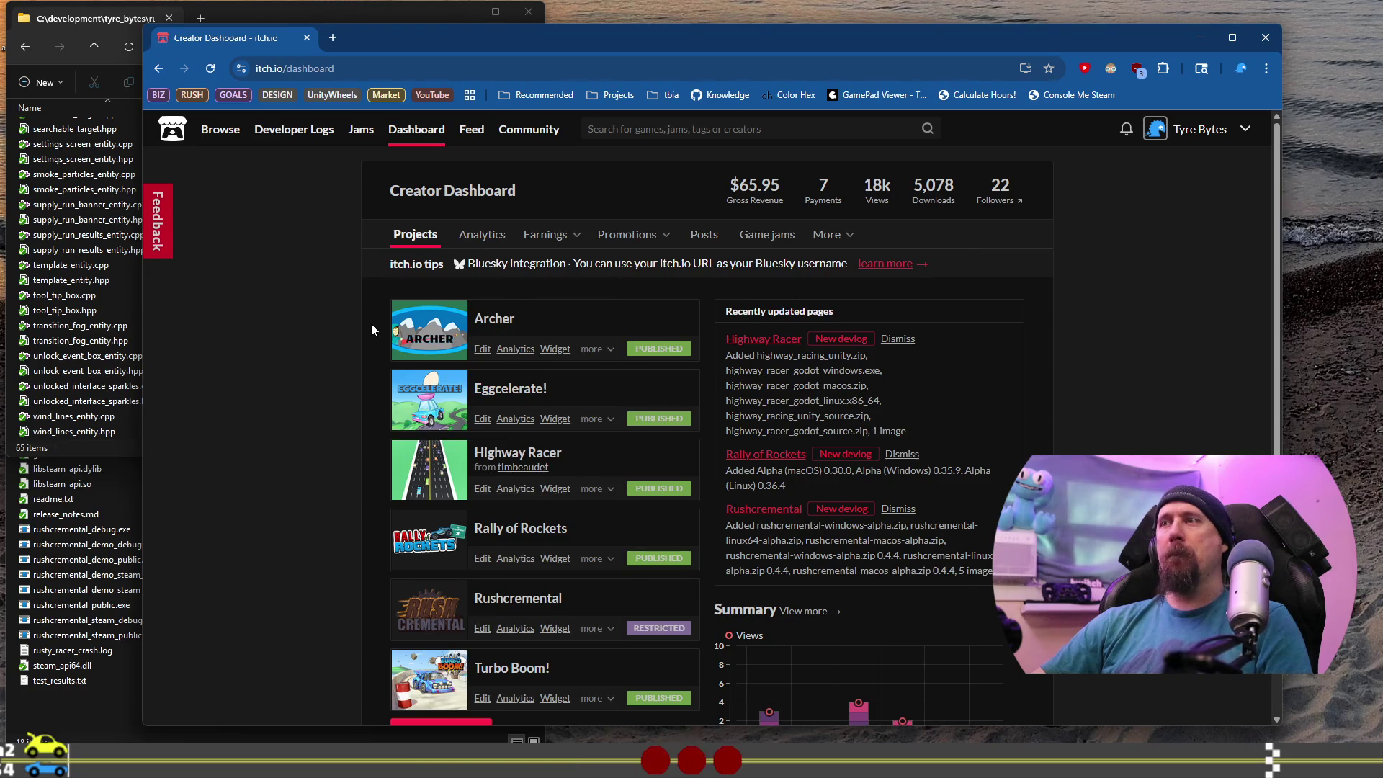
Review Eggcelerate! in a background tab, then go back to the Creator Dashboard project list.
{"action": "scroll", "coordinate": [368, 324], "scroll_direction": "down", "scroll_amount": 4}
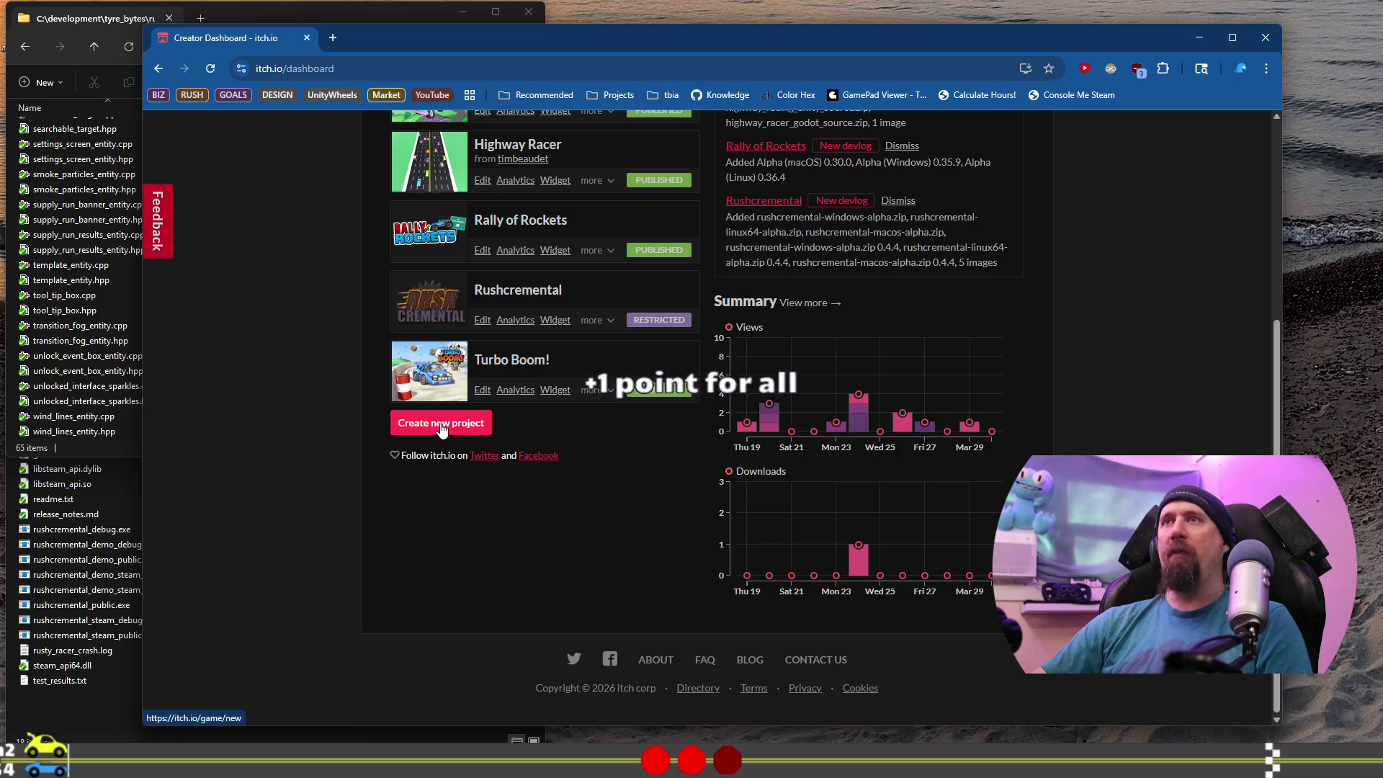
{"action": "scroll", "coordinate": [441, 424], "scroll_direction": "up", "scroll_amount": 4}
{"action": "middle_click", "coordinate": [504, 393]}
{"action": "left_click", "coordinate": [397, 39]}
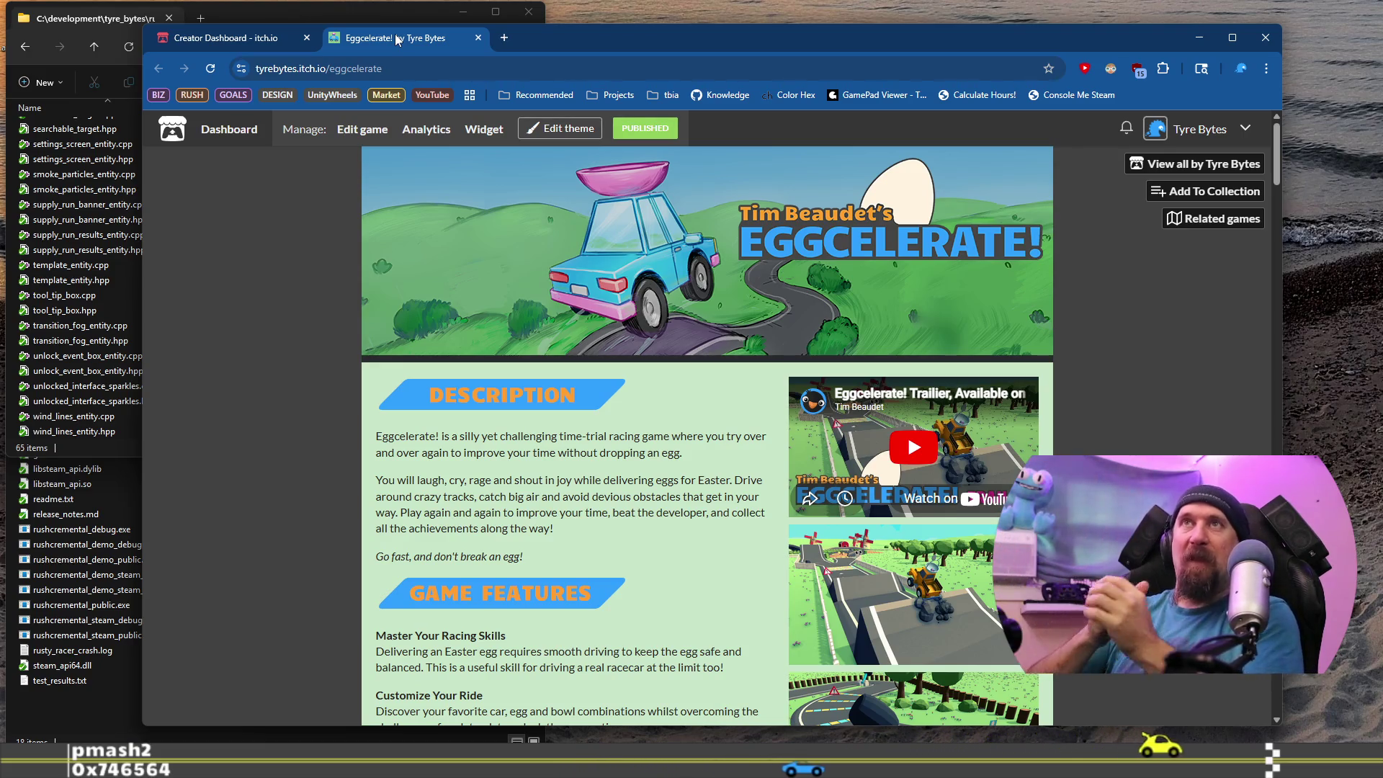
{"action": "left_click", "coordinate": [276, 41]}
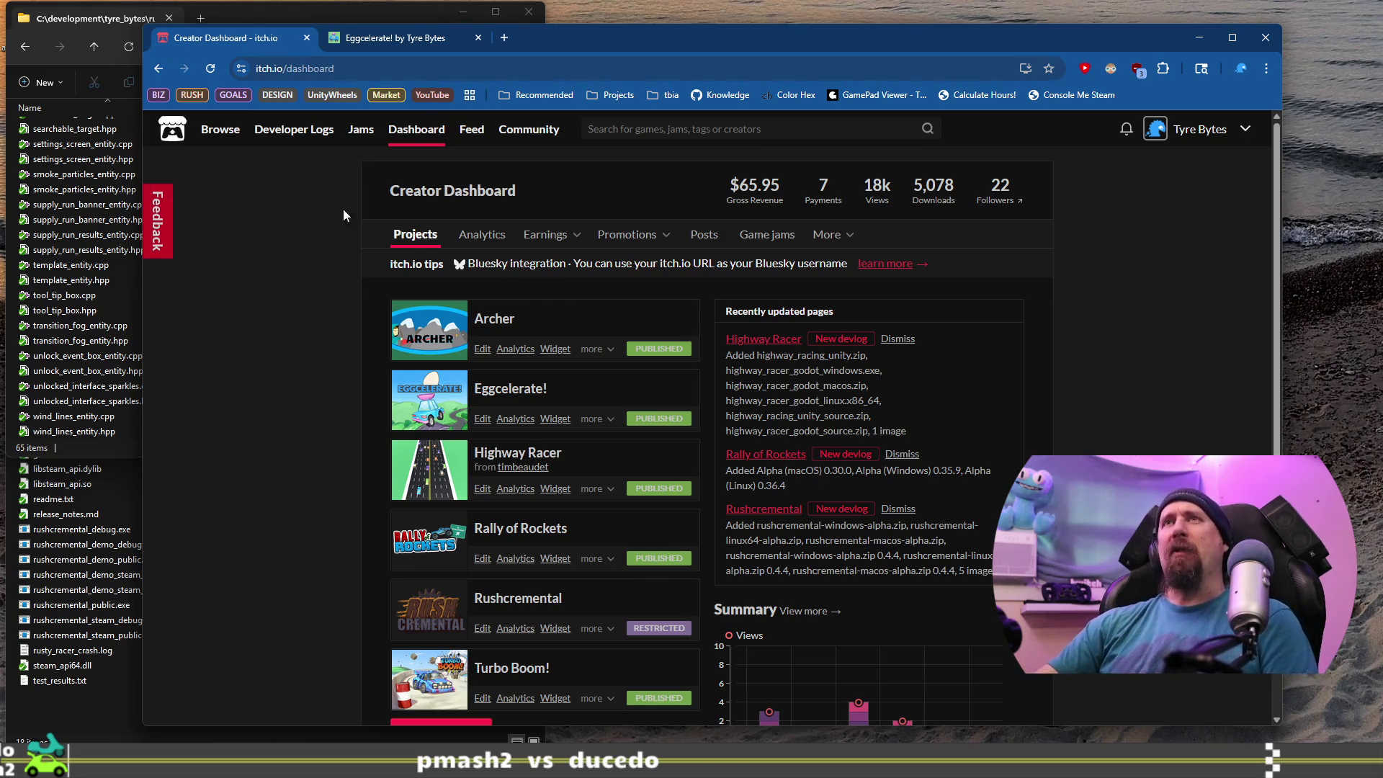
{"action": "scroll", "coordinate": [350, 284], "scroll_direction": "down", "scroll_amount": 4}
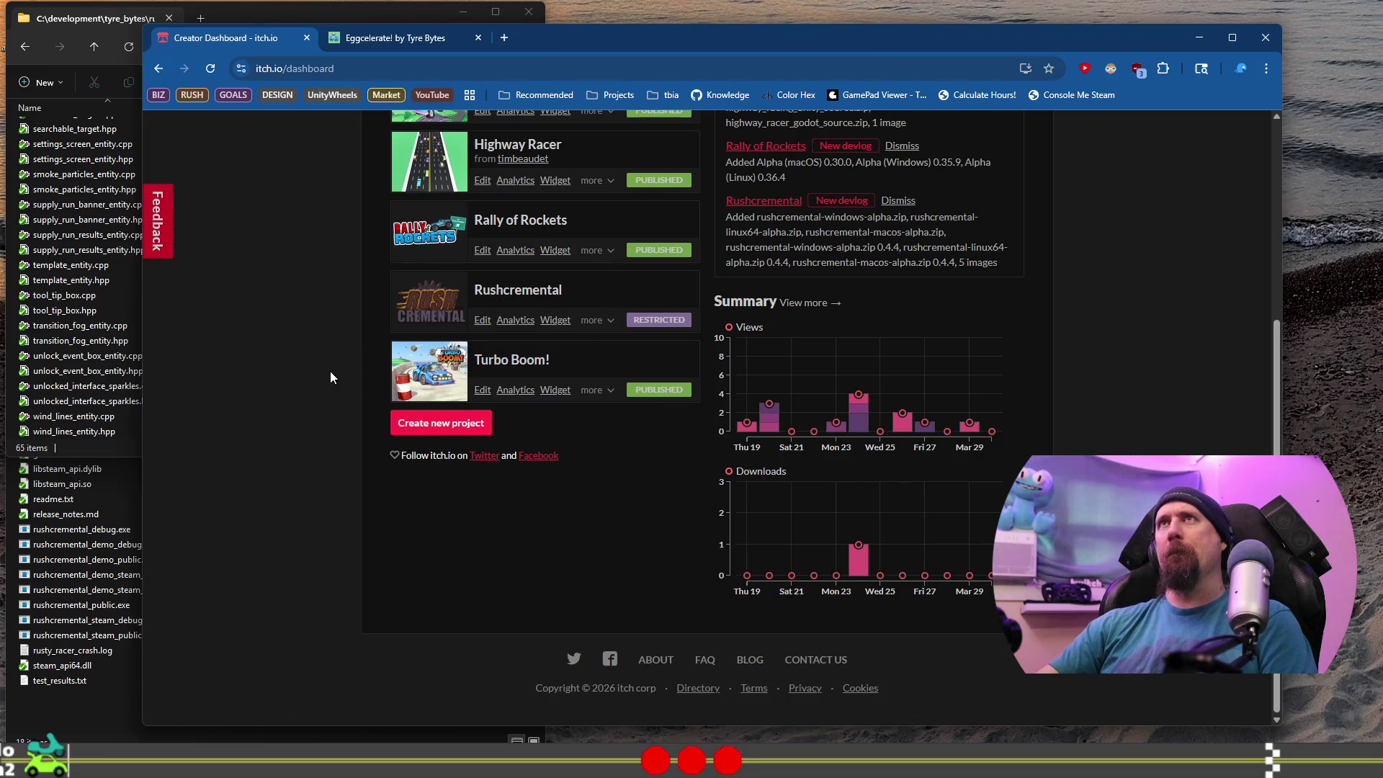
{"action": "scroll", "coordinate": [329, 378], "scroll_direction": "up", "scroll_amount": 1}
{"action": "scroll", "coordinate": [328, 378], "scroll_direction": "up", "scroll_amount": 2}
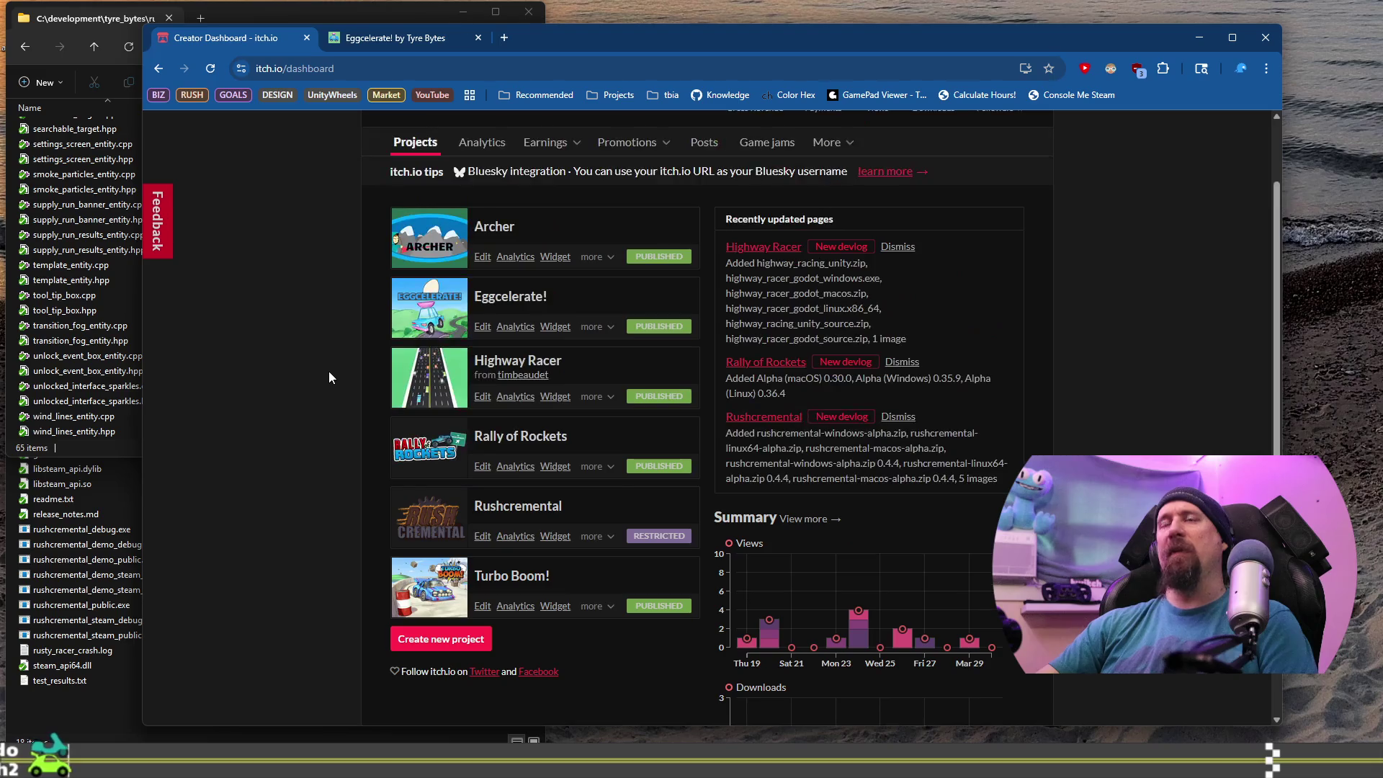
{"action": "scroll", "coordinate": [330, 376], "scroll_direction": "down", "scroll_amount": 1}
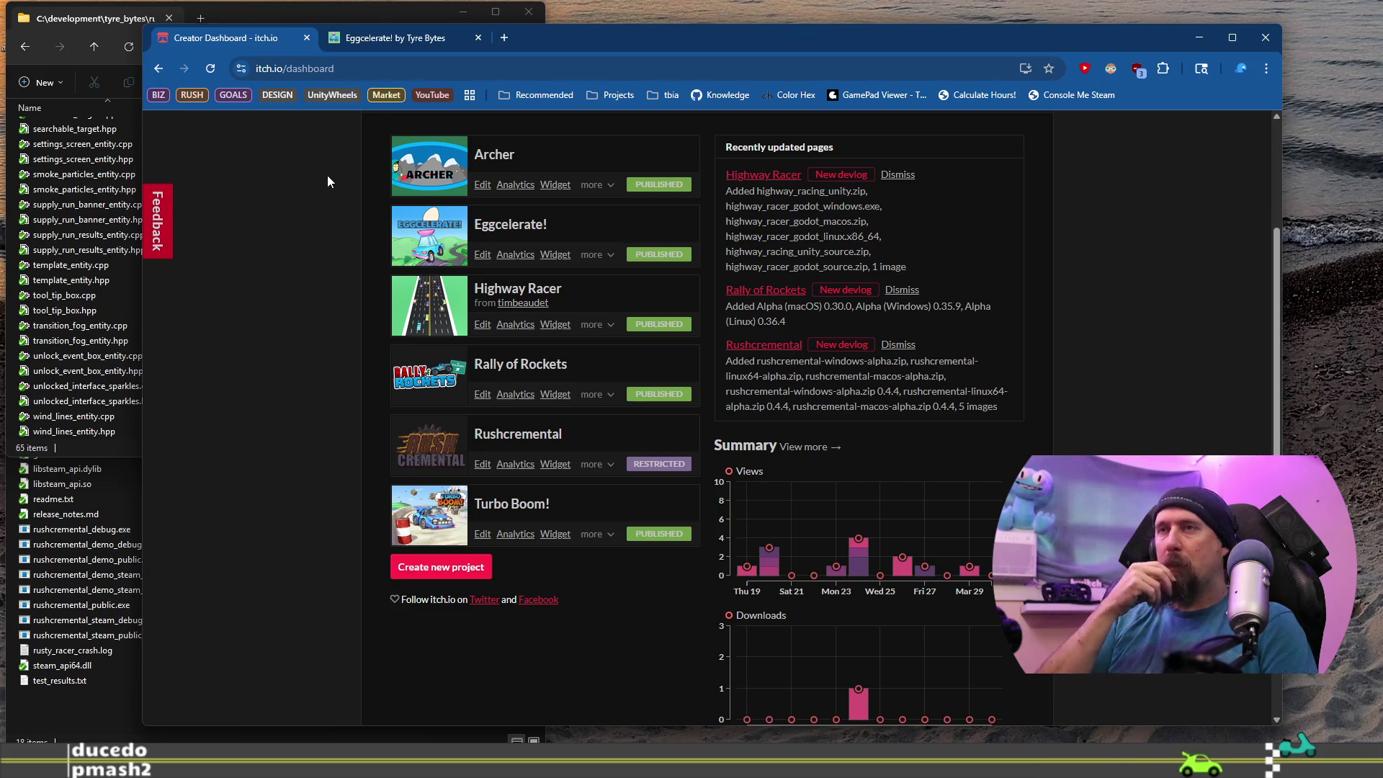
{"action": "key", "text": "ctrl+t"}
Load reddit.com/r/racinggames and open the new-comment notification on your racing post.
{"action": "type", "text": "reddit.com/r/racinggames"}
{"action": "key", "text": "Return"}
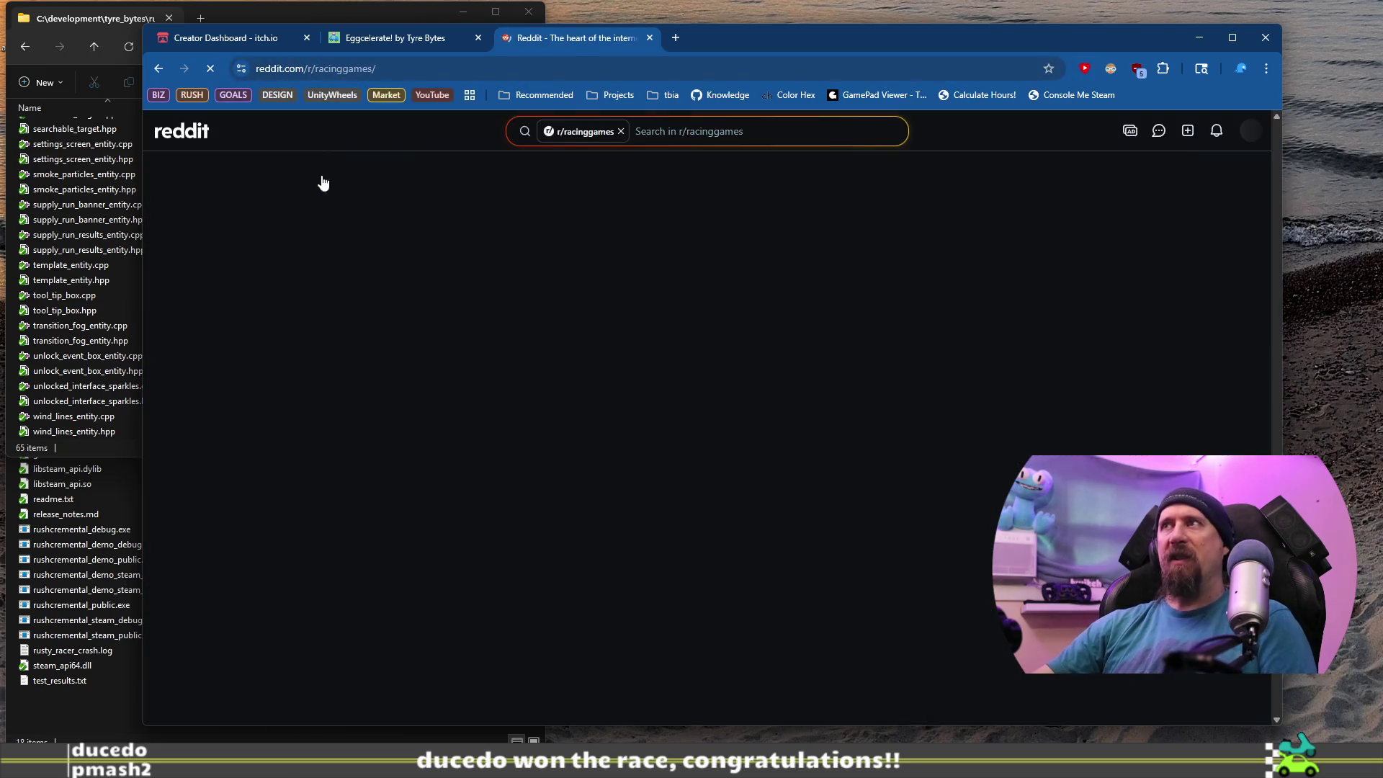
{"action": "scroll", "coordinate": [382, 356], "scroll_direction": "down", "scroll_amount": 6}
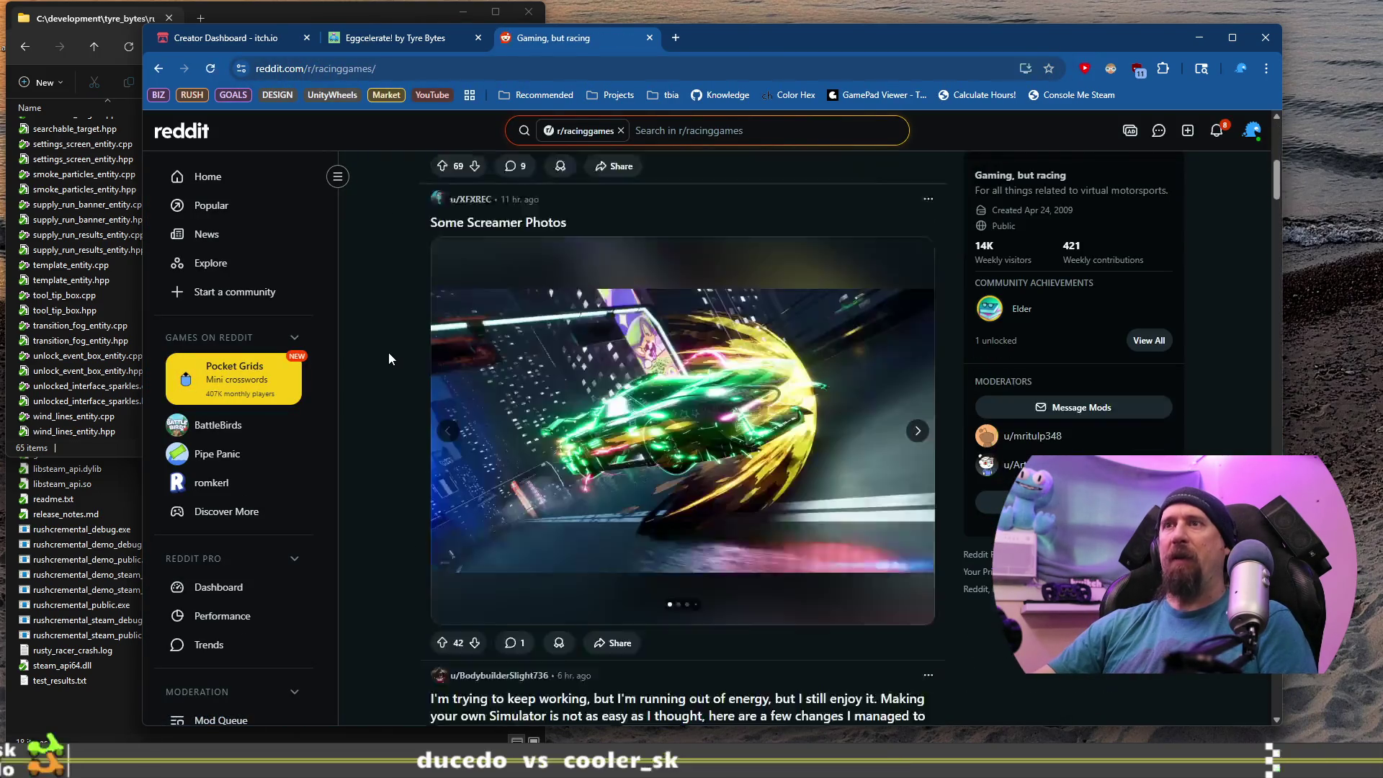
{"action": "left_click", "coordinate": [1219, 132]}
{"action": "left_click", "coordinate": [628, 277]}
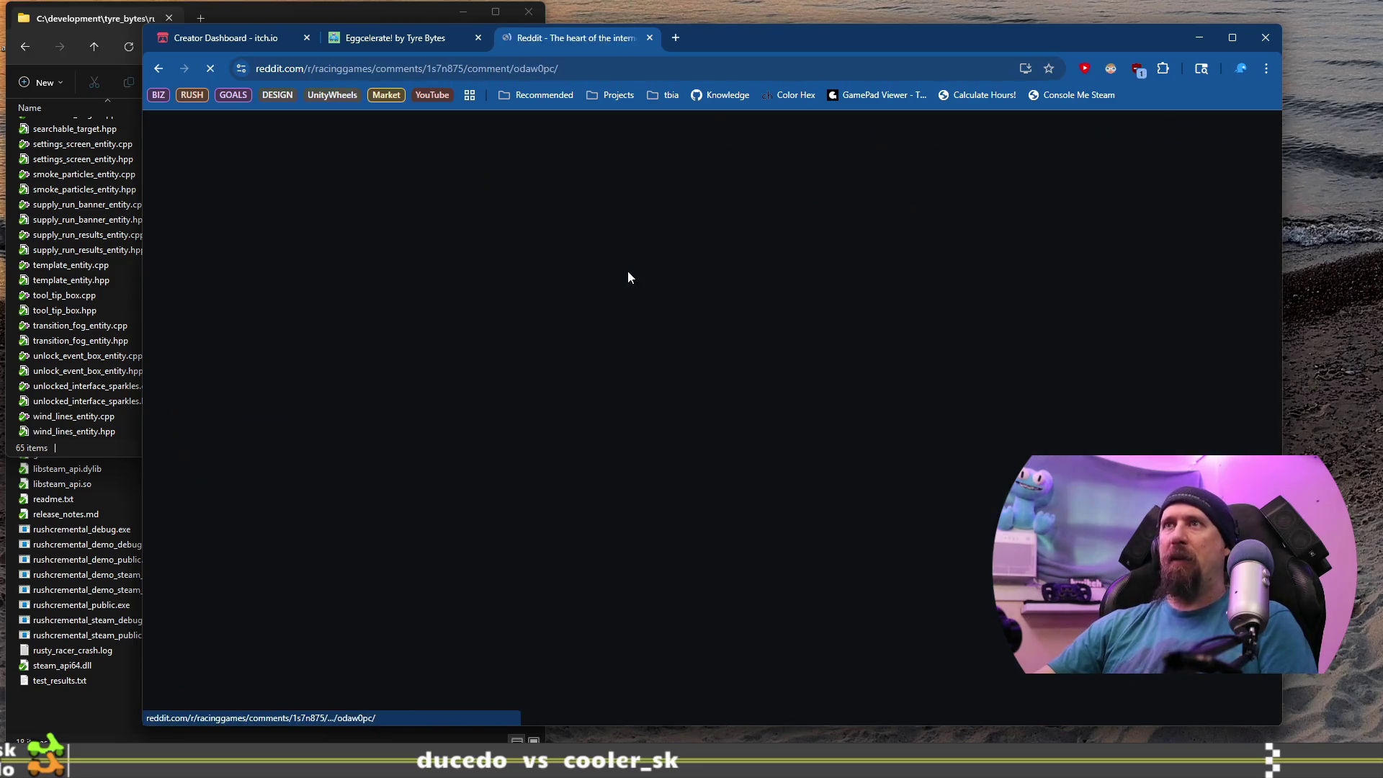
Read the ACC comment in the thread, highlighting its key lines.
{"action": "scroll", "coordinate": [475, 480], "scroll_direction": "up", "scroll_amount": 4}
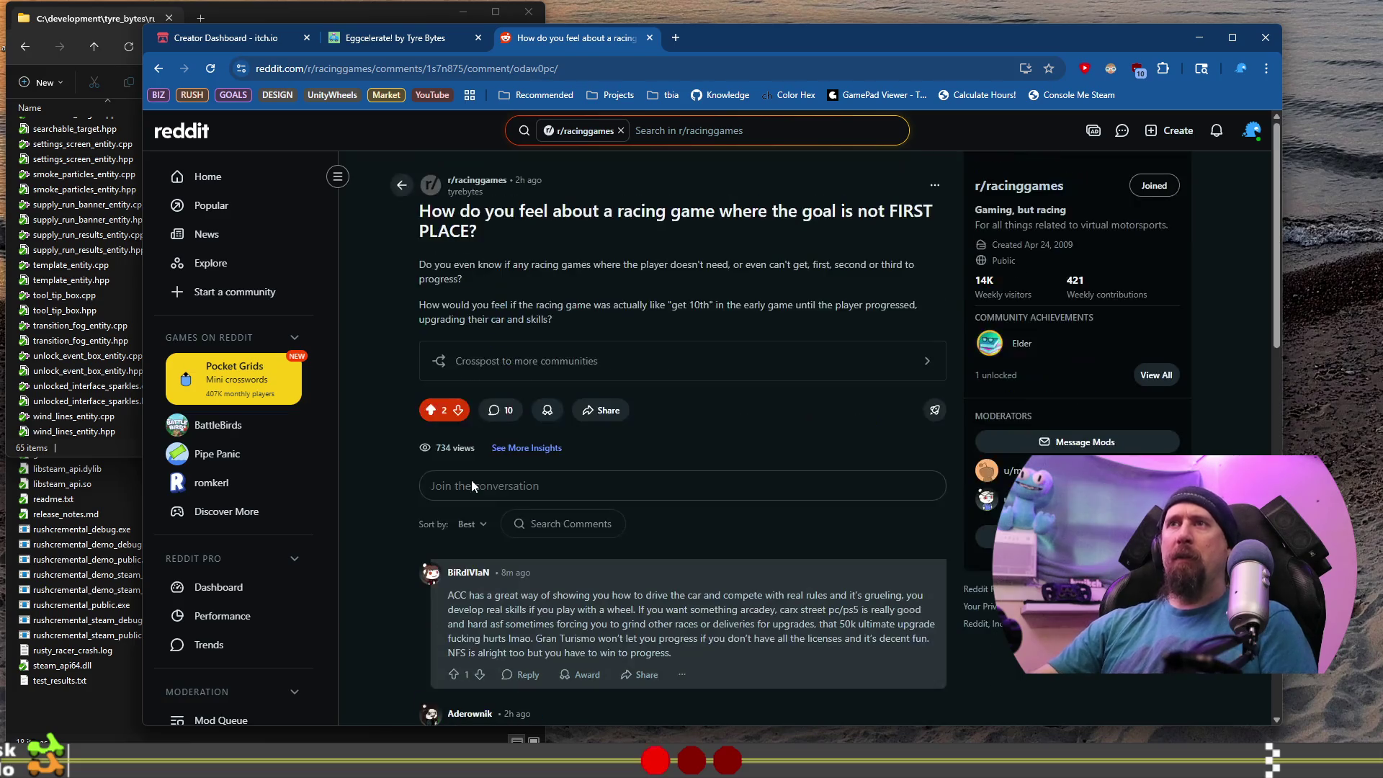
{"action": "scroll", "coordinate": [479, 435], "scroll_direction": "down", "scroll_amount": 2}
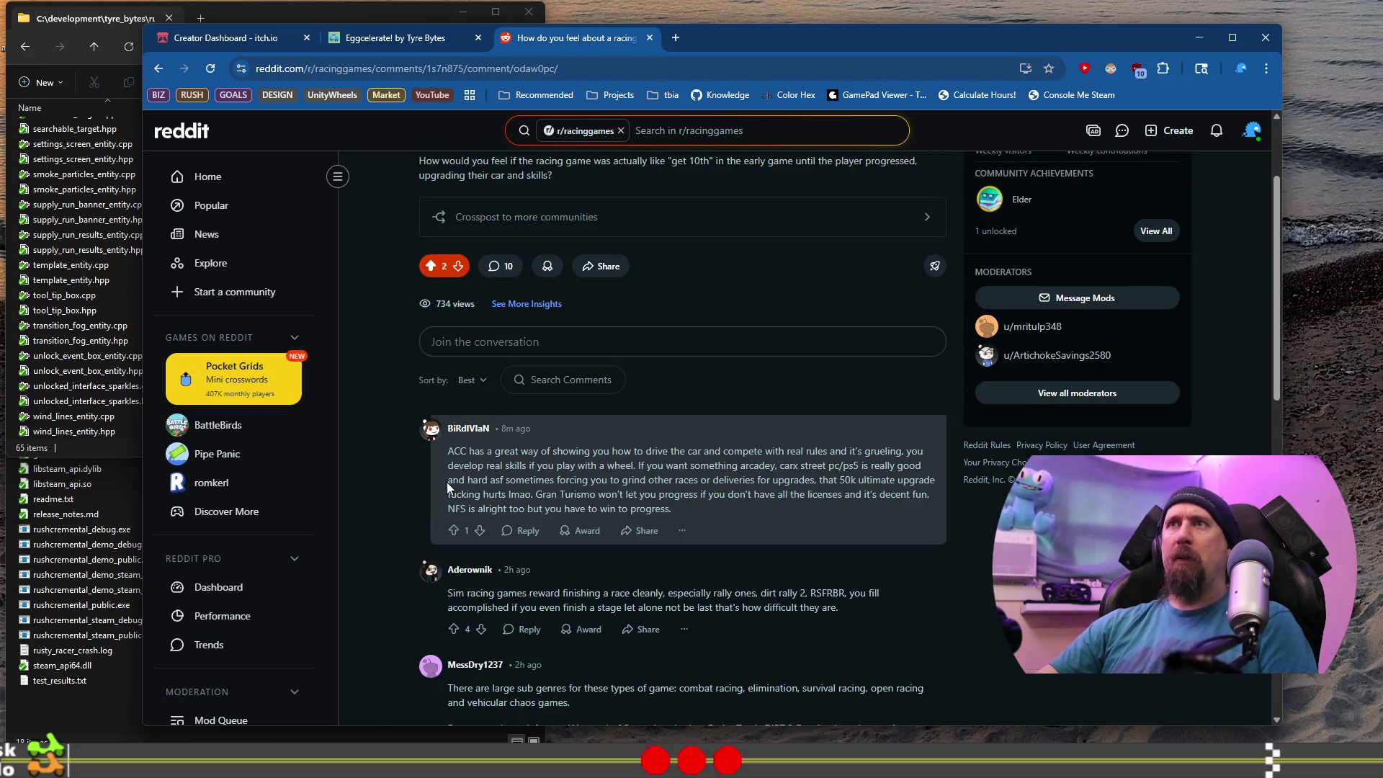
{"action": "left_click_drag", "start_coordinate": [469, 453], "coordinate": [663, 477]}
{"action": "scroll", "coordinate": [663, 477], "scroll_direction": "down", "scroll_amount": 1}
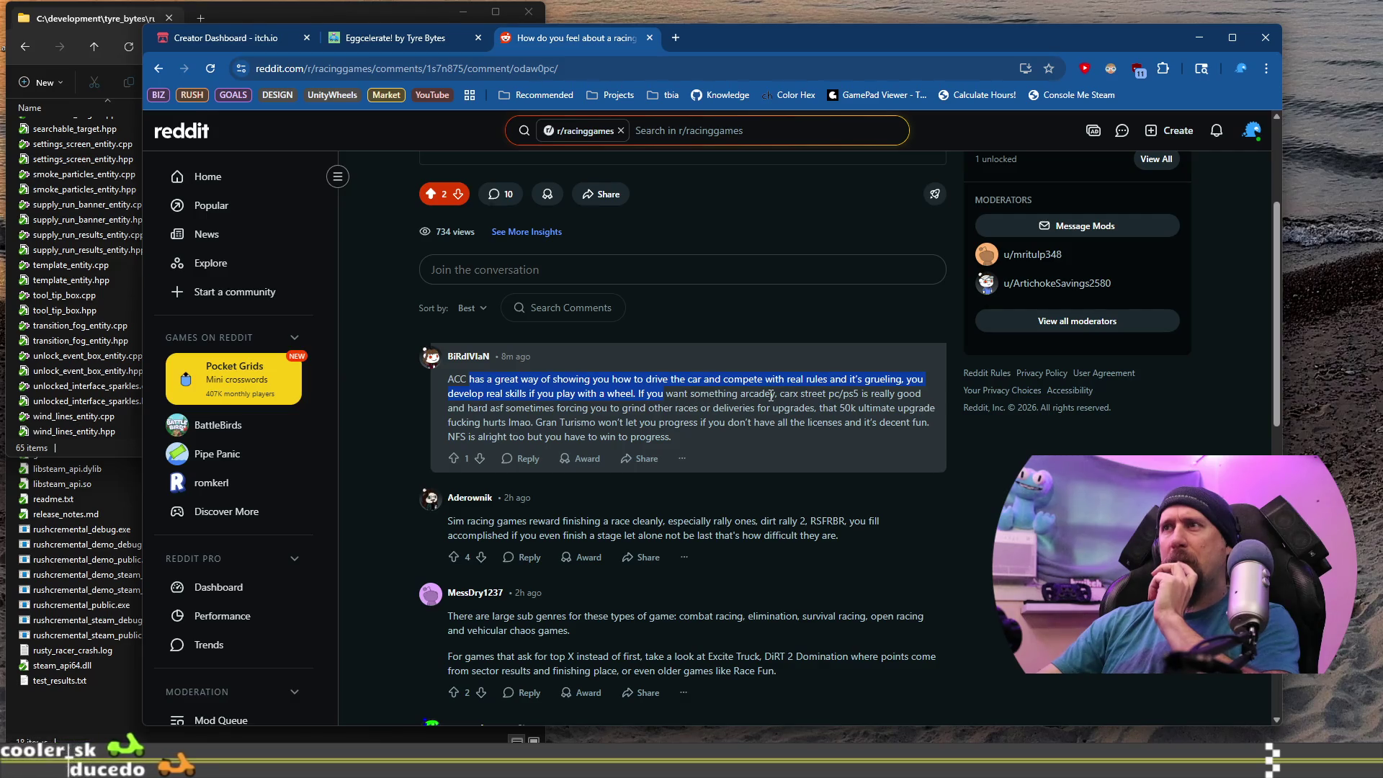
{"action": "left_click", "coordinate": [647, 395]}
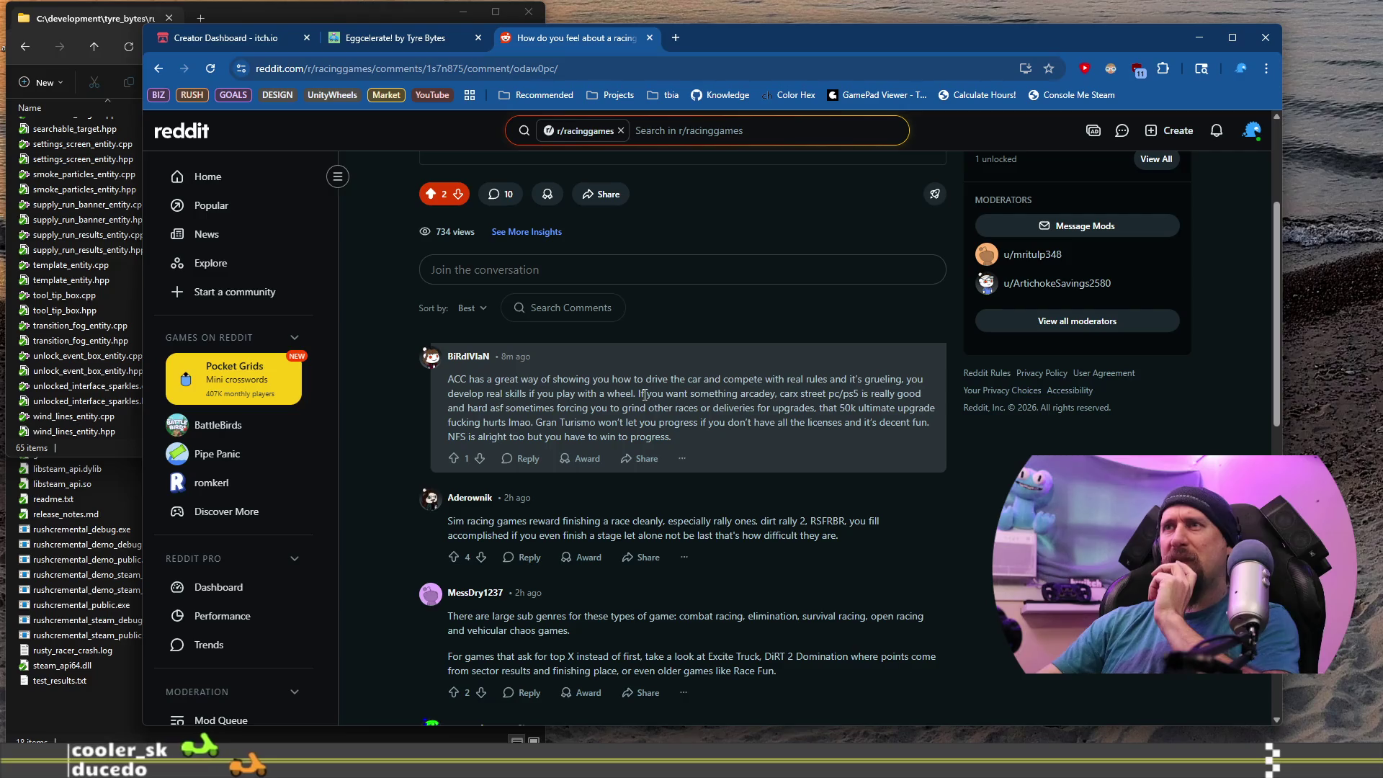
{"action": "left_click_drag", "start_coordinate": [638, 393], "coordinate": [448, 379]}
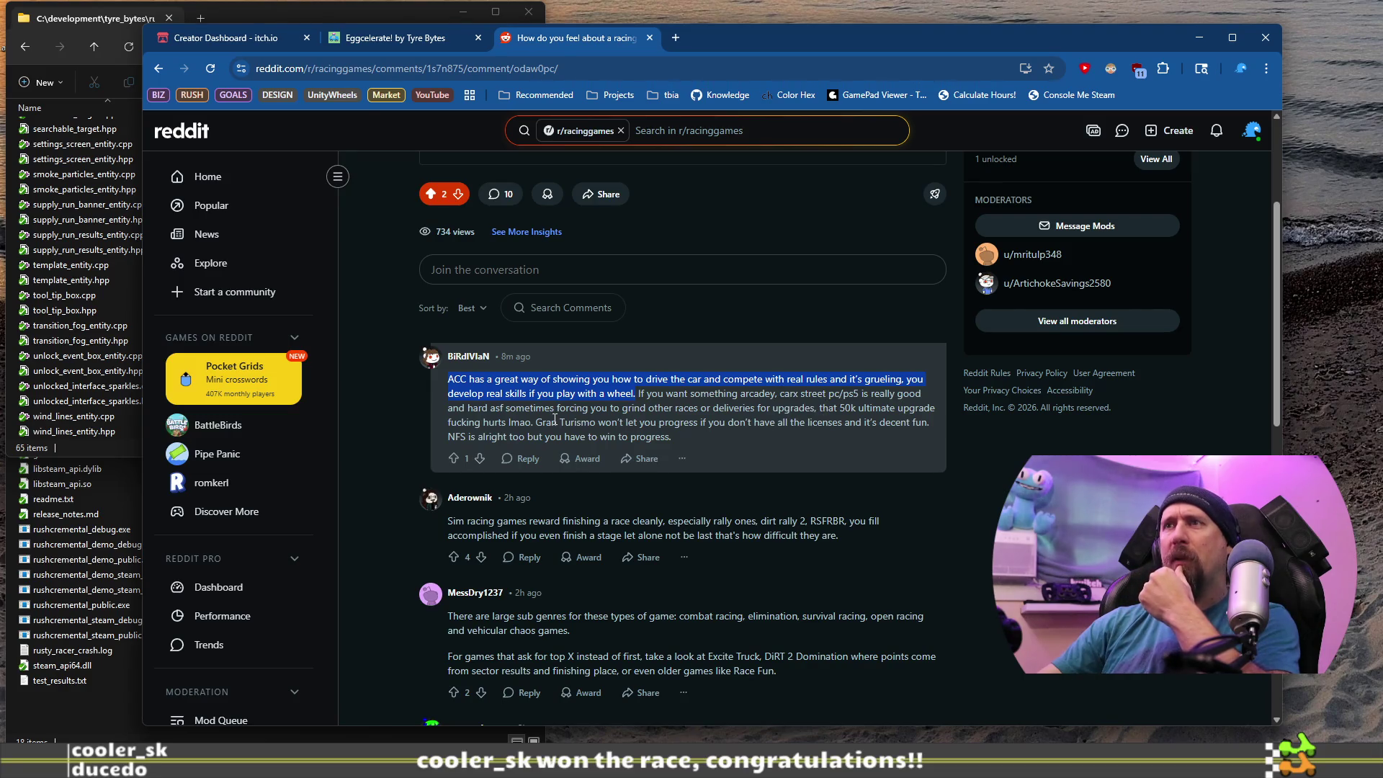
{"action": "left_click_drag", "start_coordinate": [555, 419], "coordinate": [653, 424]}
{"action": "scroll", "coordinate": [693, 425], "scroll_direction": "down", "scroll_amount": 2}
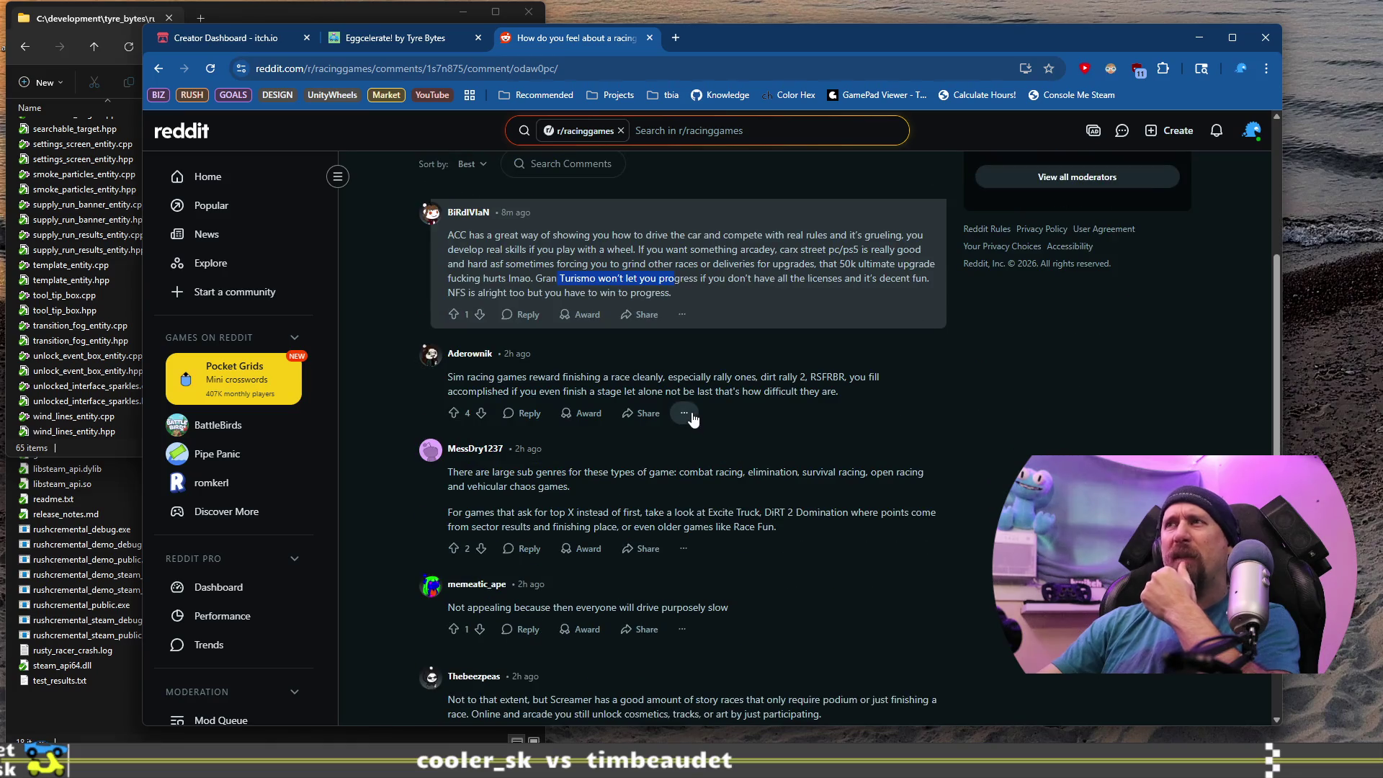
Draft a reply to the ACC comment asking what it would feel like if a game set the player's goal.
{"action": "left_click", "coordinate": [524, 317]}
{"action": "type", "text": "T"}
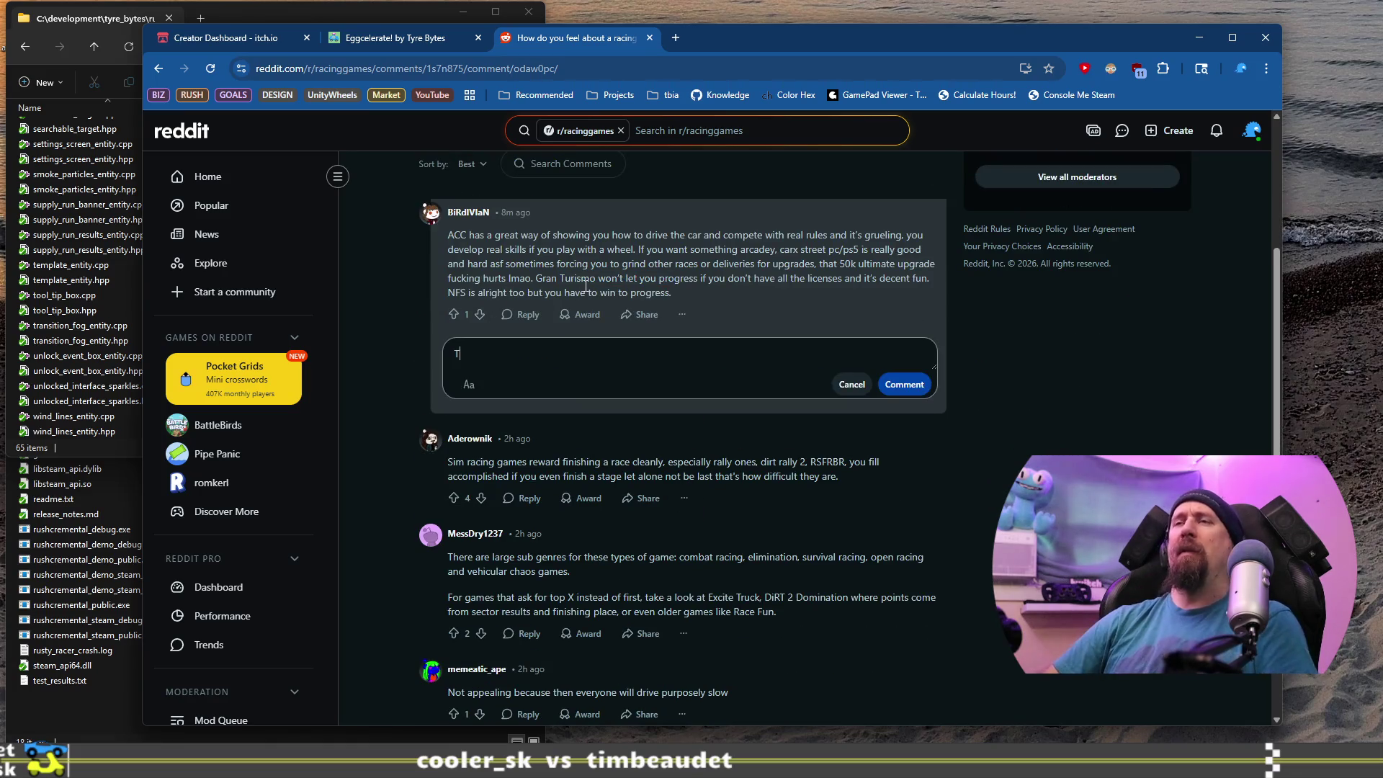
{"action": "type", "text": "e"}
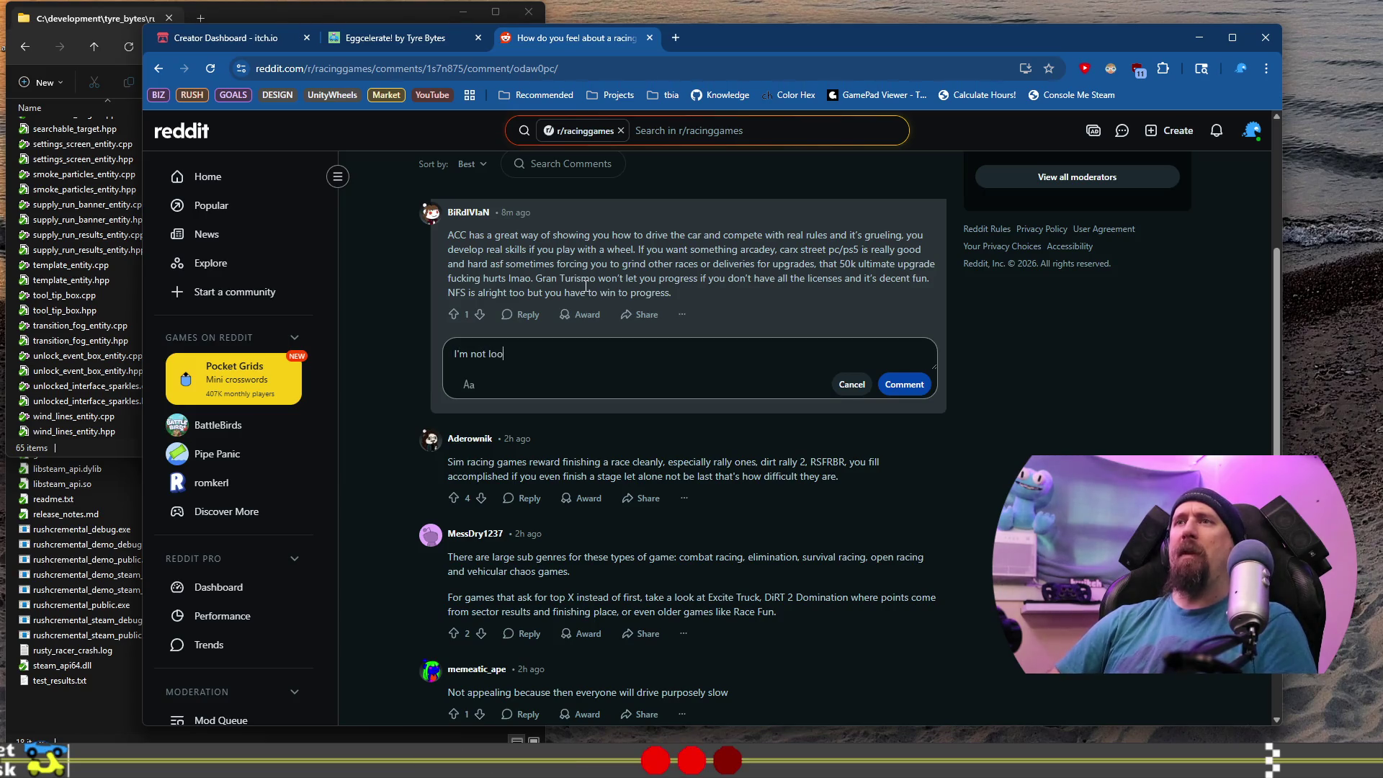
{"action": "type", "text": "necessar"}
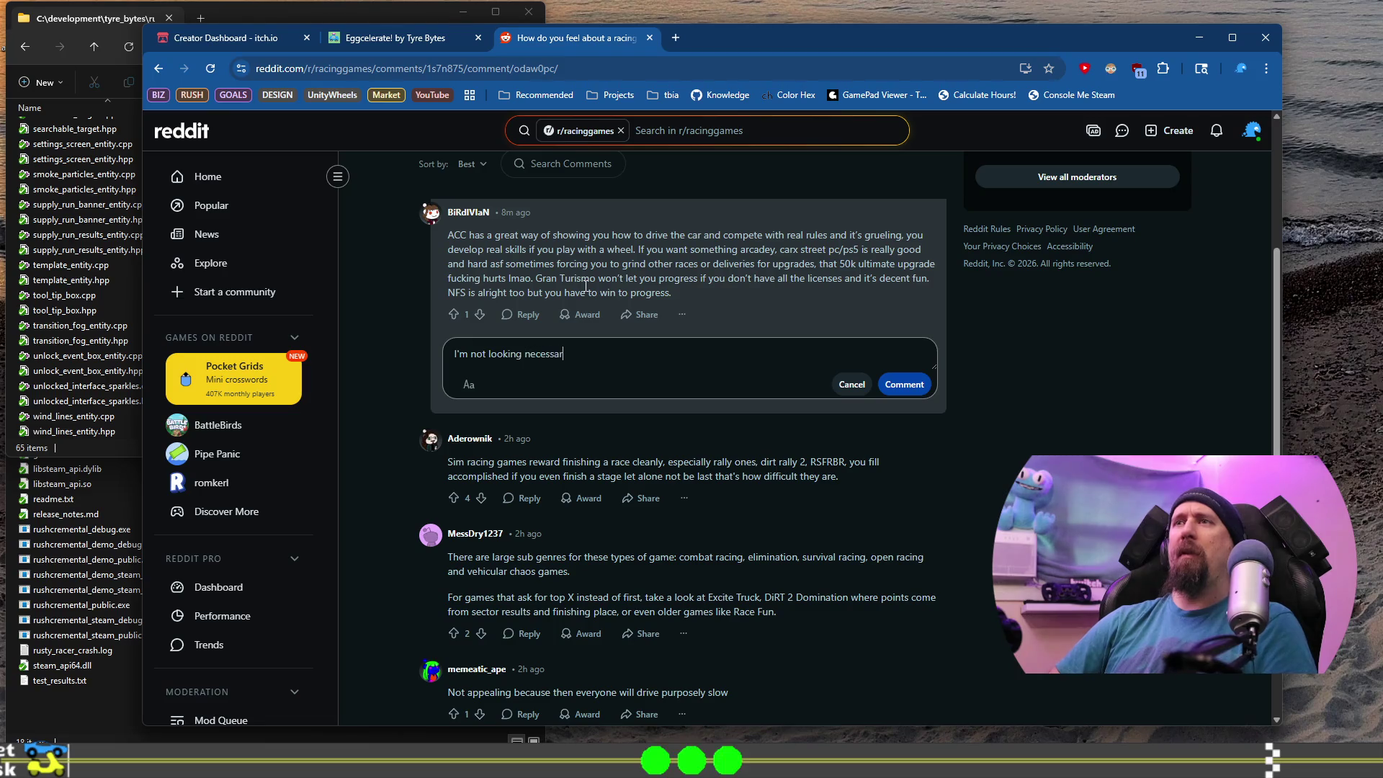
{"action": "type", "text": "ily for har"}
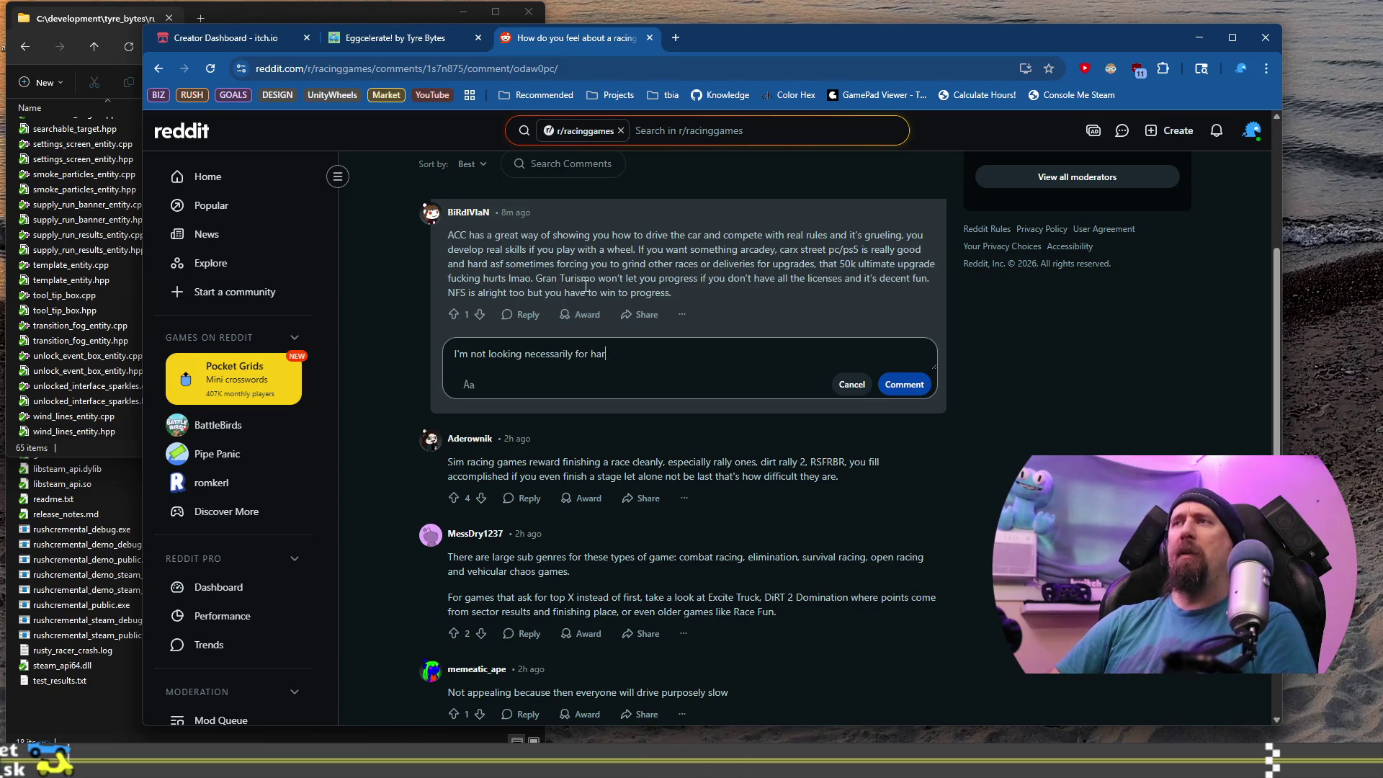
{"action": "type", "text": "d or gruel"}
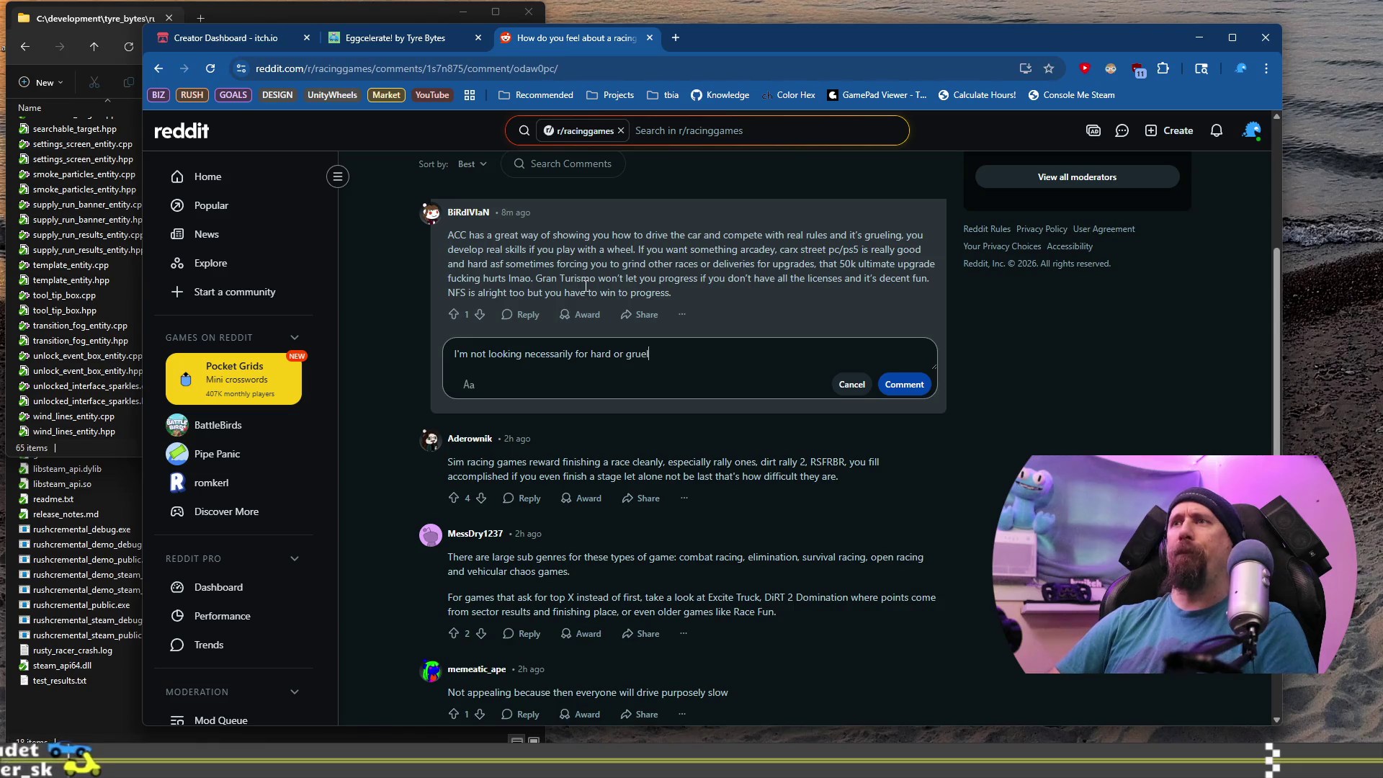
{"action": "type", "text": "ing, or "}
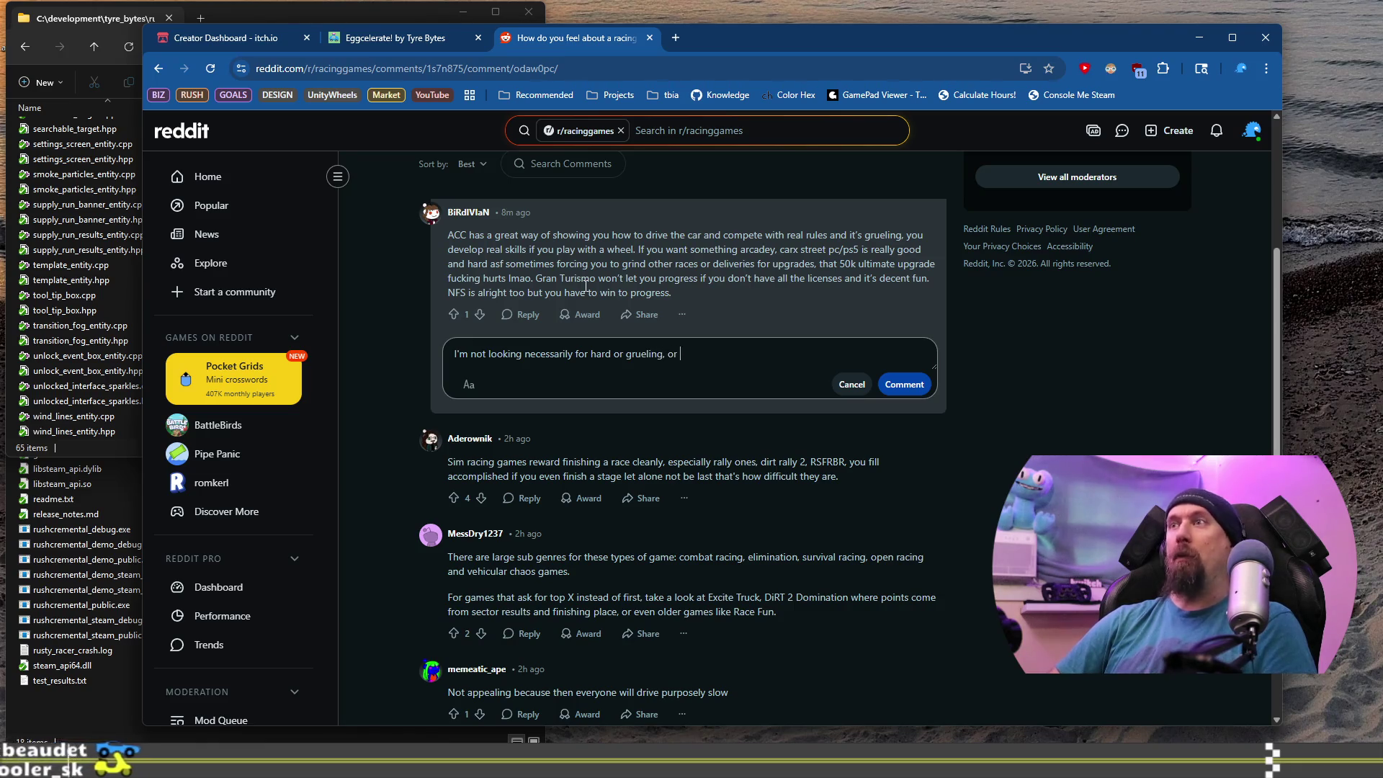
{"action": "type", "text": "grindy. M"}
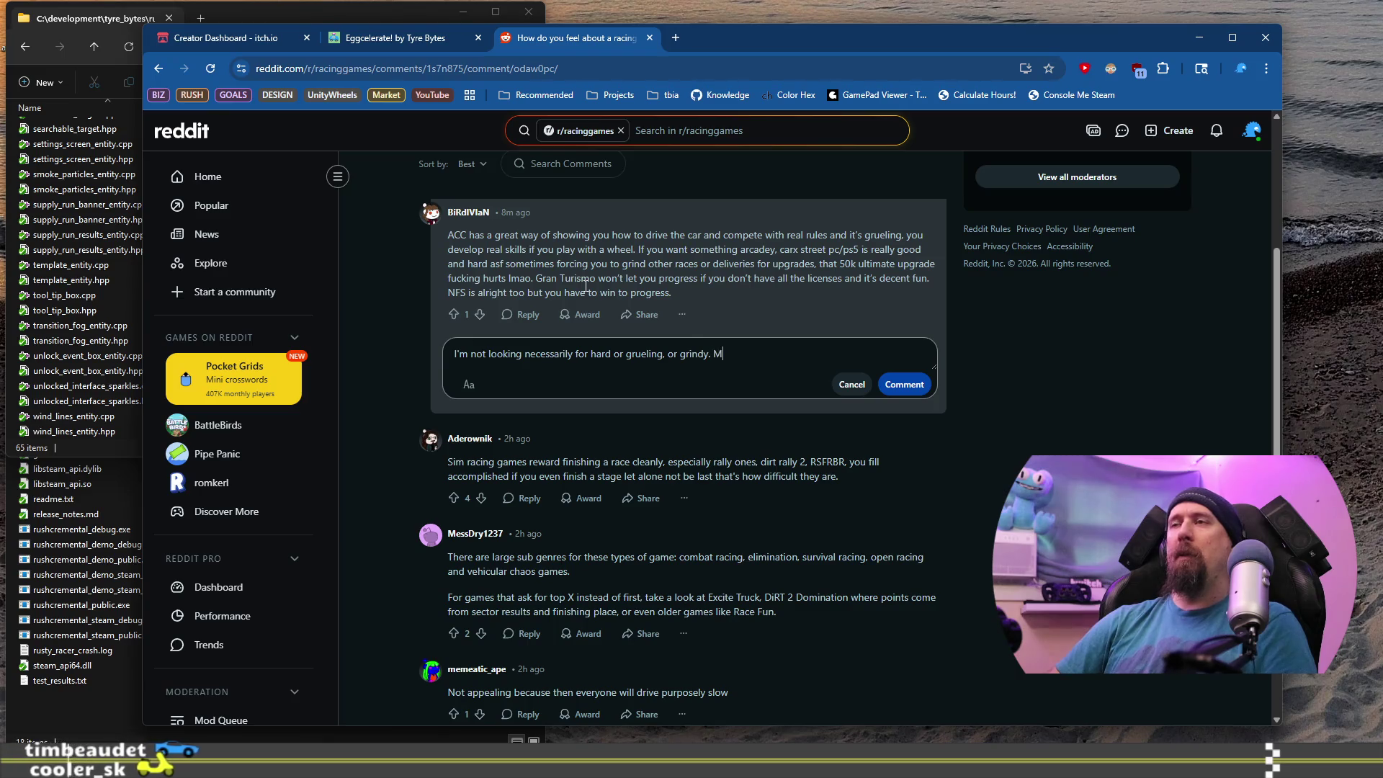
{"action": "type", "text": "ore of w"}
{"action": "type", "text": "does it feel li"}
{"action": "type", "text": "ke"}
{"action": "key", "text": "ctrl+Left"}
{"action": "key", "text": "ctrl+Left"}
{"action": "key", "text": "ctrl+Left"}
{"action": "key", "text": "ctrl+Delete"}
{"action": "type", "text": "would"}
{"action": "key", "text": "End"}
{"action": "type", "text": "if a game set a"}
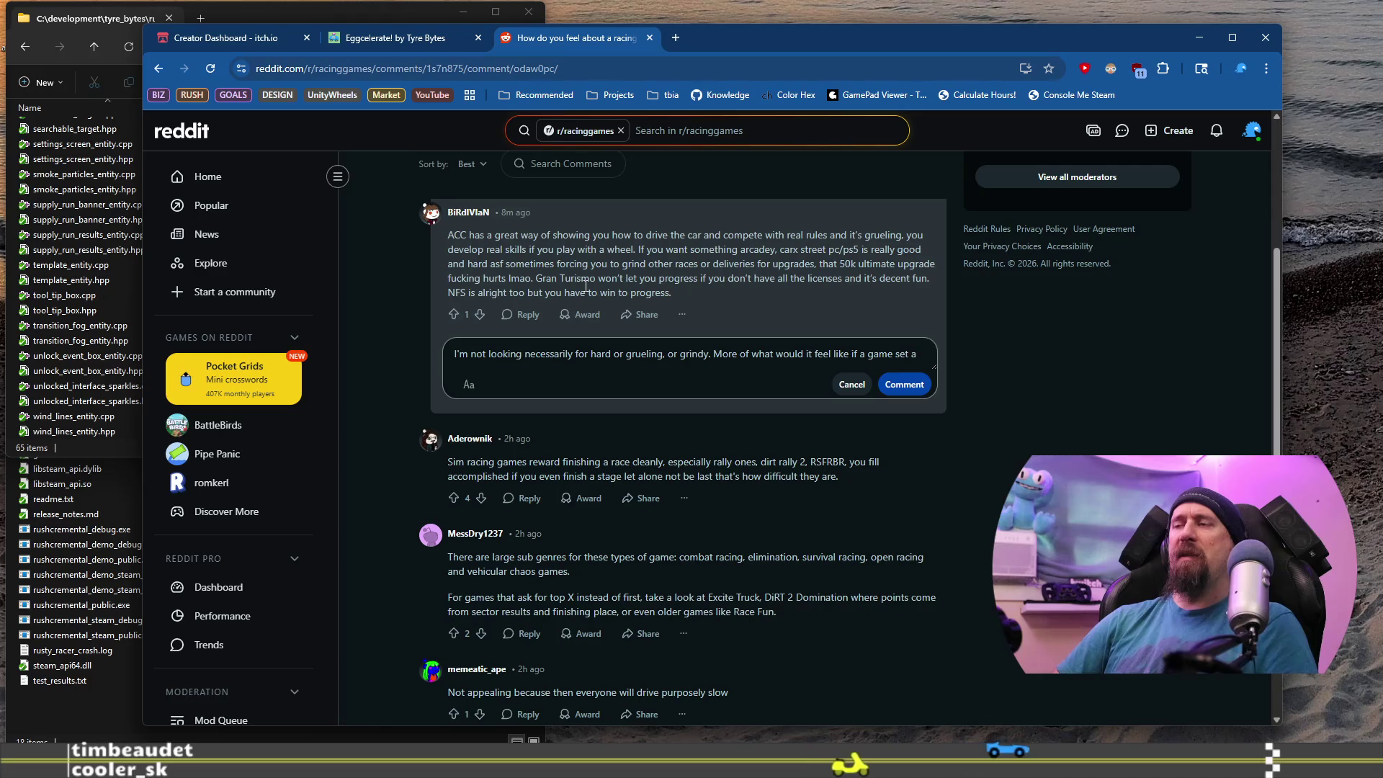
{"action": "key", "text": "BackSpace"}
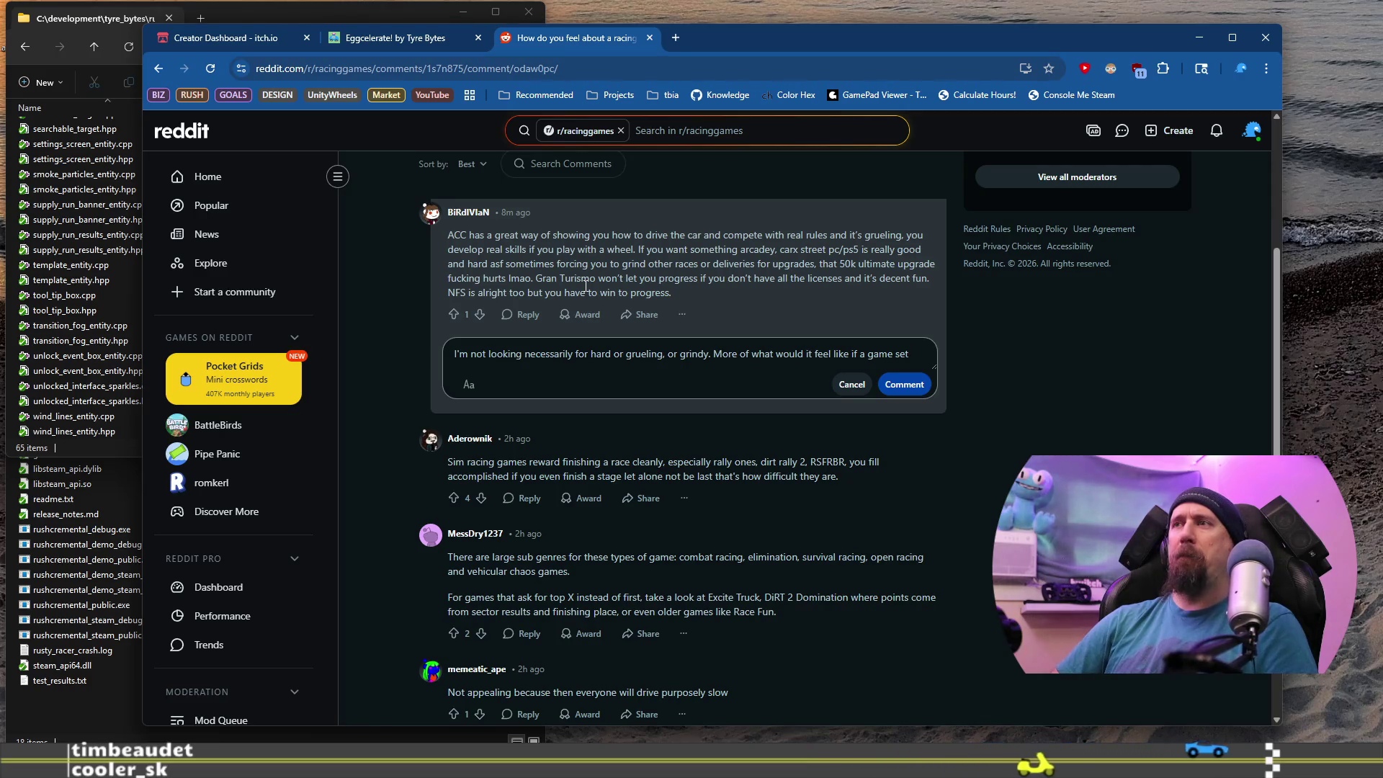
{"action": "type", "text": "the play"}
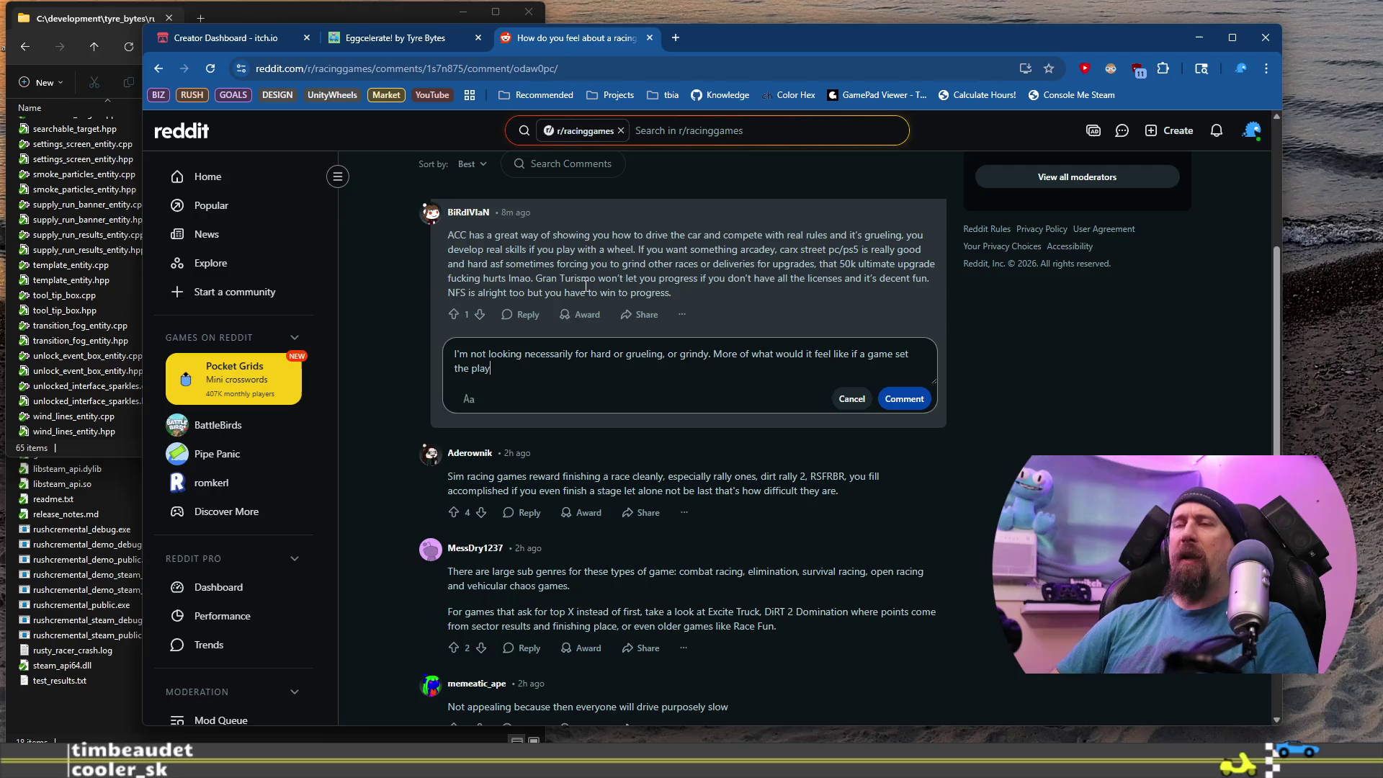
{"action": "type", "text": "er into a position they c"}
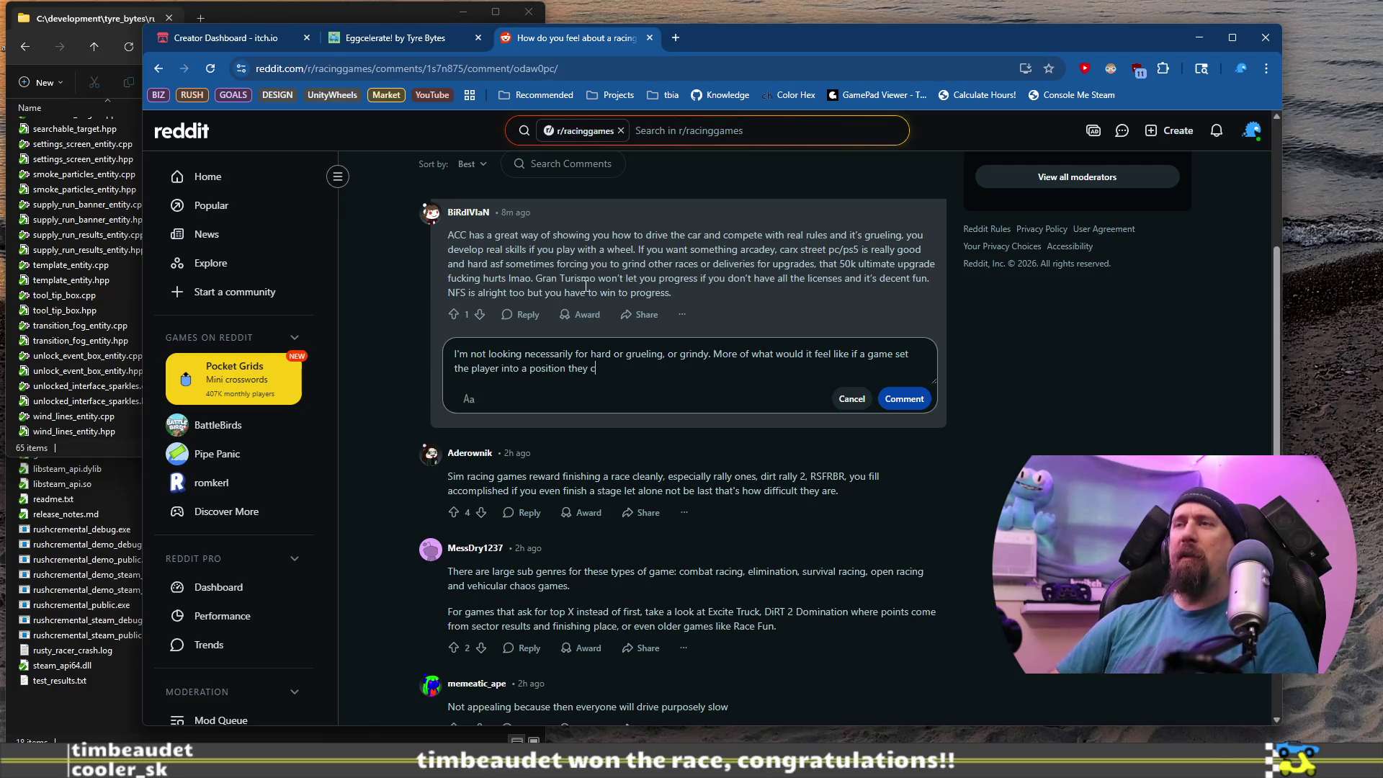
{"action": "type", "text": "y win "}
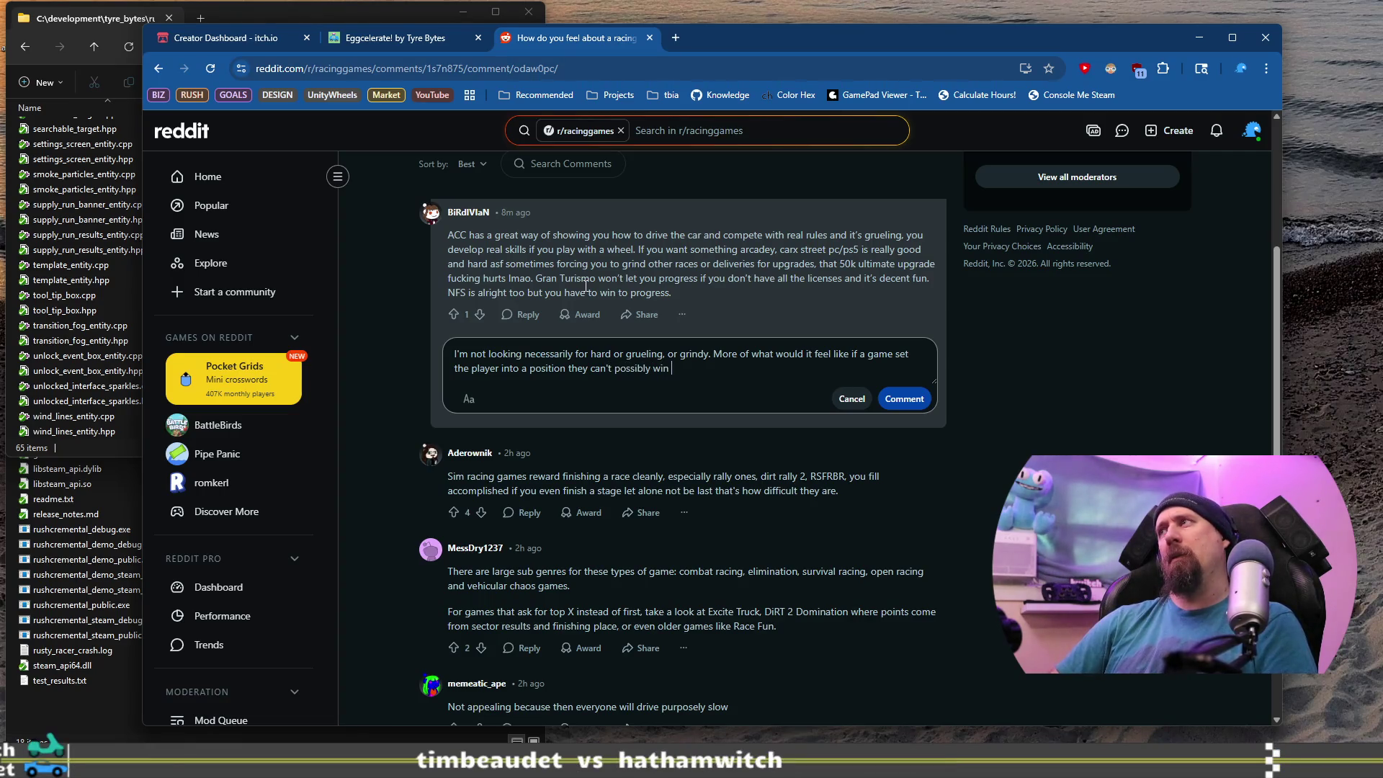
{"action": "type", "text": "a race, and the"}
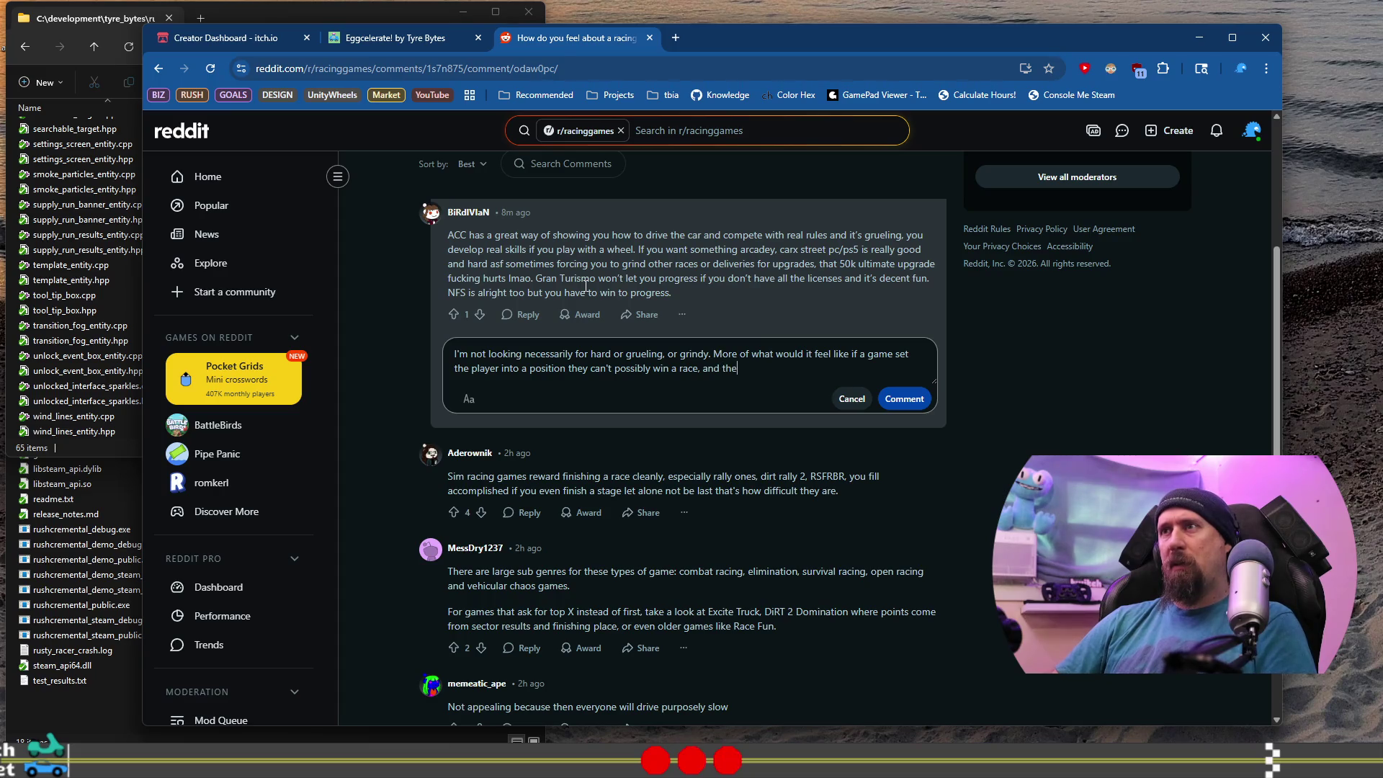
{"action": "type", "text": " l"}
{"action": "type", "text": "f improving so"}
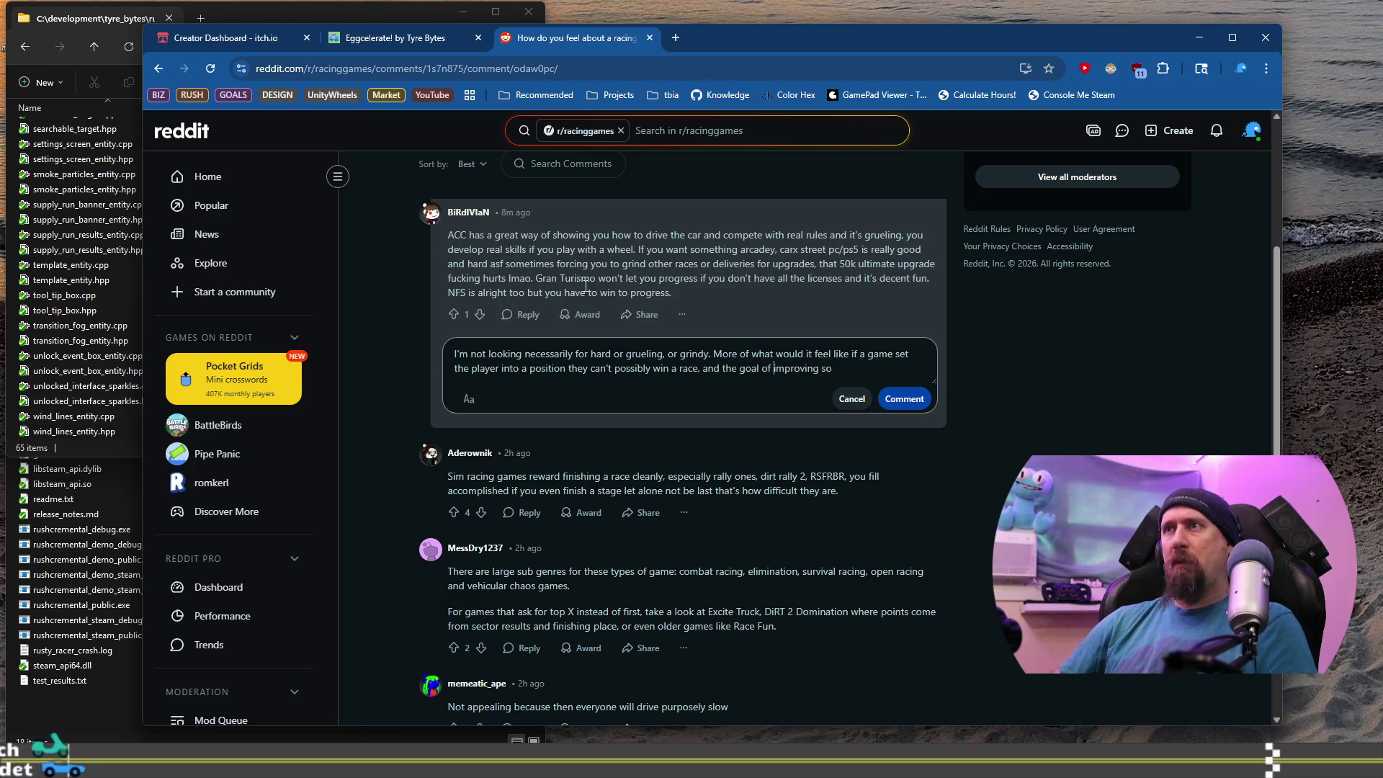
End the reply with 'with the goal of being best of the mid-field.' and post it.
{"action": "key", "text": "ctrl+Left"}
{"action": "key", "text": "ctrl+Left"}
{"action": "key", "text": "ctrl+Left"}
{"action": "key", "text": "ctrl+Delete"}
{"action": "type", "text": "with"}
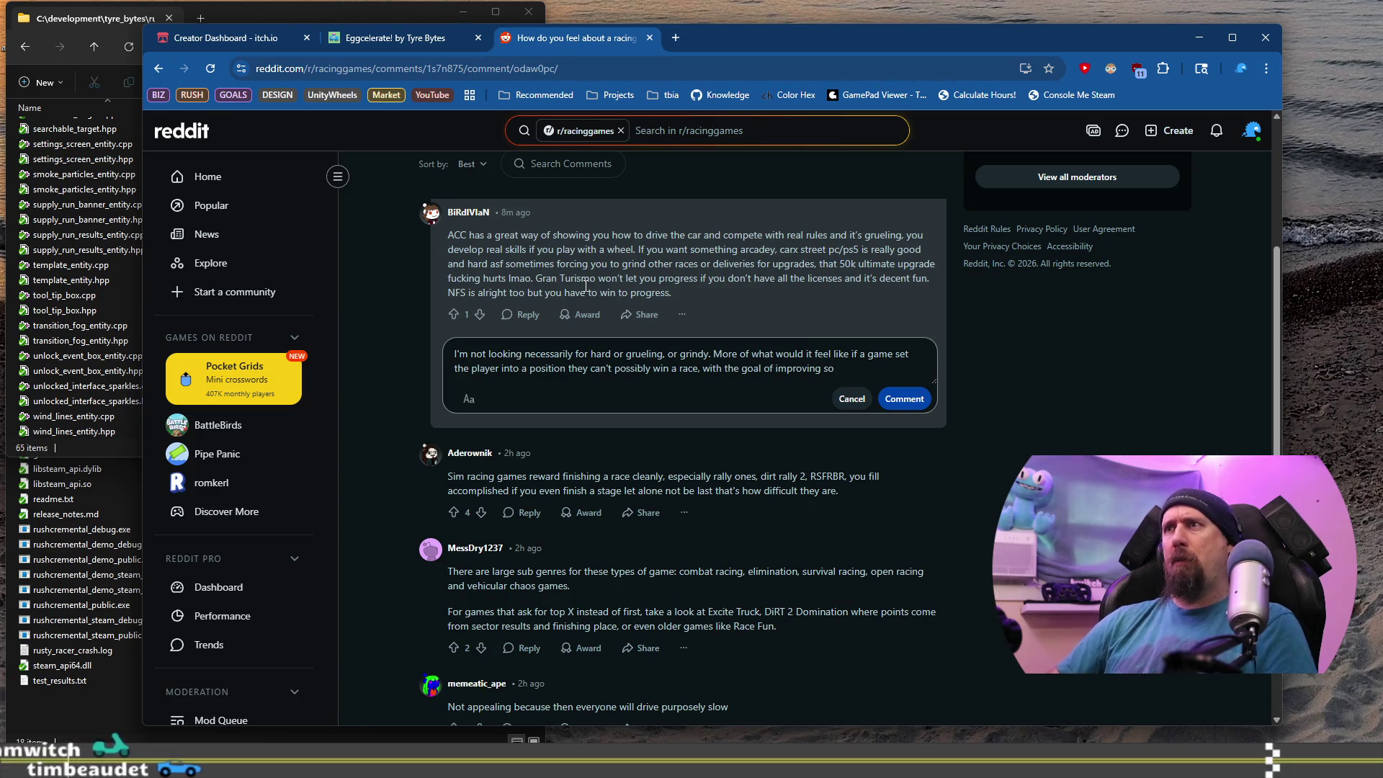
{"action": "key", "text": "ctrl+shift+Left"}
{"action": "key", "text": "ctrl+shift+Left"}
{"action": "type", "text": "being at X point"}
{"action": "key", "text": "ctrl+BackSpace"}
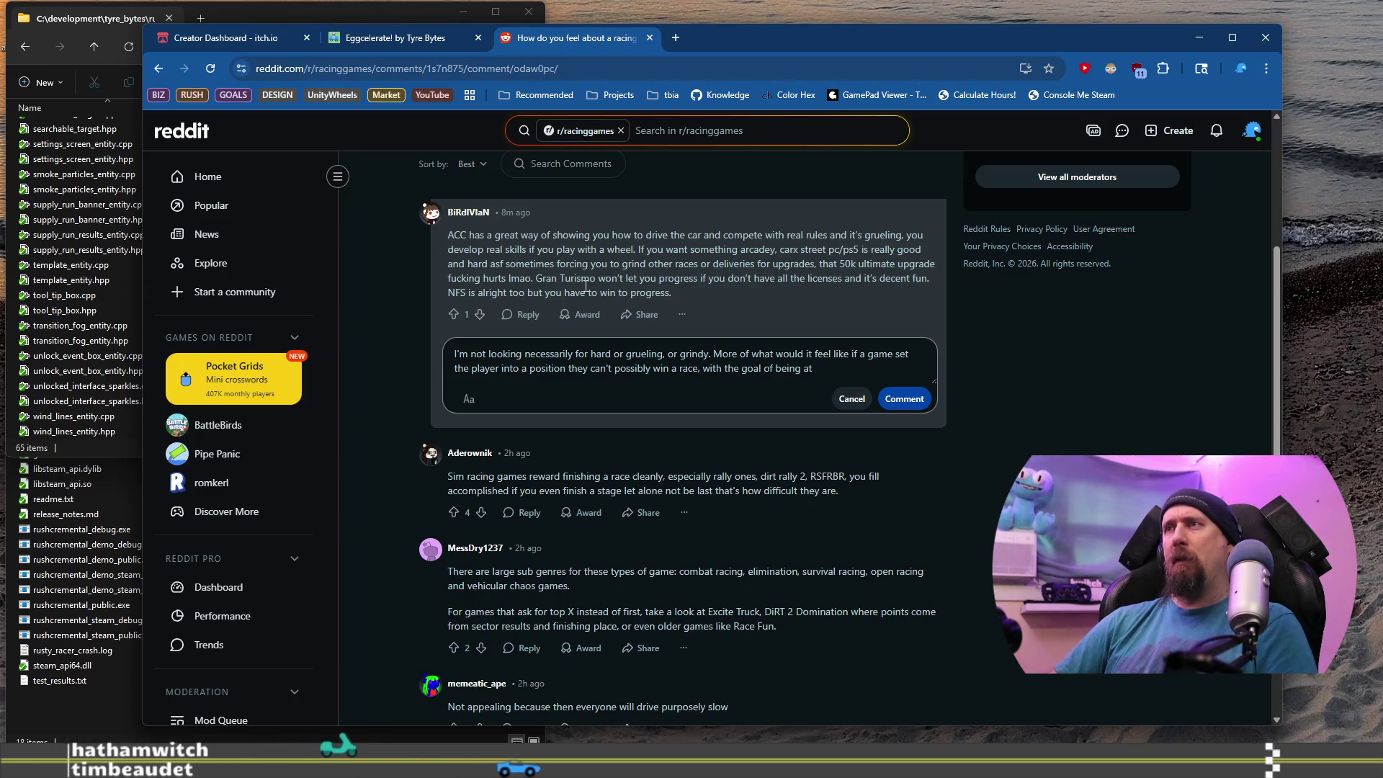
{"action": "key", "text": "BackSpace"}
{"action": "key", "text": "BackSpace"}
{"action": "type", "text": "best of the mid-field"}
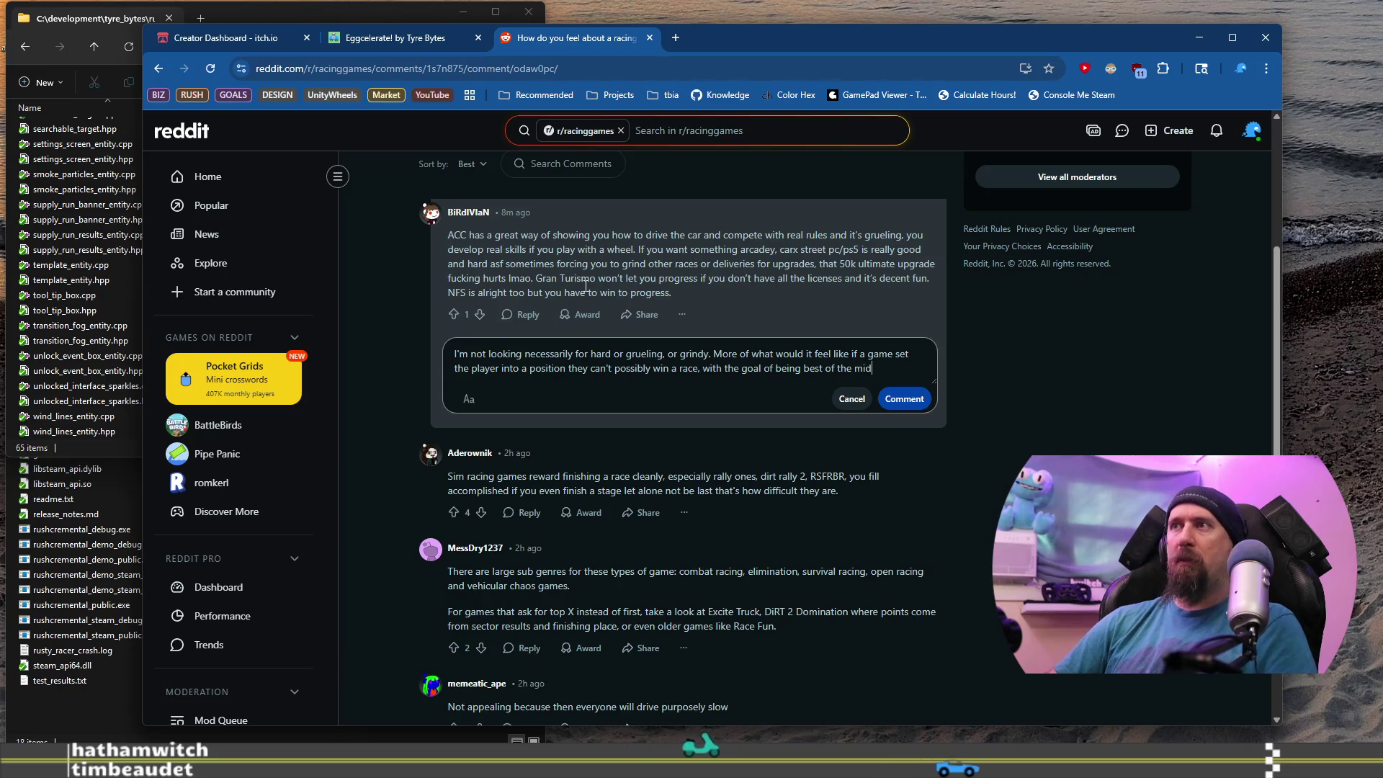
{"action": "type", "text": "."}
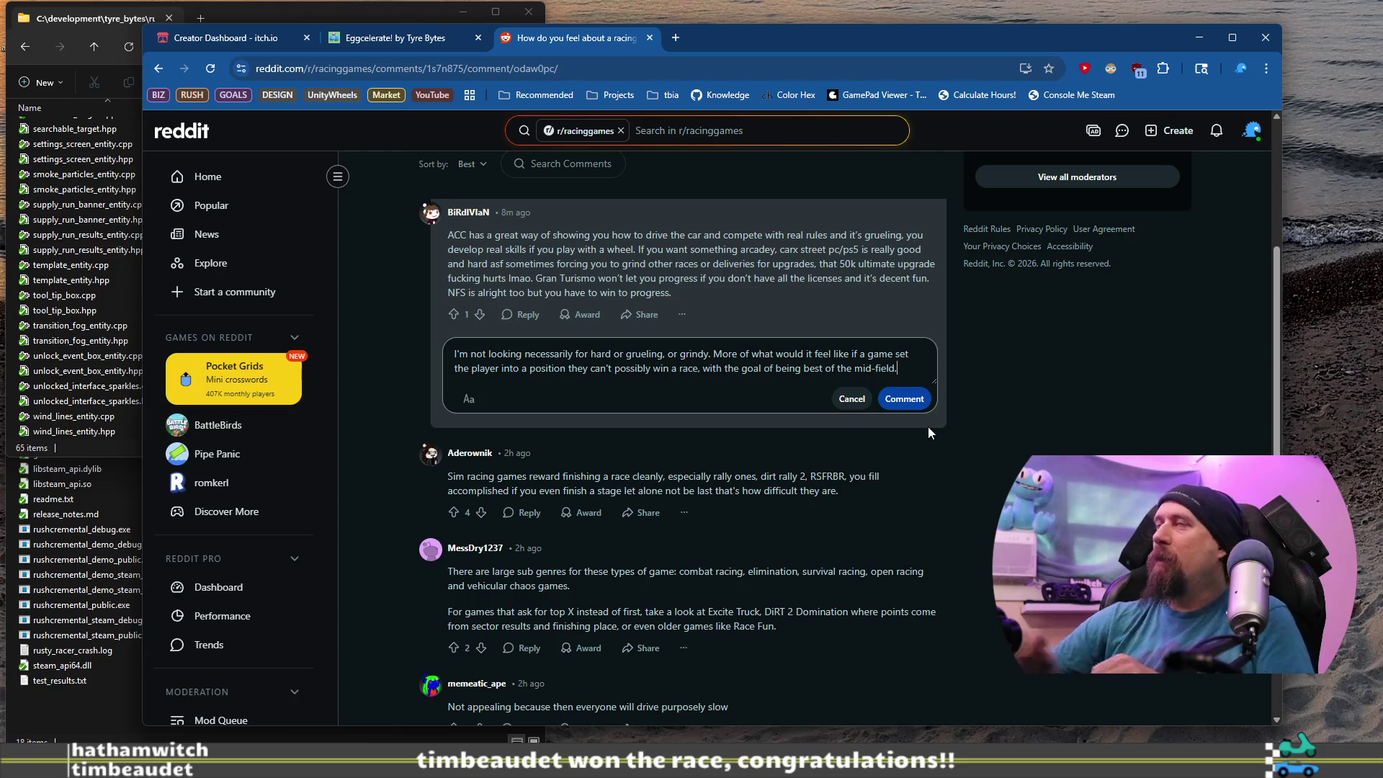
{"action": "left_click", "coordinate": [904, 400]}
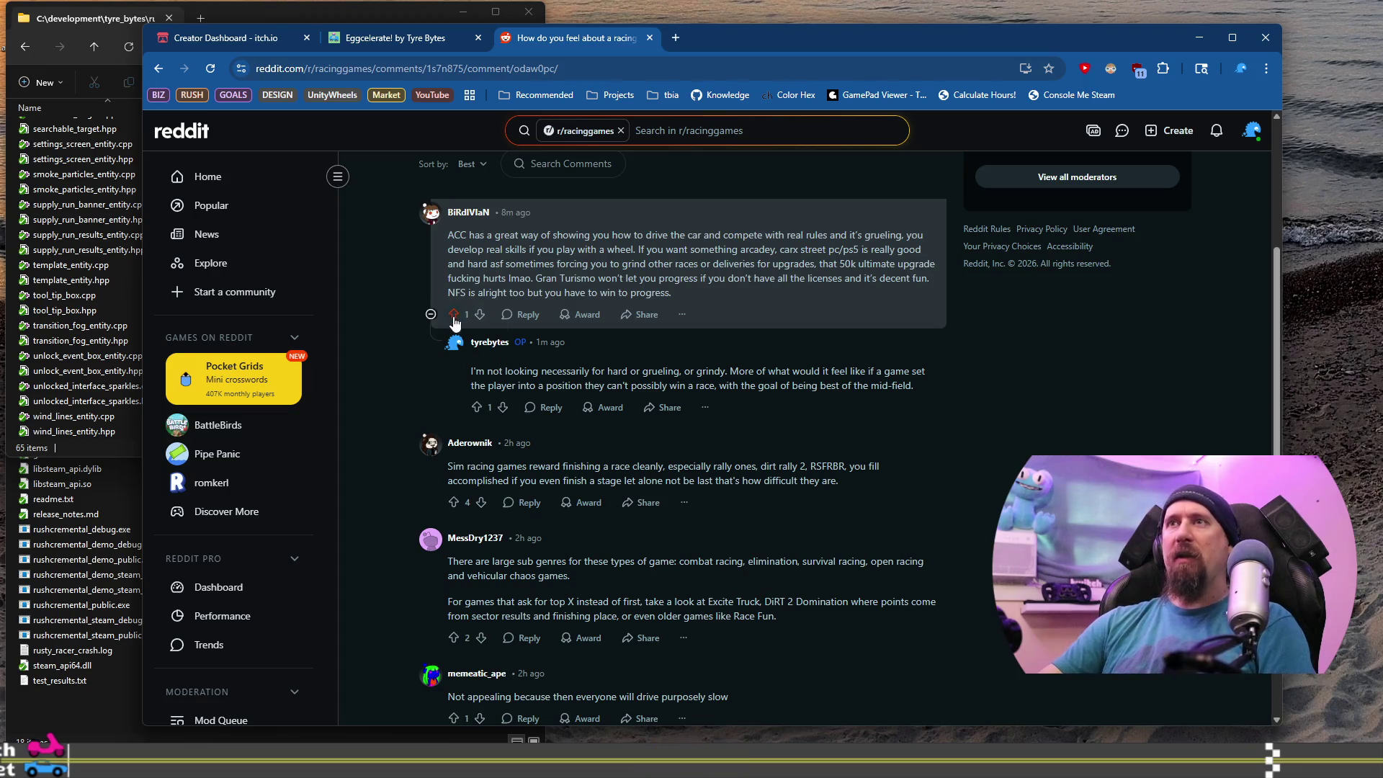
Upvote the ACC comment and reread the original post.
{"action": "left_click", "coordinate": [454, 315]}
{"action": "scroll", "coordinate": [504, 339], "scroll_direction": "down", "scroll_amount": 2}
{"action": "left_click_drag", "start_coordinate": [483, 322], "coordinate": [621, 323]}
{"action": "left_click", "coordinate": [622, 322]}
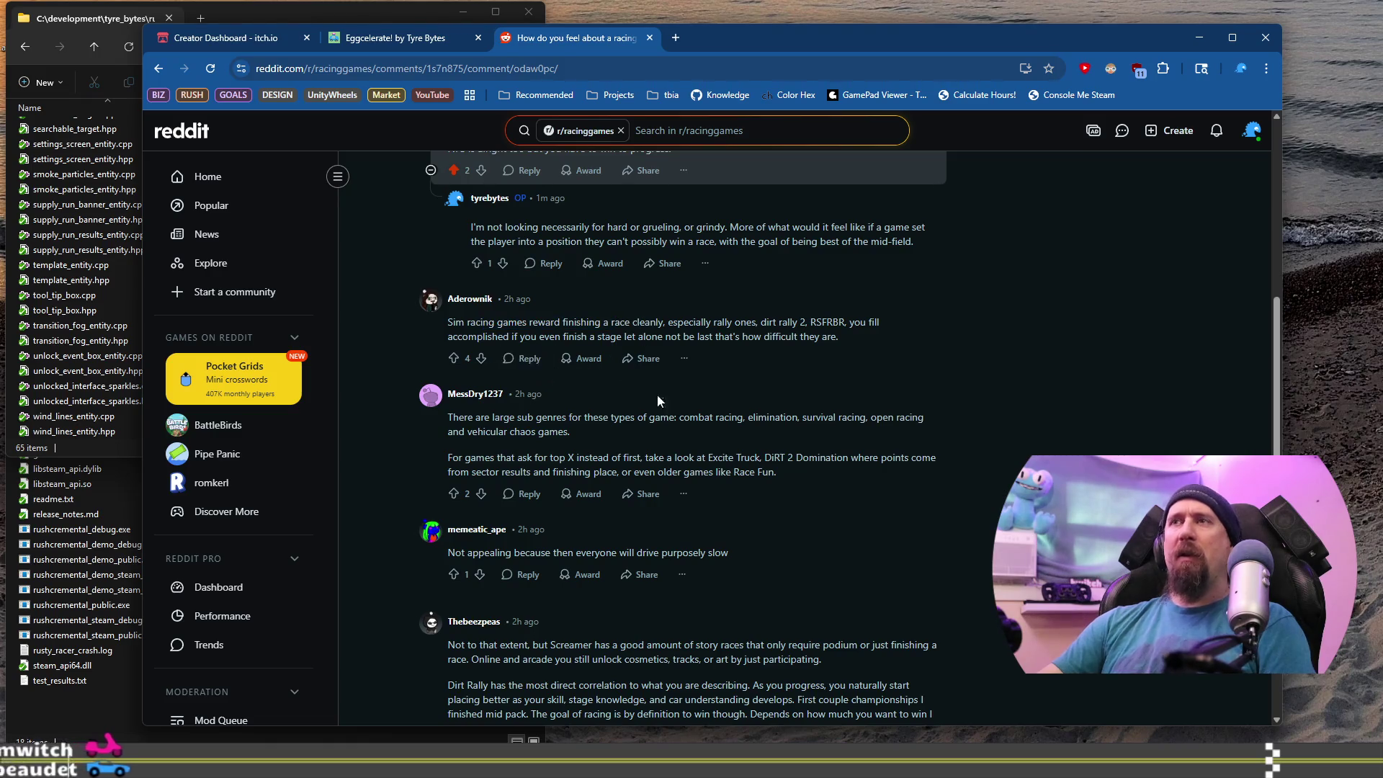
{"action": "scroll", "coordinate": [652, 398], "scroll_direction": "up", "scroll_amount": 7}
{"action": "left_click_drag", "start_coordinate": [439, 265], "coordinate": [554, 321]}
{"action": "scroll", "coordinate": [503, 442], "scroll_direction": "down", "scroll_amount": 5}
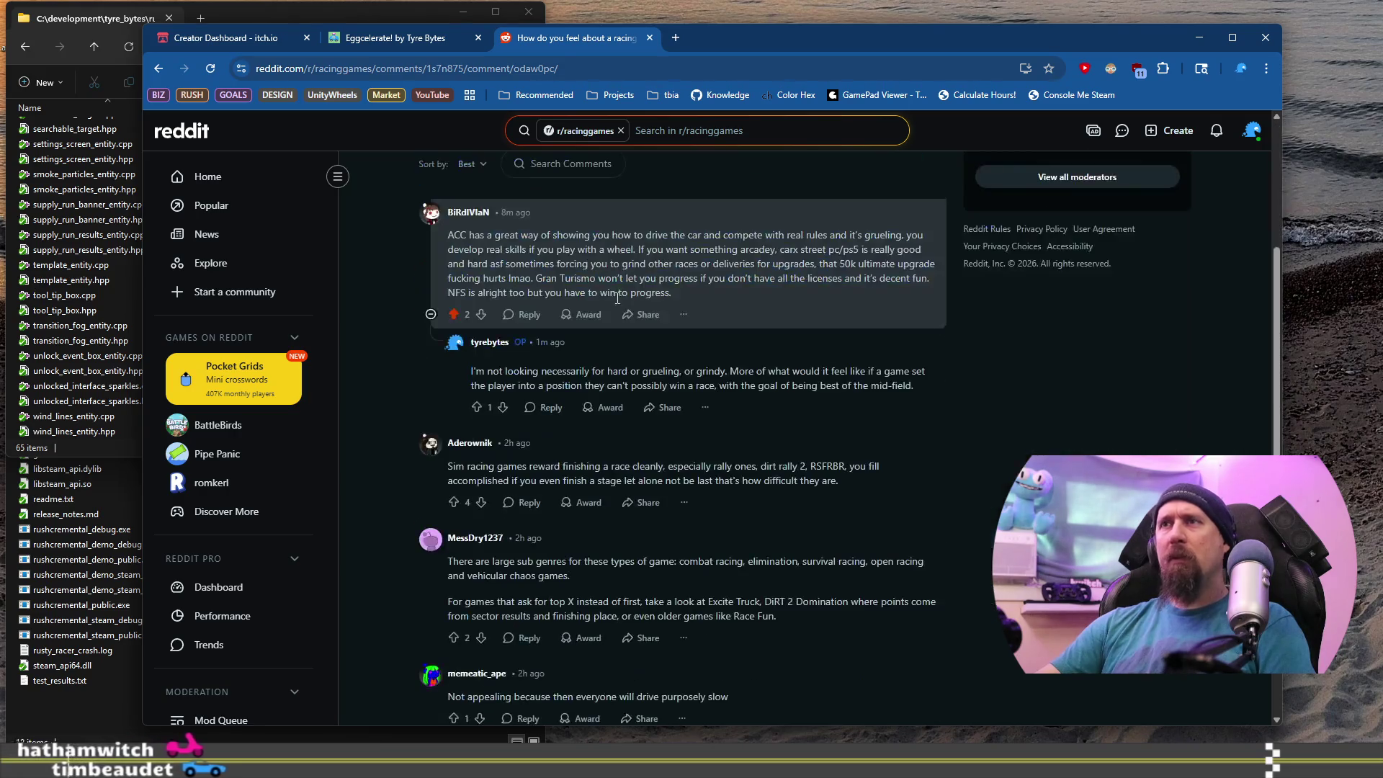
Post a two-line reply agreeing sim racing is about staying clean, but not what's being asked.
{"action": "left_click", "coordinate": [527, 502]}
{"action": "type", "text": "Definitely"}
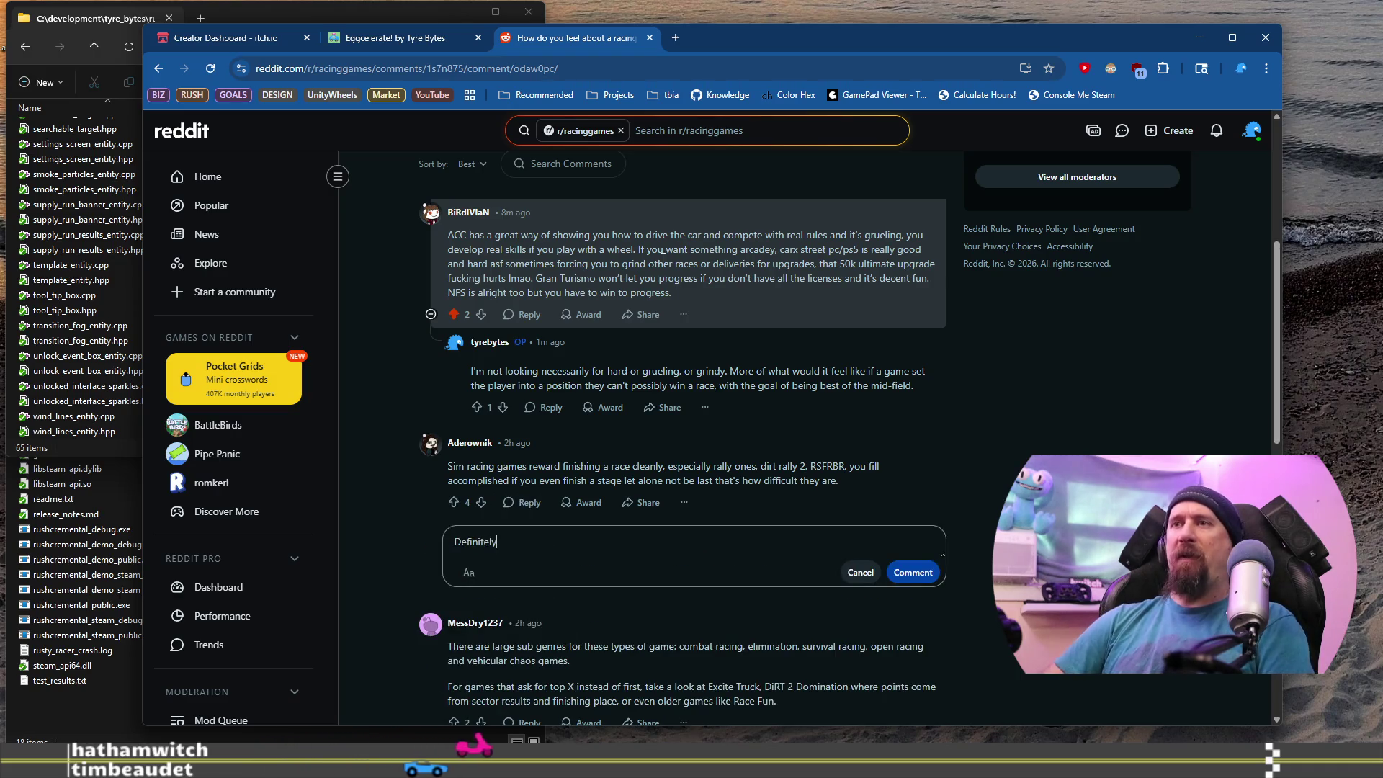
{"action": "type", "text": " agree"}
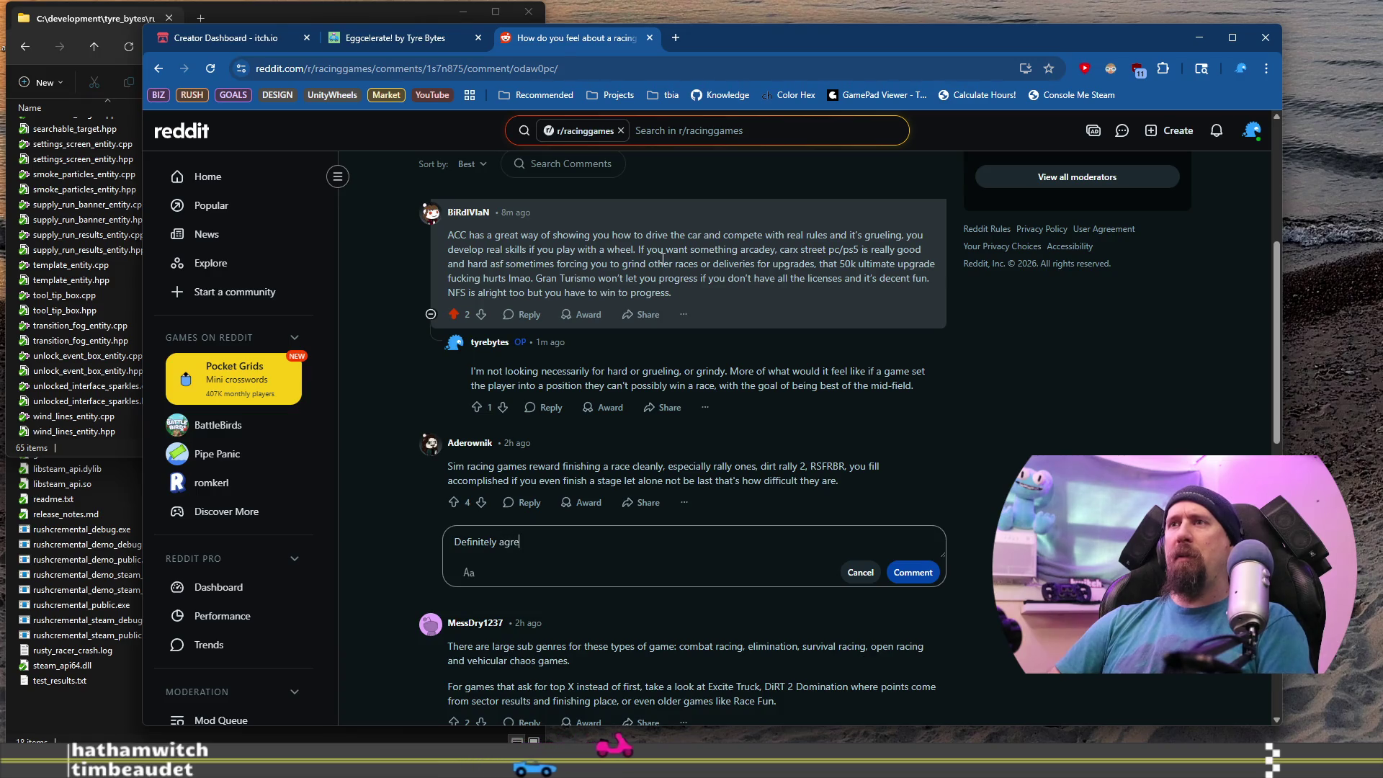
{"action": "type", "text": " sim reac"}
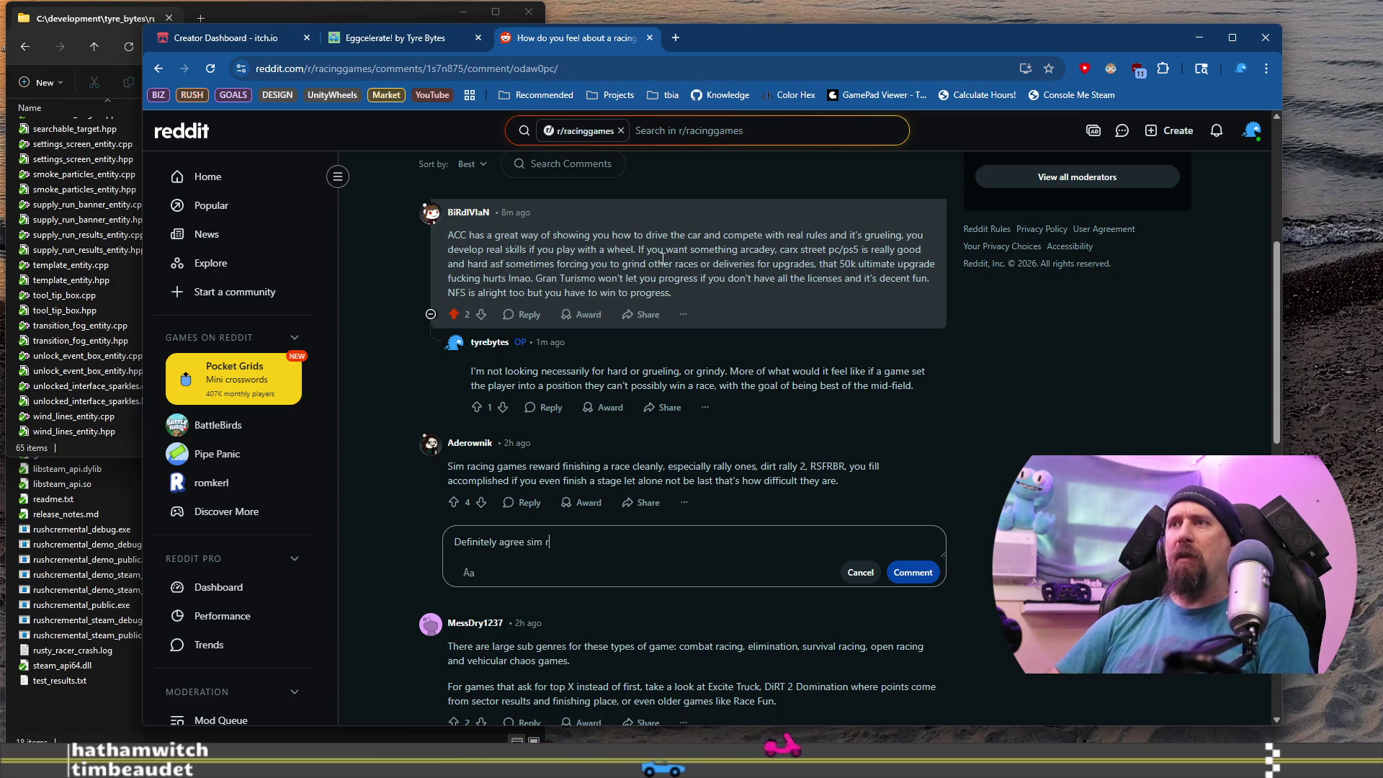
{"action": "key", "text": "BackSpace"}
{"action": "key", "text": "BackSpace"}
{"action": "key", "text": "BackSpace"}
{"action": "type", "text": "acing is about staying clean."}
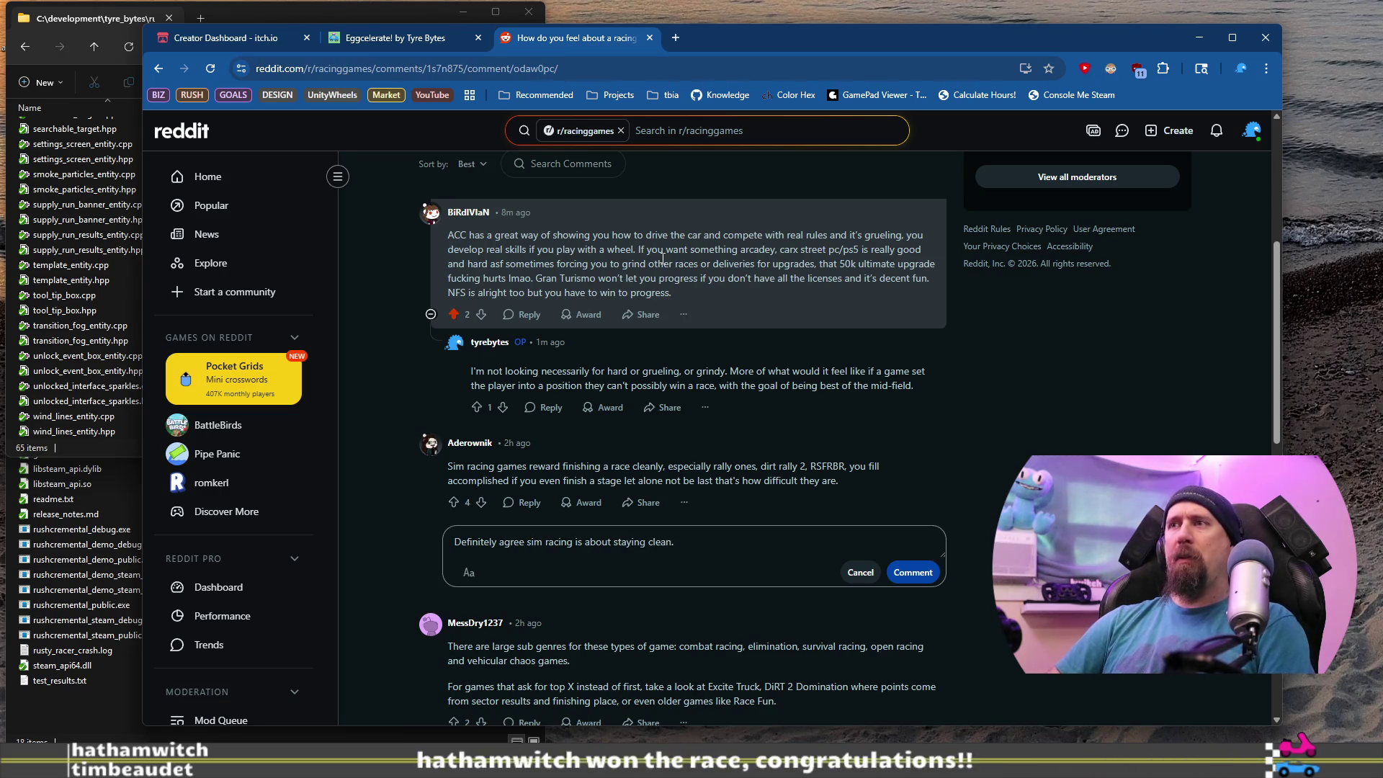
{"action": "key", "text": "Return"}
{"action": "type", "text": "Not rea"}
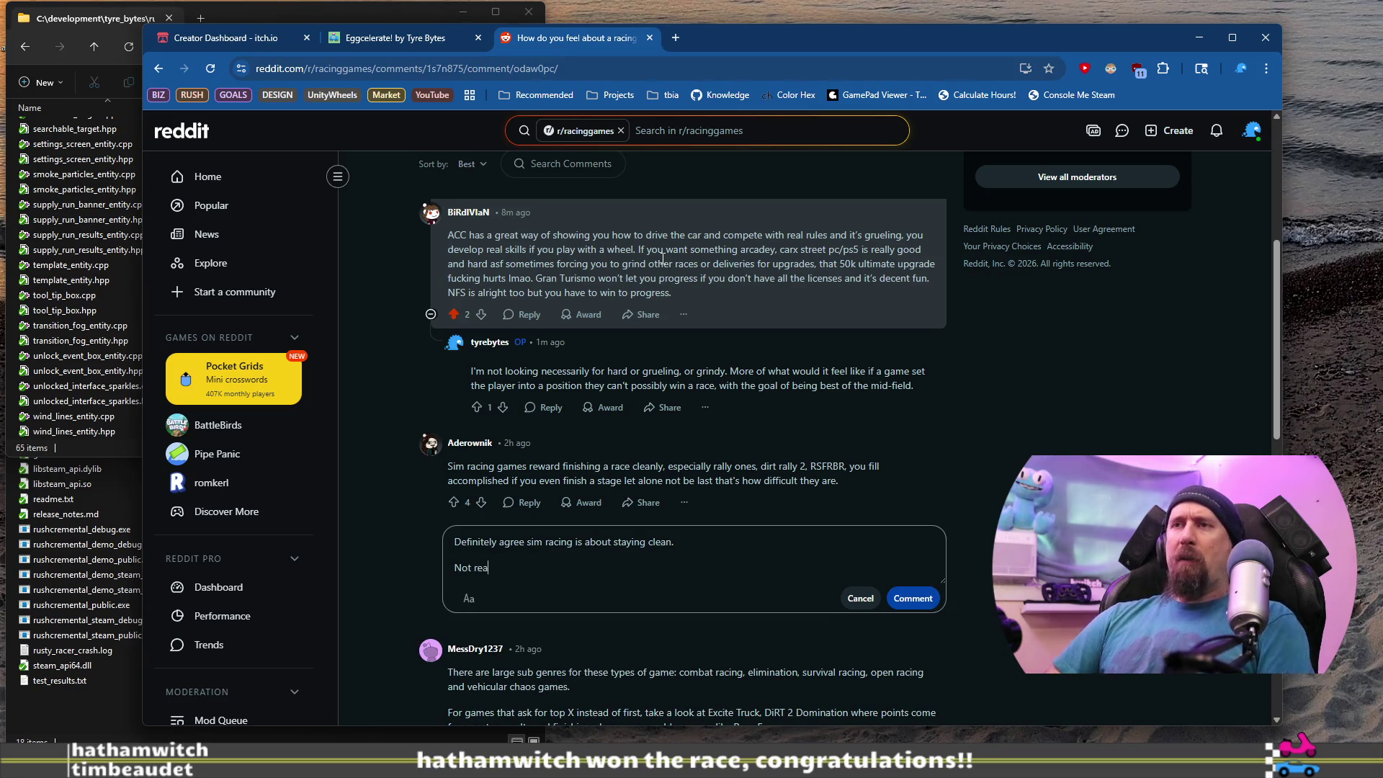
{"action": "type", "text": "lly what"}
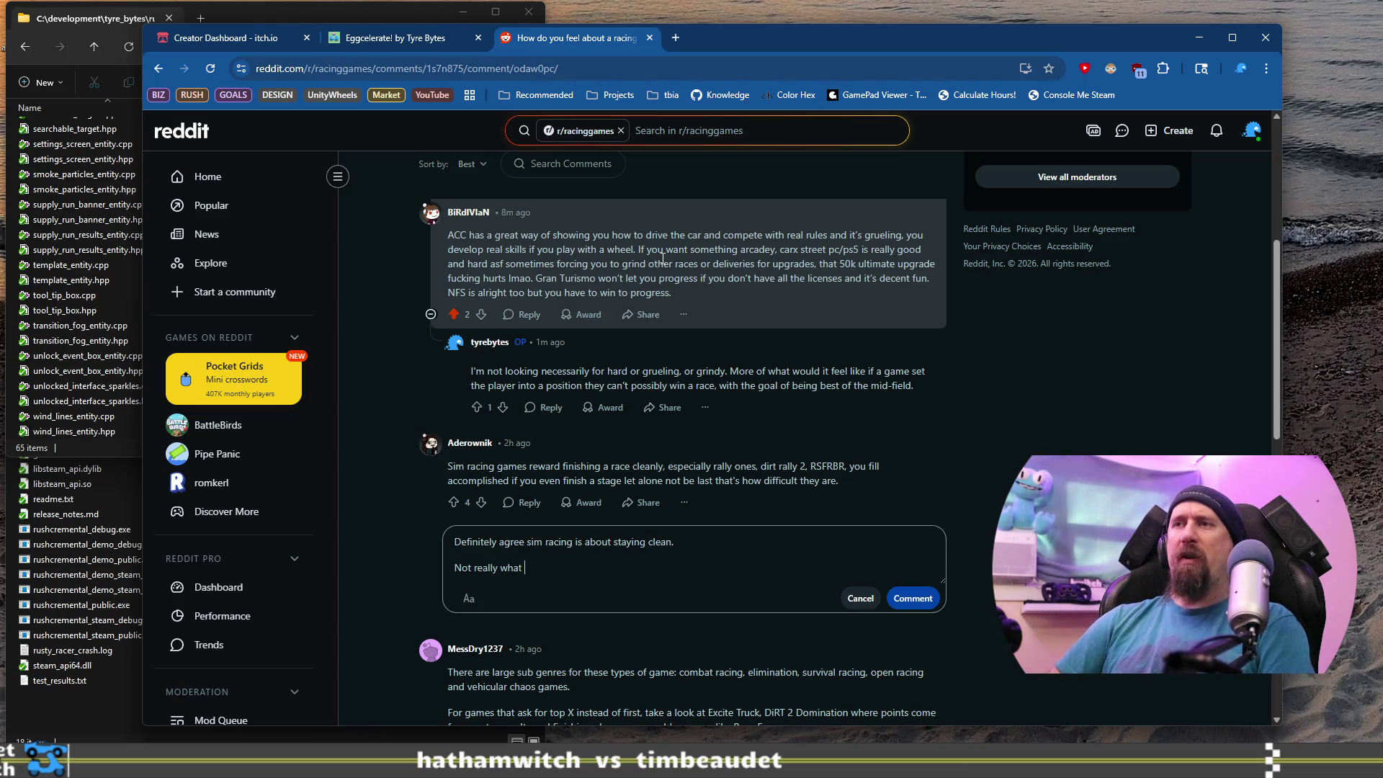
{"action": "type", "text": "rying to ask or finr"}
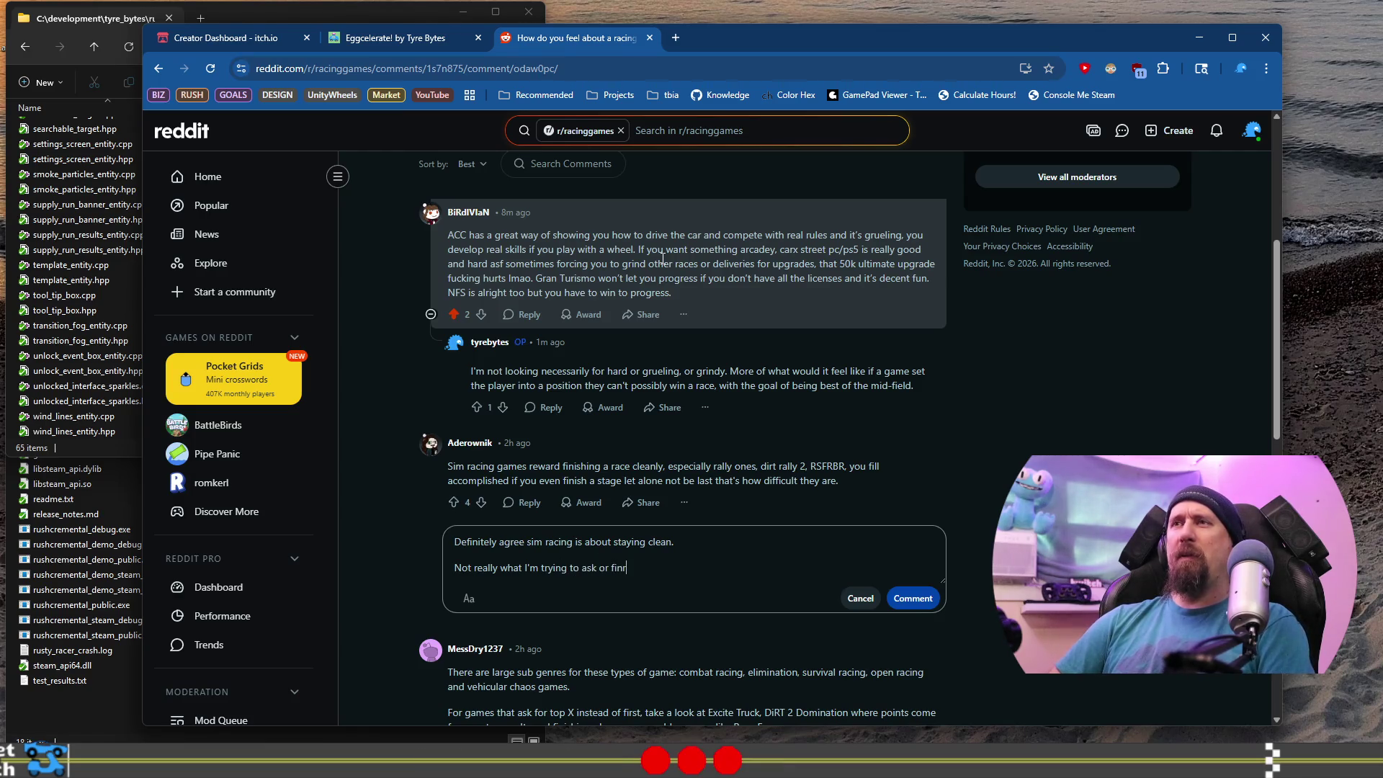
{"action": "key", "text": "BackSpace"}
{"action": "type", "text": "d t"}
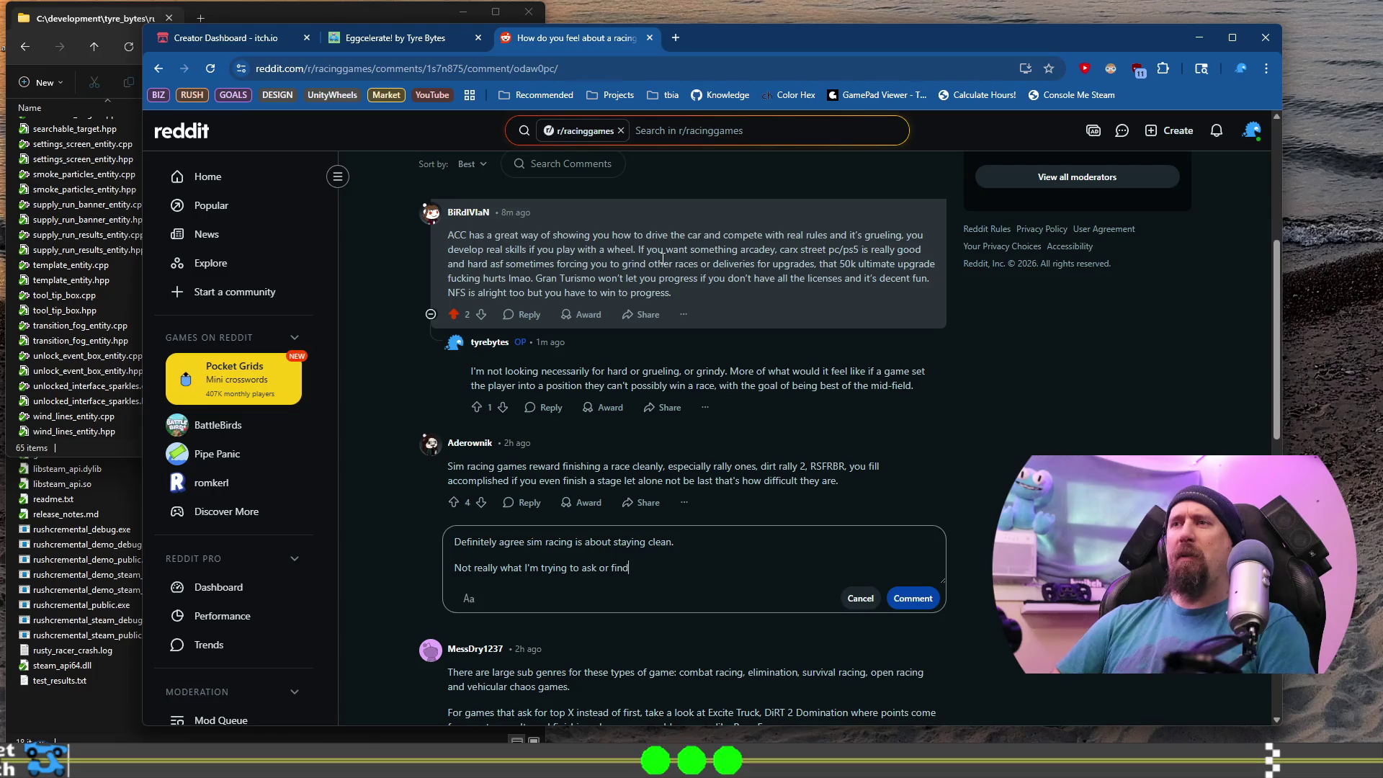
{"action": "type", "text": "hough."}
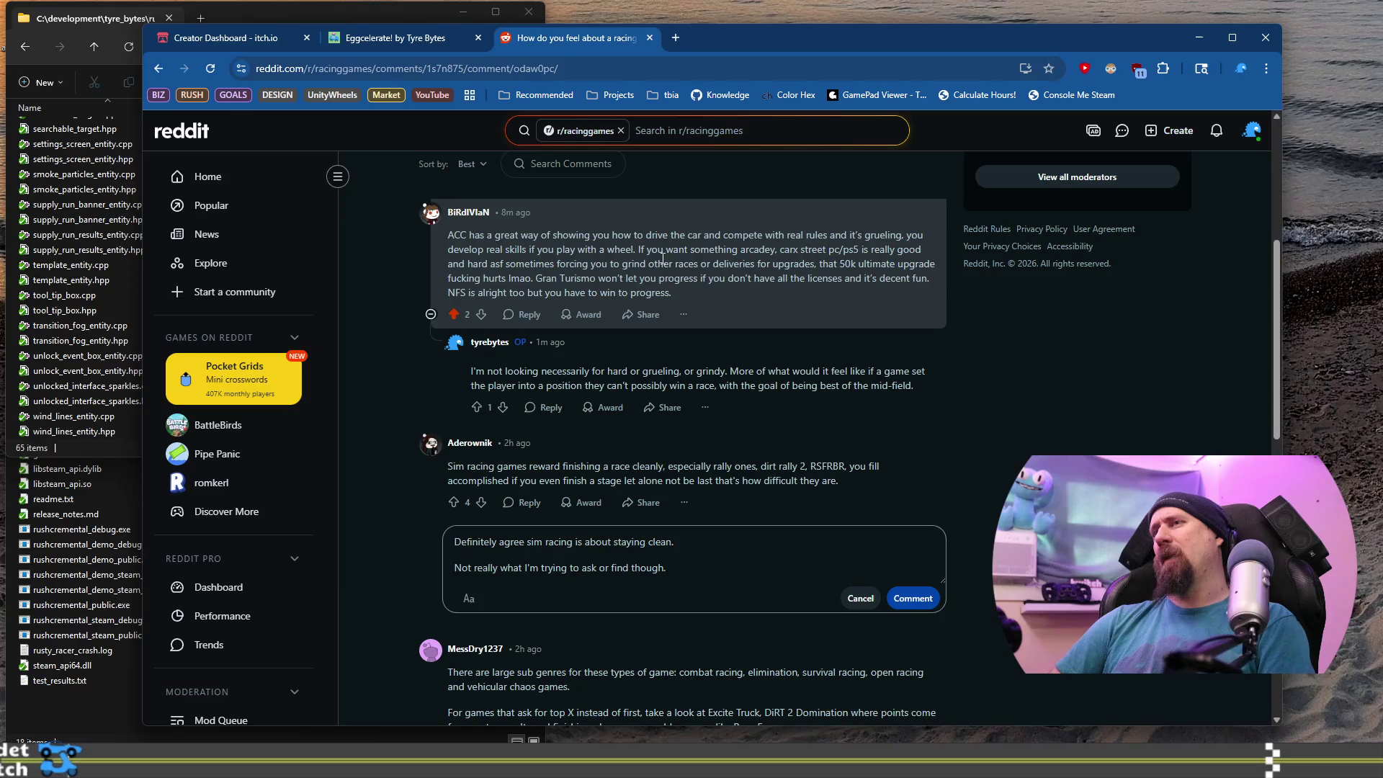
{"action": "type", "text": " This wo"}
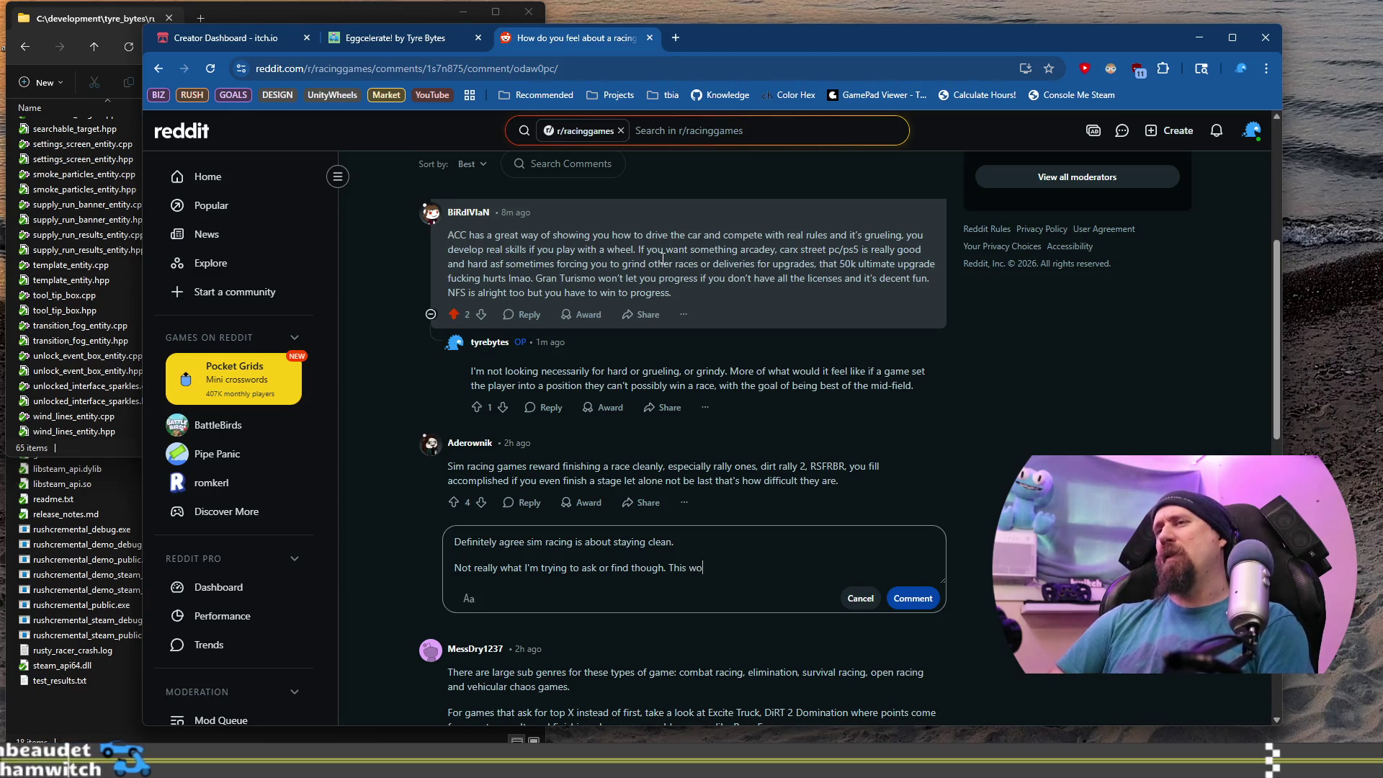
{"action": "type", "text": "uld be m"}
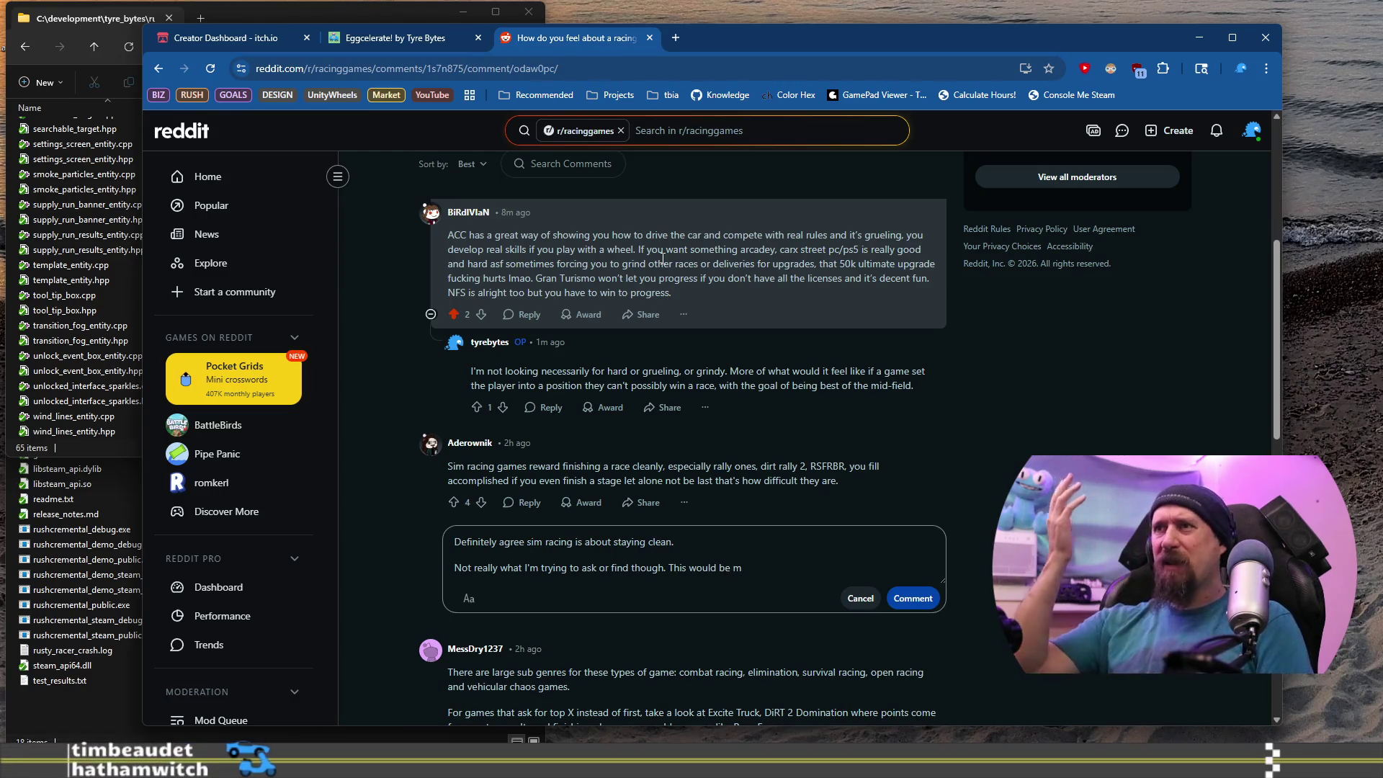
{"action": "key", "text": "BackSpace"}
{"action": "key", "text": "BackSpace"}
{"action": "key", "text": "BackSpace"}
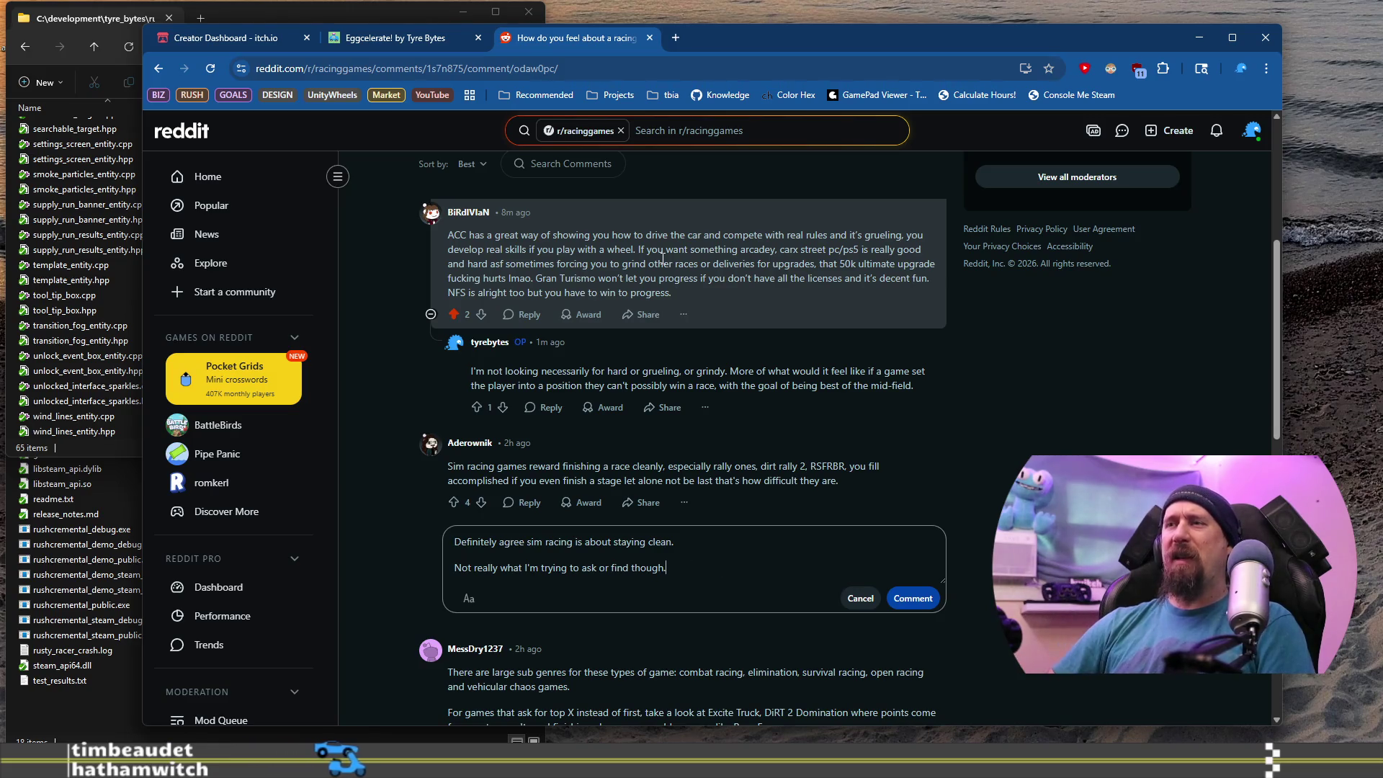
{"action": "left_click", "coordinate": [922, 600]}
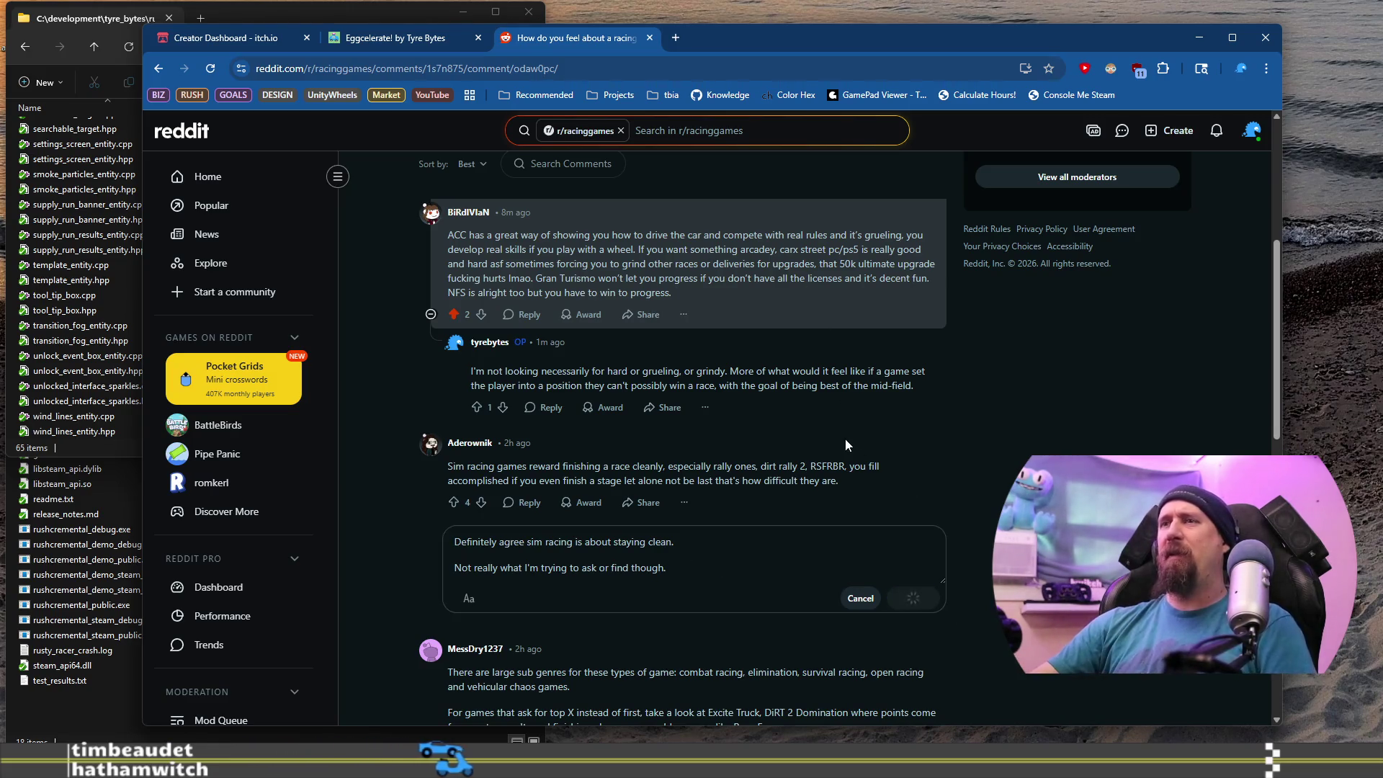
{"action": "scroll", "coordinate": [845, 439], "scroll_direction": "up", "scroll_amount": 5}
{"action": "left_click_drag", "start_coordinate": [419, 265], "coordinate": [616, 271]}
{"action": "left_click_drag", "start_coordinate": [444, 179], "coordinate": [874, 228]}
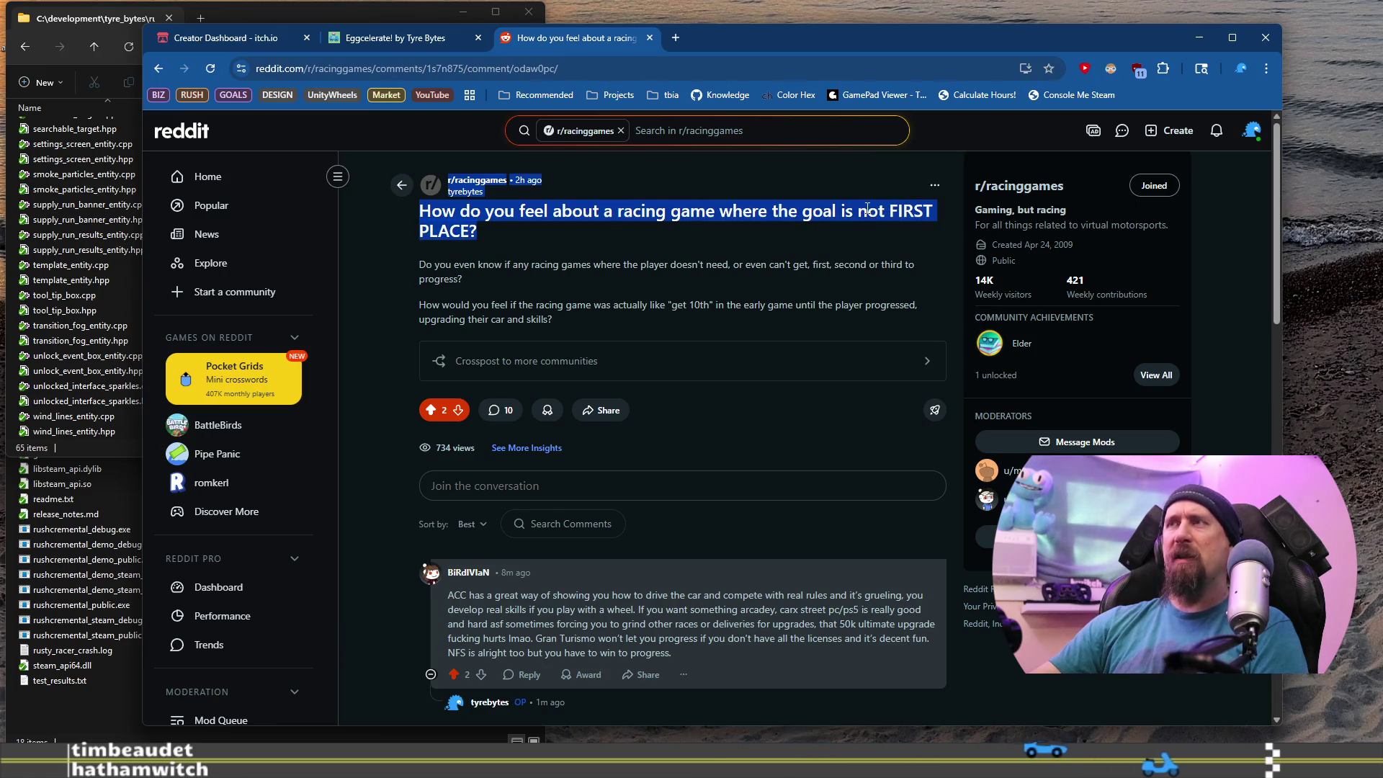
{"action": "left_click", "coordinate": [632, 245]}
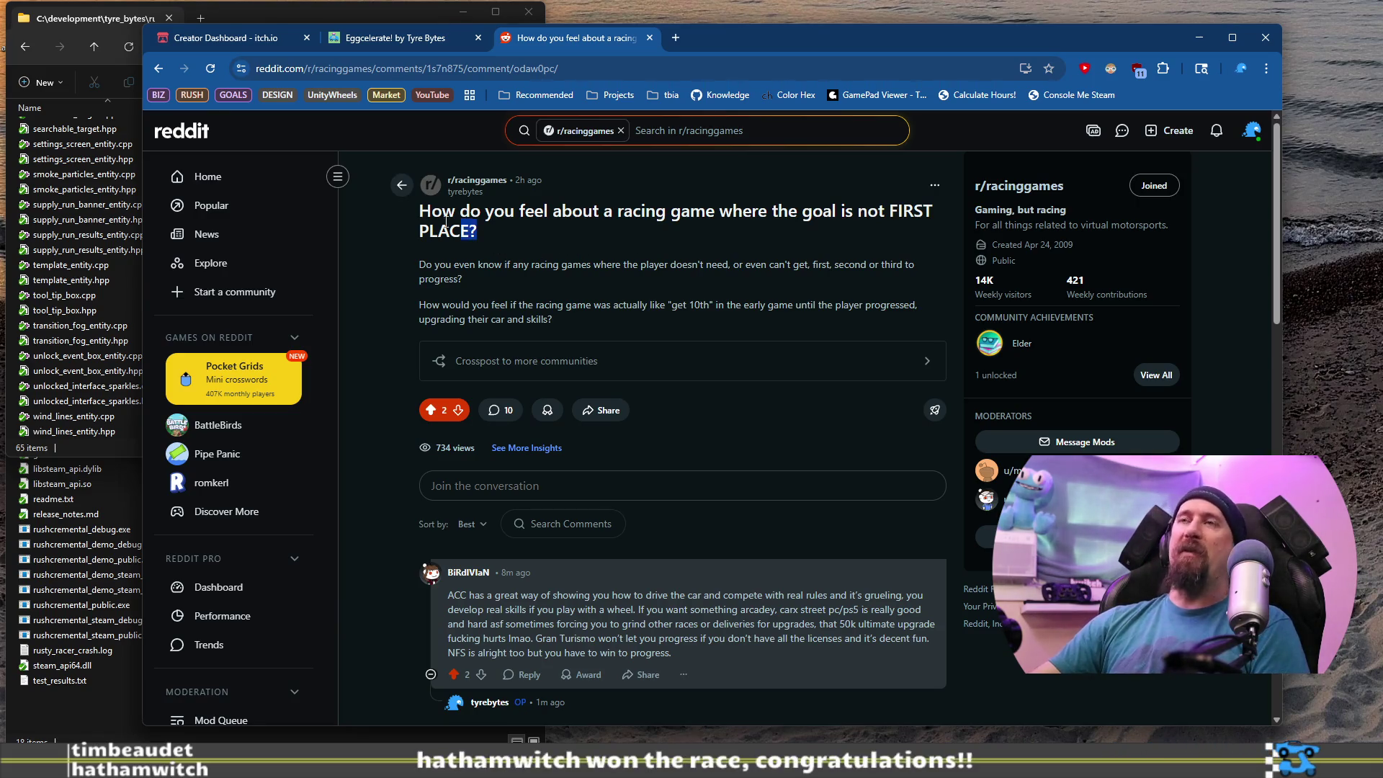
{"action": "left_click_drag", "start_coordinate": [453, 226], "coordinate": [412, 216]}
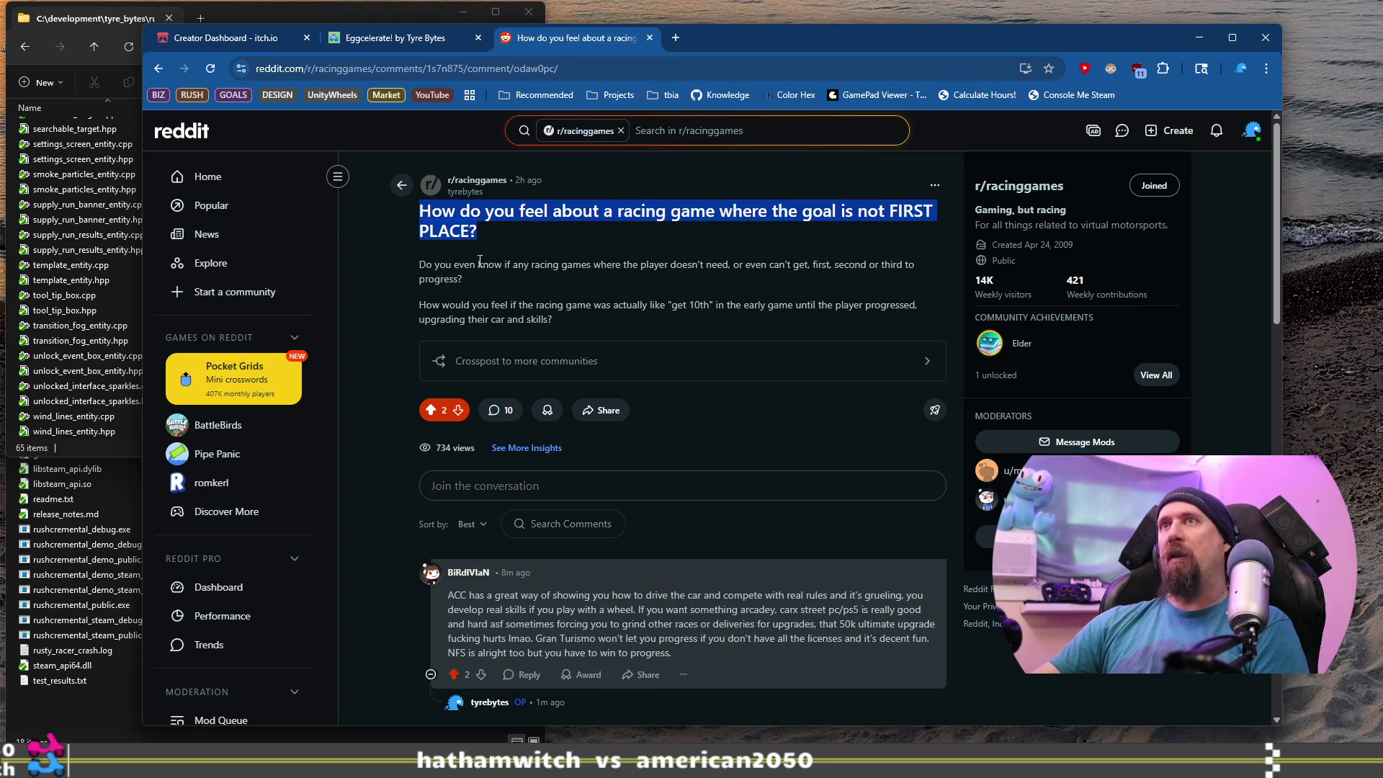
{"action": "left_click_drag", "start_coordinate": [474, 278], "coordinate": [440, 260]}
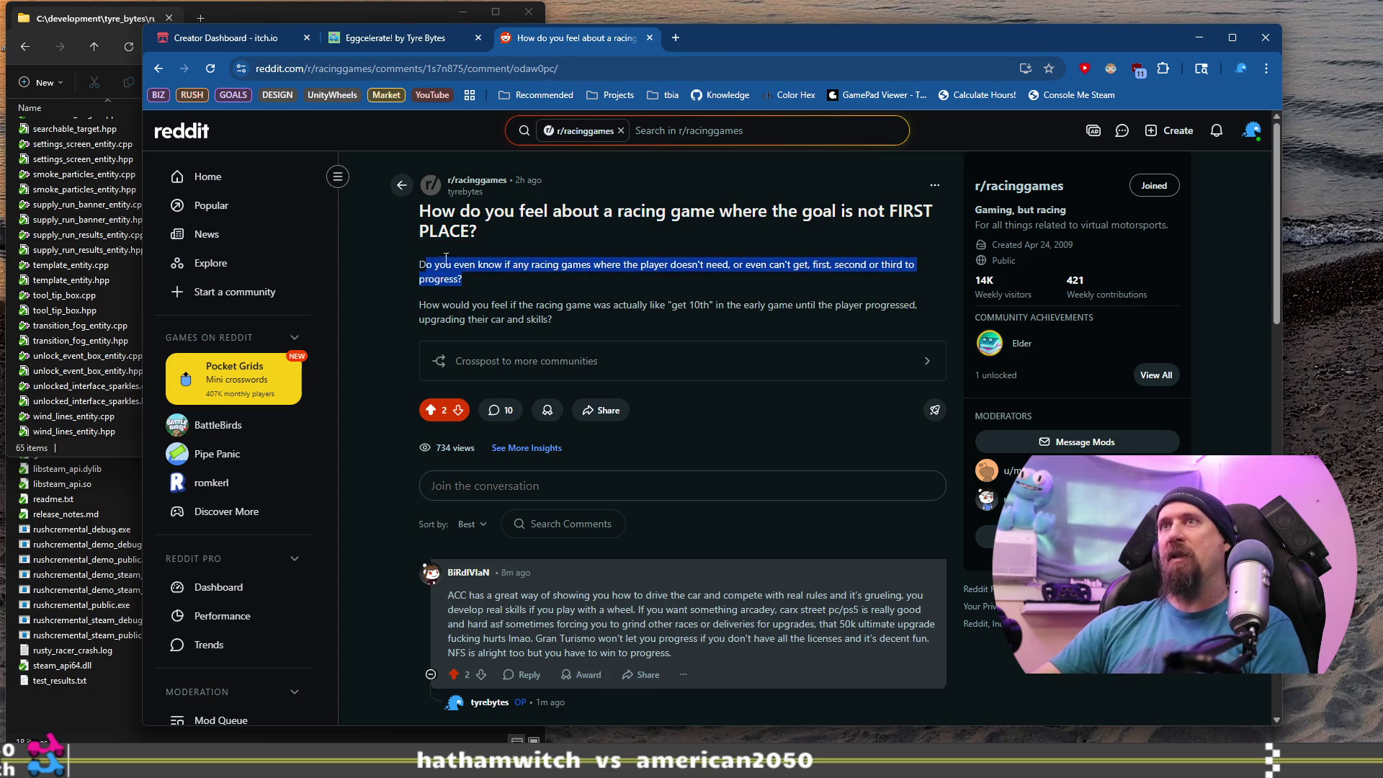
{"action": "left_click", "coordinate": [496, 280]}
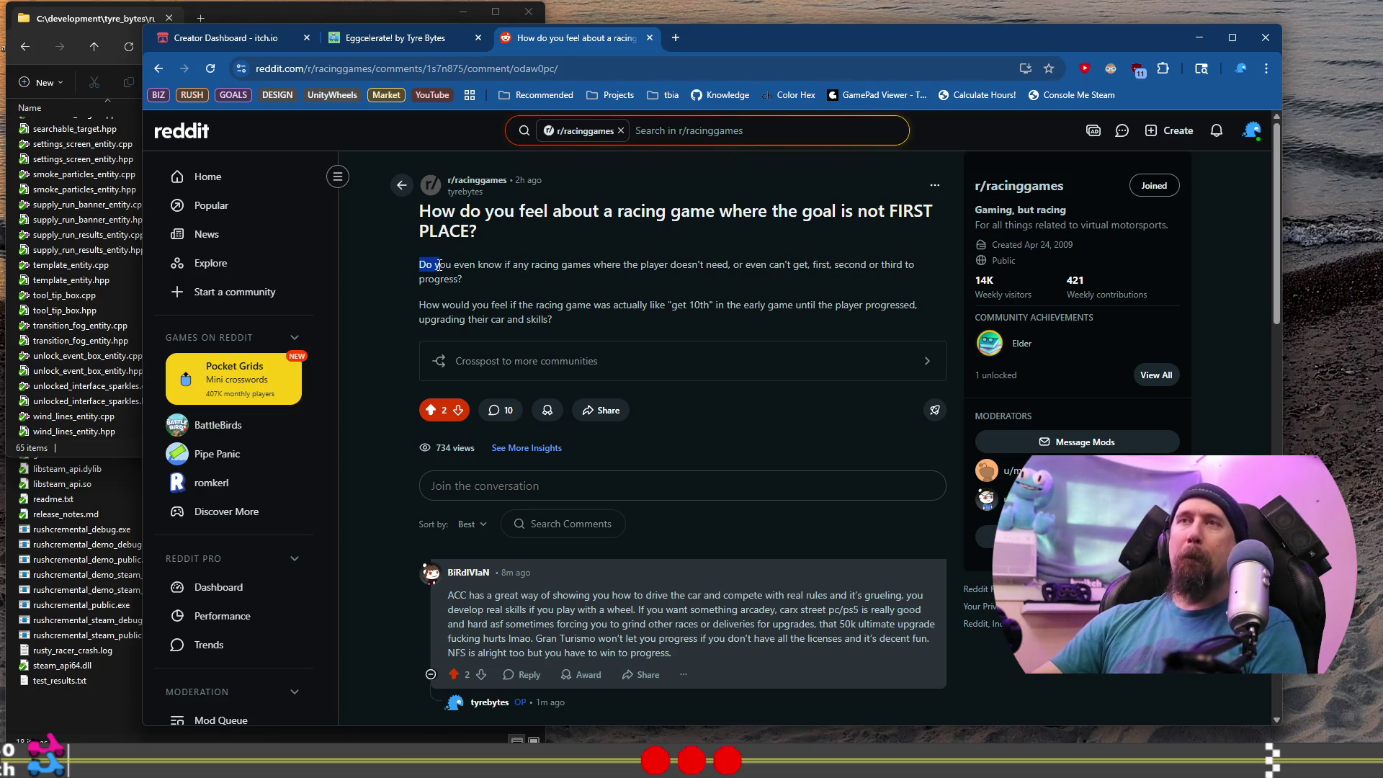
{"action": "mouse_move", "coordinate": [441, 265]}
{"action": "left_mouse_down"}
{"action": "mouse_move", "coordinate": [479, 296]}
{"action": "mouse_move", "coordinate": [466, 284]}
{"action": "left_mouse_up"}
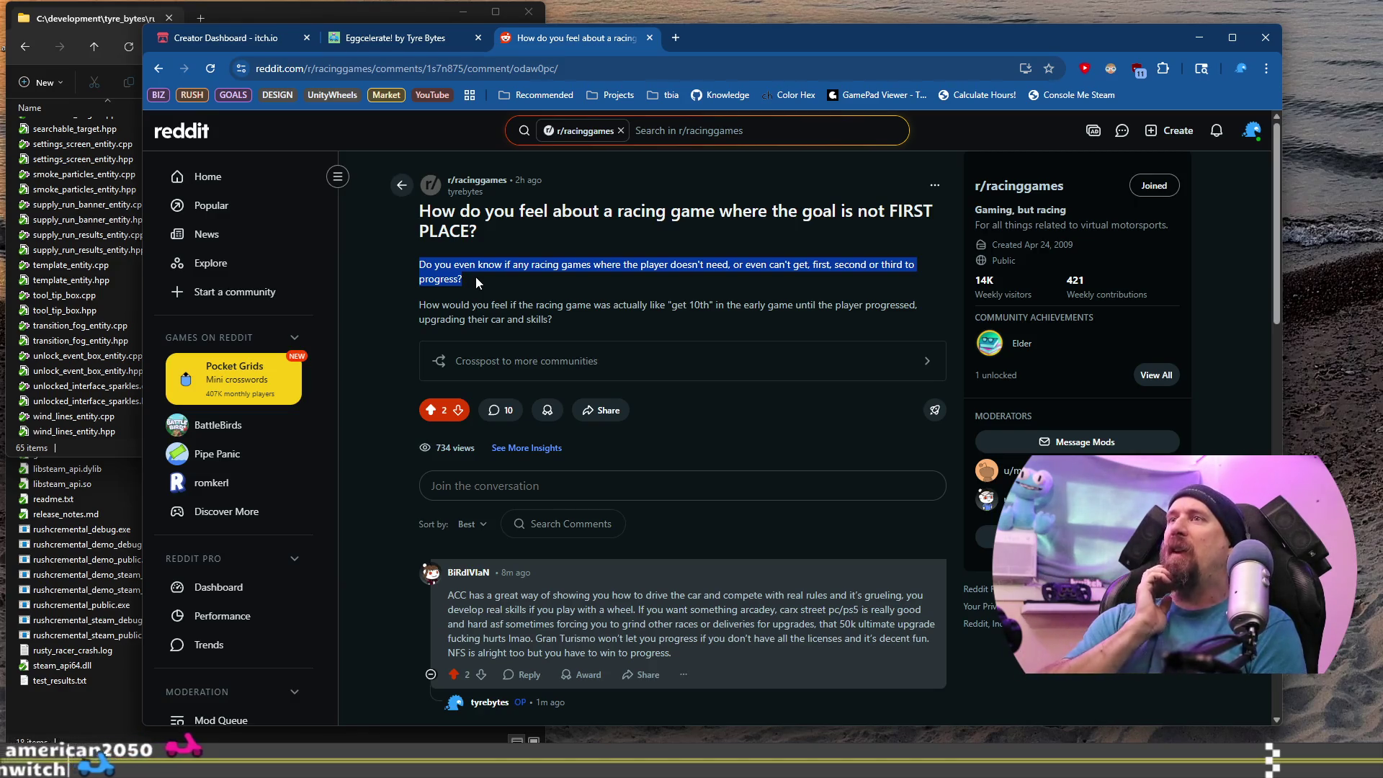
{"action": "left_click", "coordinate": [477, 279]}
{"action": "left_click_drag", "start_coordinate": [477, 280], "coordinate": [423, 267]}
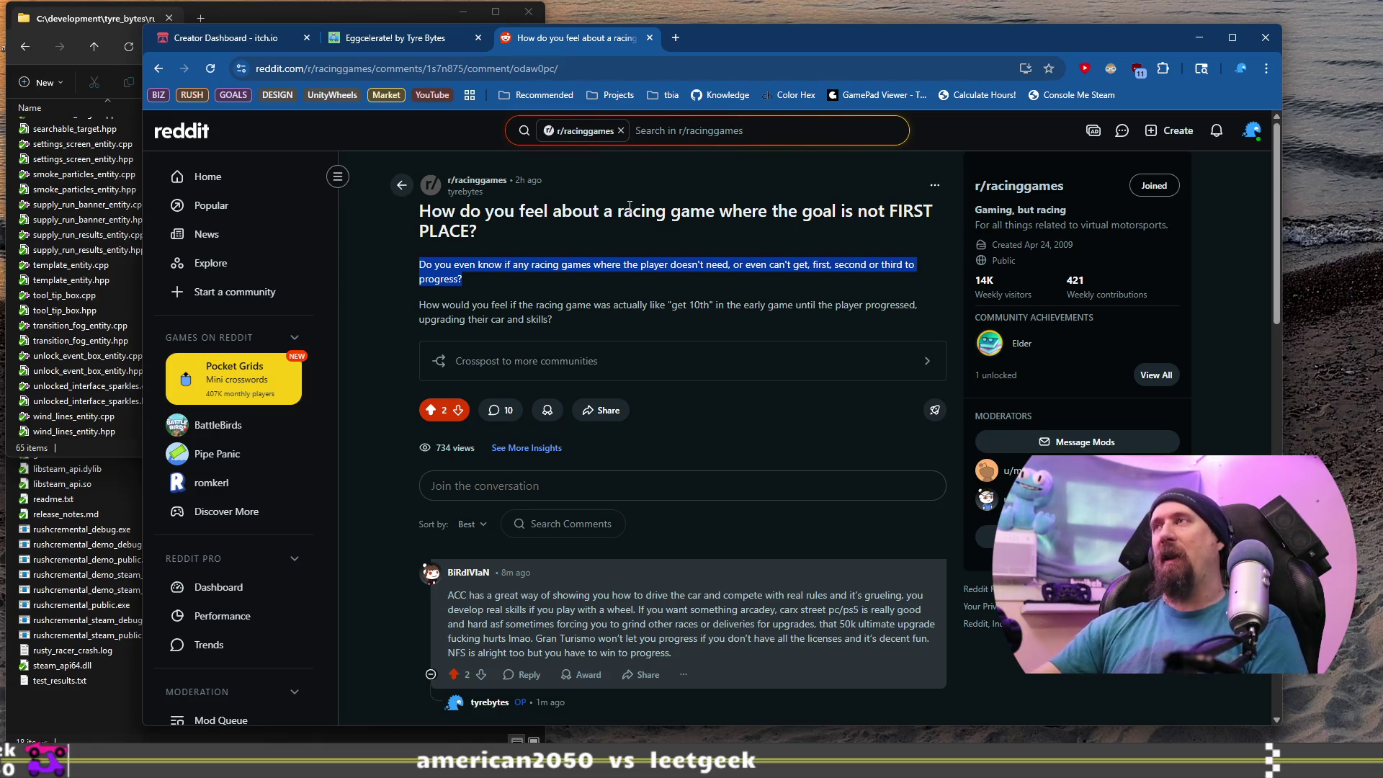
Scroll into the racing thread's comments and highlight the opening paragraph of the sub-genres comment.
{"action": "scroll", "coordinate": [631, 212], "scroll_direction": "down", "scroll_amount": 7}
{"action": "scroll", "coordinate": [631, 215], "scroll_direction": "down", "scroll_amount": 5}
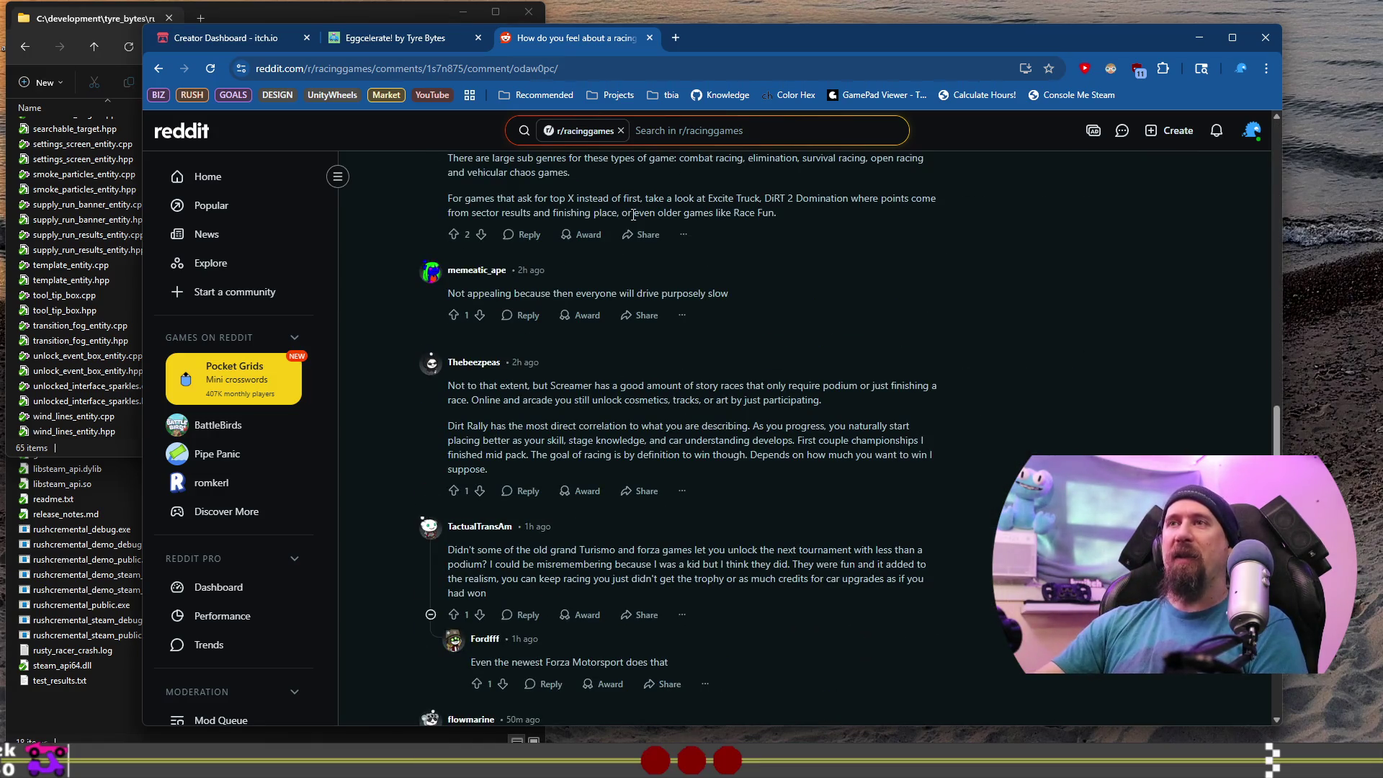
{"action": "scroll", "coordinate": [519, 351], "scroll_direction": "up", "scroll_amount": 3}
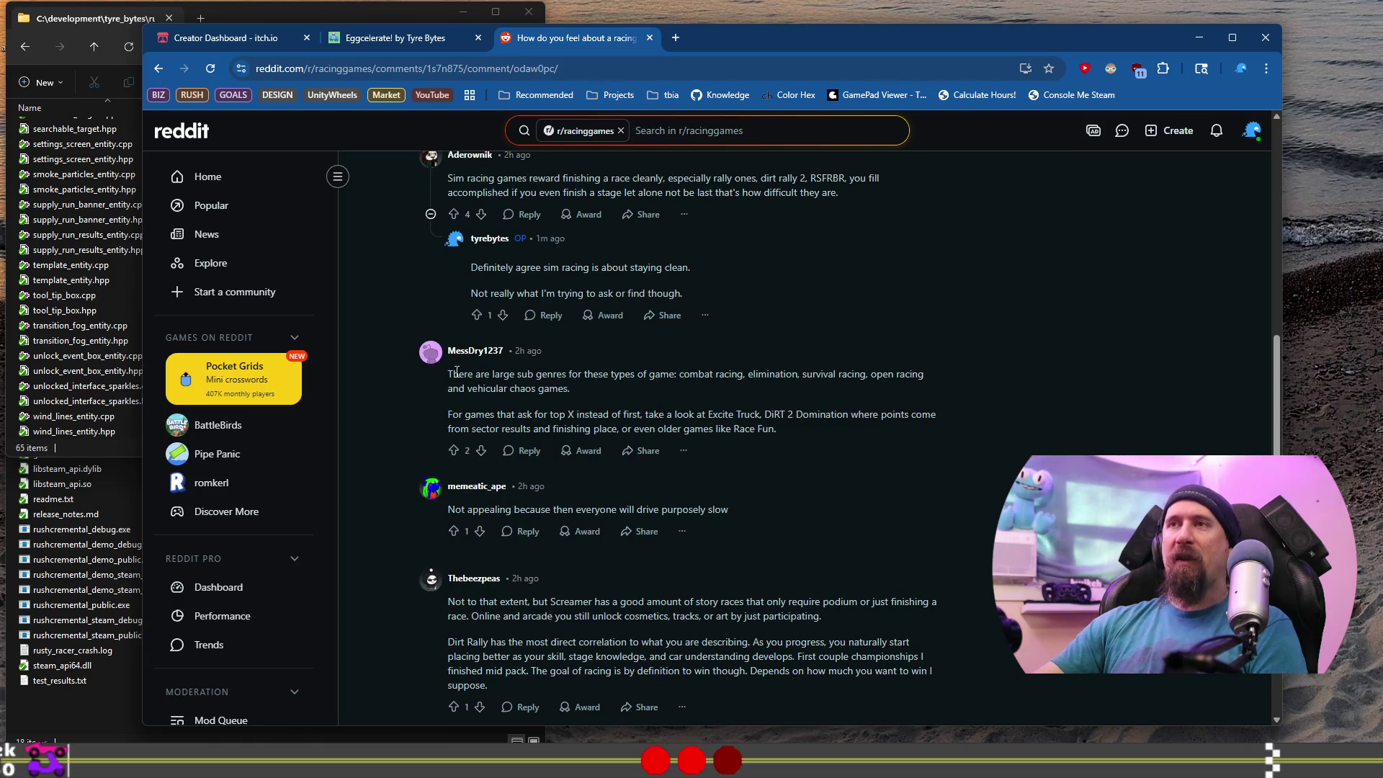
{"action": "mouse_move", "coordinate": [463, 375]}
{"action": "left_mouse_down"}
{"action": "mouse_move", "coordinate": [615, 392]}
{"action": "mouse_move", "coordinate": [691, 374]}
{"action": "mouse_move", "coordinate": [744, 393]}
{"action": "left_mouse_up"}
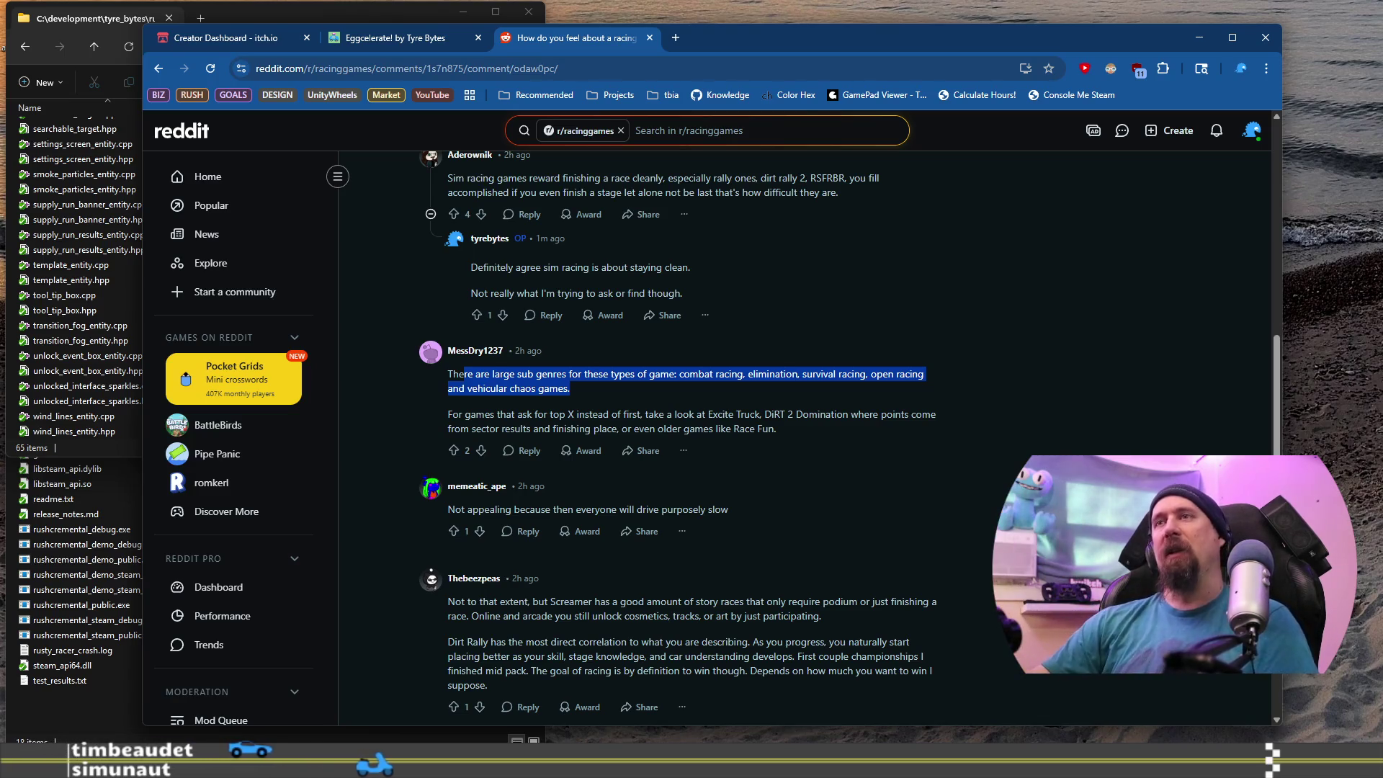
{"action": "scroll", "coordinate": [815, 284], "scroll_direction": "down", "scroll_amount": 7}
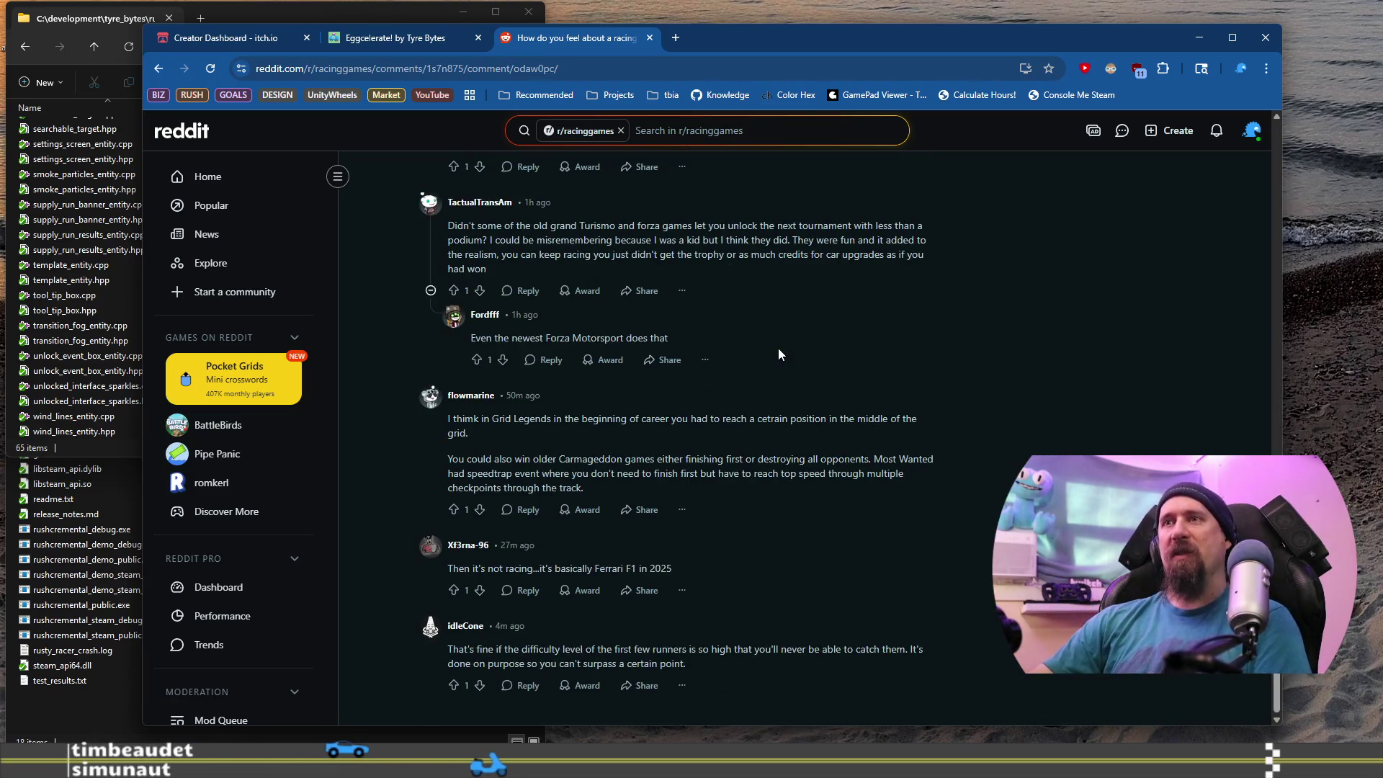
Reply to the Ferrari F1 comment that mid-field points beat falling out of the top-10.
{"action": "left_click", "coordinate": [601, 569]}
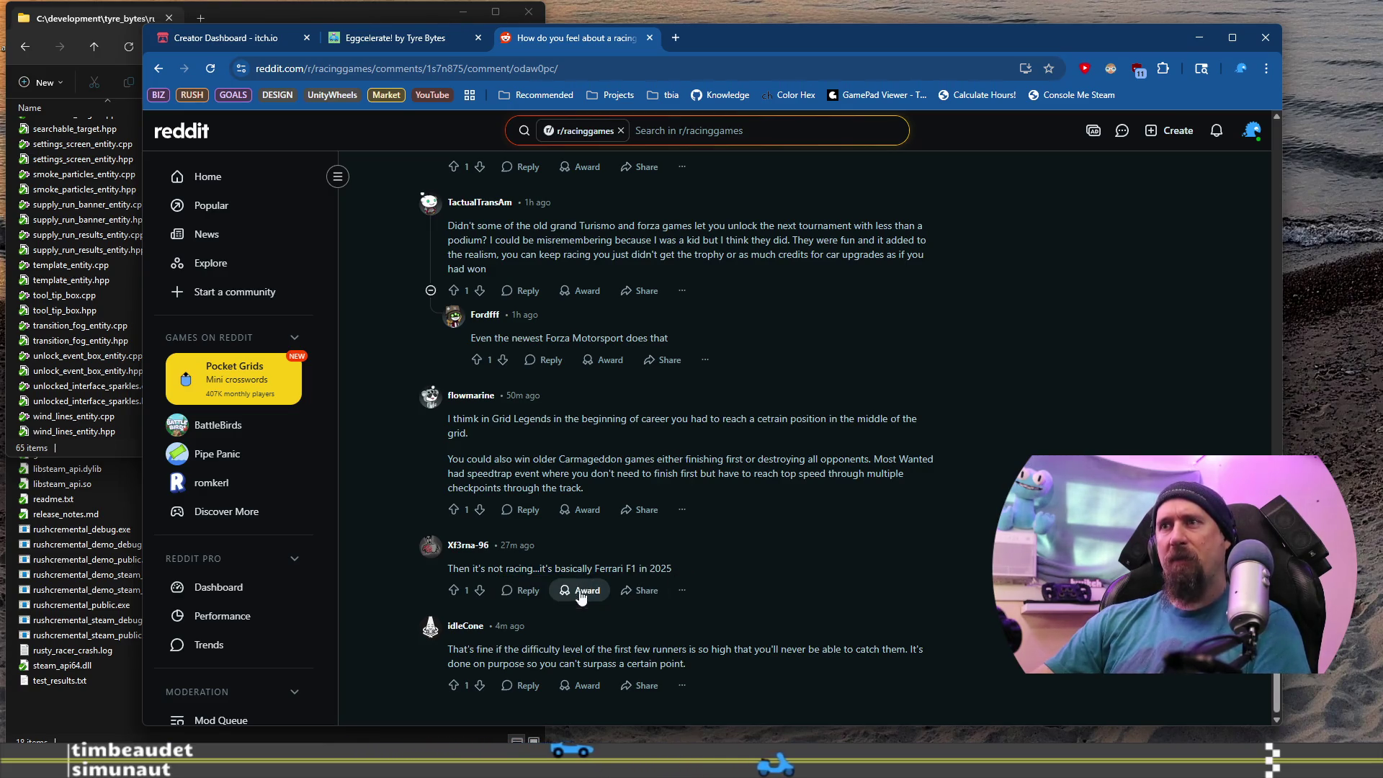
{"action": "left_click", "coordinate": [530, 596]}
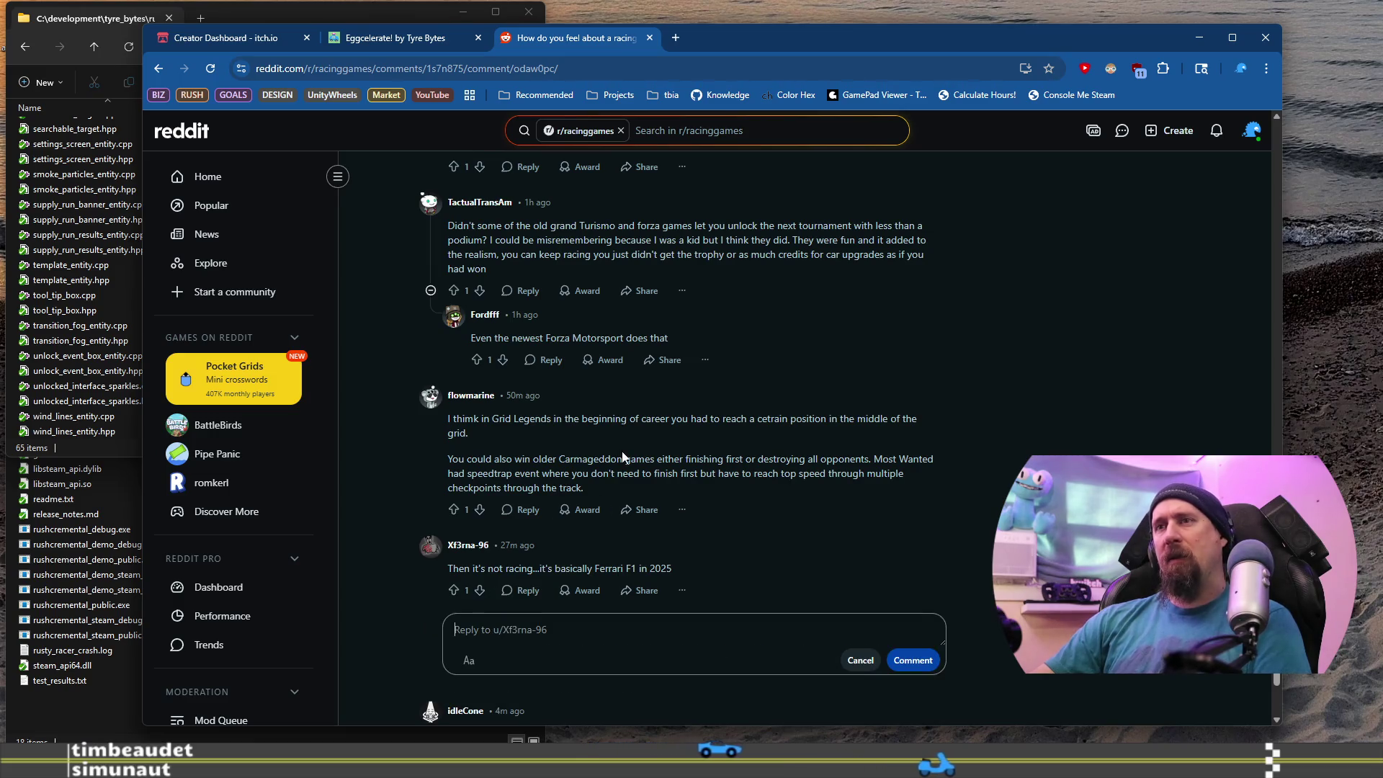
{"action": "type", "text": "Ra"}
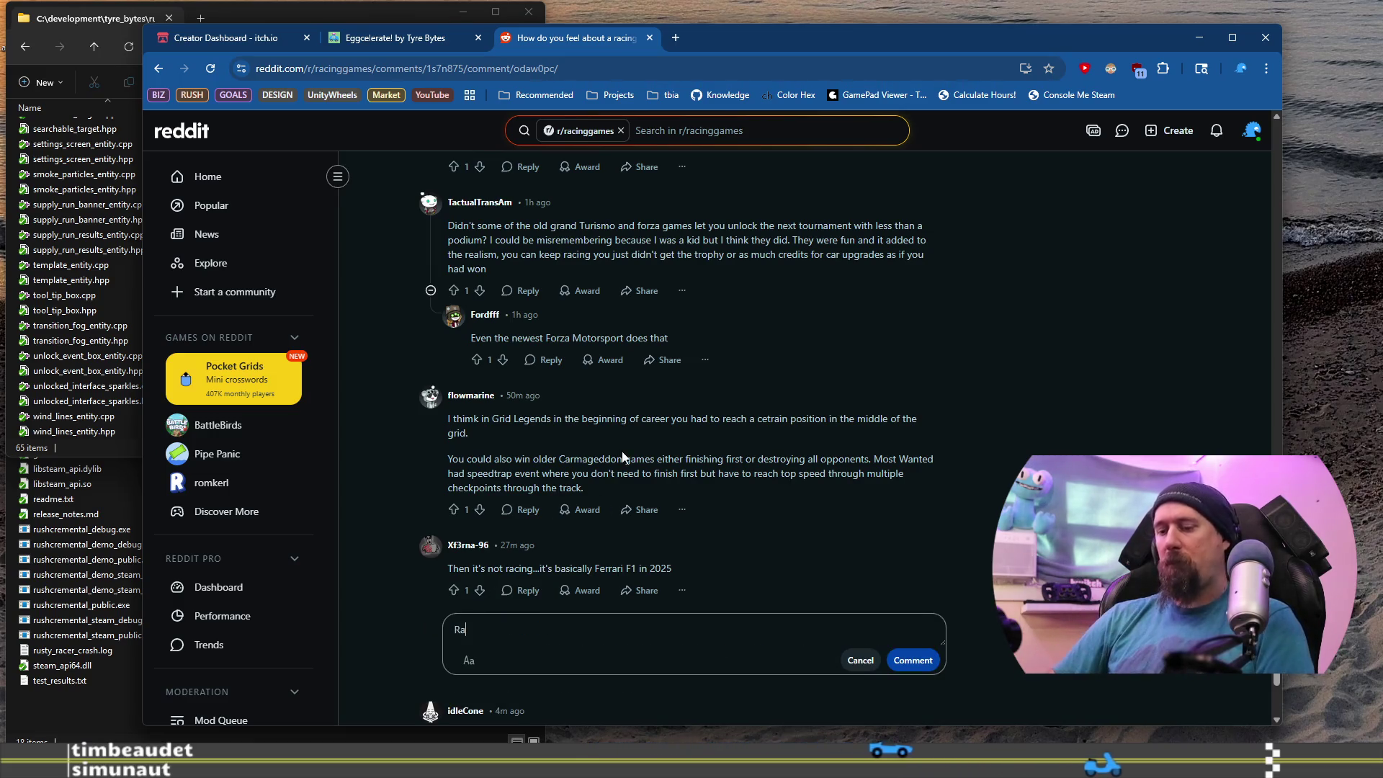
{"action": "type", "text": "cing for mid-field po"}
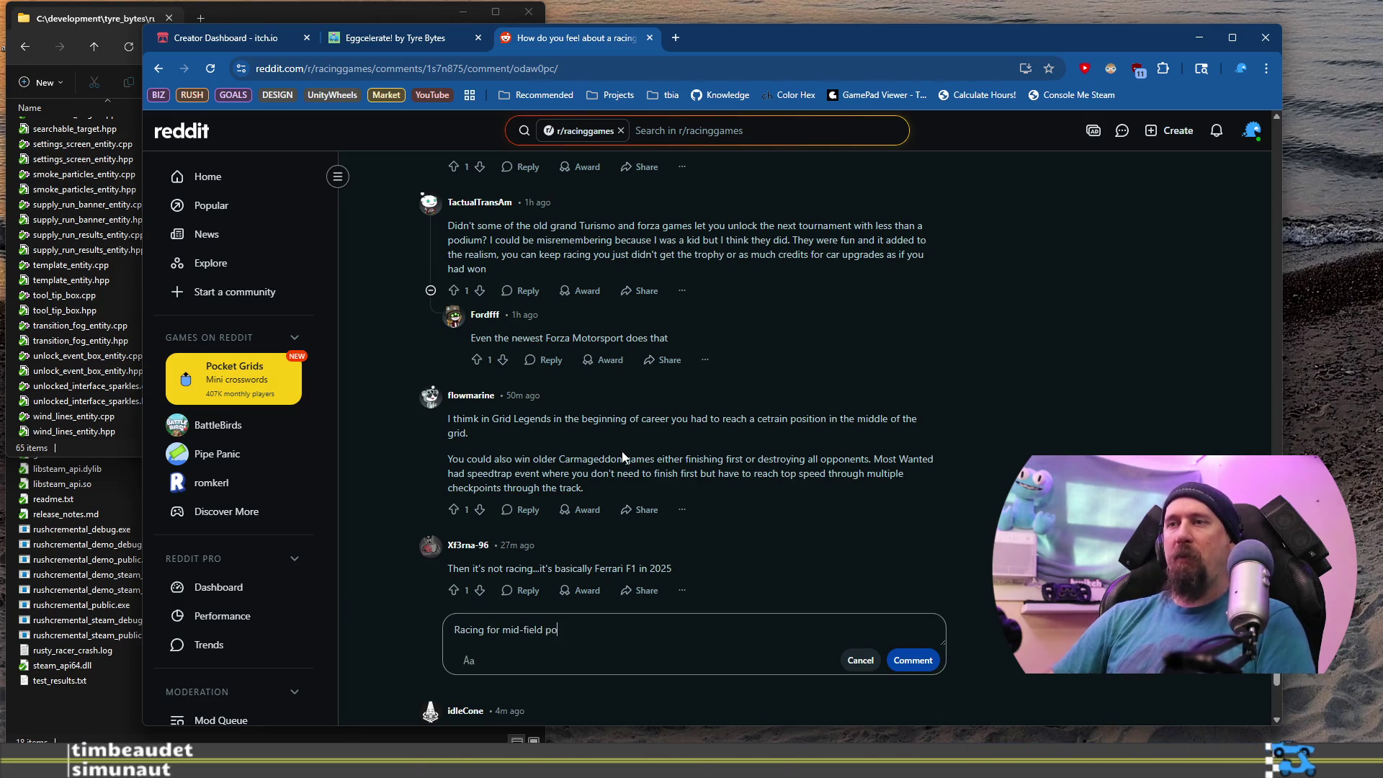
{"action": "type", "text": "ints still"}
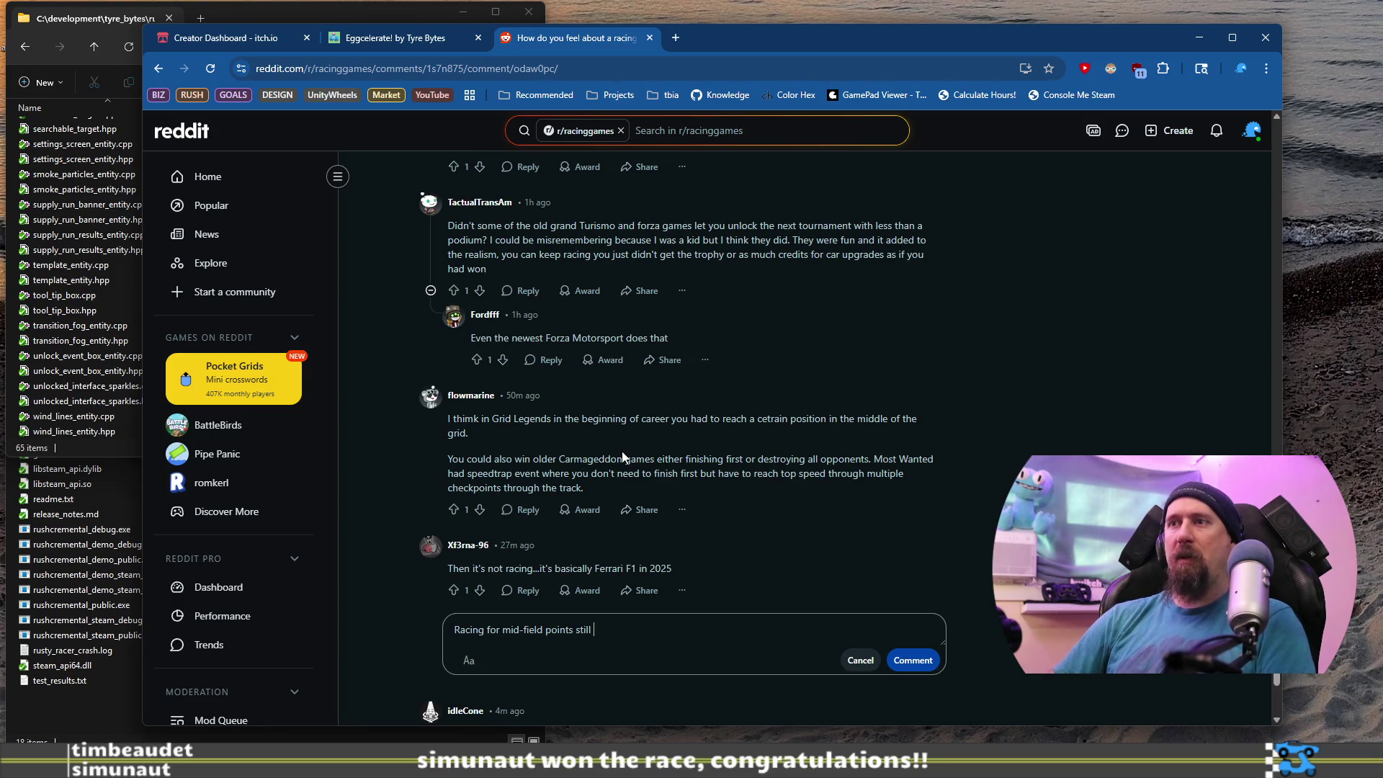
{"action": "type", "text": "help the team better than fall"}
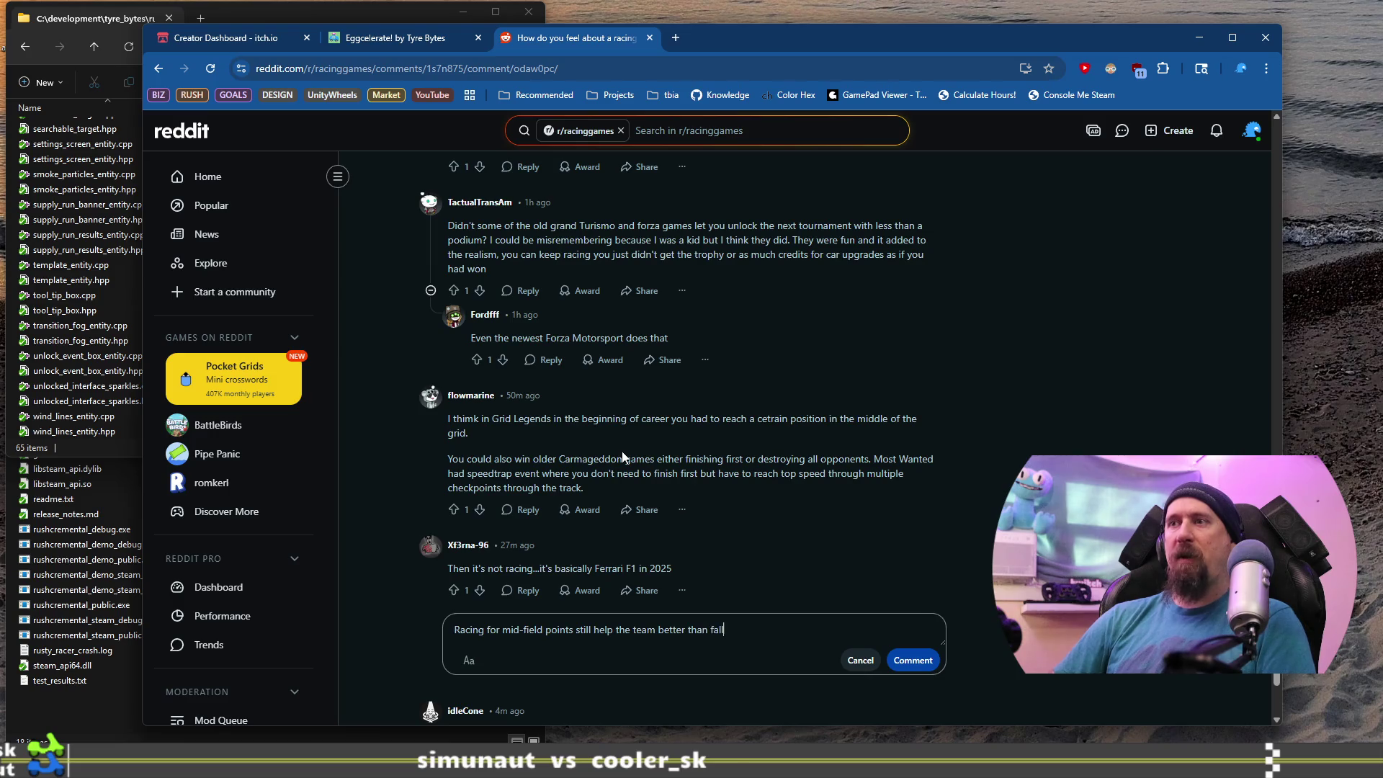
{"action": "type", "text": "ing off th"}
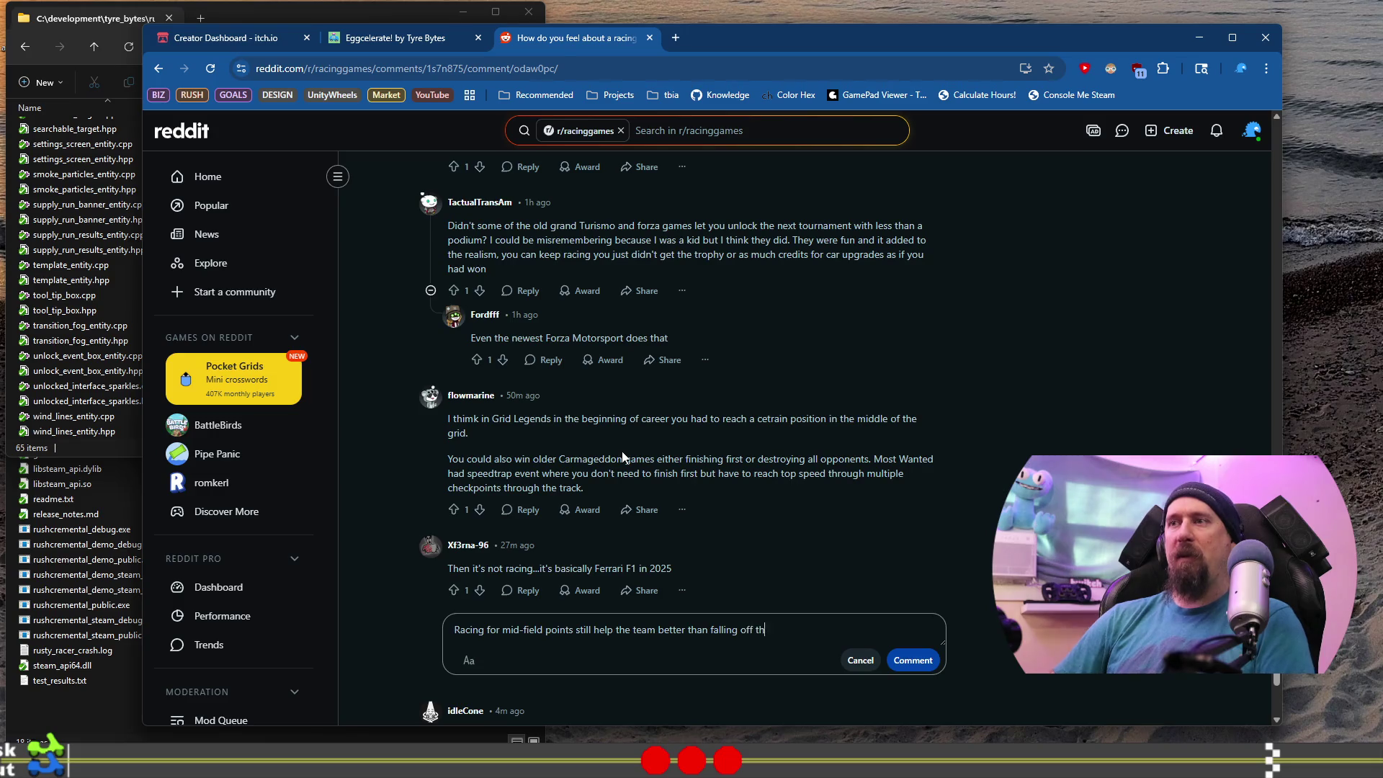
{"action": "type", "text": "e t"}
{"action": "key", "text": "BackSpace"}
{"action": "type", "text": "-10"}
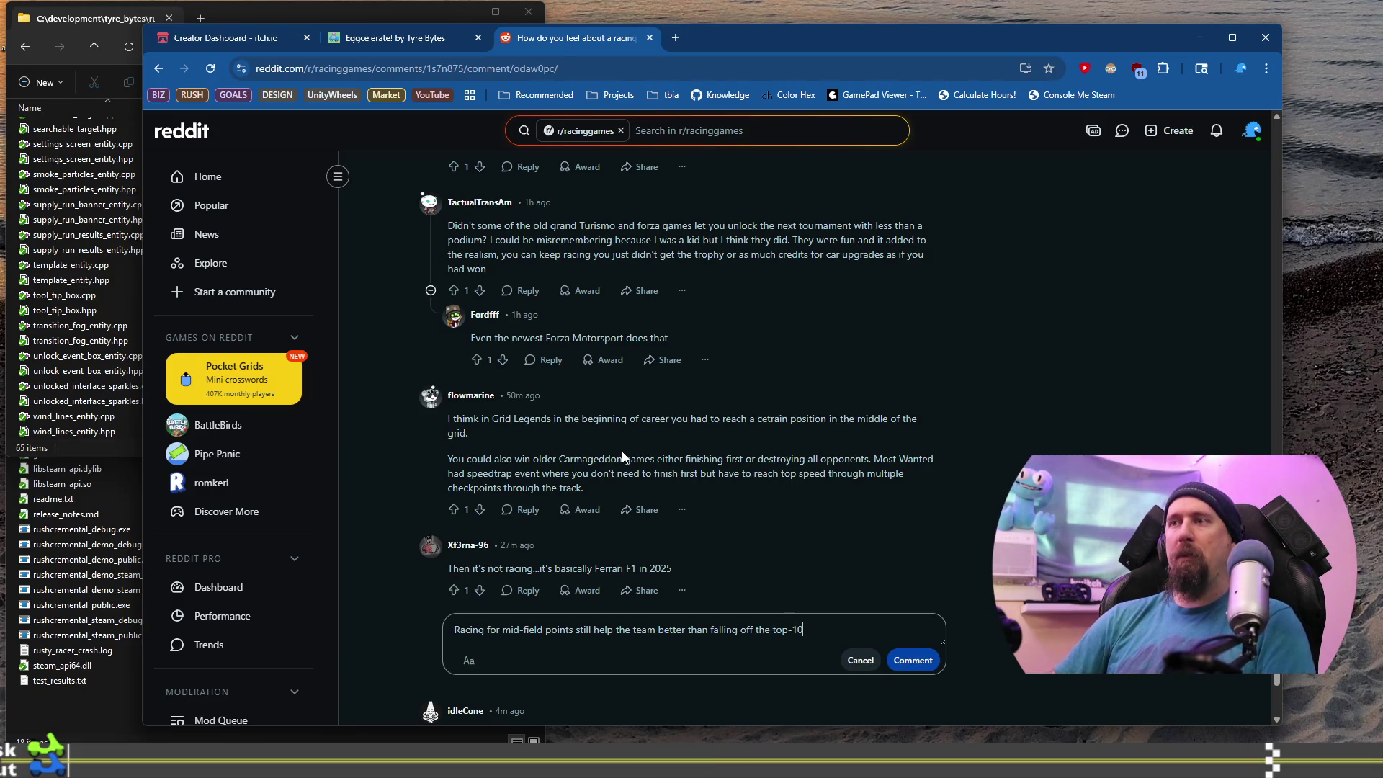
{"action": "type", "text": "."}
{"action": "scroll", "coordinate": [621, 451], "scroll_direction": "down", "scroll_amount": 1}
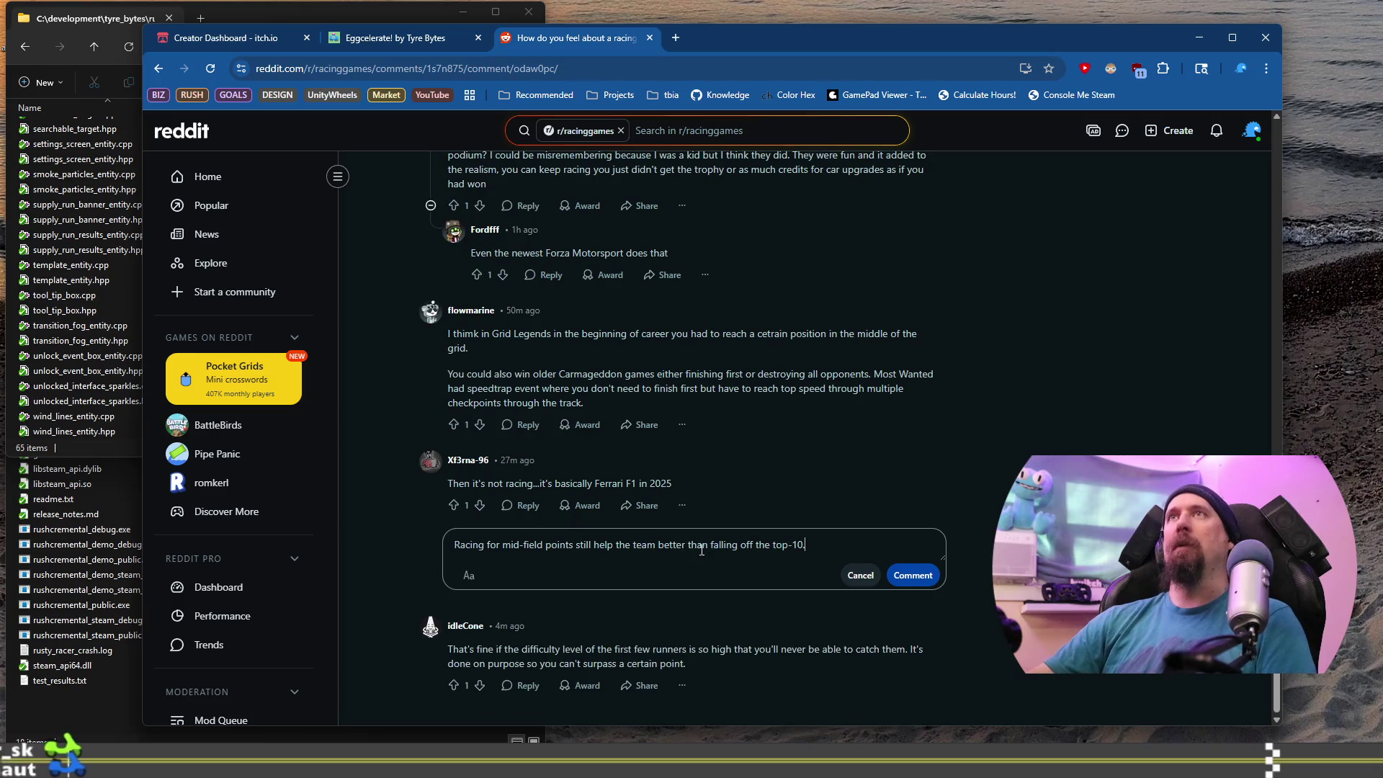
{"action": "left_click", "coordinate": [935, 577]}
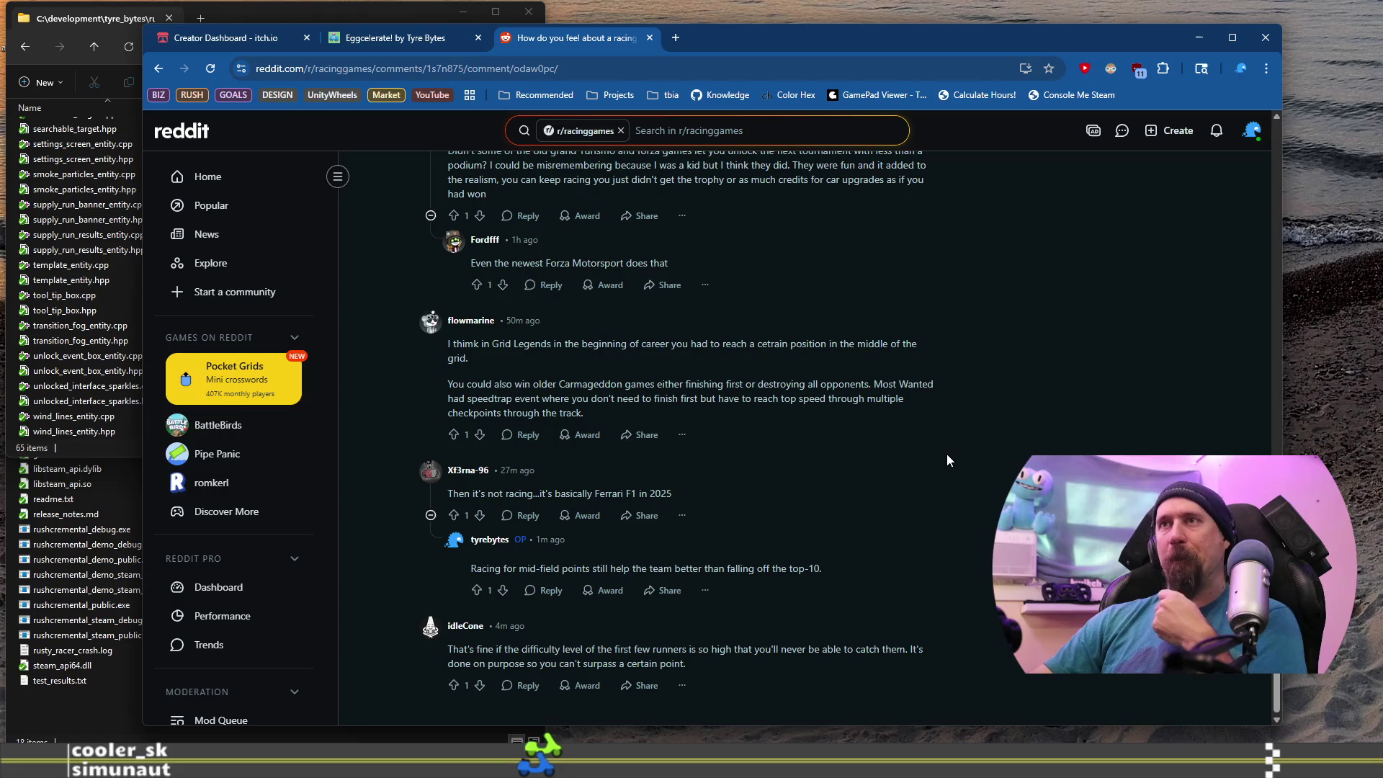
Highlight the Grid Legends remark, then part of the Gran Turismo/Forza tournaments comment.
{"action": "scroll", "coordinate": [947, 459], "scroll_direction": "up", "scroll_amount": 1}
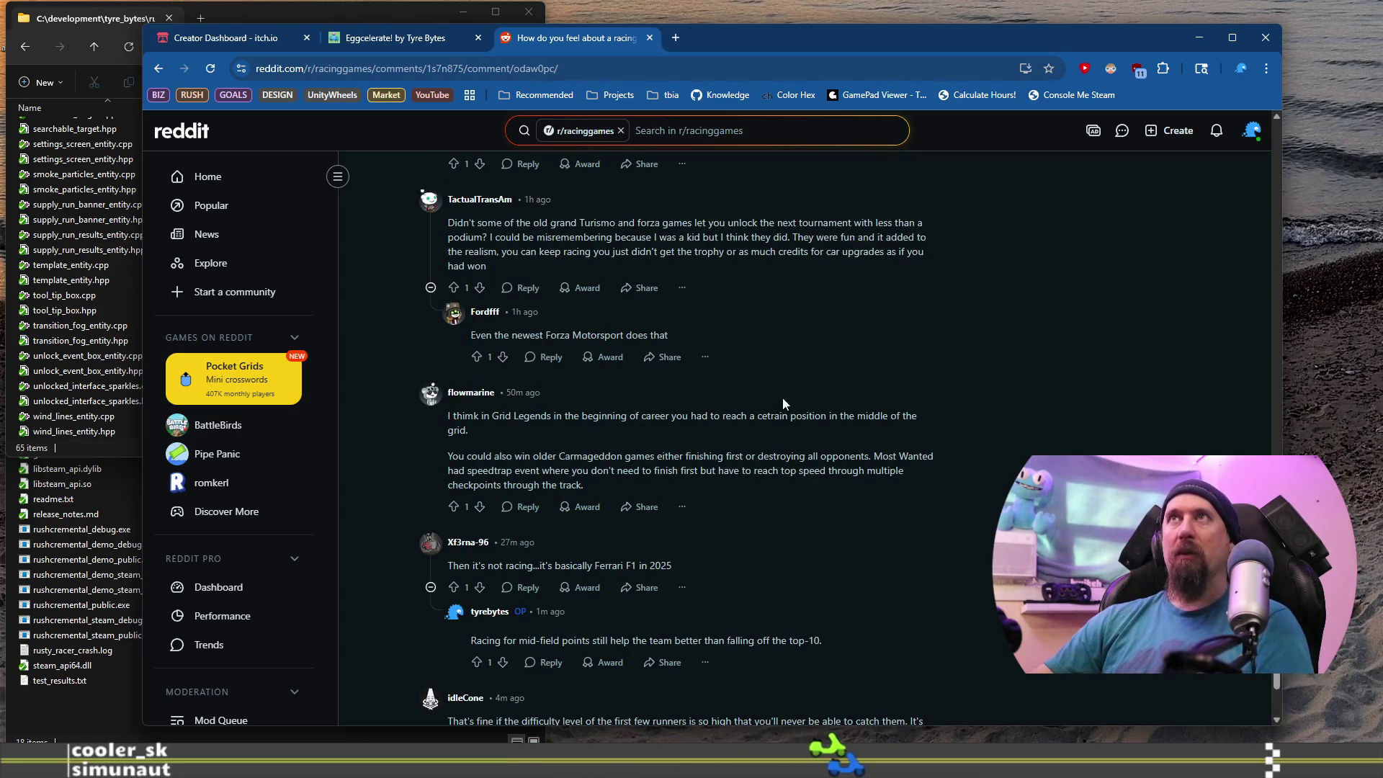
{"action": "left_click_drag", "start_coordinate": [446, 415], "coordinate": [506, 433]}
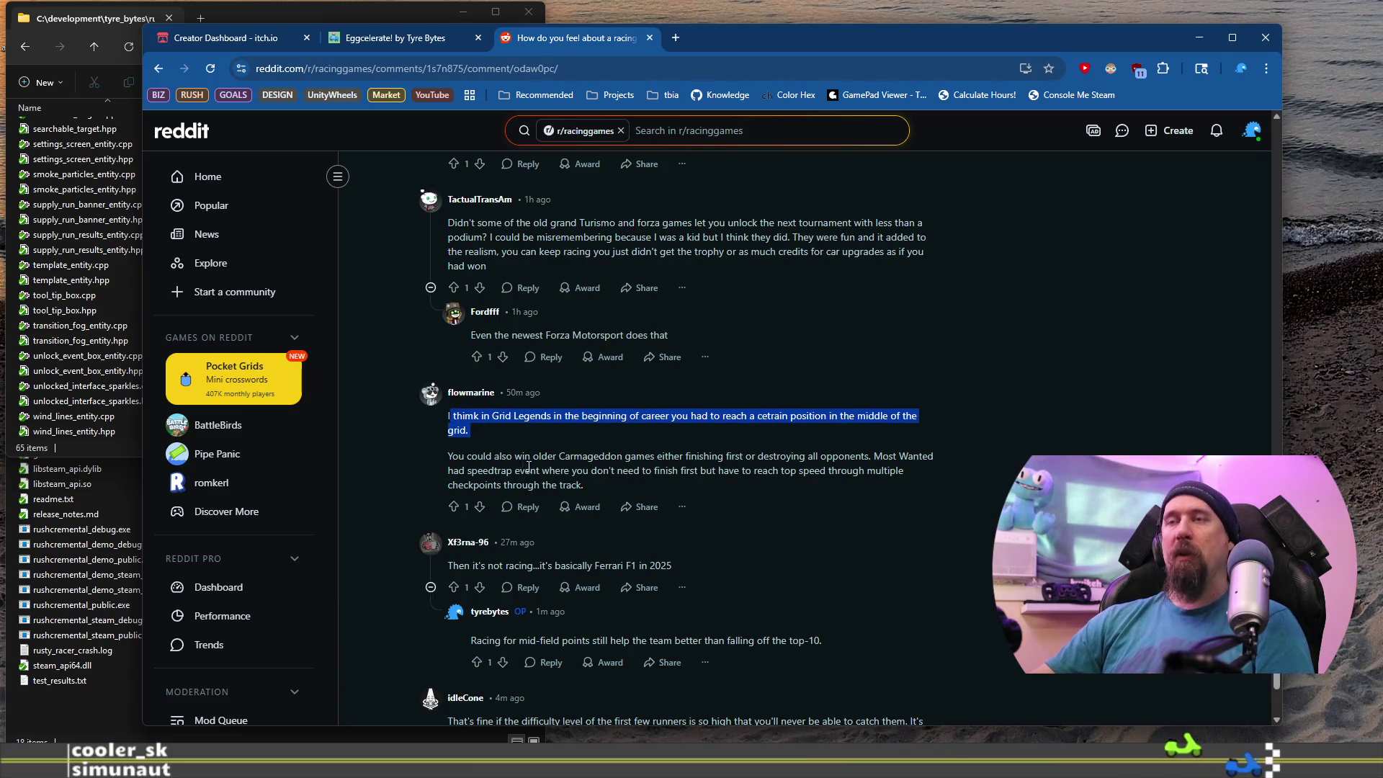
{"action": "scroll", "coordinate": [532, 468], "scroll_direction": "up", "scroll_amount": 2}
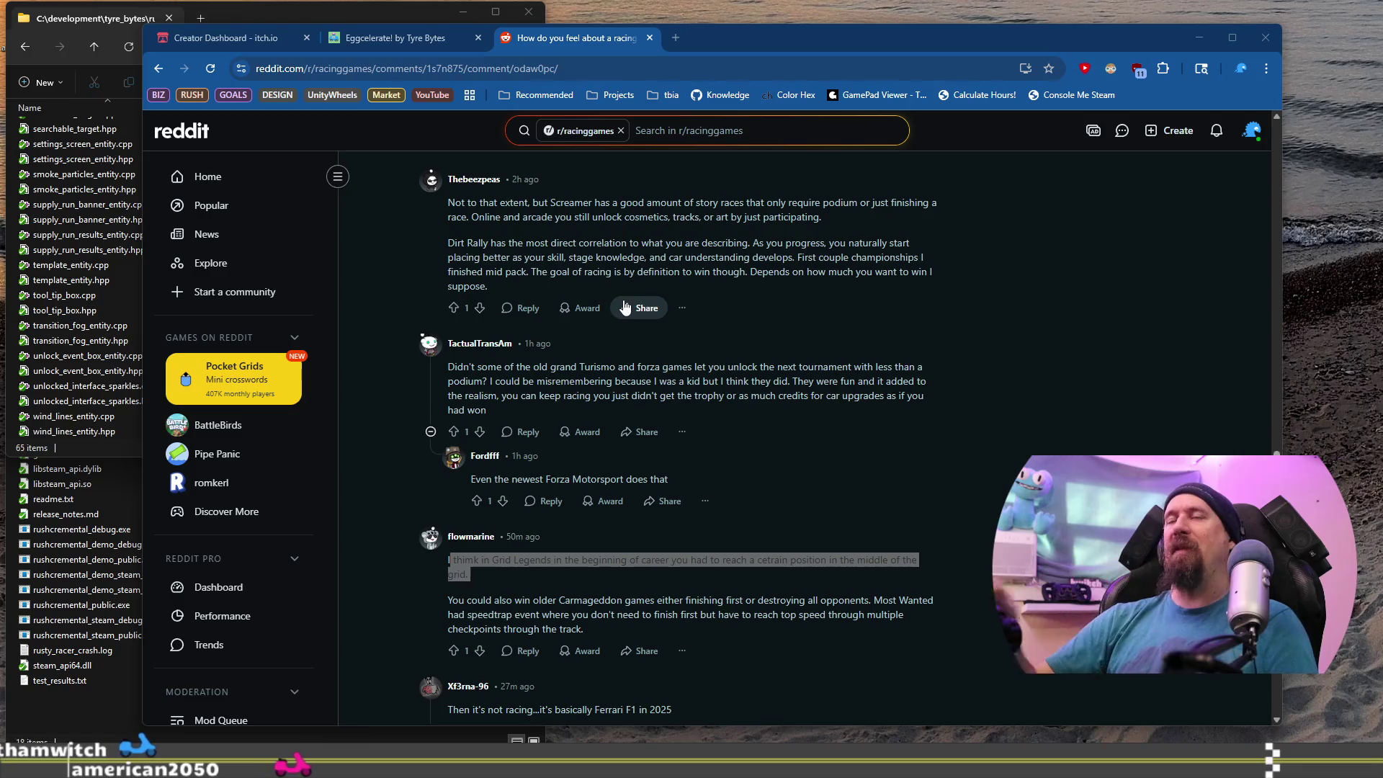
{"action": "left_click_drag", "start_coordinate": [477, 368], "coordinate": [560, 395]}
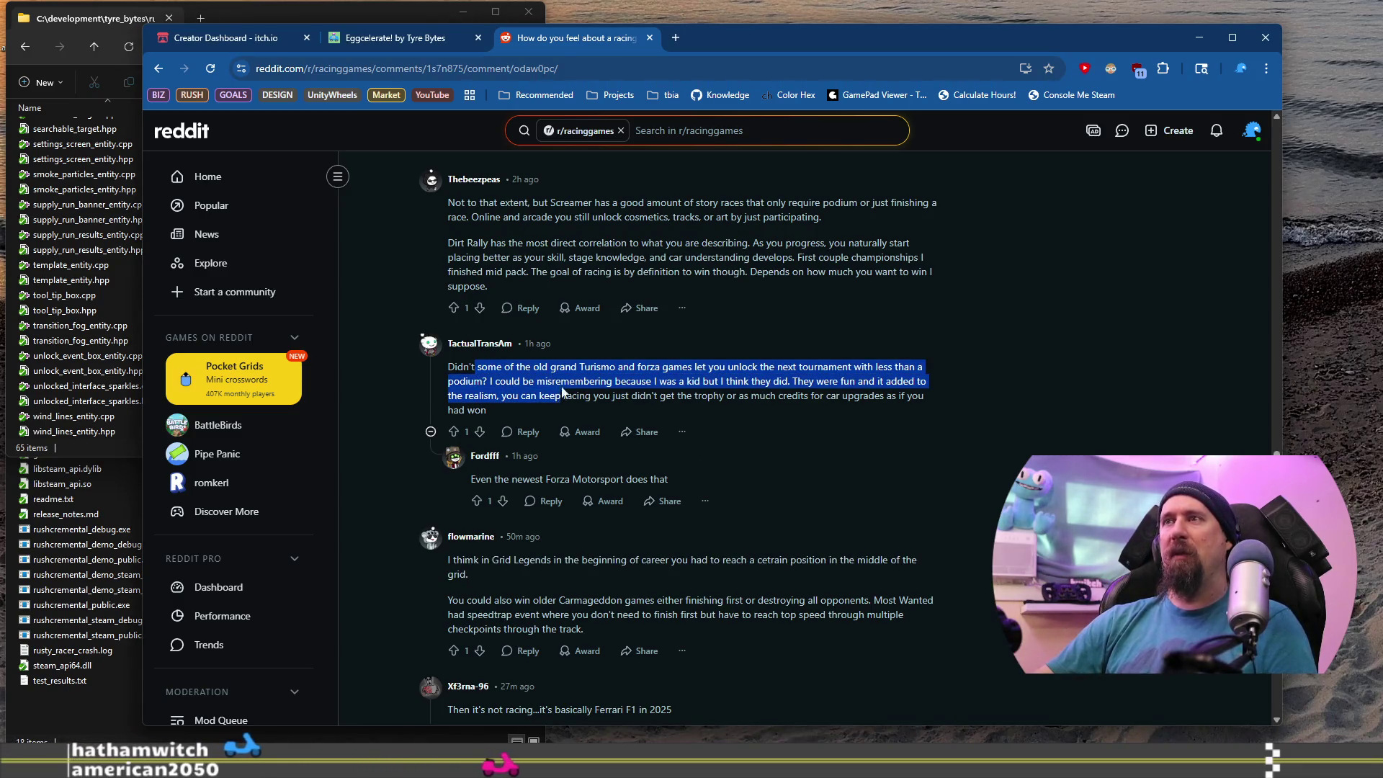
{"action": "mouse_move", "coordinate": [688, 367]}
{"action": "left_mouse_down"}
{"action": "mouse_move", "coordinate": [714, 382]}
{"action": "mouse_move", "coordinate": [673, 381]}
{"action": "left_mouse_up"}
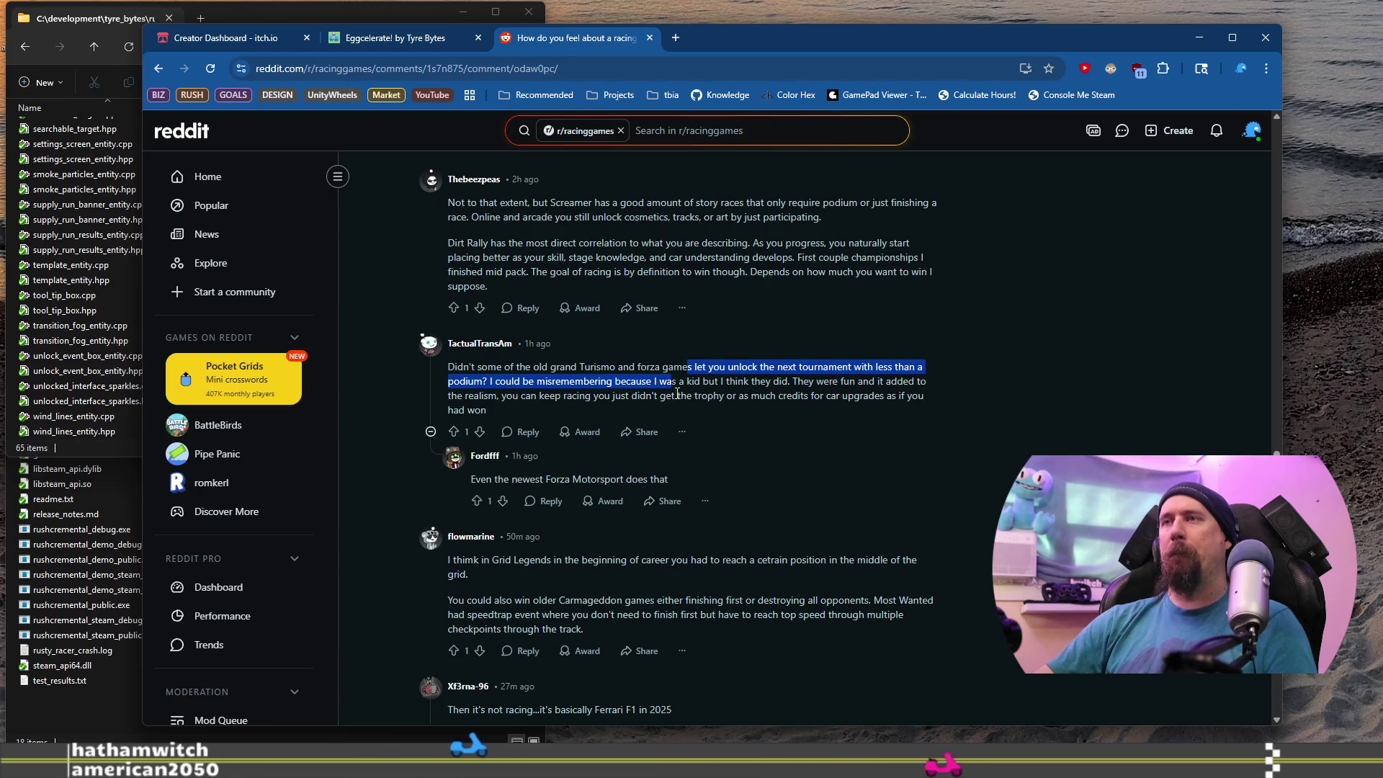
{"action": "left_click", "coordinate": [521, 433]}
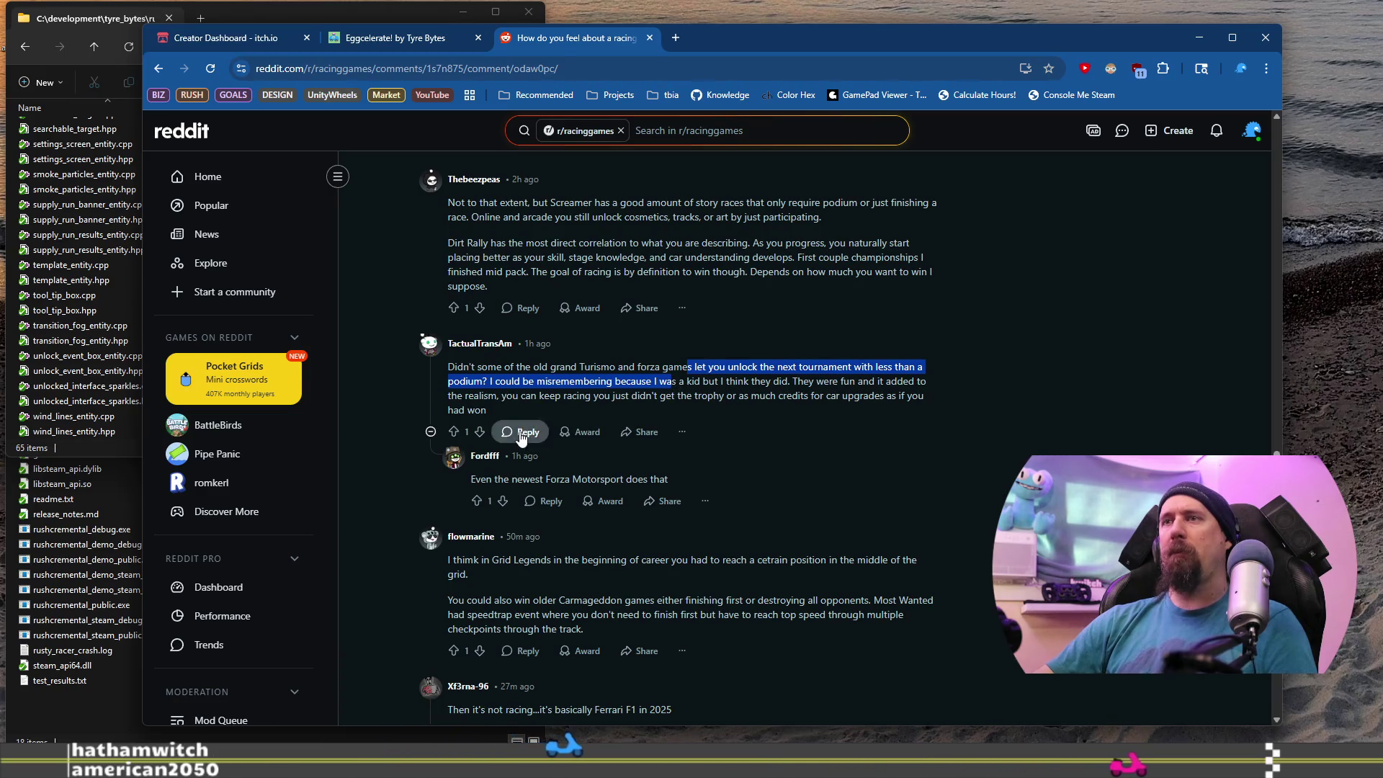
Draft a reply asking about games that unlock the next stage when finishing 10th.
{"action": "type", "text": "I'm looking"}
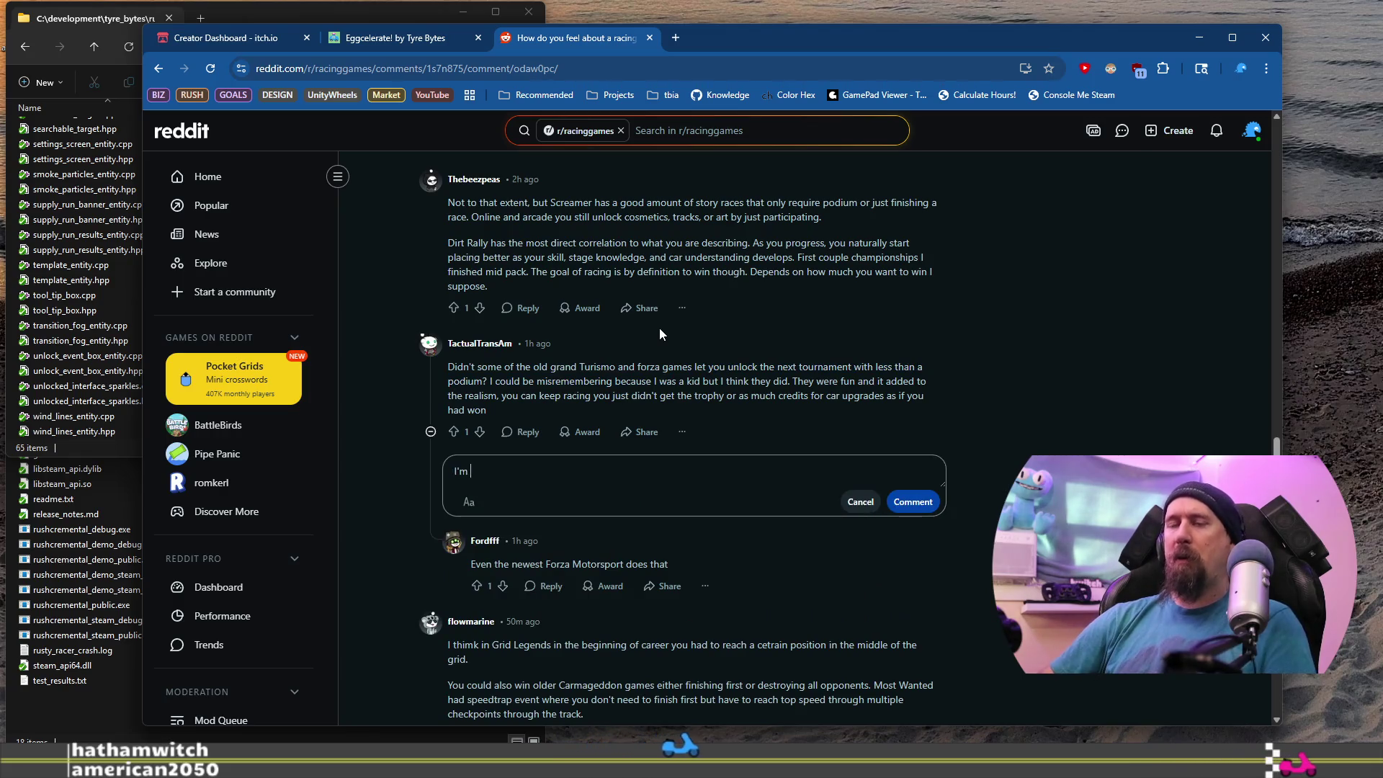
{"action": "key", "text": "ctrl+BackSpace"}
{"action": "type", "text": "trying to ask what"}
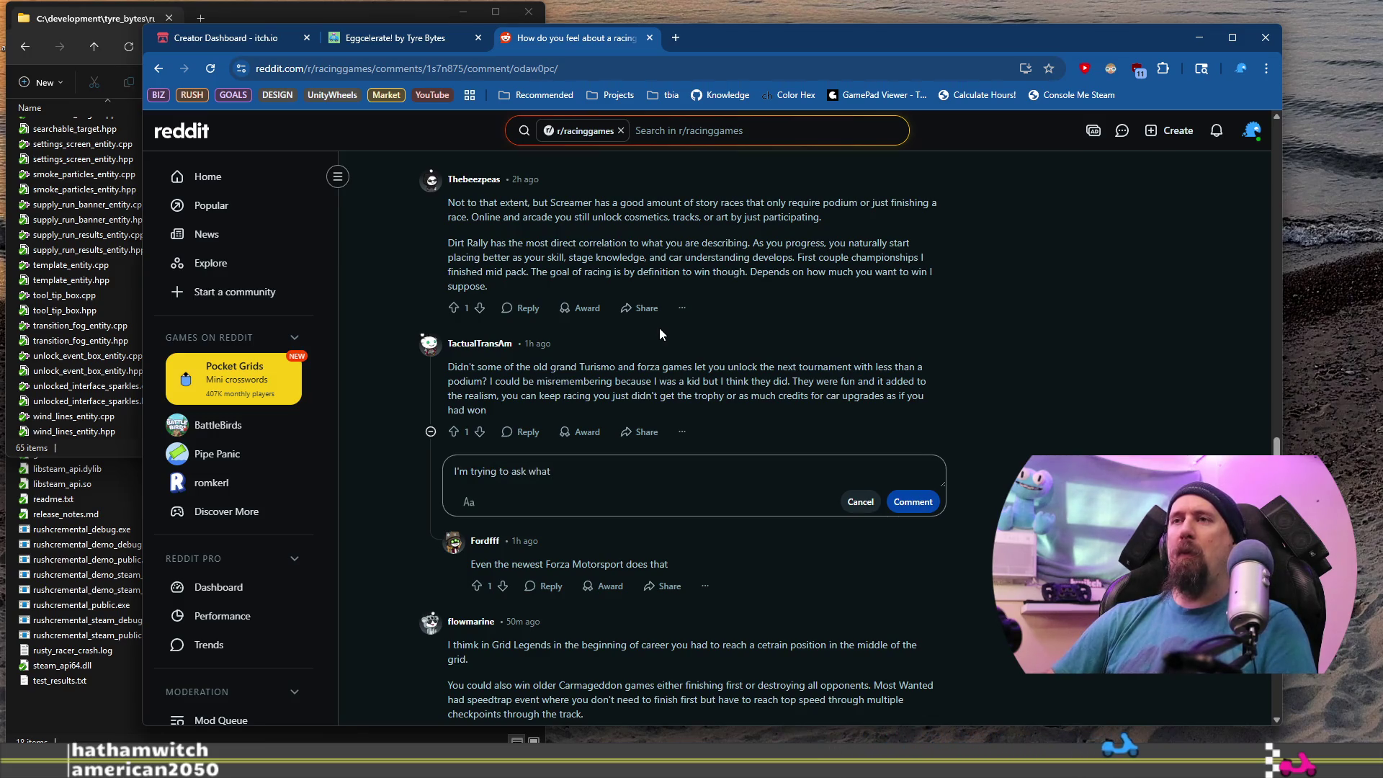
{"action": "key", "text": "ctrl+BackSpace"}
{"action": "type", "text": "if there are"}
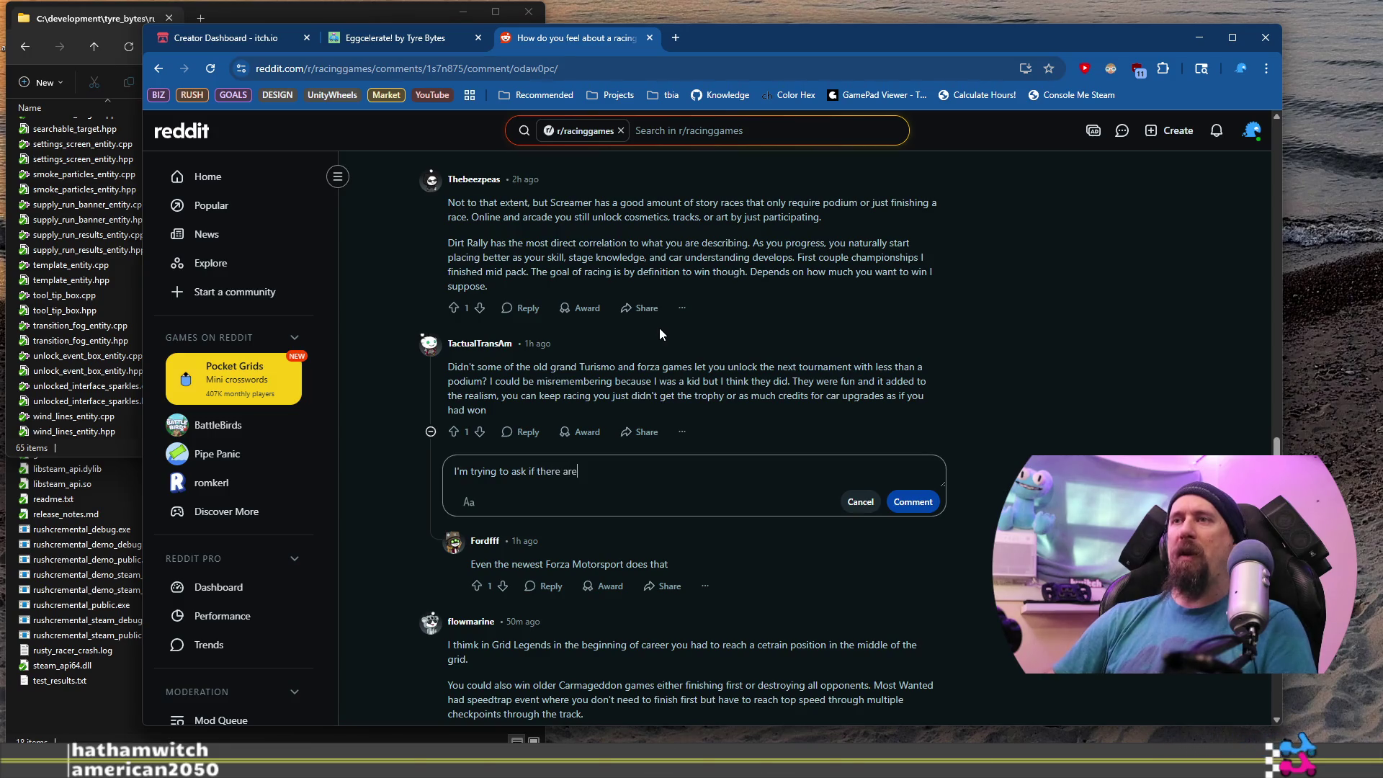
{"action": "type", "text": " any that would "}
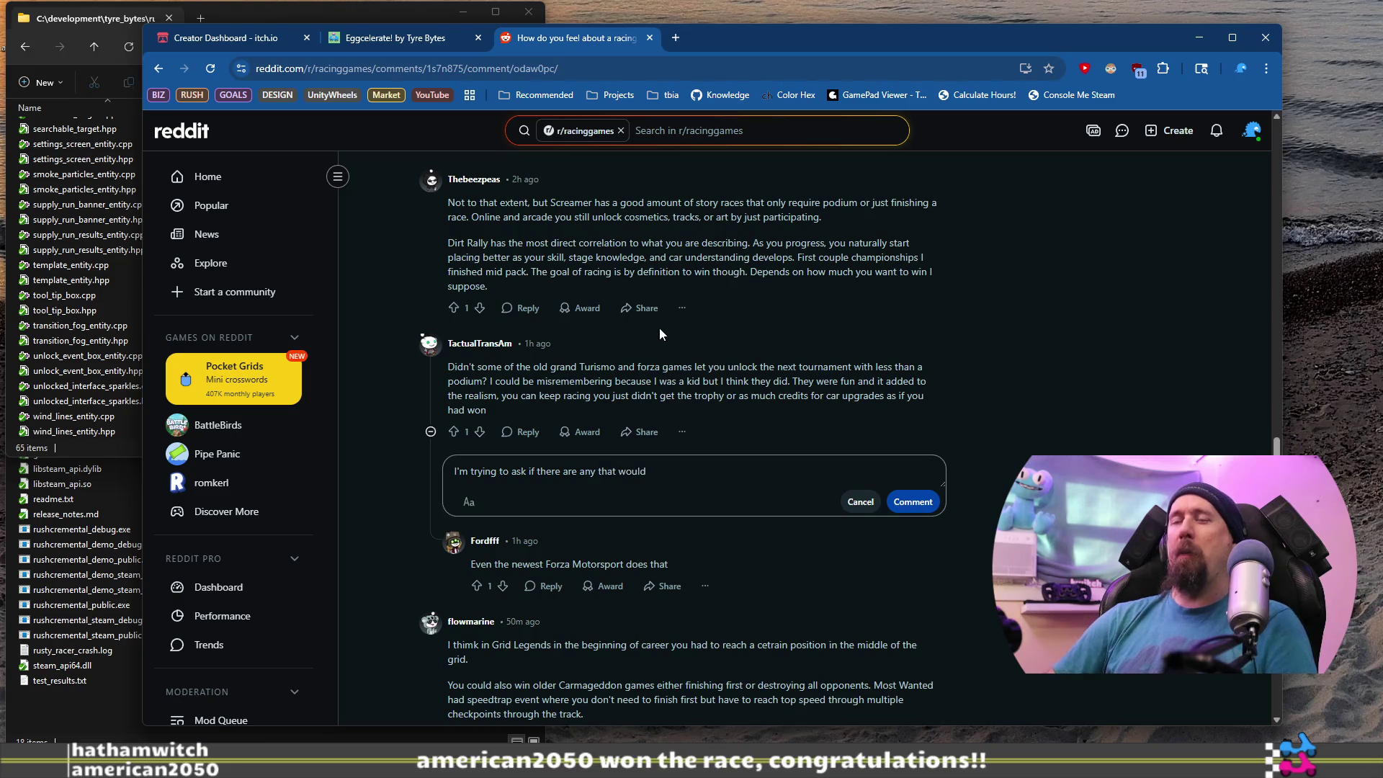
{"action": "type", "text": "al"}
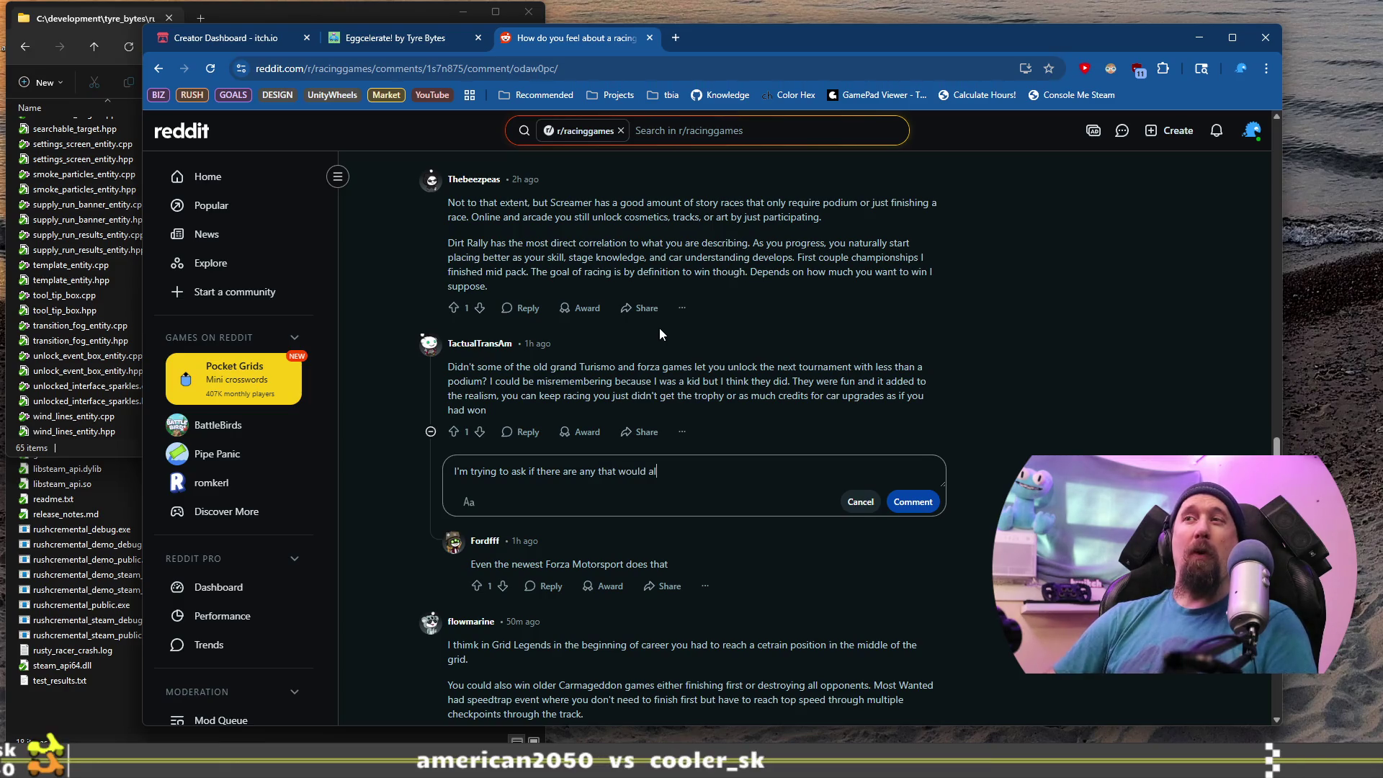
{"action": "type", "text": "so be im"}
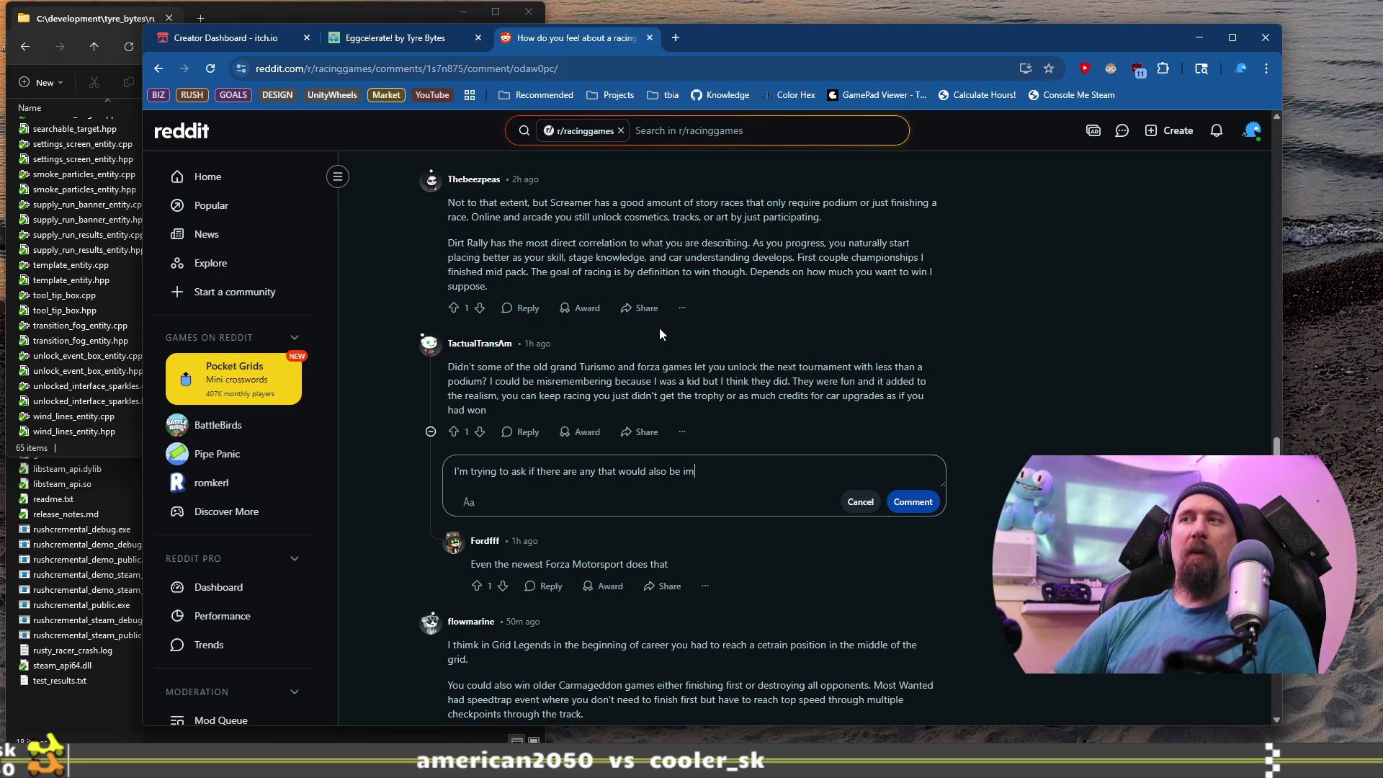
{"action": "type", "text": "possible to get"}
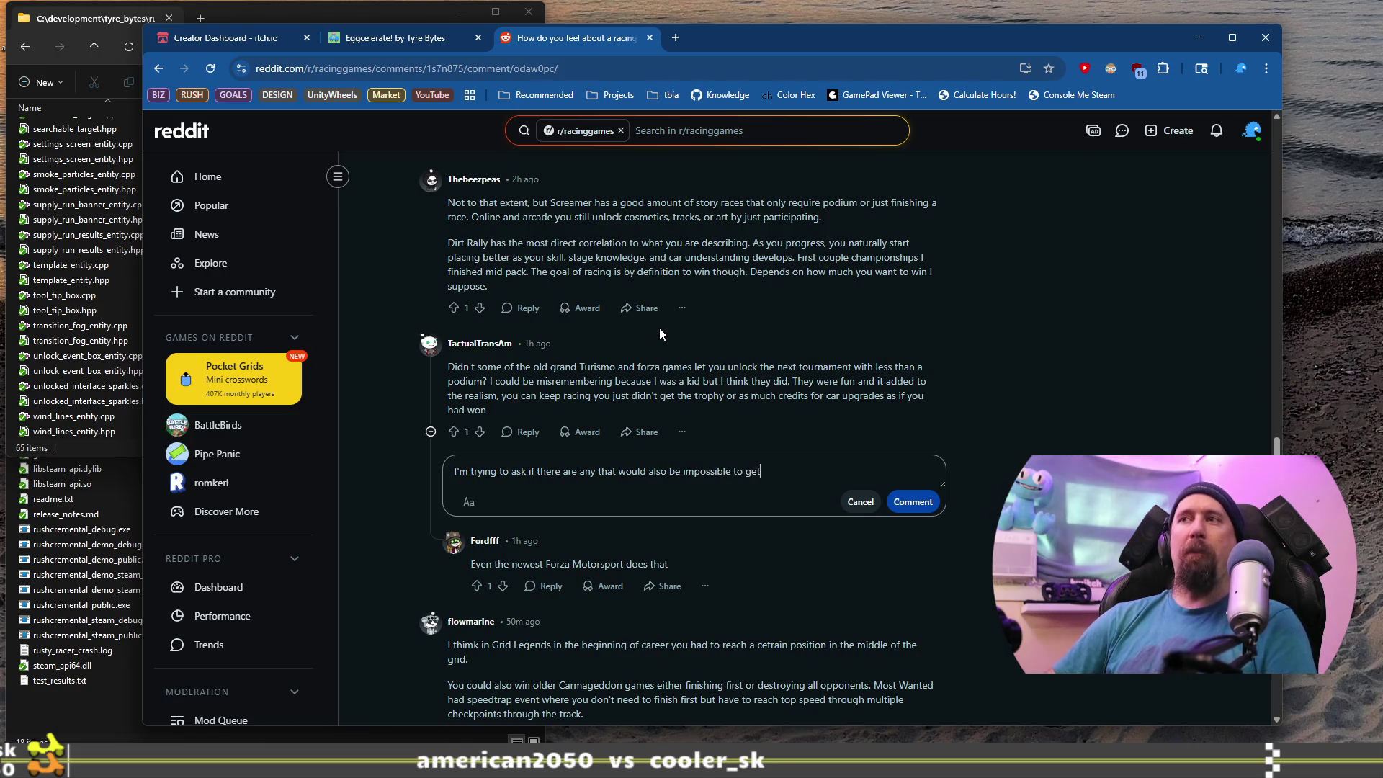
{"action": "type", "text": " first"}
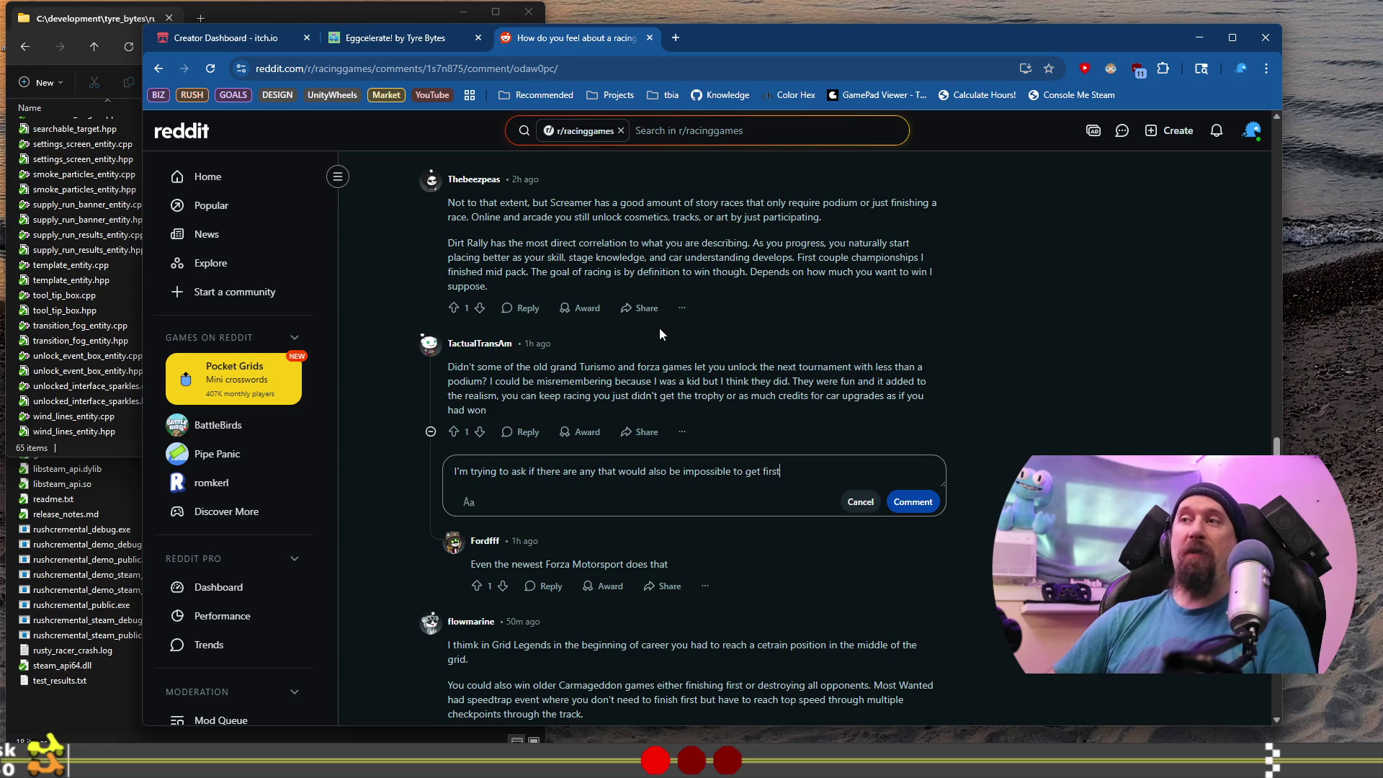
{"action": "type", "text": ". Like "}
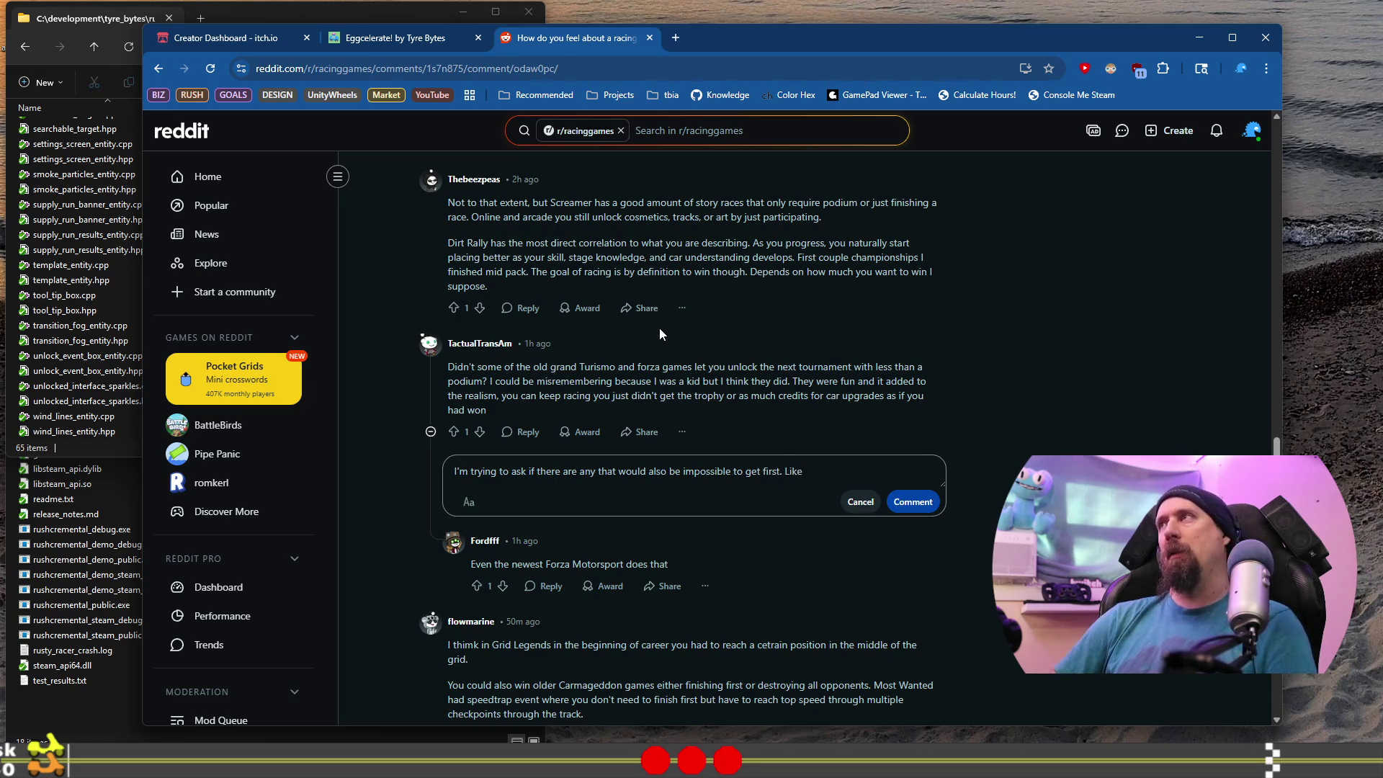
{"action": "type", "text": "unlocking "}
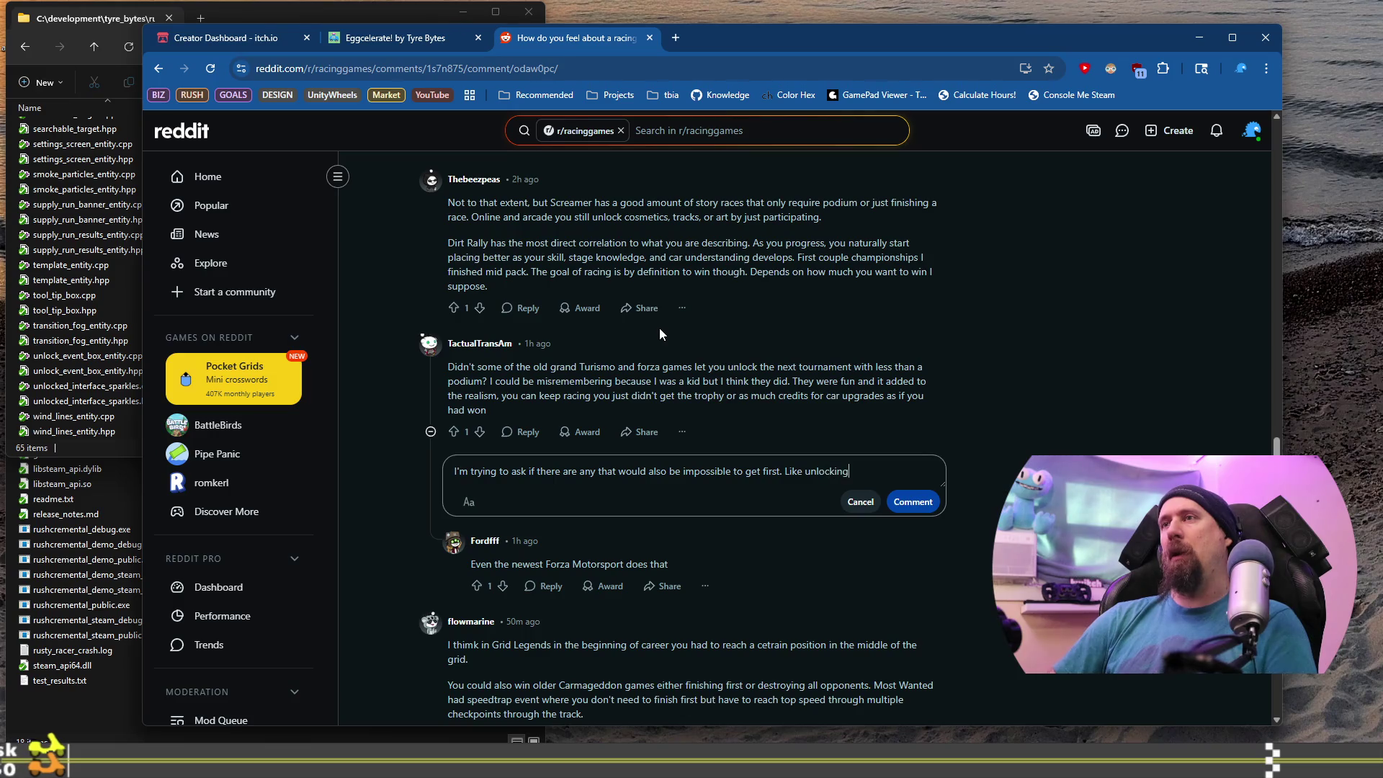
{"action": "type", "text": "the next"}
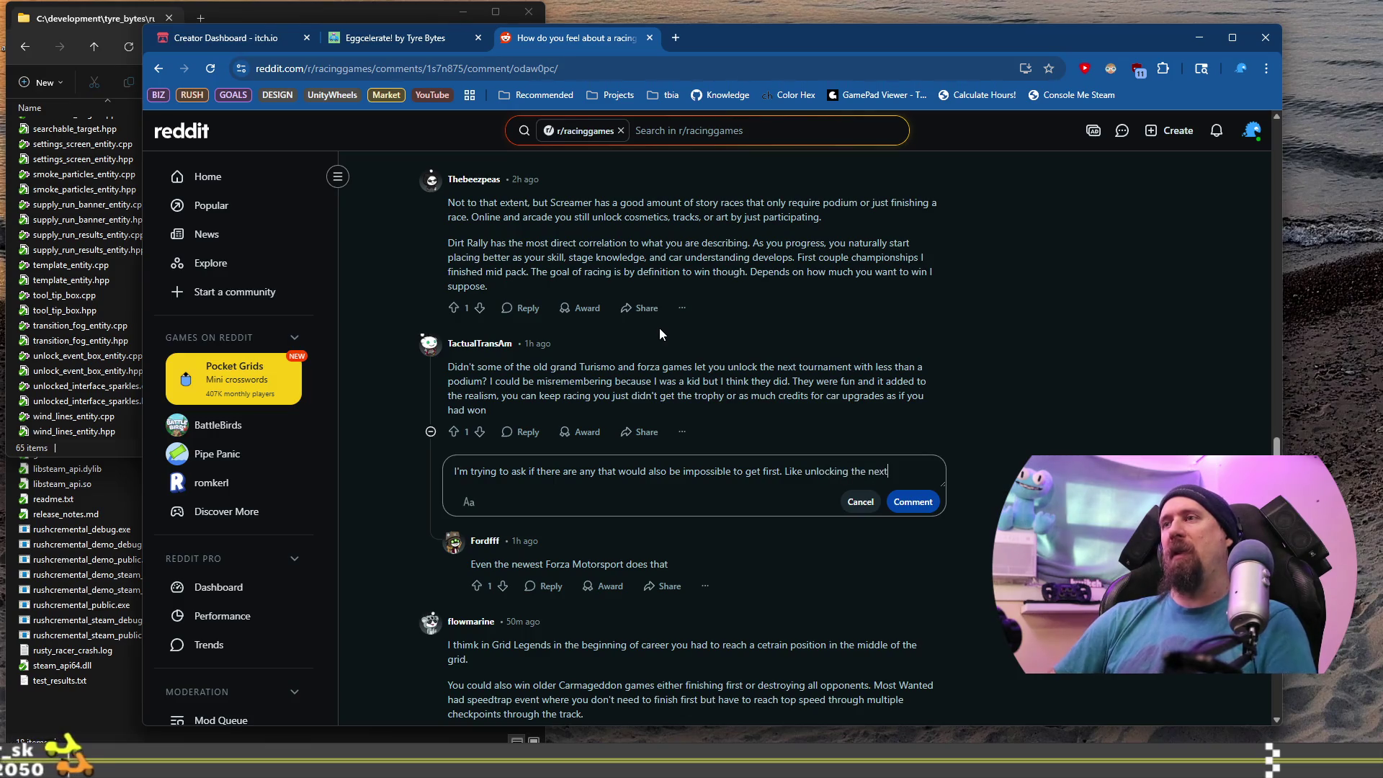
{"action": "type", "text": " stage at"}
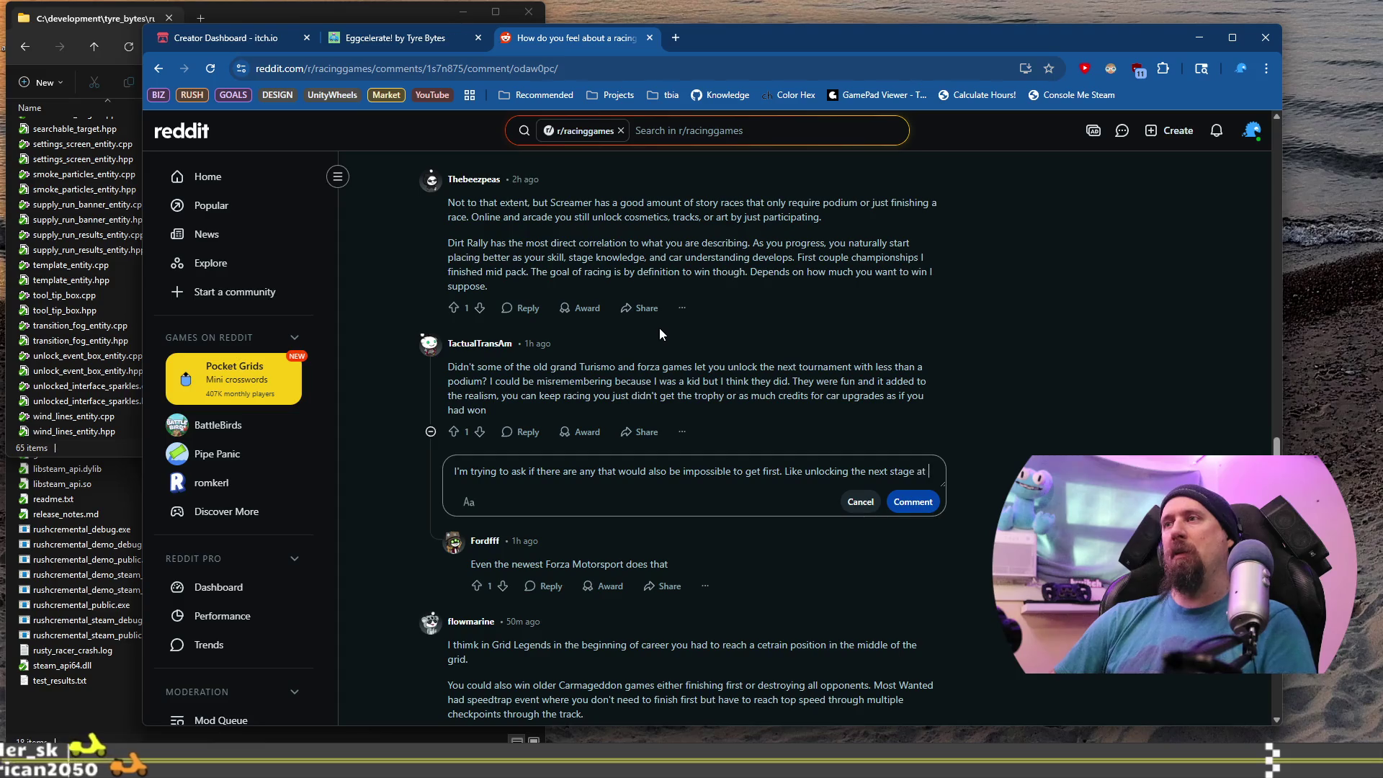
{"action": "key", "text": "BackSpace"}
{"action": "key", "text": "BackSpace"}
{"action": "type", "text": "when "}
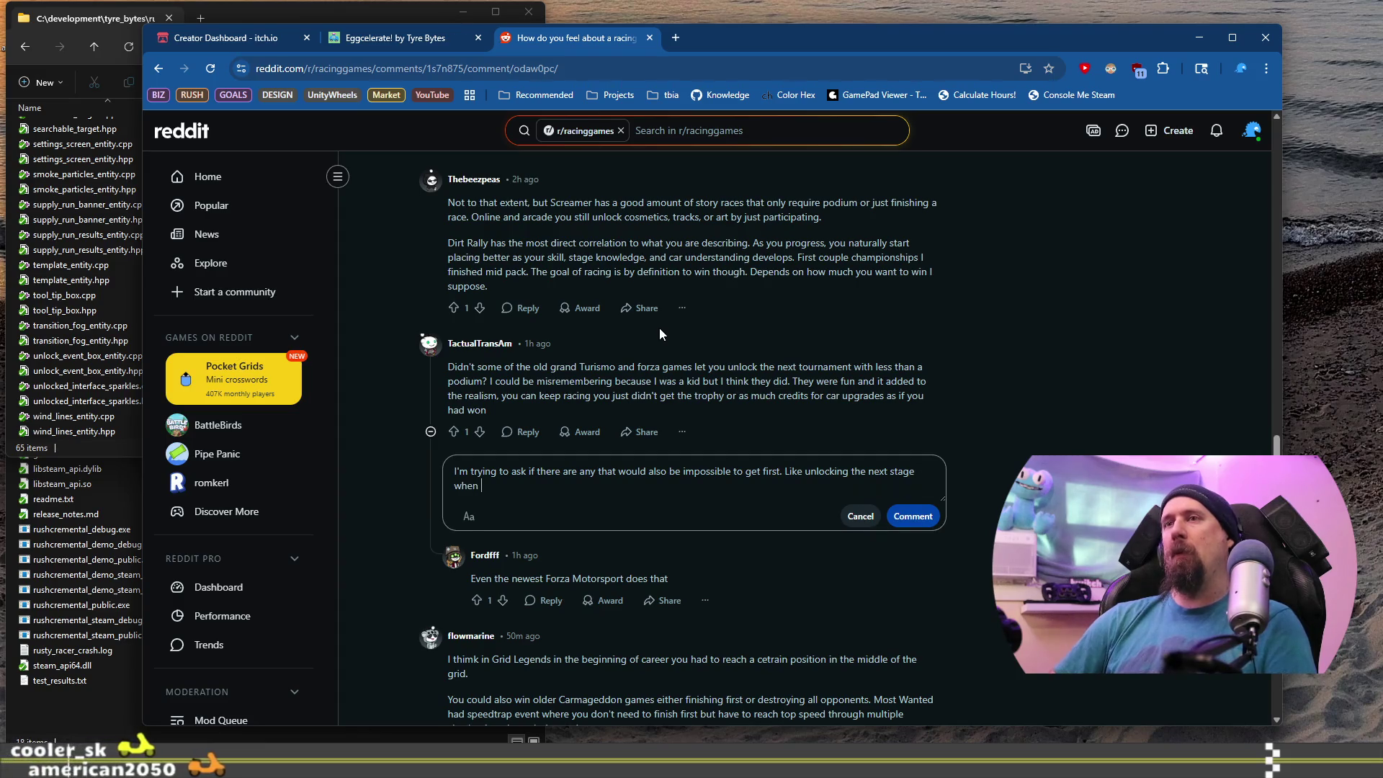
{"action": "type", "text": "finishing abo"}
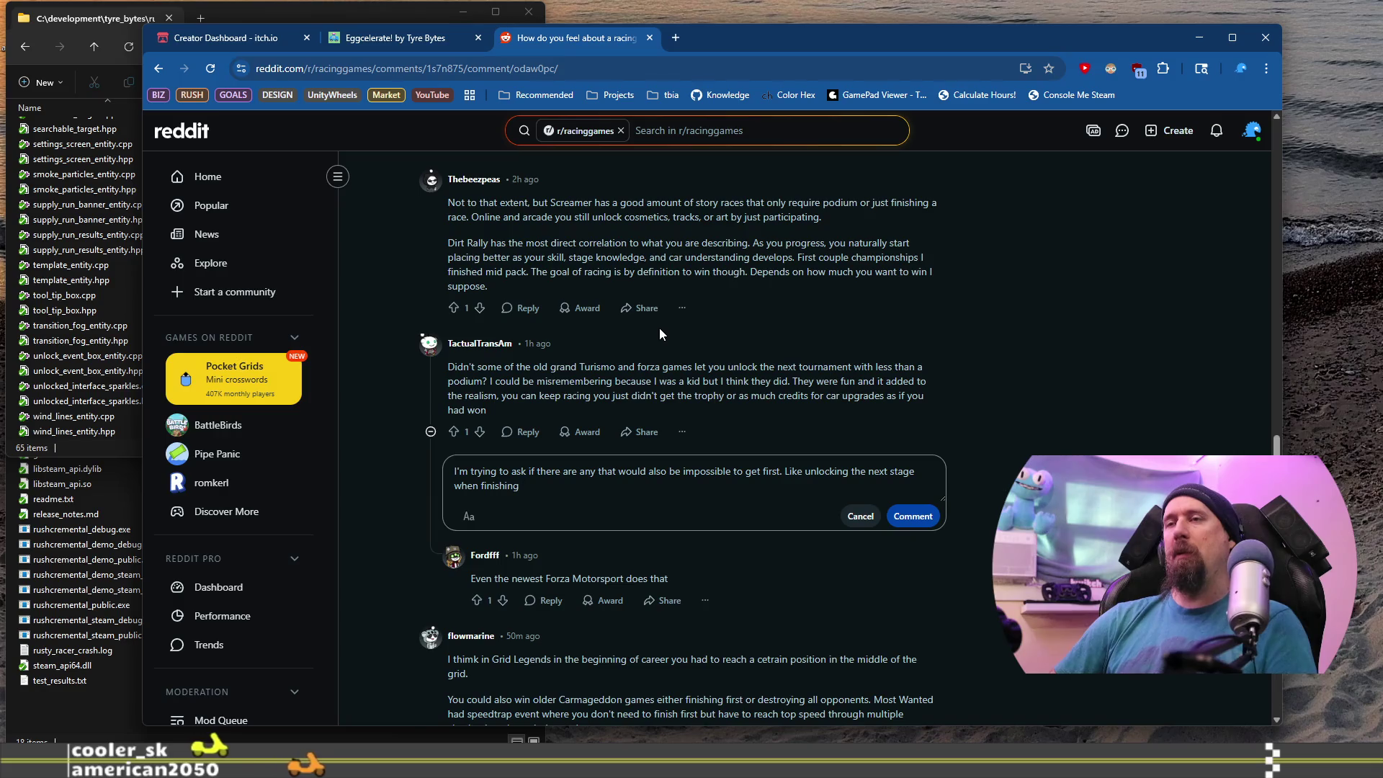
{"action": "key", "text": "BackSpace"}
{"action": "key", "text": "BackSpace"}
{"action": "key", "text": "BackSpace"}
{"action": "type", "text": "10th, "}
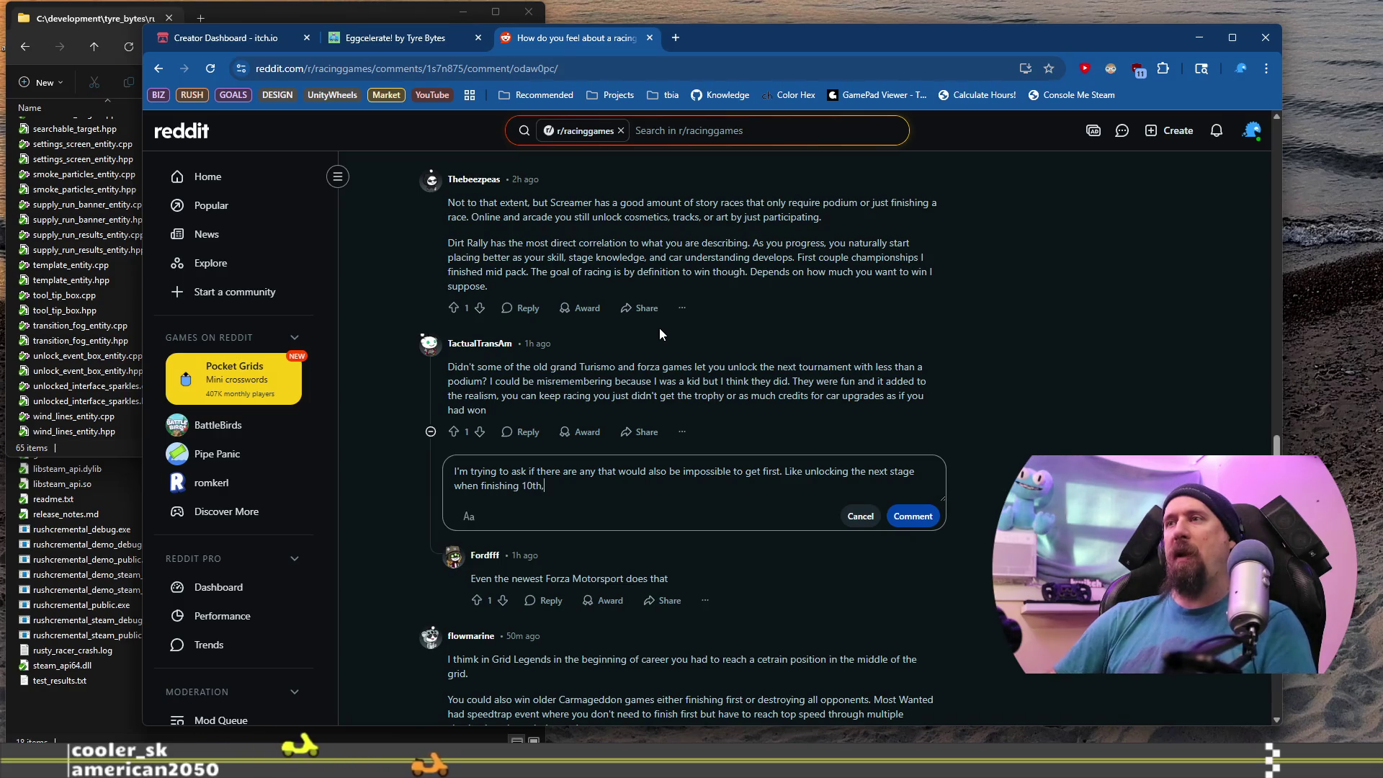
{"action": "type", "text": "where i"}
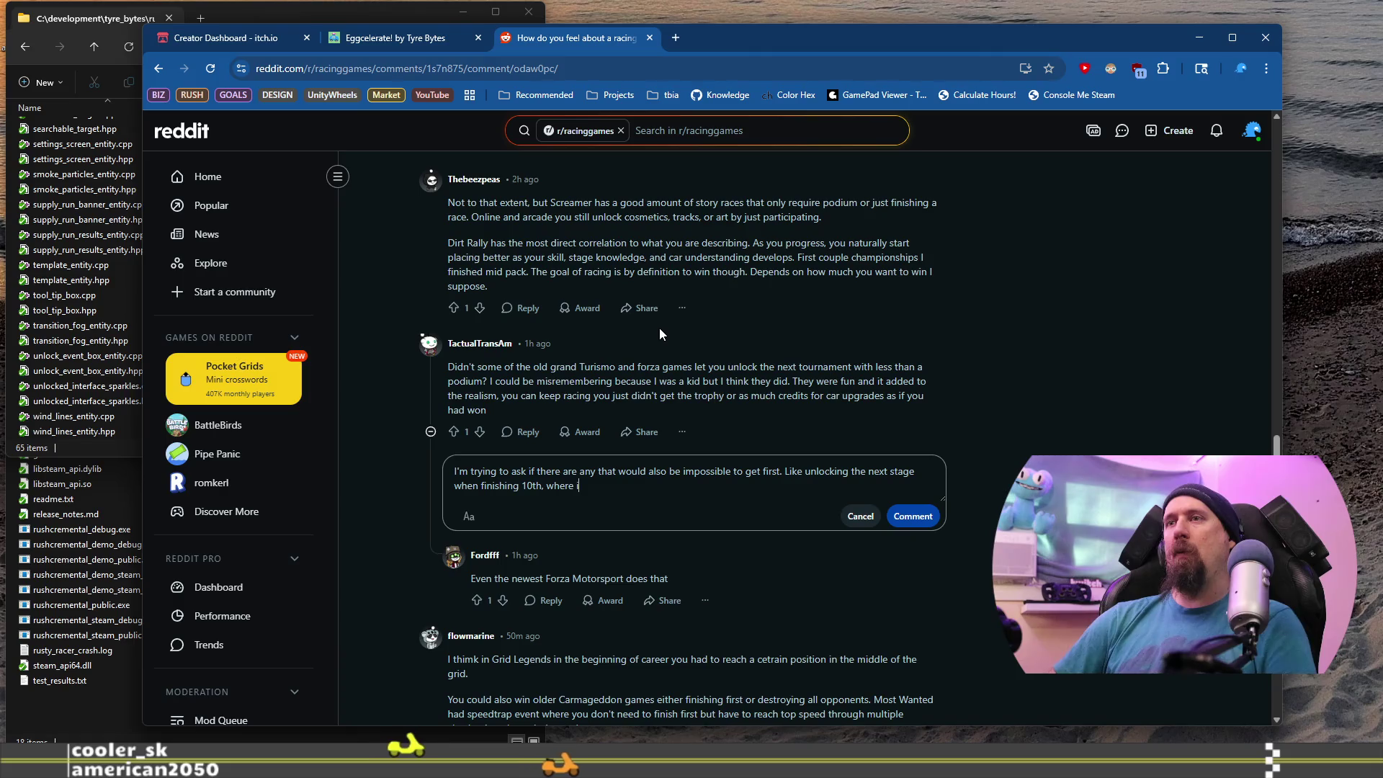
{"action": "type", "text": "t is also "}
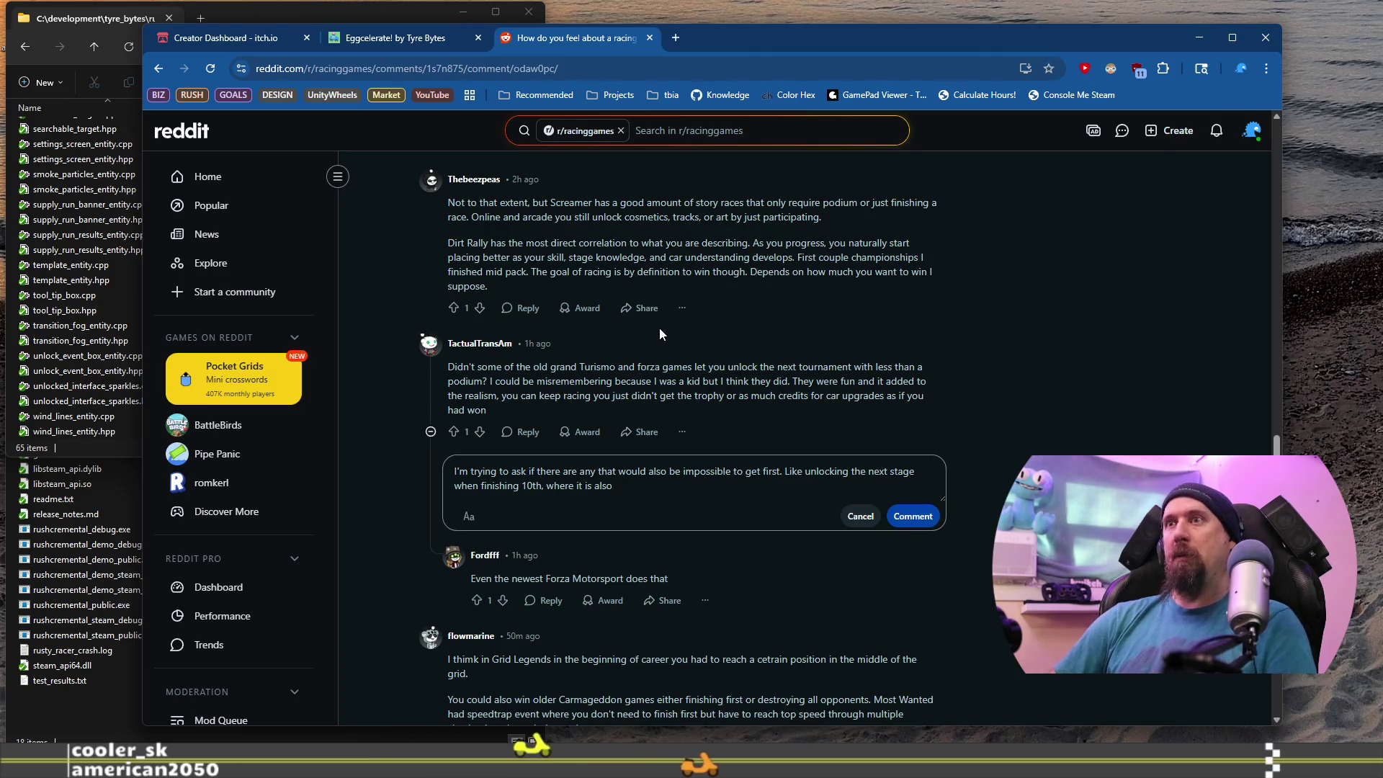
{"action": "type", "text": "impos"}
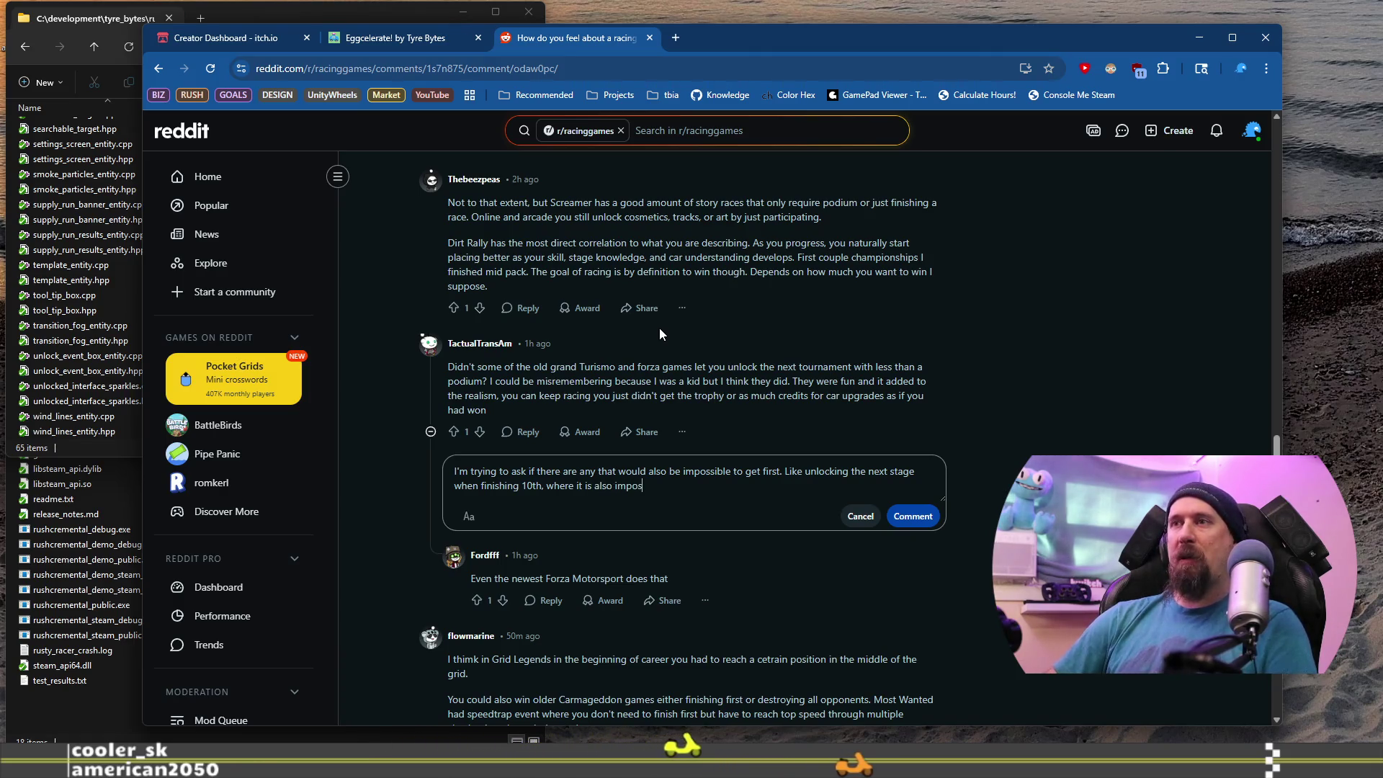
{"action": "type", "text": "sible to get"}
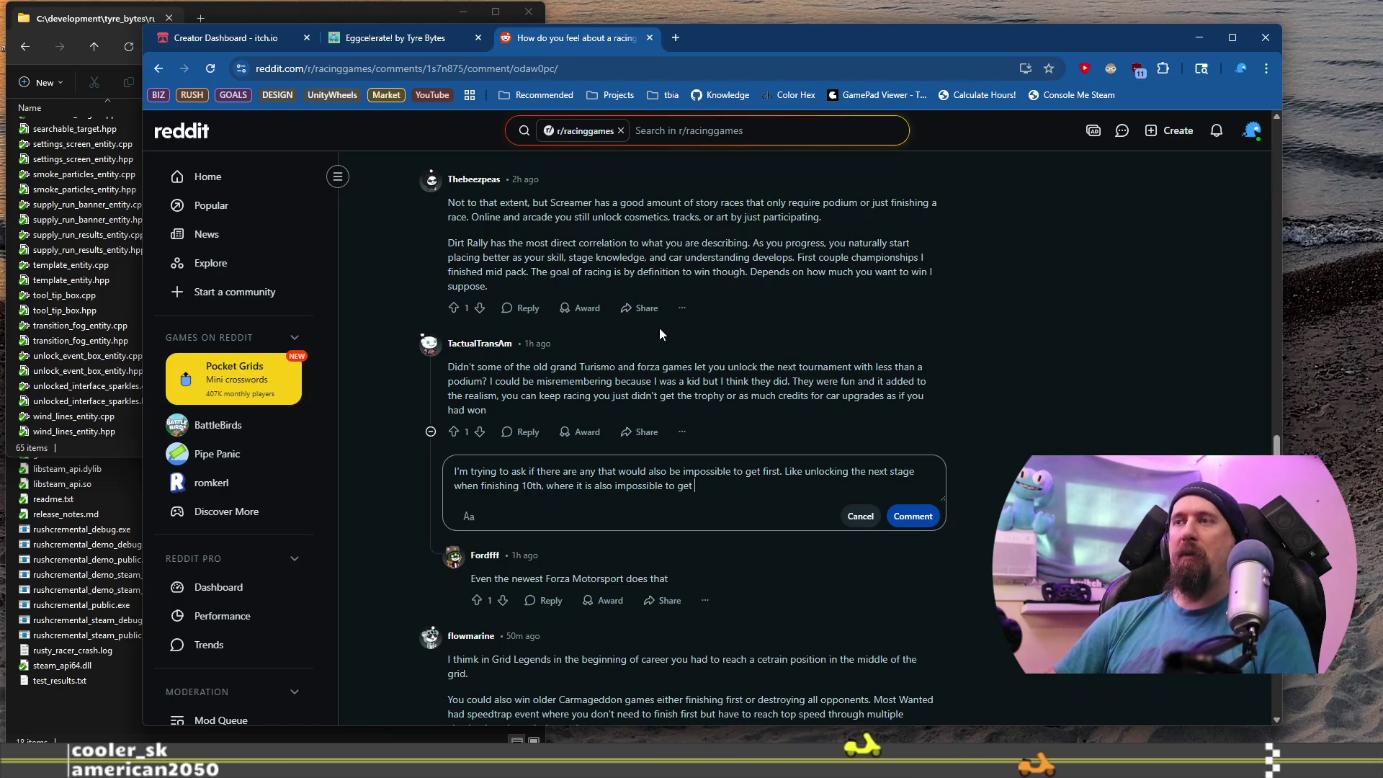
{"action": "type", "text": " 9th"}
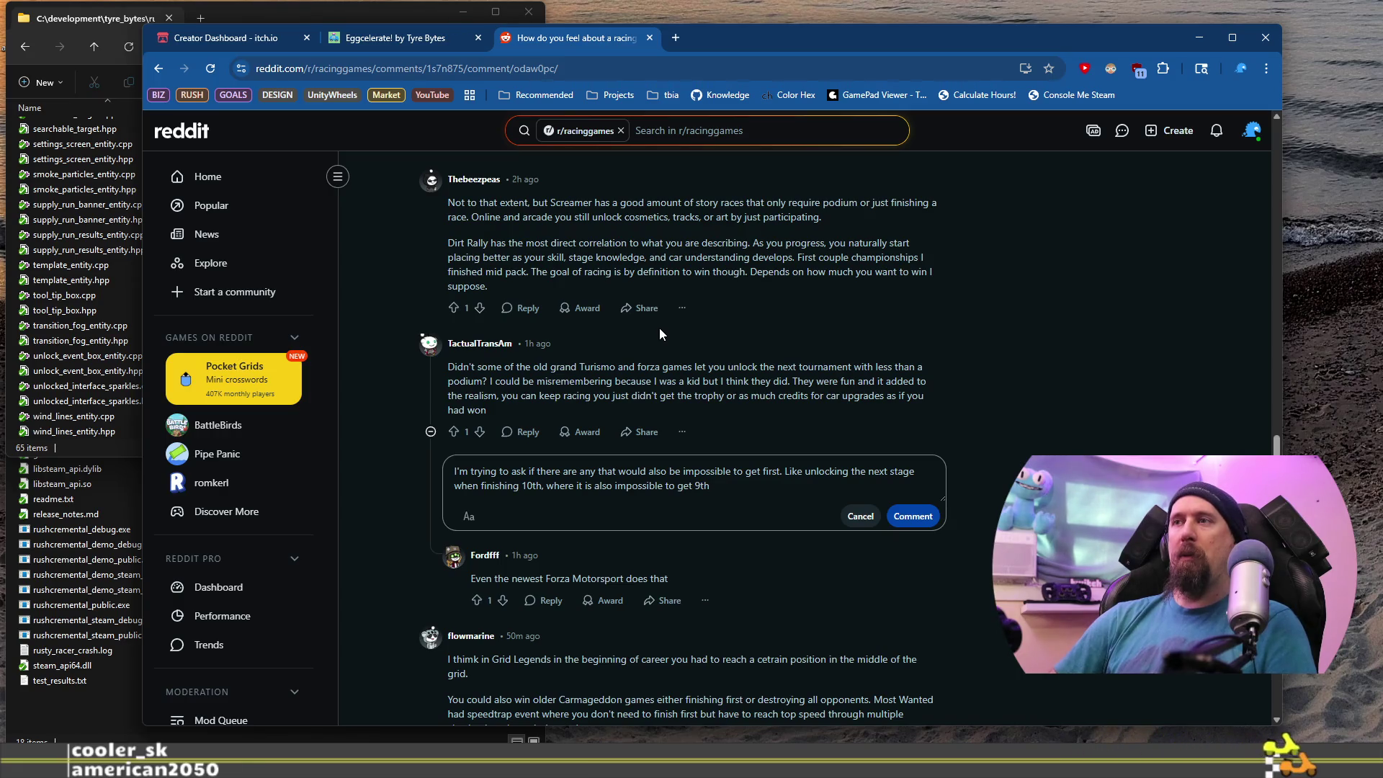
{"action": "type", "text": " or pod"}
{"action": "key", "text": "BackSpace"}
{"action": "key", "text": "BackSpace"}
{"action": "key", "text": "BackSpace"}
{"action": "type", "text": "on the podium, or "}
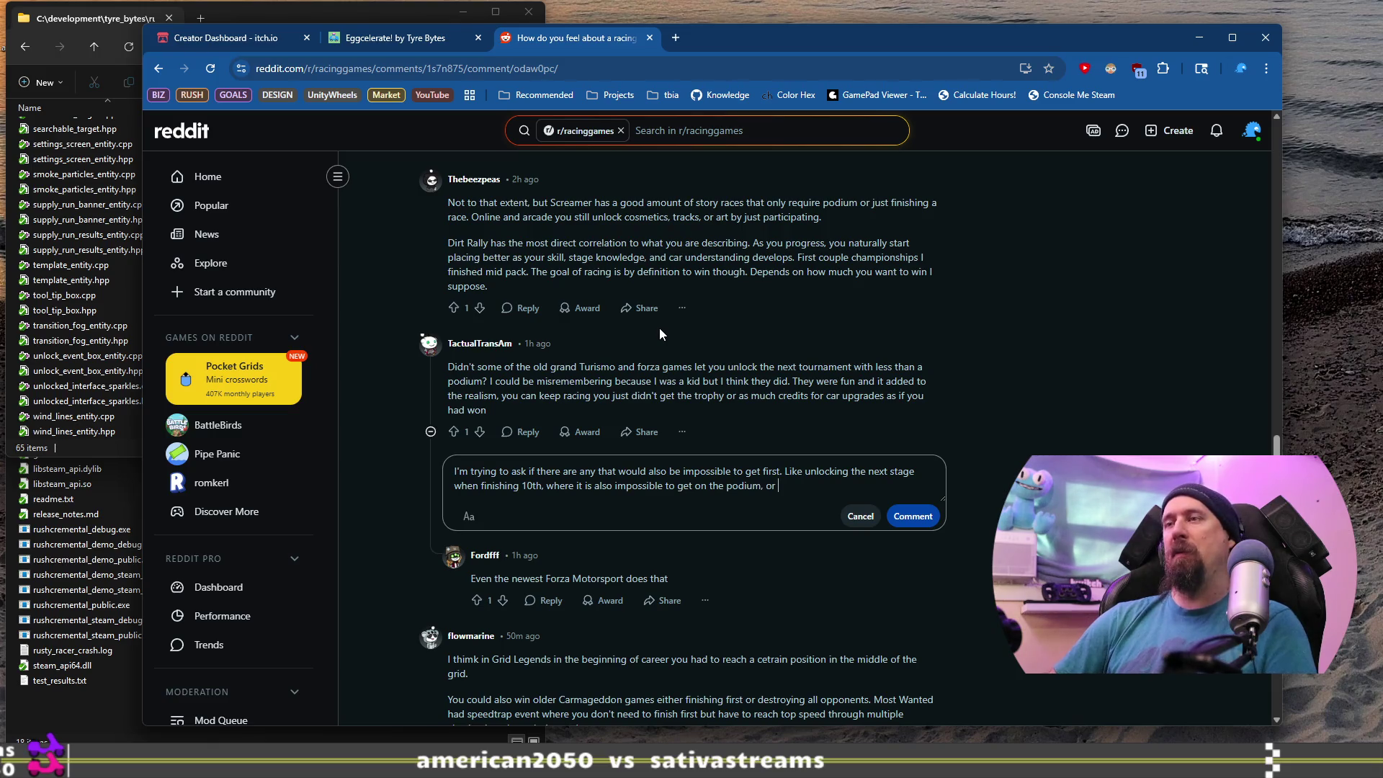
{"action": "type", "text": "first,"}
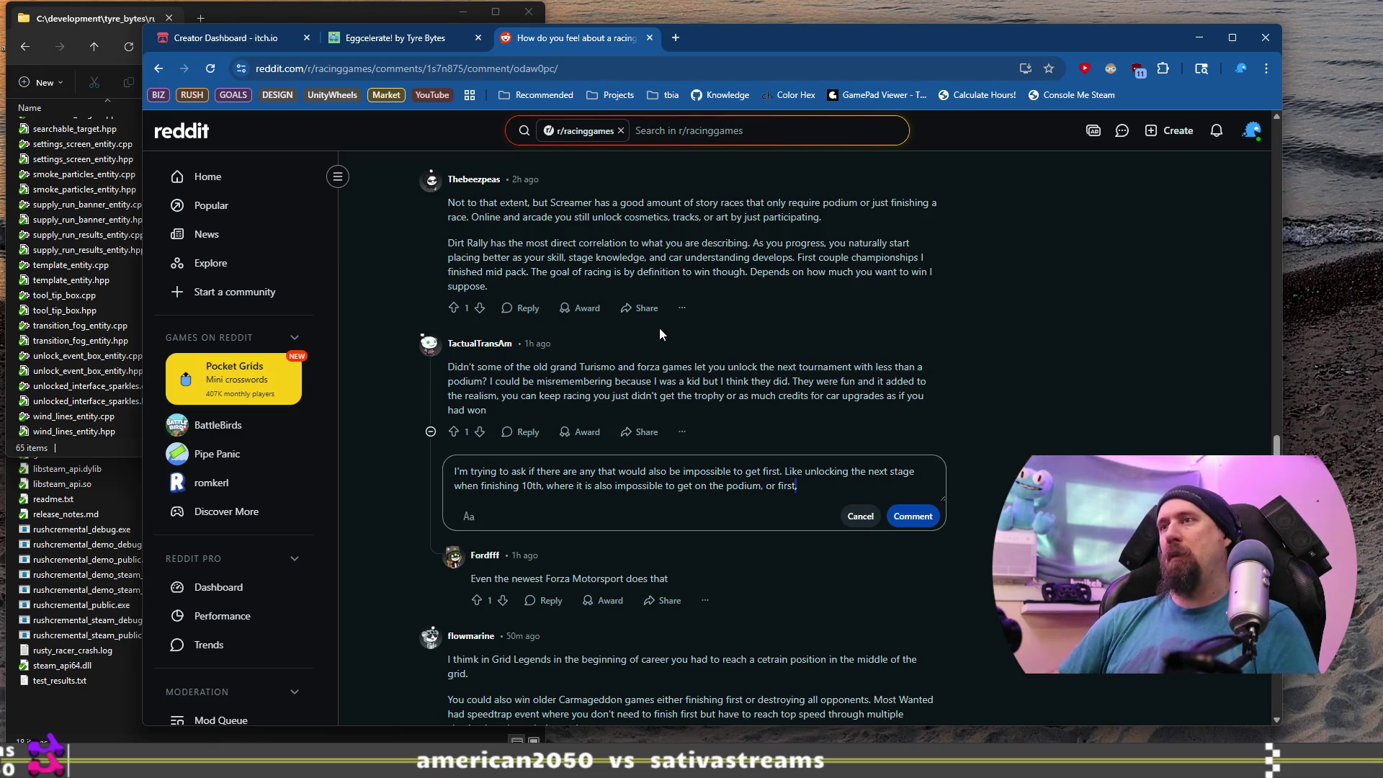
Reword the ending to 'first, on the podium', add 'even', and post the reply.
{"action": "key", "text": "ctrl+shift+Left"}
{"action": "key", "text": "BackSpace"}
{"action": "key", "text": "ctrl+Left"}
{"action": "type", "text": "first, on"}
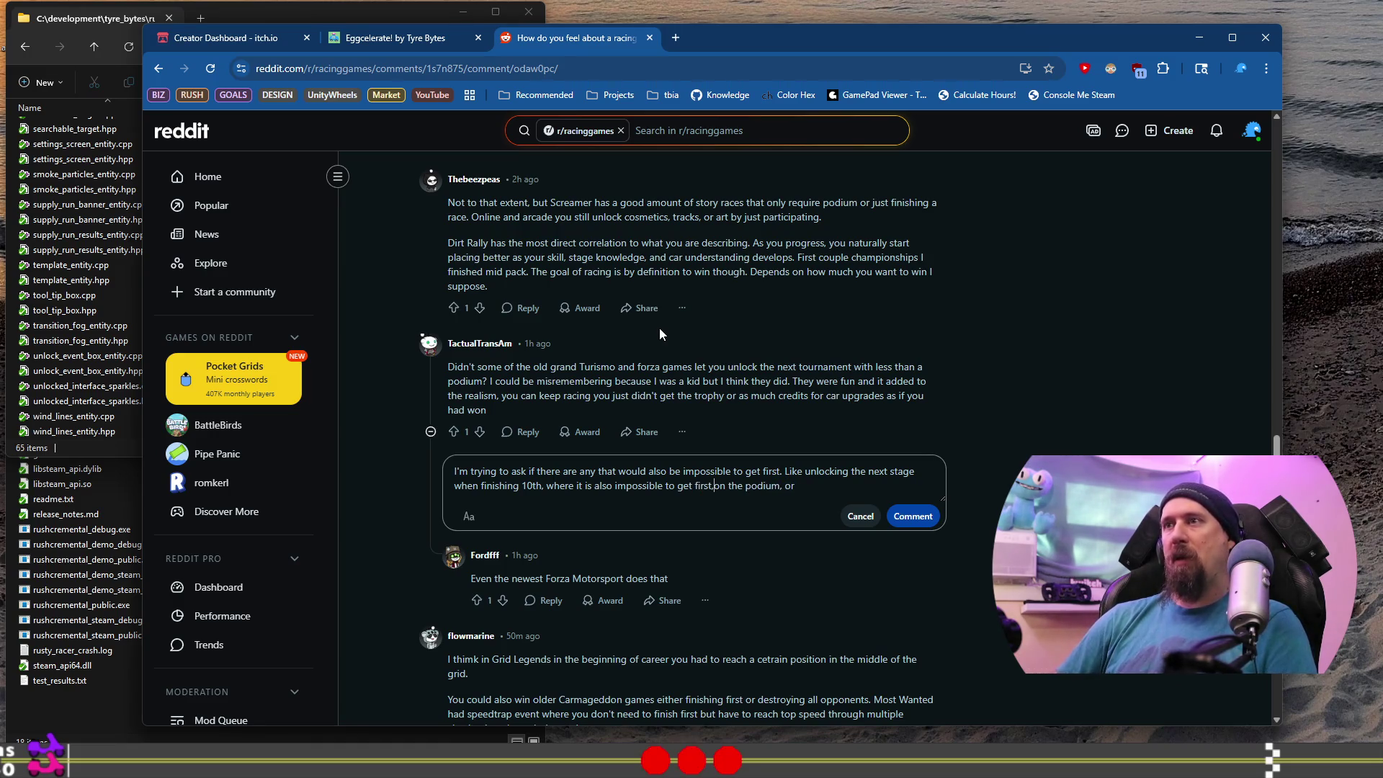
{"action": "key", "text": "End"}
{"action": "type", "text": "even"}
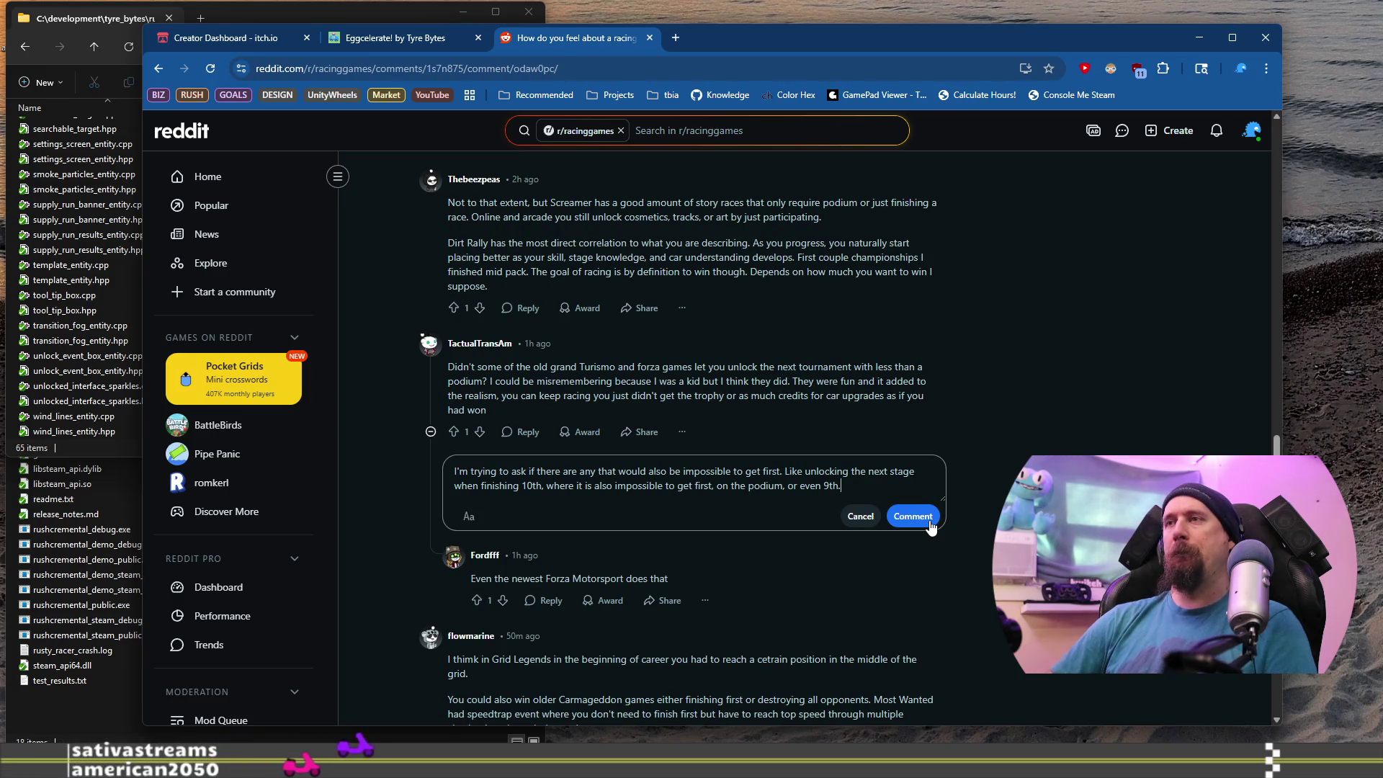
{"action": "left_click", "coordinate": [930, 521]}
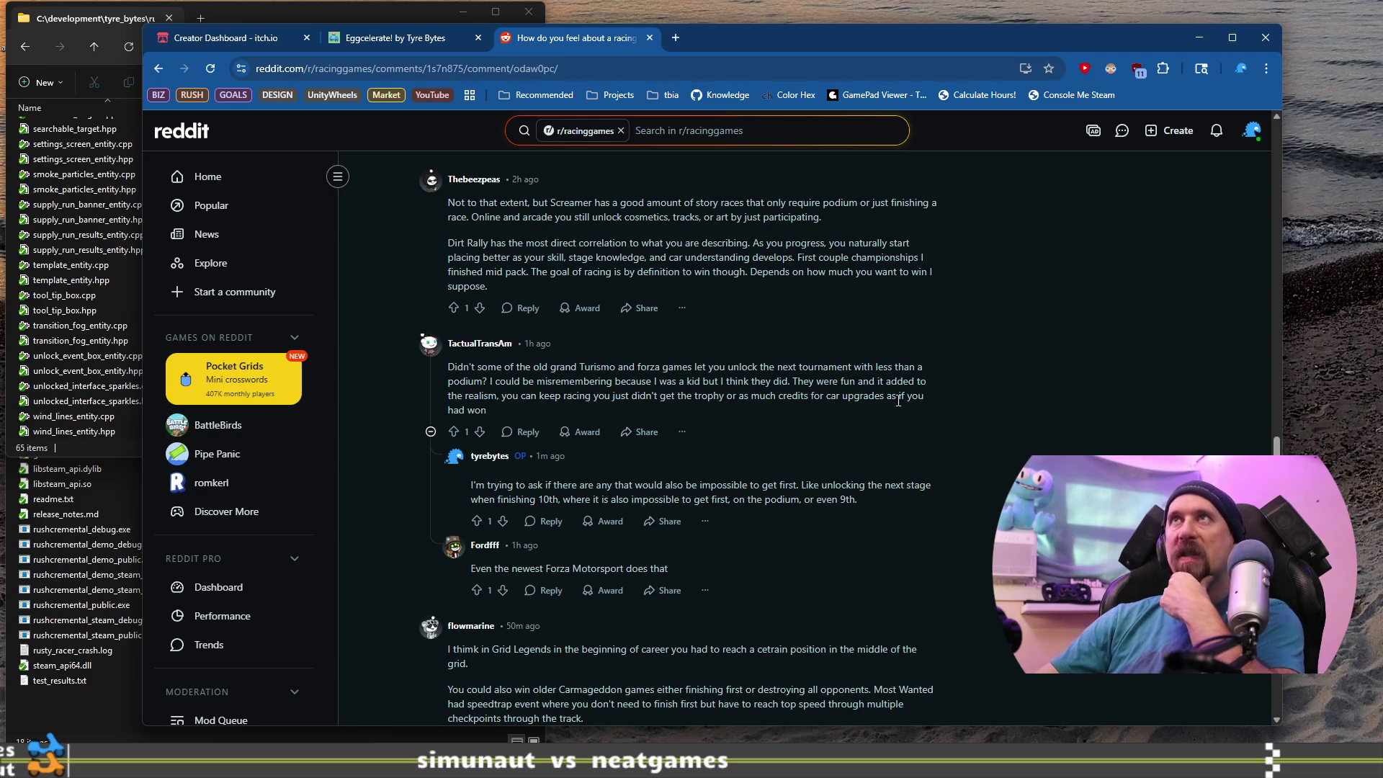
{"action": "scroll", "coordinate": [846, 387], "scroll_direction": "down", "scroll_amount": 4}
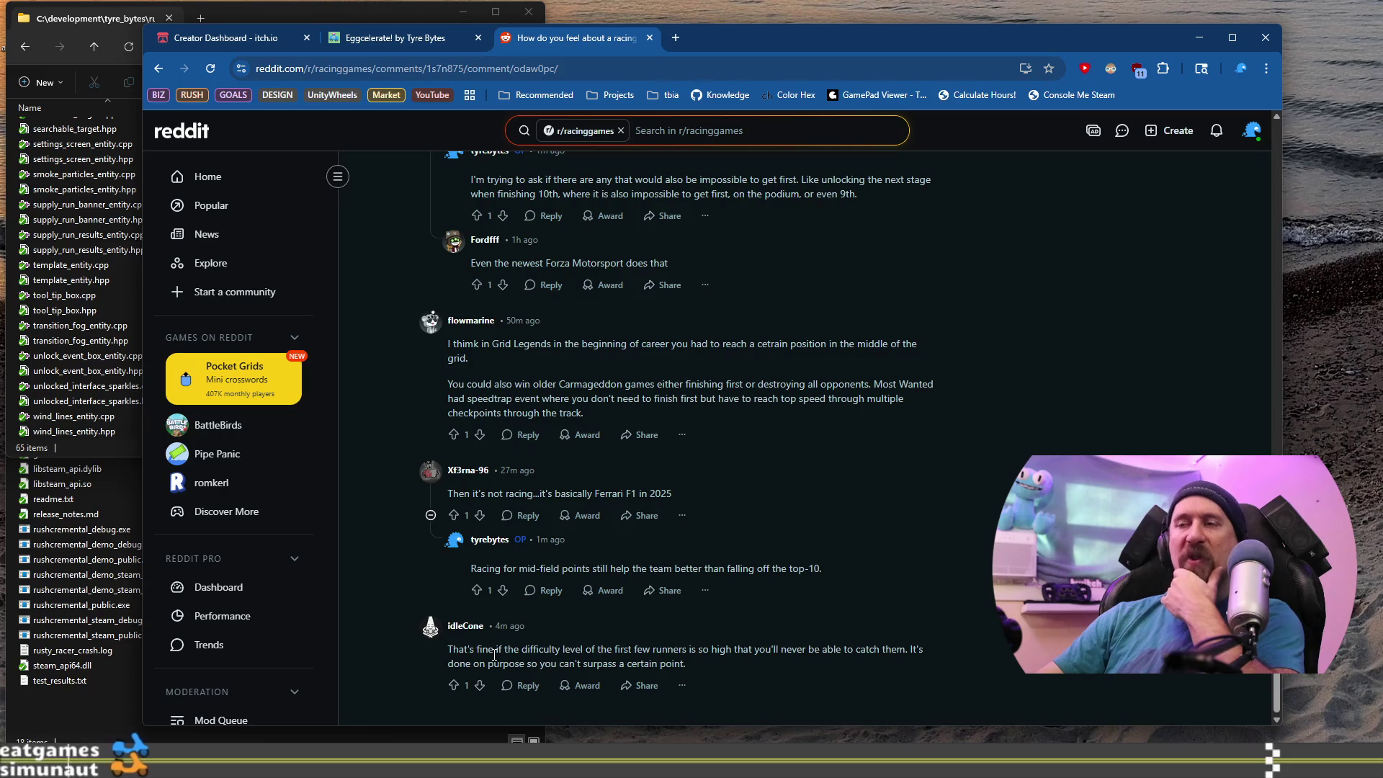
{"action": "left_click_drag", "start_coordinate": [452, 650], "coordinate": [710, 653]}
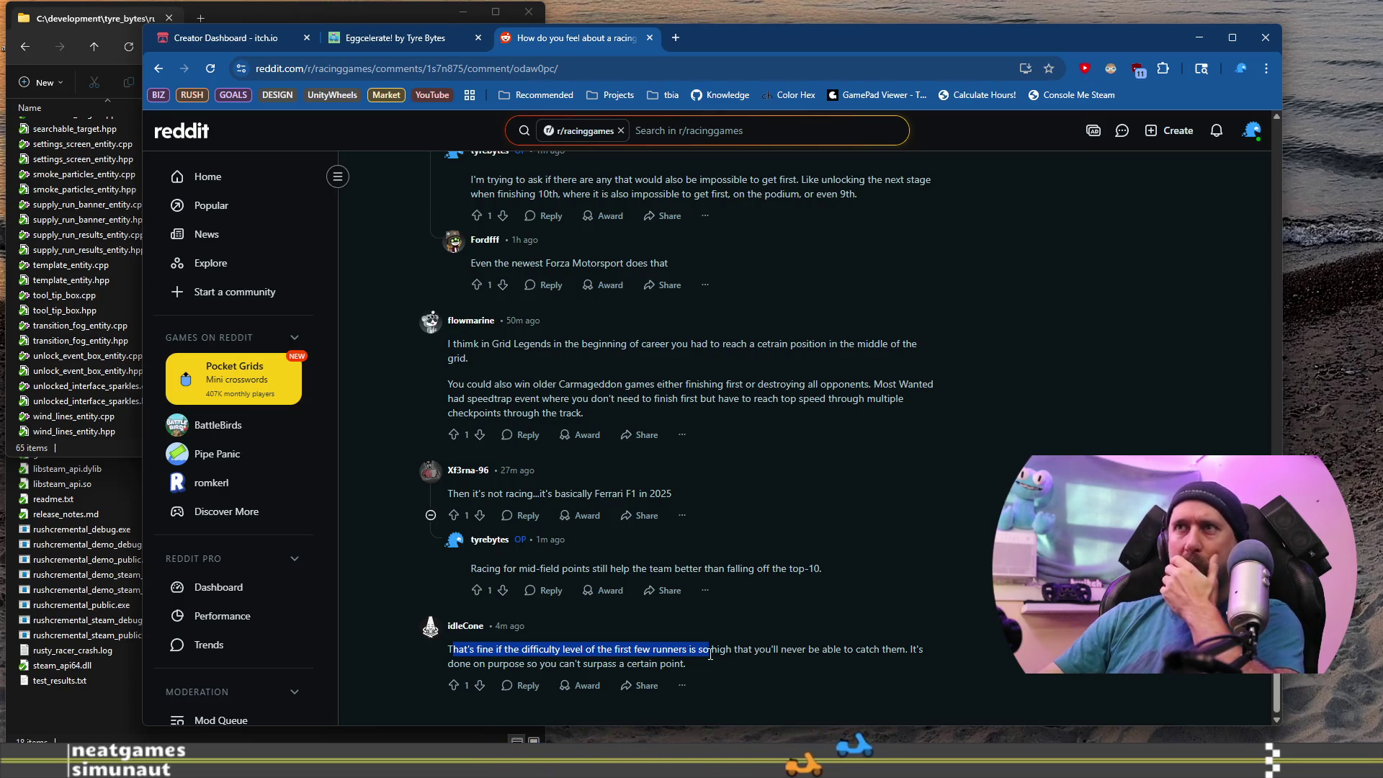
{"action": "left_click_drag", "start_coordinate": [513, 350], "coordinate": [733, 370]}
{"action": "mouse_move", "coordinate": [448, 385]}
{"action": "left_mouse_down"}
{"action": "mouse_move", "coordinate": [589, 385]}
{"action": "mouse_move", "coordinate": [598, 400]}
{"action": "left_mouse_up"}
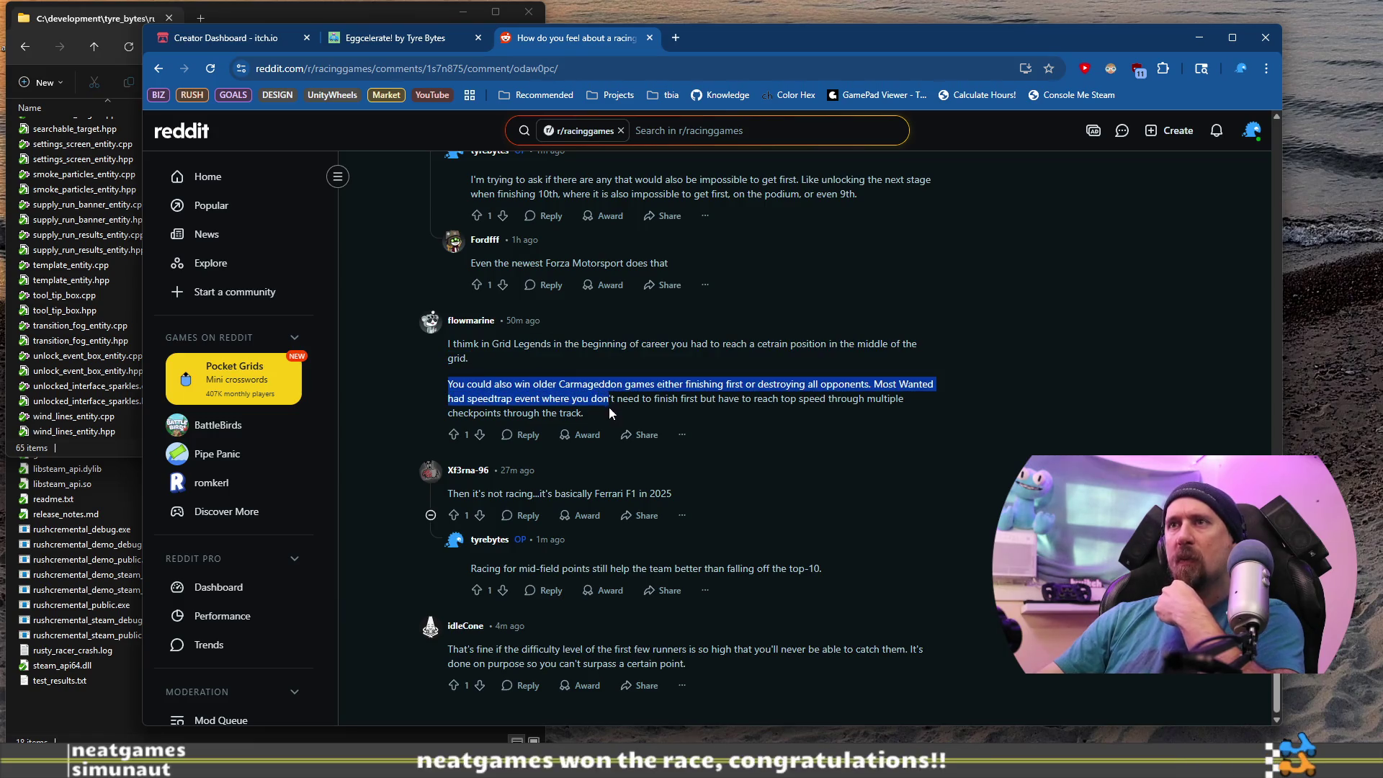
Search 'grid leg' in a new tab and open the GRID Legends Steam store page.
{"action": "left_click", "coordinate": [526, 434]}
{"action": "key", "text": "ctrl+t"}
{"action": "type", "text": "gr"}
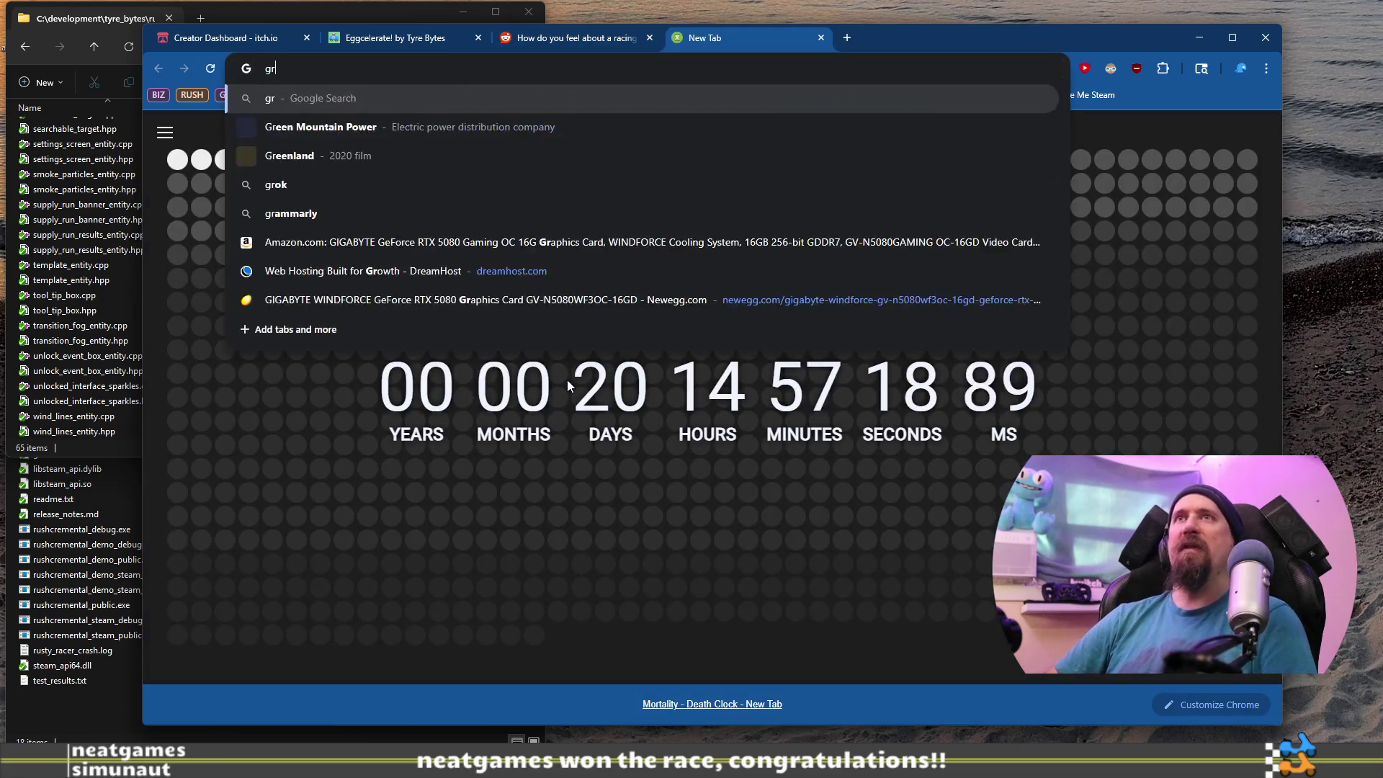
{"action": "type", "text": "id leg"}
{"action": "key", "text": "Return"}
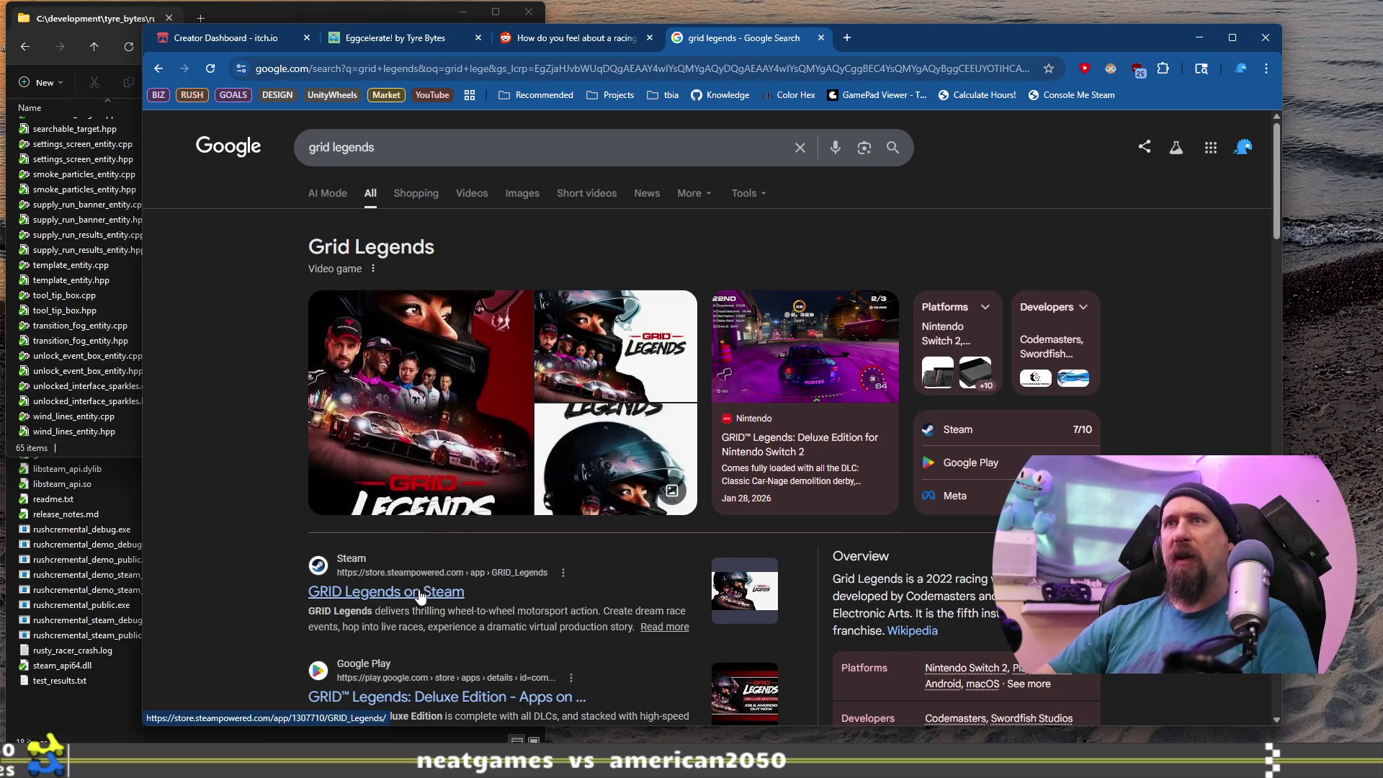
{"action": "scroll", "coordinate": [418, 583], "scroll_direction": "down", "scroll_amount": 2}
{"action": "left_click", "coordinate": [393, 448]}
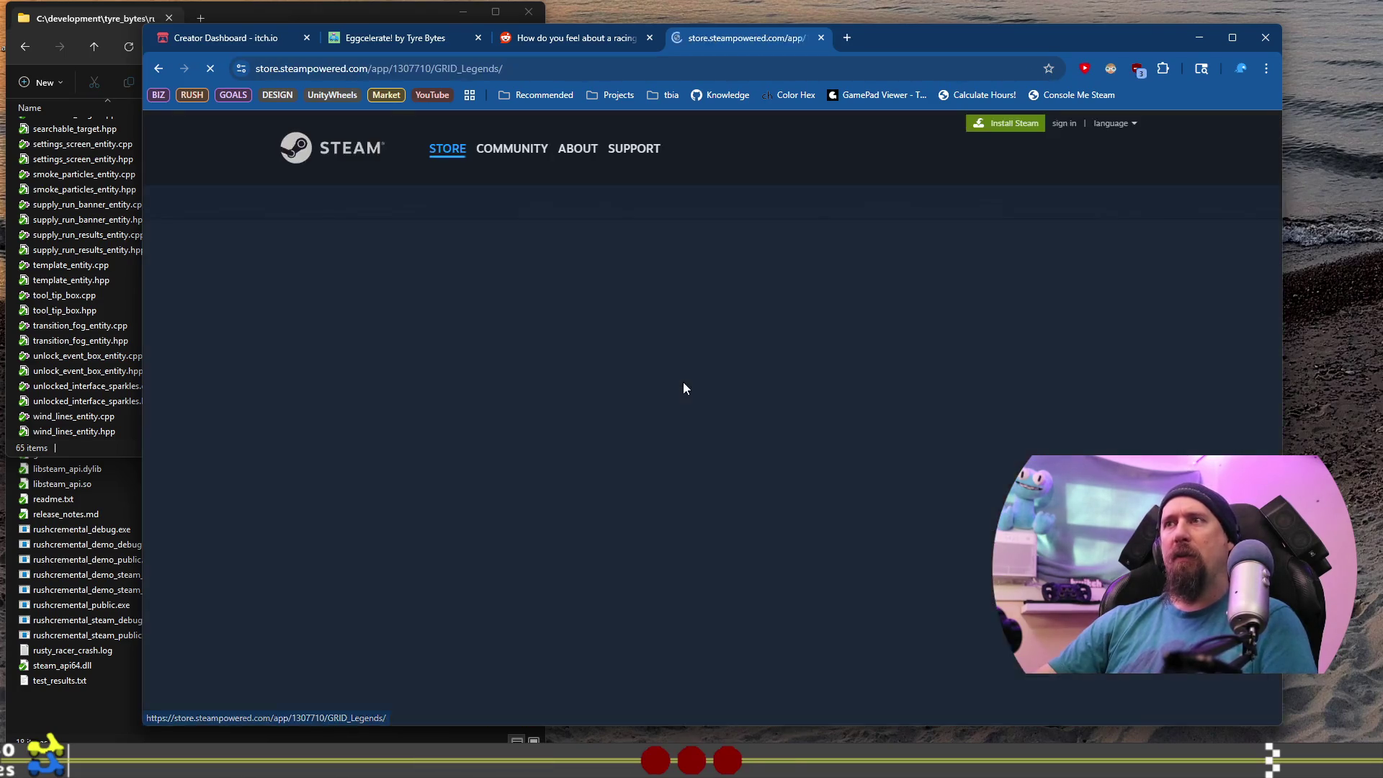
View the third GRID Legends screenshot on Steam, then return to the Reddit thread.
{"action": "scroll", "coordinate": [683, 388], "scroll_direction": "down", "scroll_amount": 7}
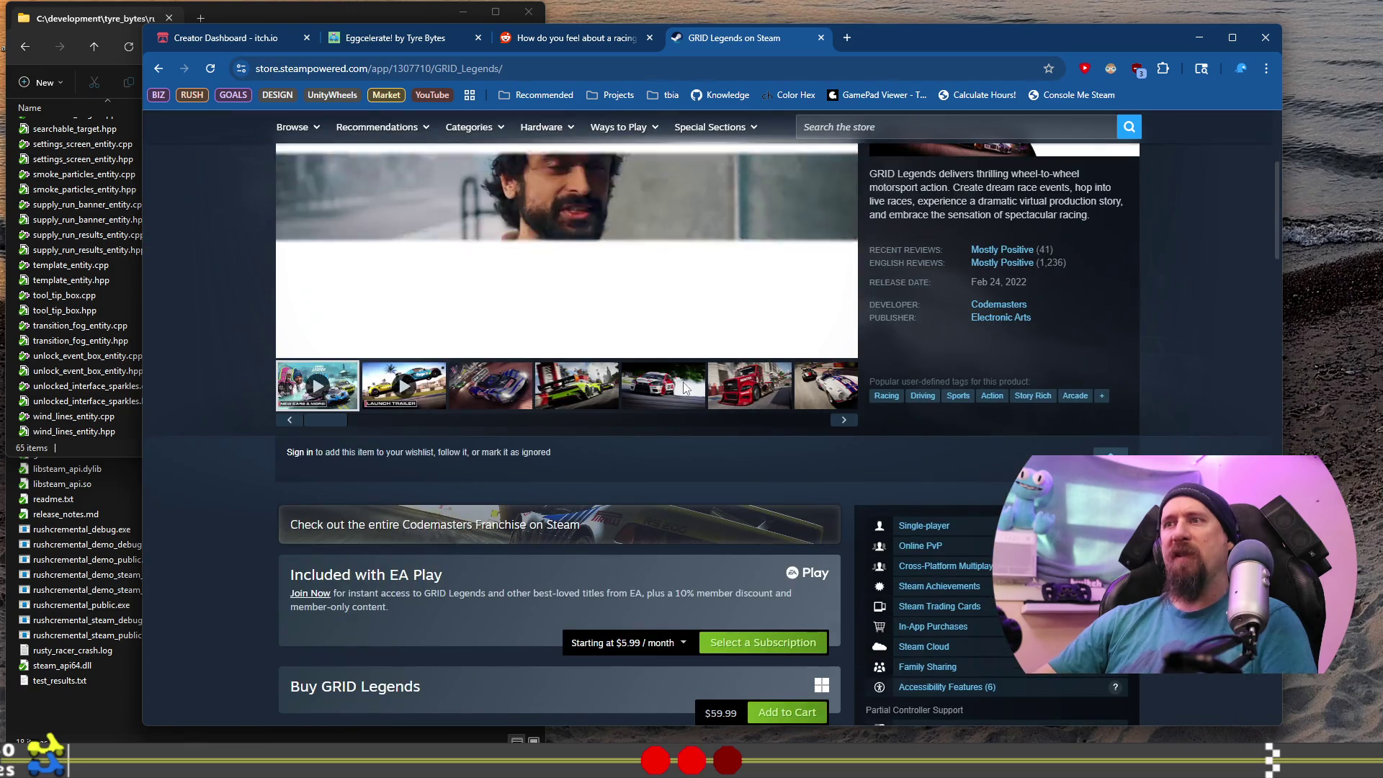
{"action": "scroll", "coordinate": [683, 387], "scroll_direction": "up", "scroll_amount": 5}
{"action": "scroll", "coordinate": [683, 382], "scroll_direction": "down", "scroll_amount": 3}
{"action": "scroll", "coordinate": [684, 386], "scroll_direction": "up", "scroll_amount": 4}
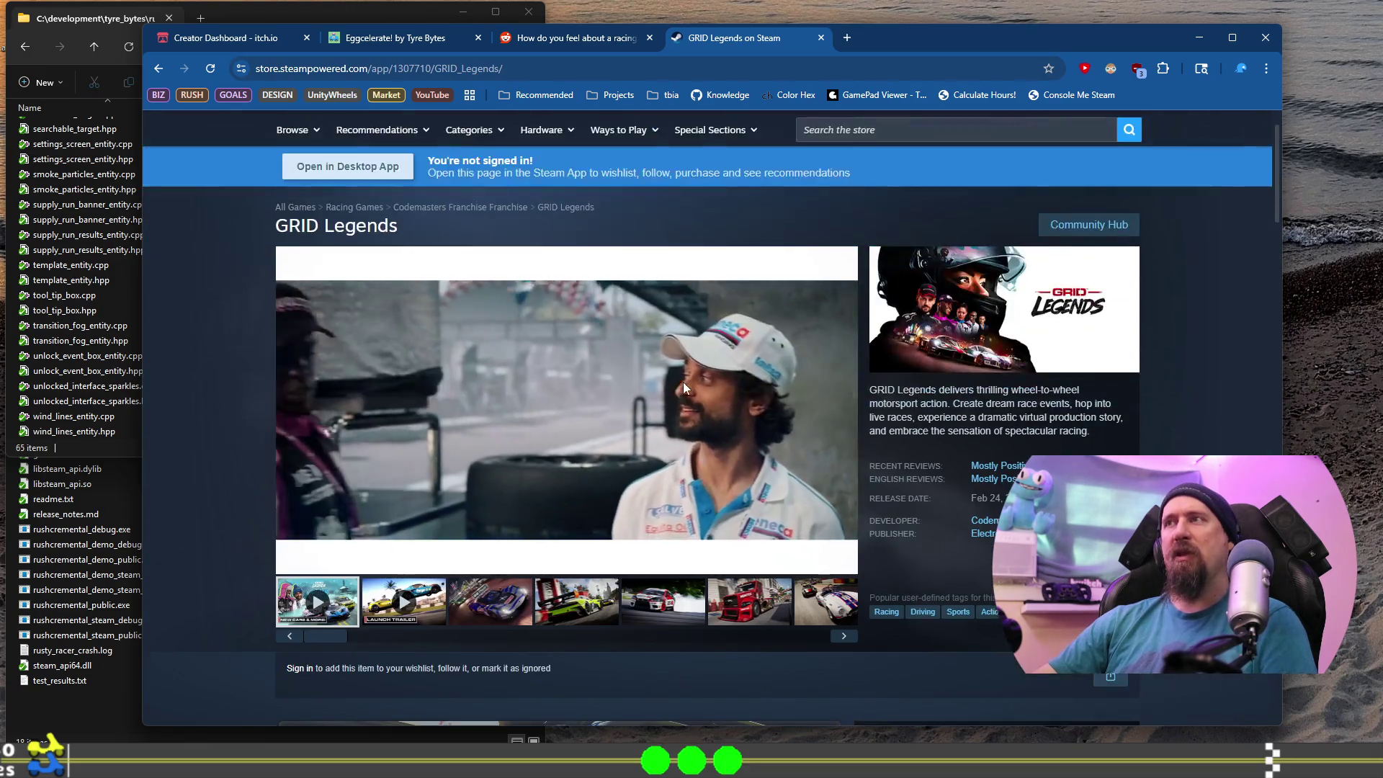
{"action": "left_click", "coordinate": [520, 612]}
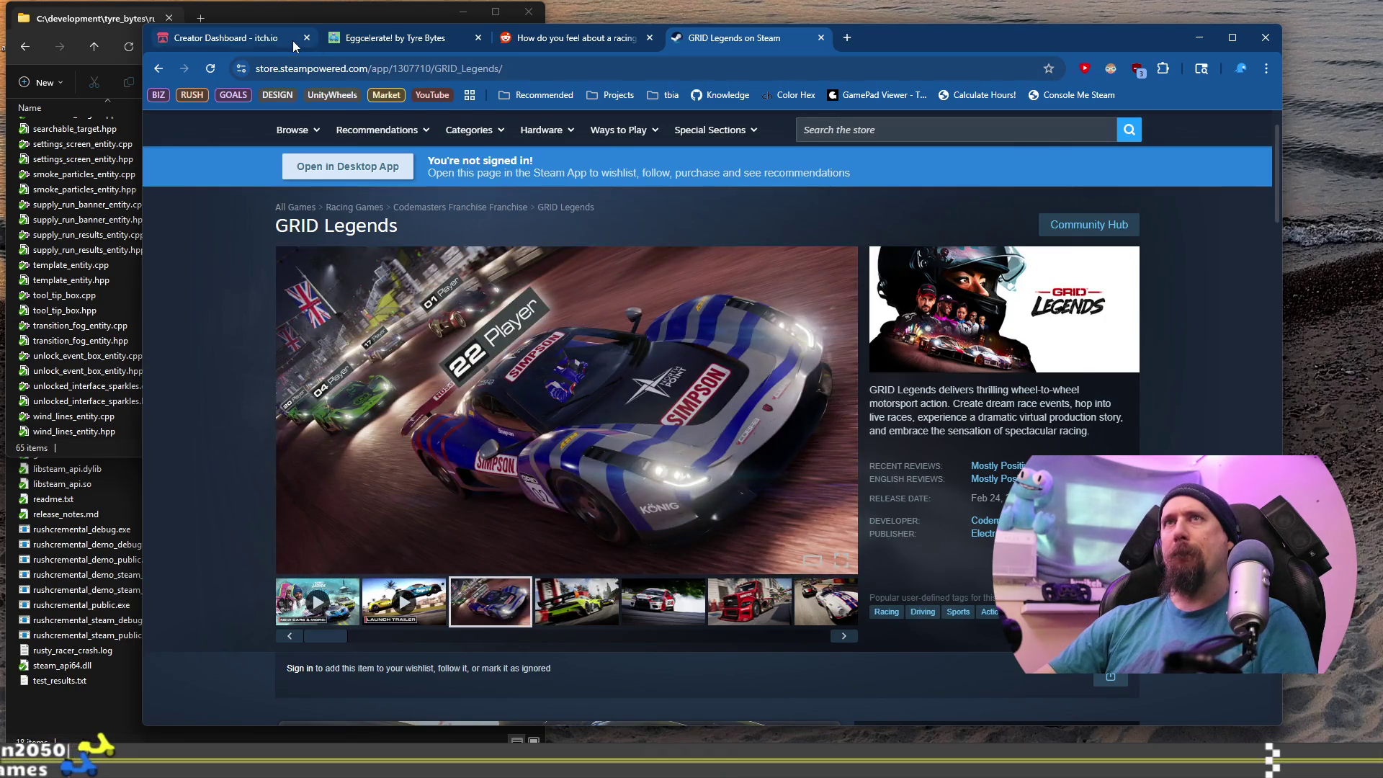
{"action": "left_click", "coordinate": [560, 36]}
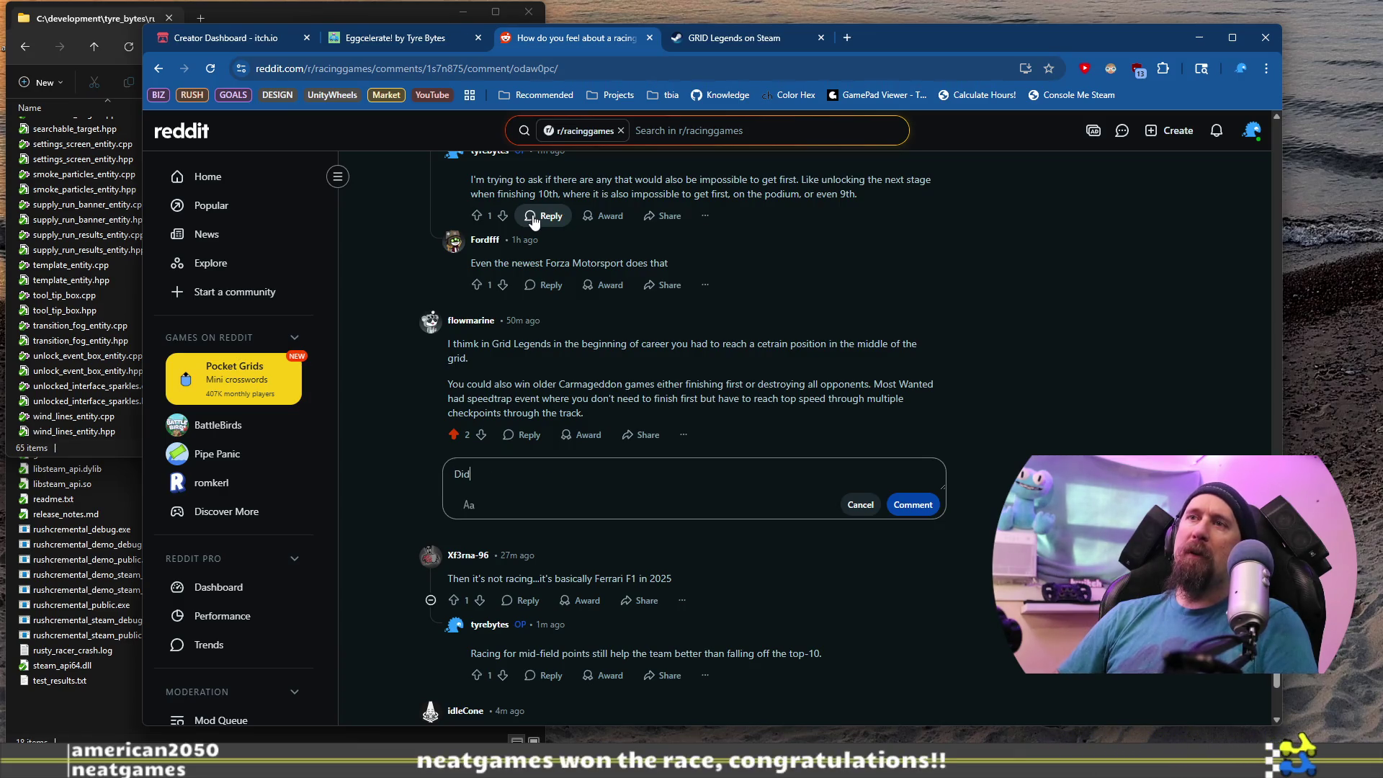
{"action": "type", "text": "Did Grid Legends"}
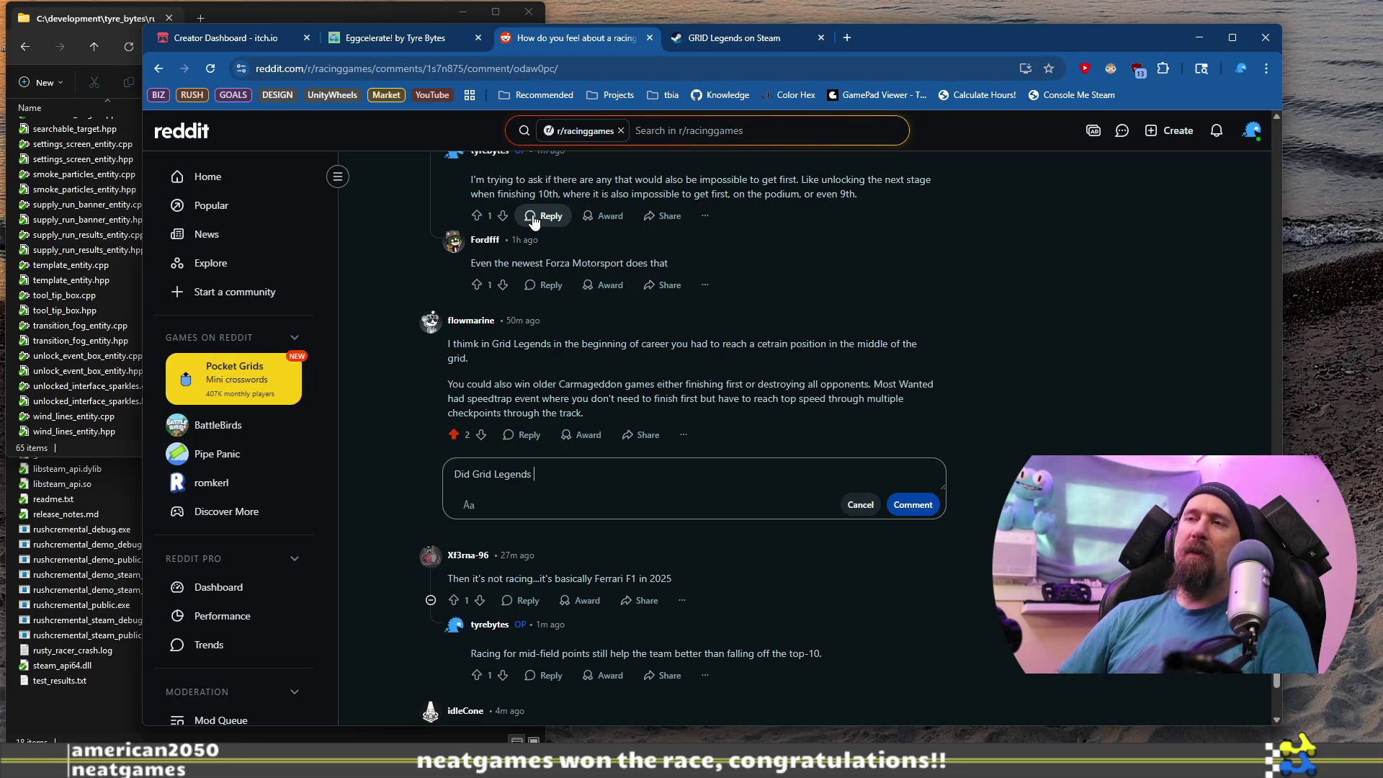
Post a reply asking if Grid Legends also made higher positions impossible, trimming the unfinished phrase.
{"action": "type", "text": "also basically make it"}
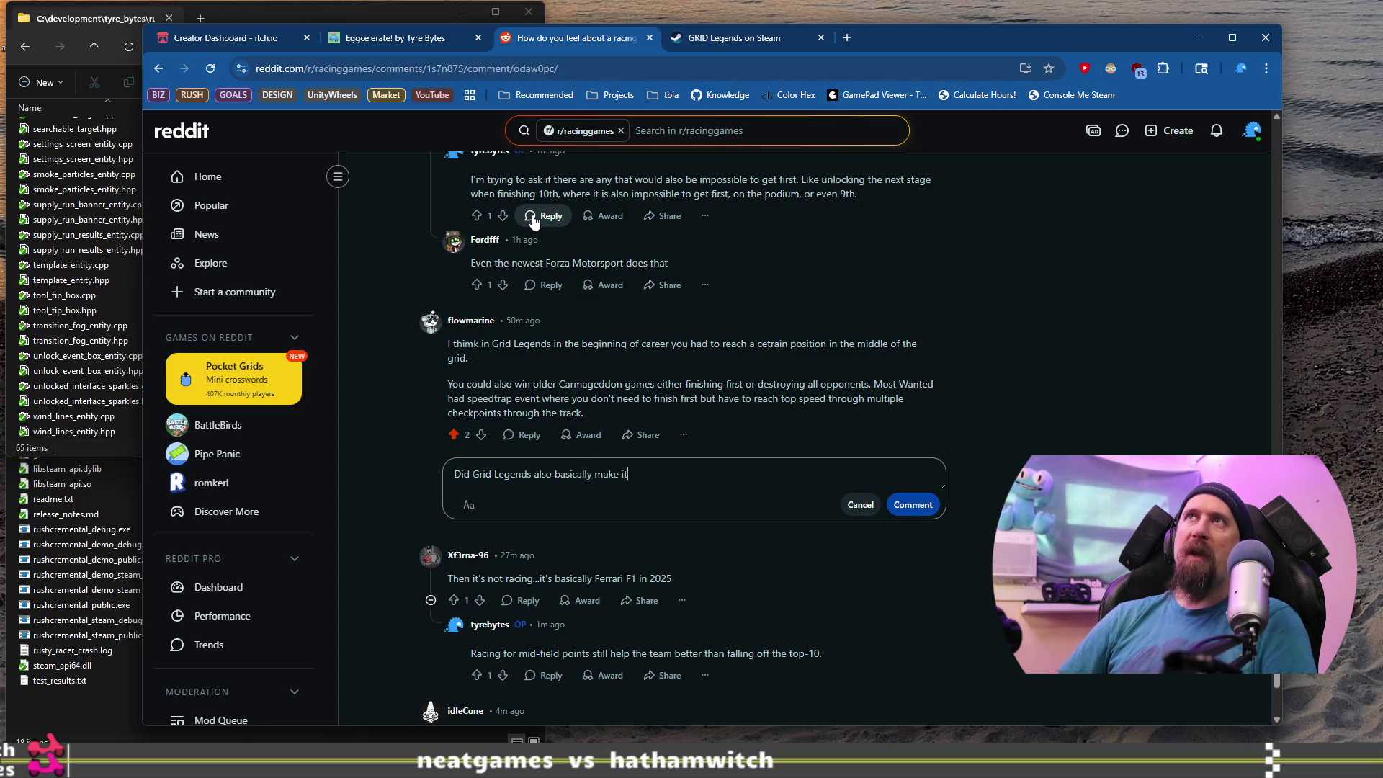
{"action": "type", "text": " impossible to get higher"}
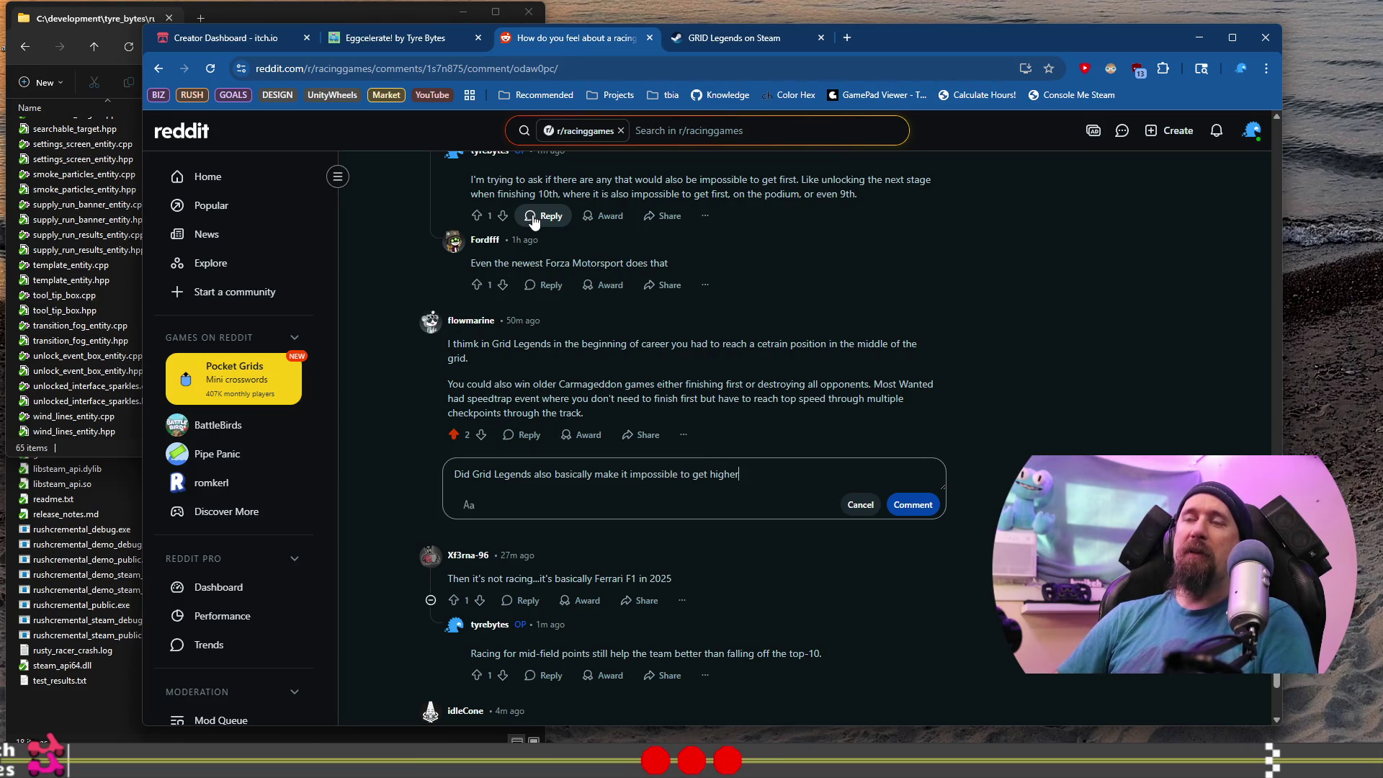
{"action": "type", "text": "? Lik"}
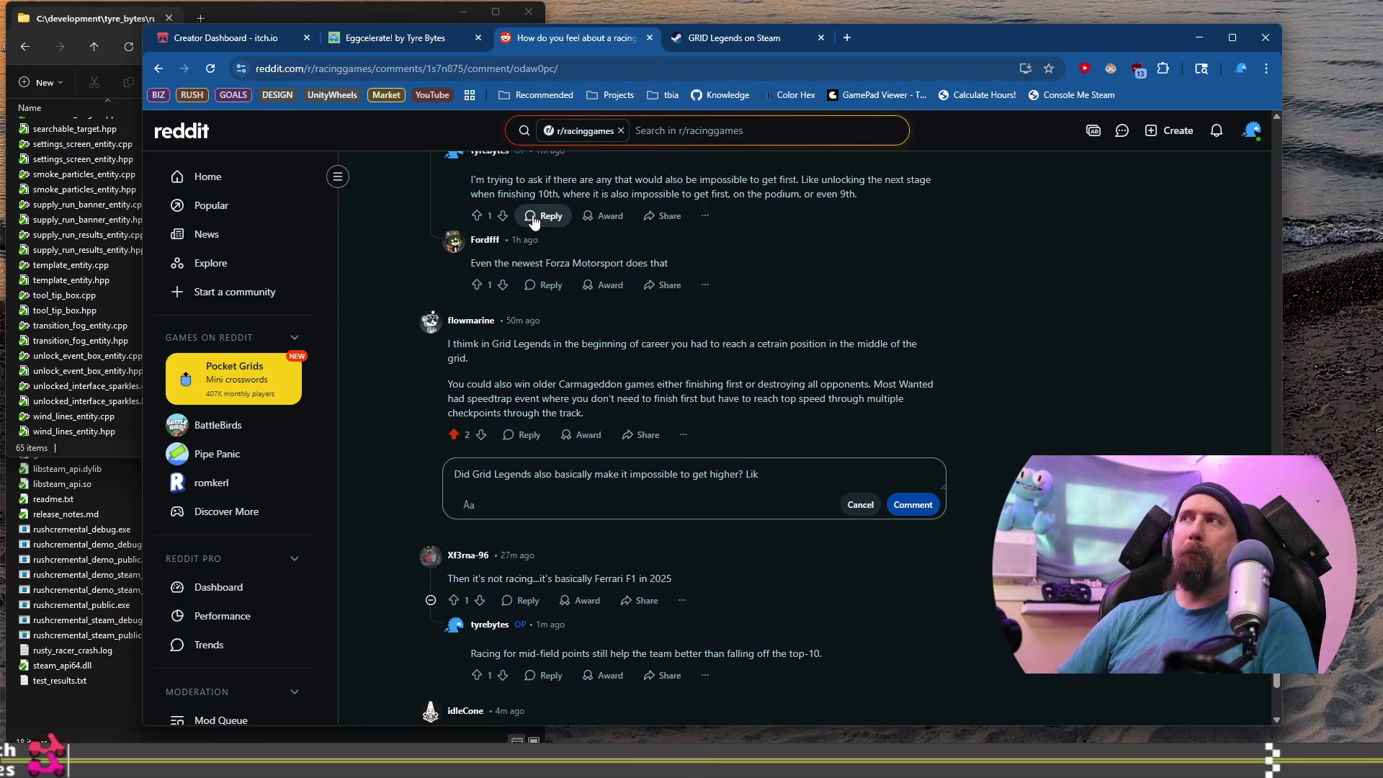
{"action": "type", "text": "e I'm look"}
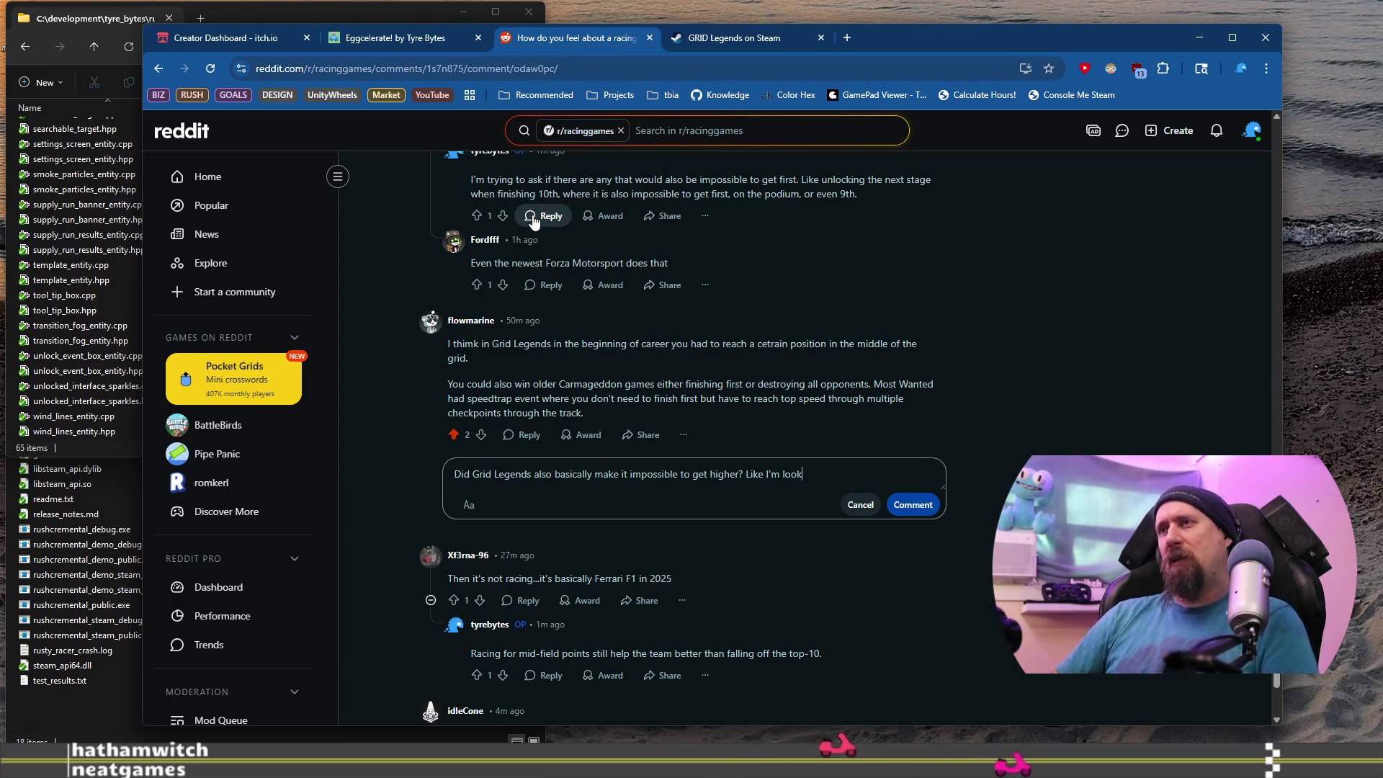
{"action": "type", "text": "ing for"}
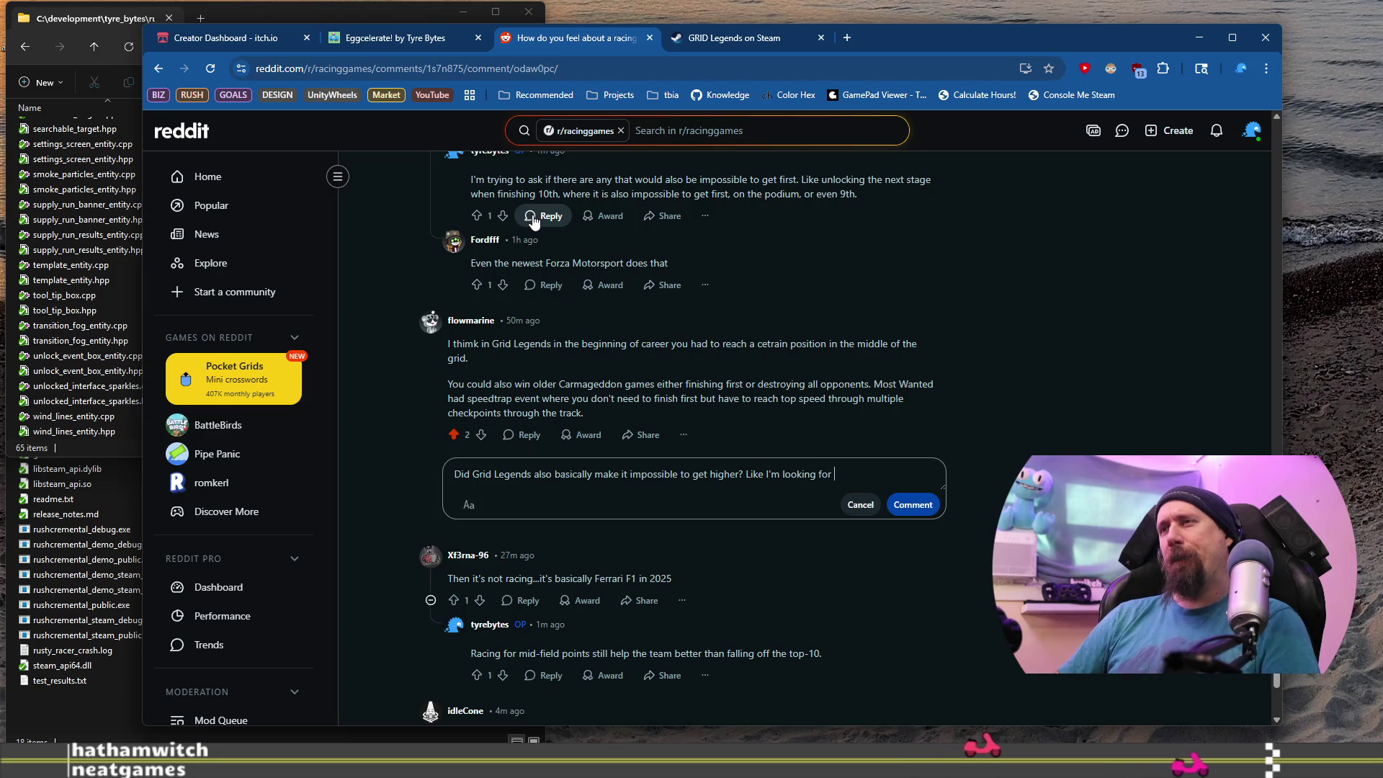
{"action": "key", "text": "ctrl+shift+Left"}
{"action": "key", "text": "ctrl+shift+Left"}
{"action": "key", "text": "ctrl+shift+Left"}
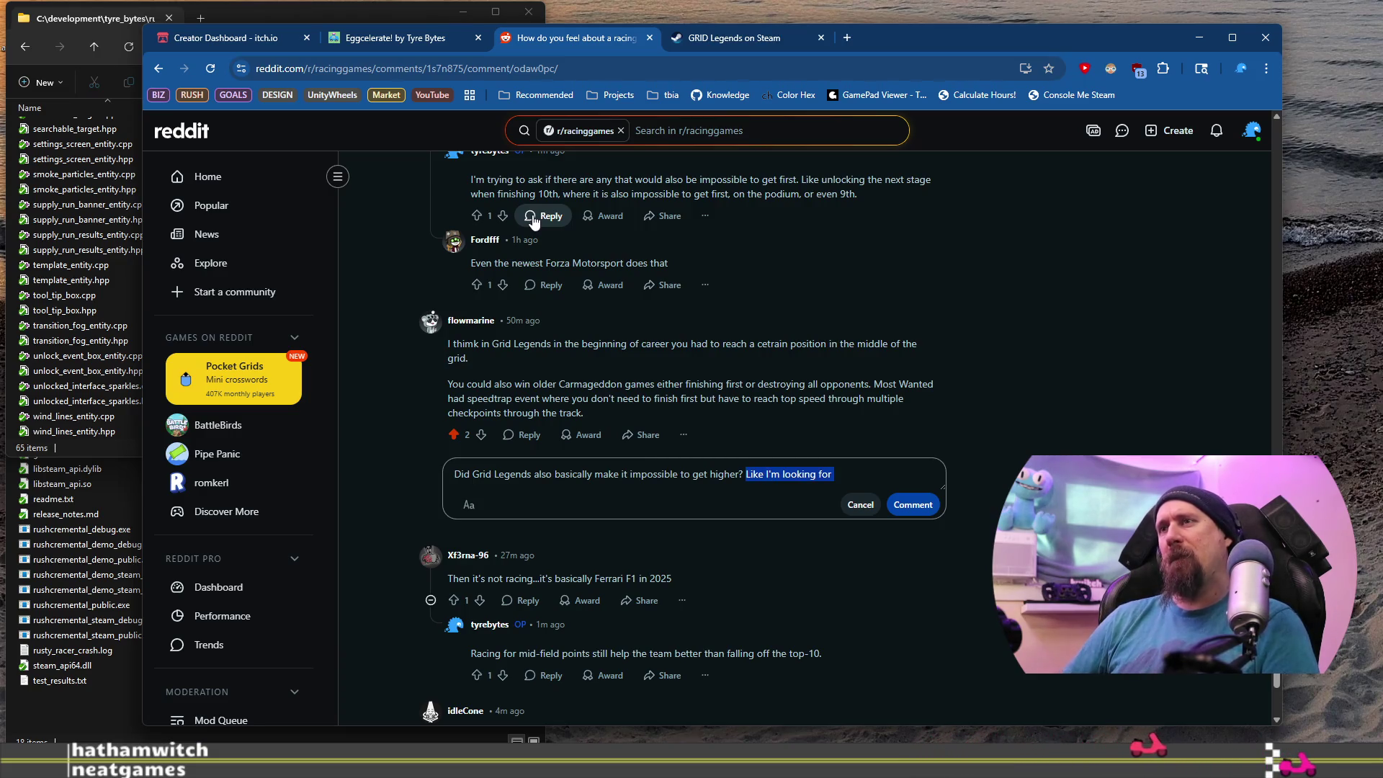
{"action": "key", "text": "BackSpace"}
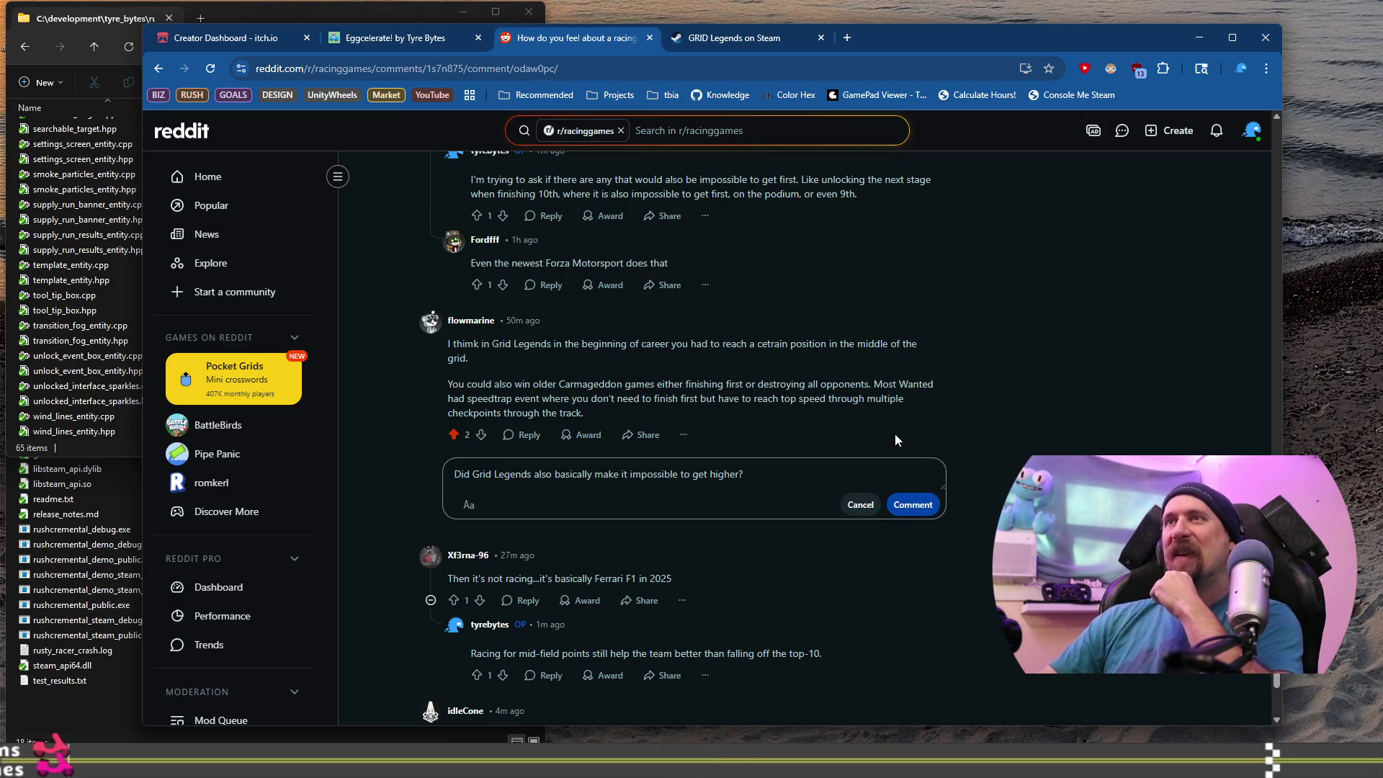
{"action": "left_click", "coordinate": [910, 505]}
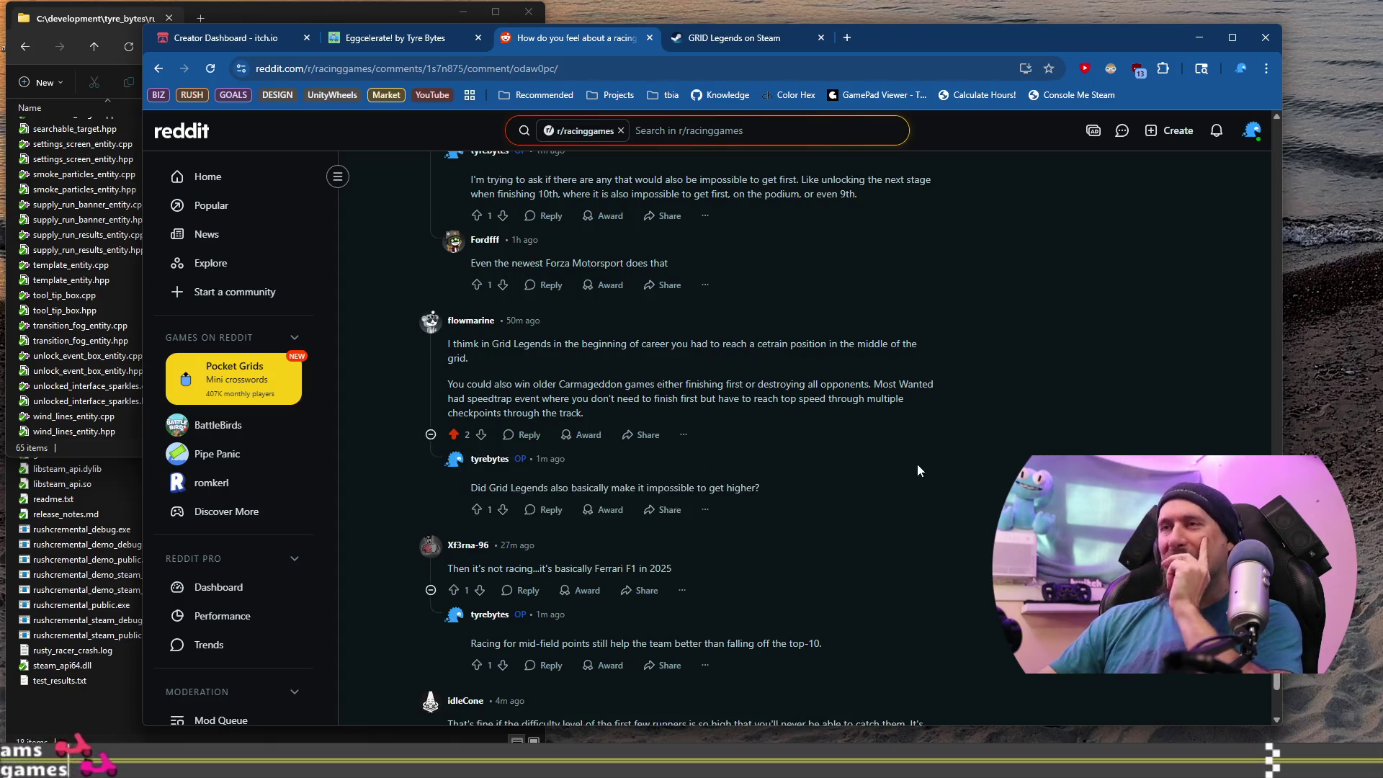
Highlight the opening paragraph of the Screamer comment.
{"action": "scroll", "coordinate": [910, 464], "scroll_direction": "up", "scroll_amount": 7}
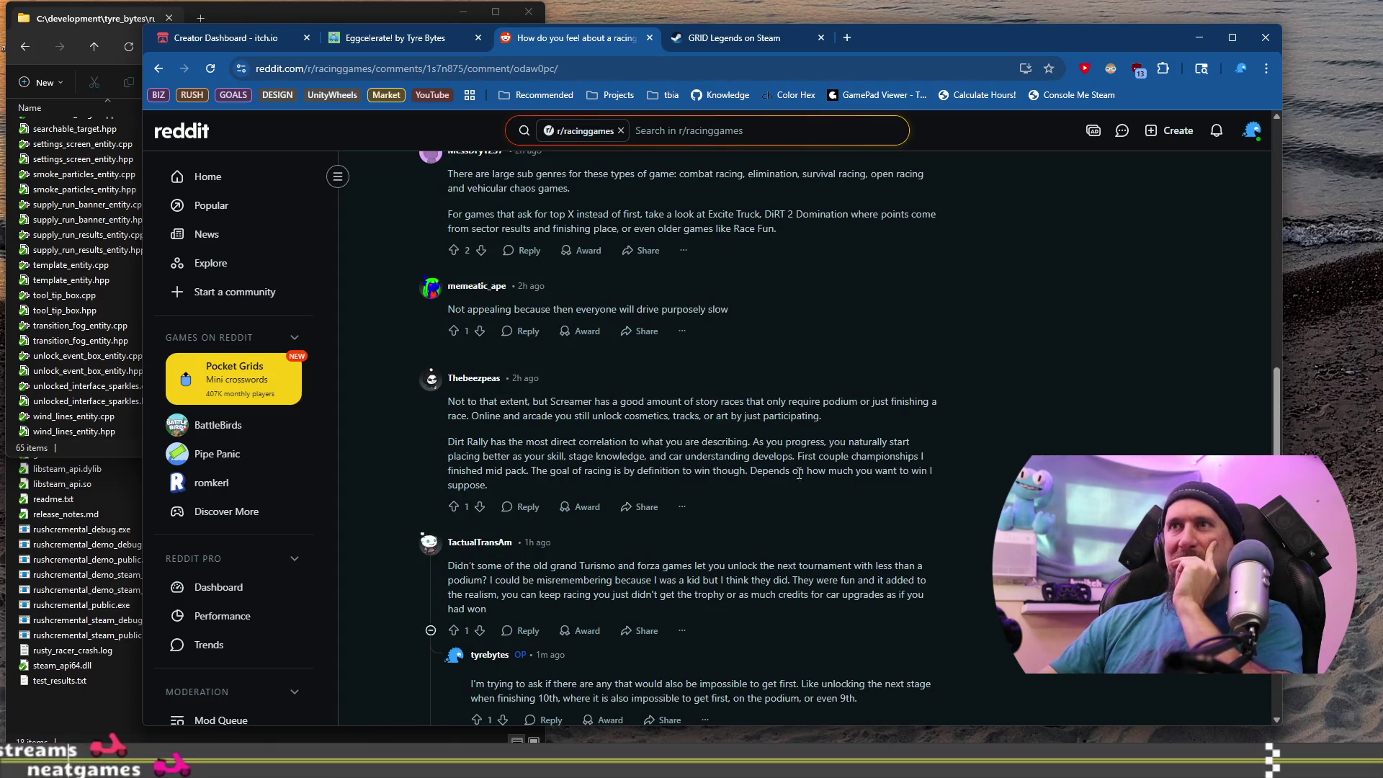
{"action": "left_click_drag", "start_coordinate": [441, 400], "coordinate": [705, 400]}
{"action": "left_click_drag", "start_coordinate": [809, 409], "coordinate": [822, 416]}
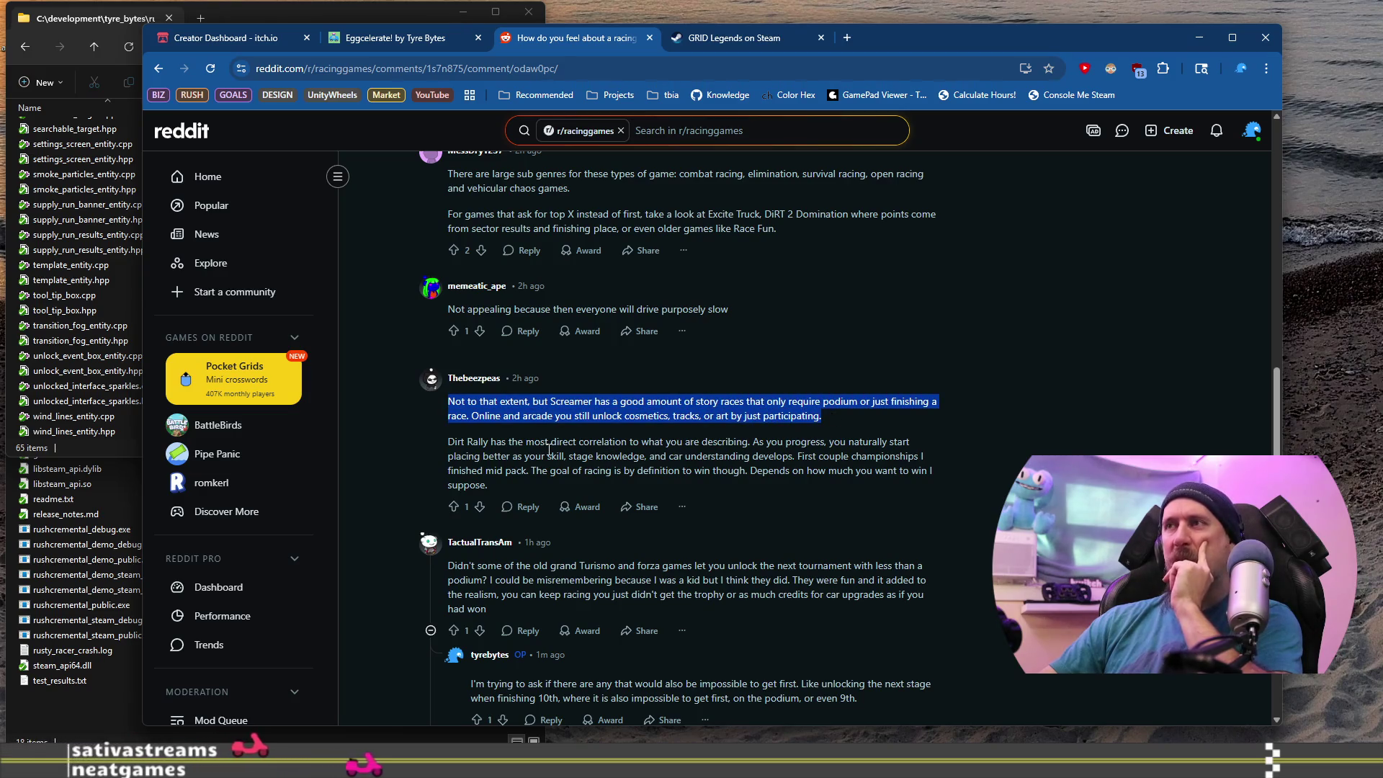
Copy 'The goal of racing is by definition to win though.' from the Dirt Rally comment.
{"action": "mouse_move", "coordinate": [458, 441]}
{"action": "left_mouse_down"}
{"action": "mouse_move", "coordinate": [504, 472]}
{"action": "mouse_move", "coordinate": [801, 448]}
{"action": "mouse_move", "coordinate": [919, 458]}
{"action": "mouse_move", "coordinate": [652, 458]}
{"action": "mouse_move", "coordinate": [774, 447]}
{"action": "mouse_move", "coordinate": [644, 472]}
{"action": "mouse_move", "coordinate": [519, 470]}
{"action": "mouse_move", "coordinate": [740, 469]}
{"action": "left_mouse_up"}
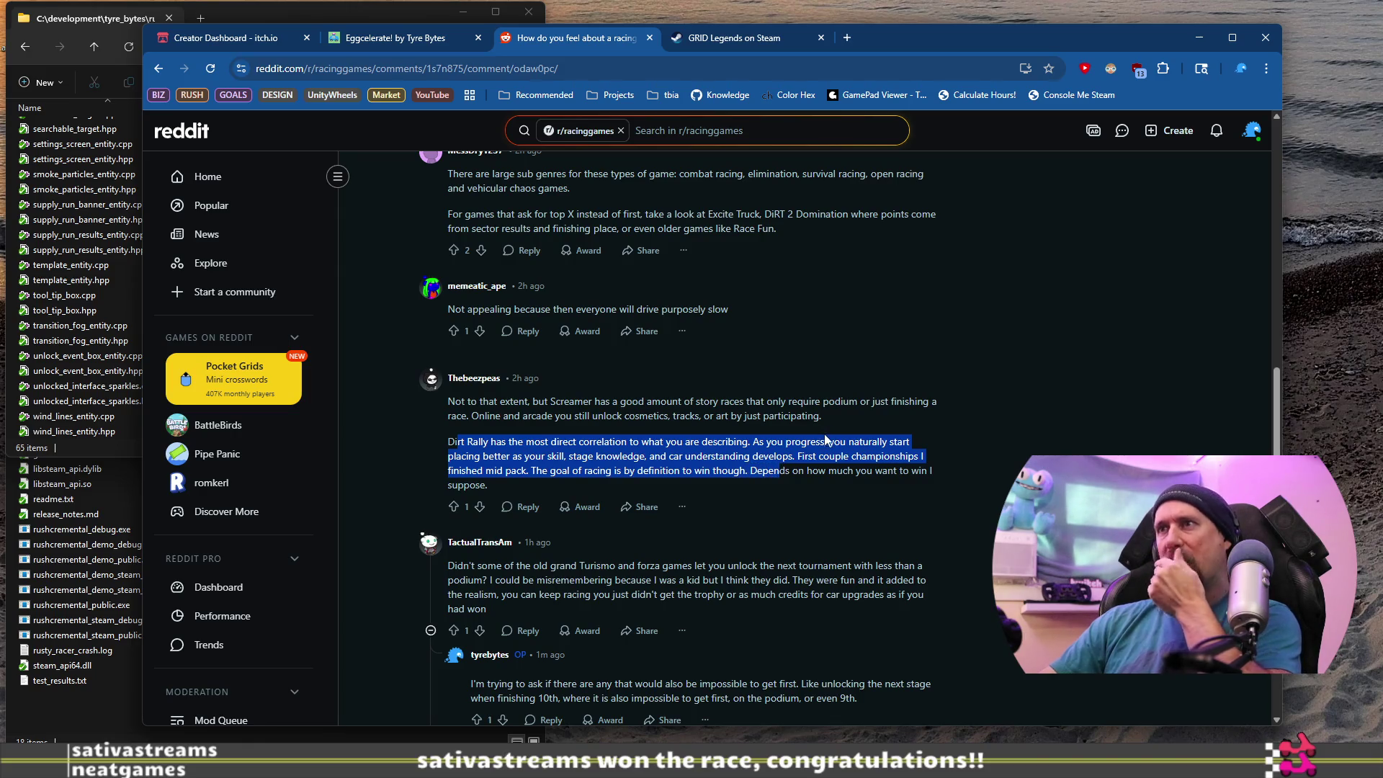
{"action": "left_click", "coordinate": [749, 473]}
{"action": "left_click_drag", "start_coordinate": [772, 482], "coordinate": [541, 475]}
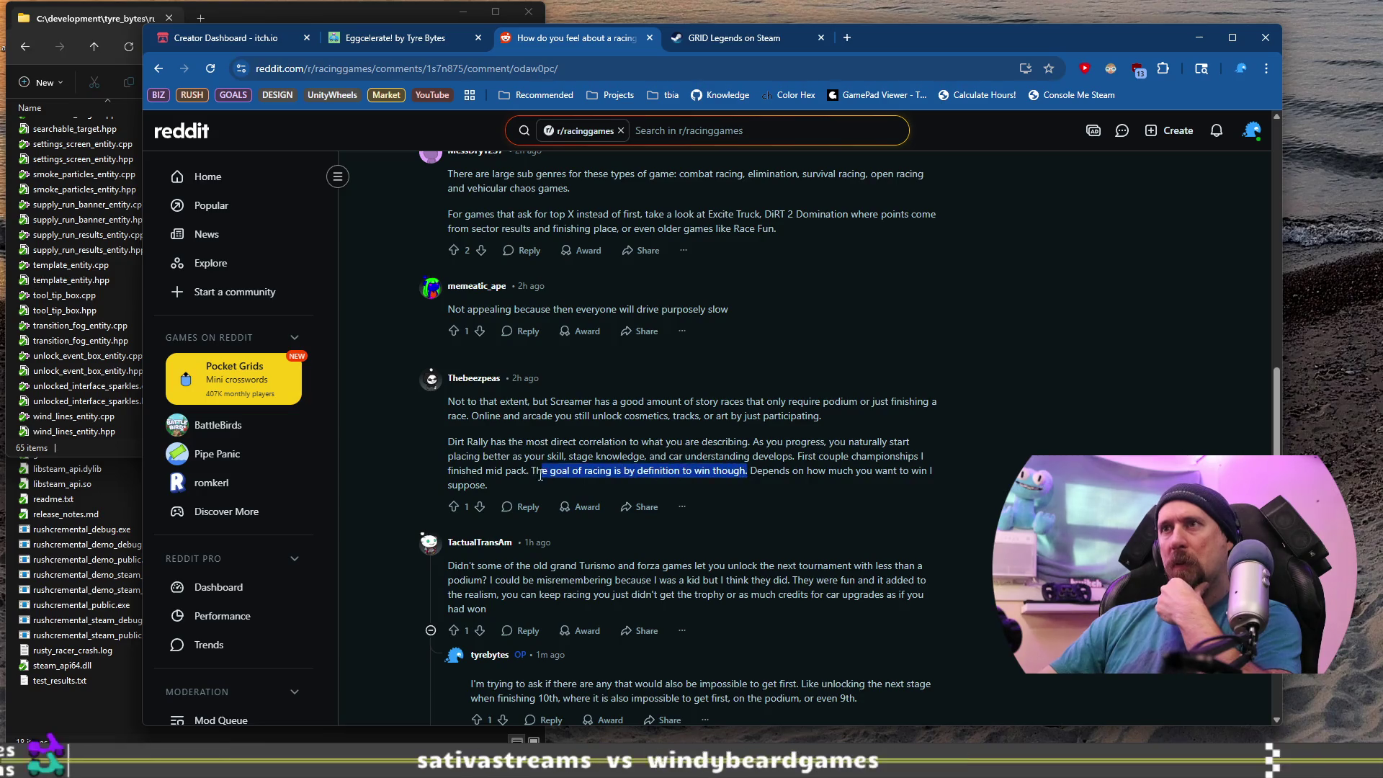
{"action": "right_click", "coordinate": [557, 469]}
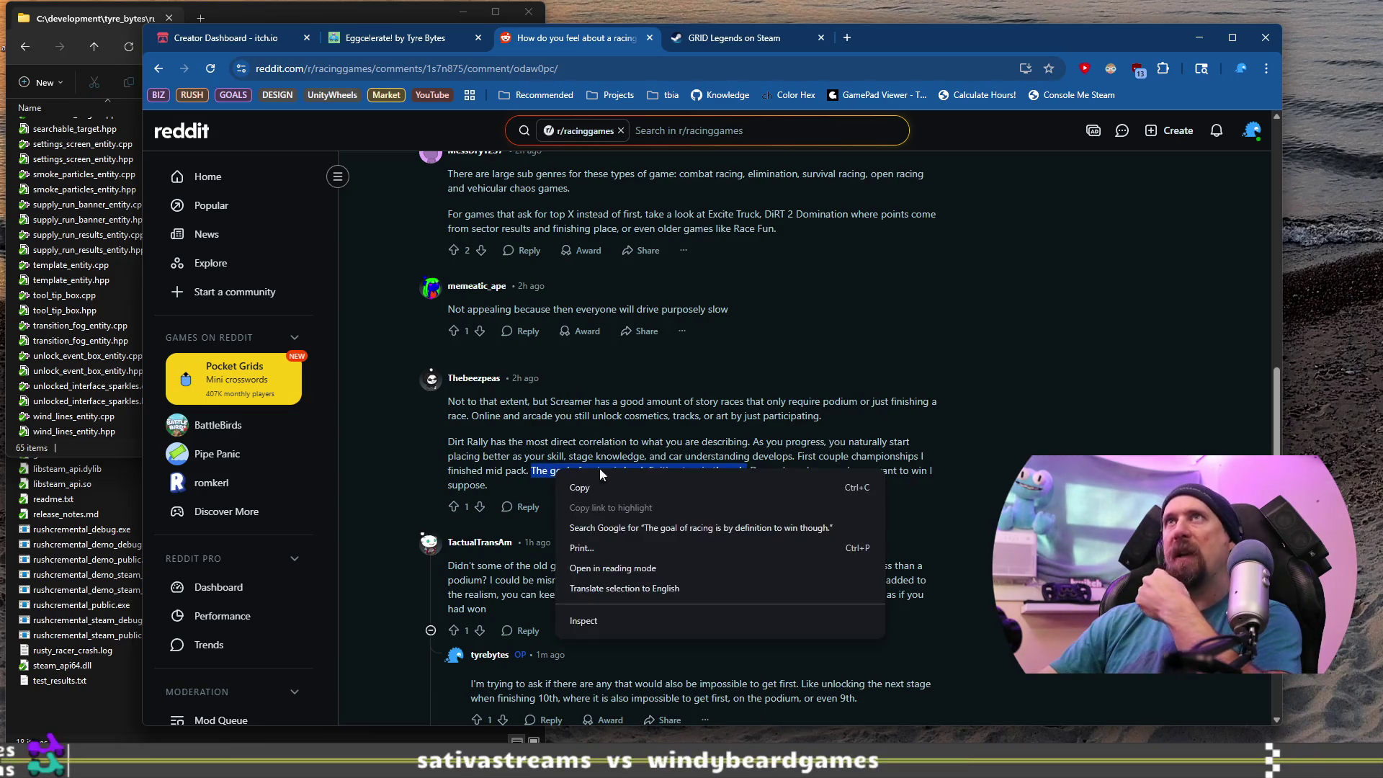
{"action": "left_click", "coordinate": [737, 487]}
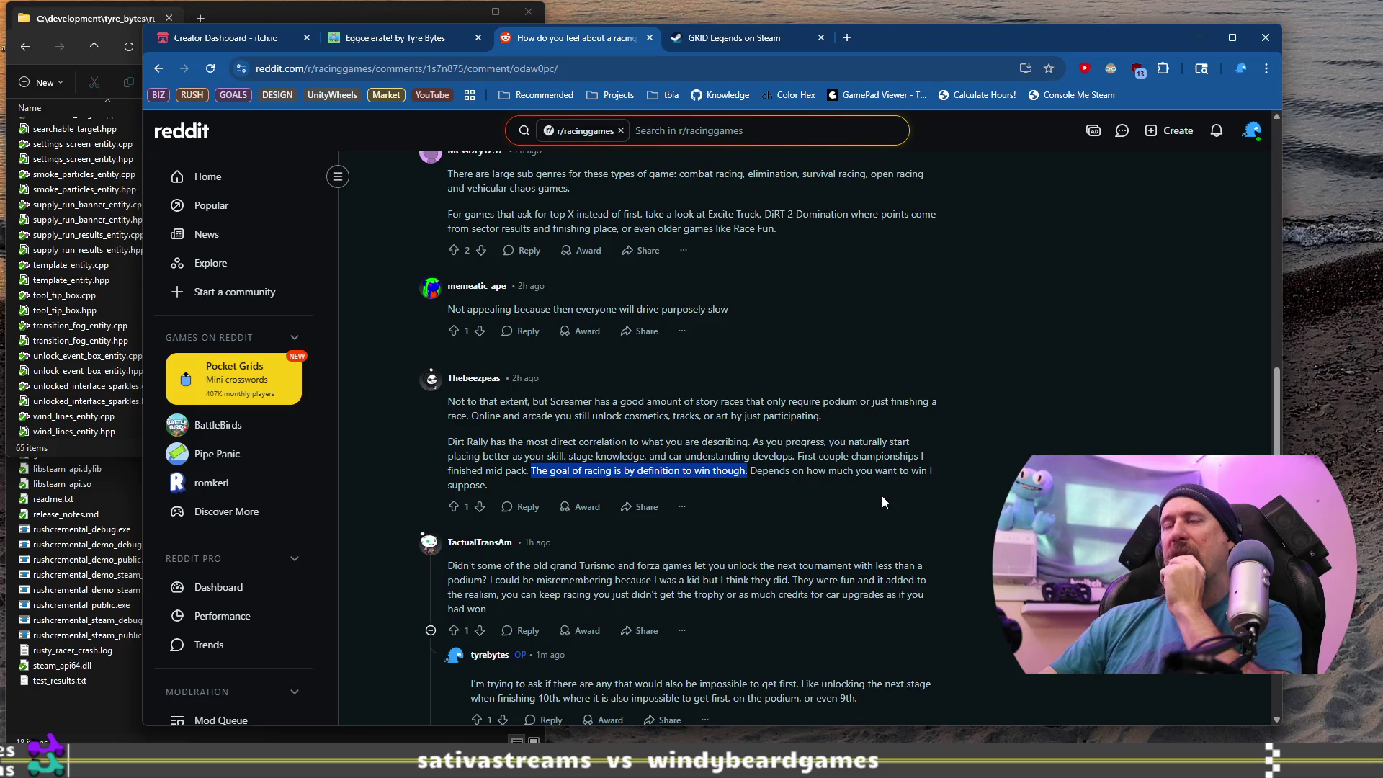
{"action": "left_click", "coordinate": [815, 474]}
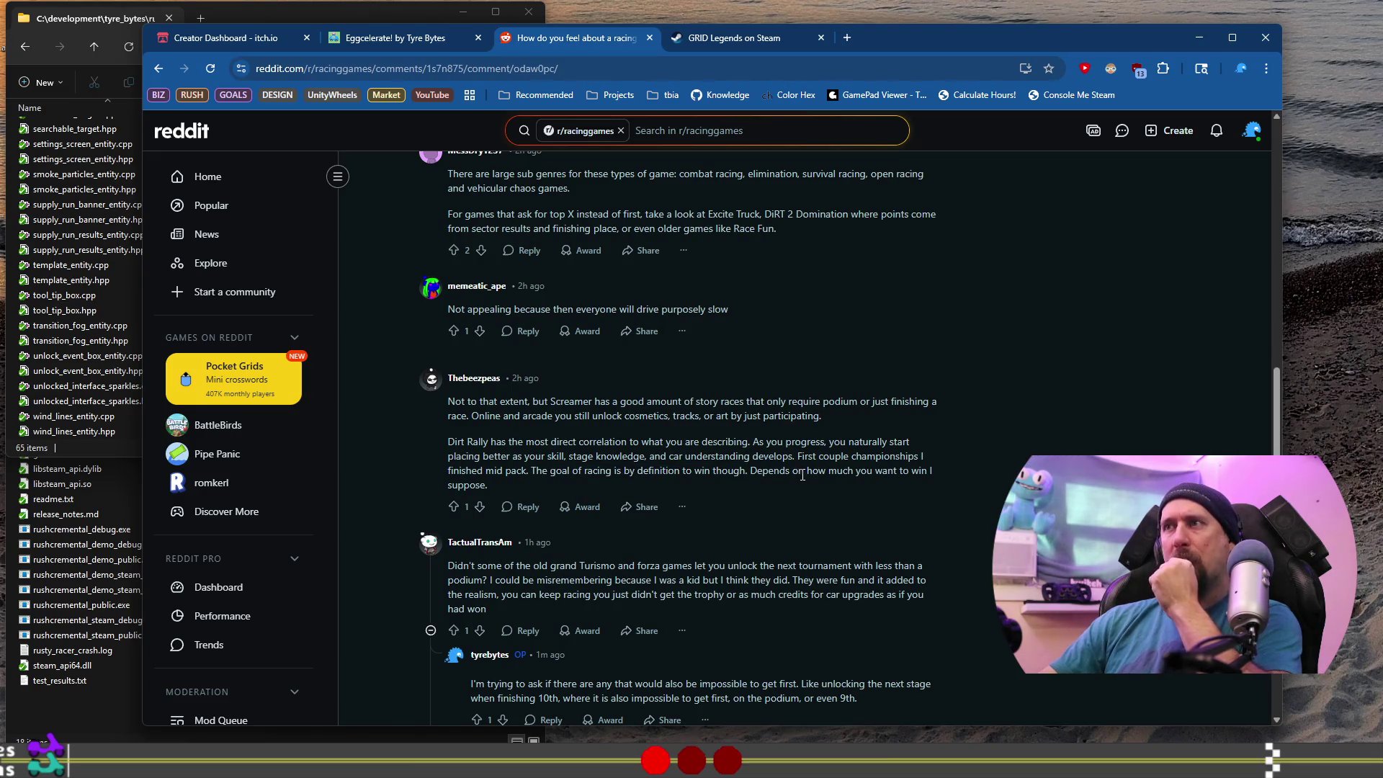
{"action": "left_click", "coordinate": [526, 506]}
Paste the copied sentence into the Dirt Rally reply, format it as a quote, add a blank line.
{"action": "type", "text": "The goal of racing is by definition to win though."}
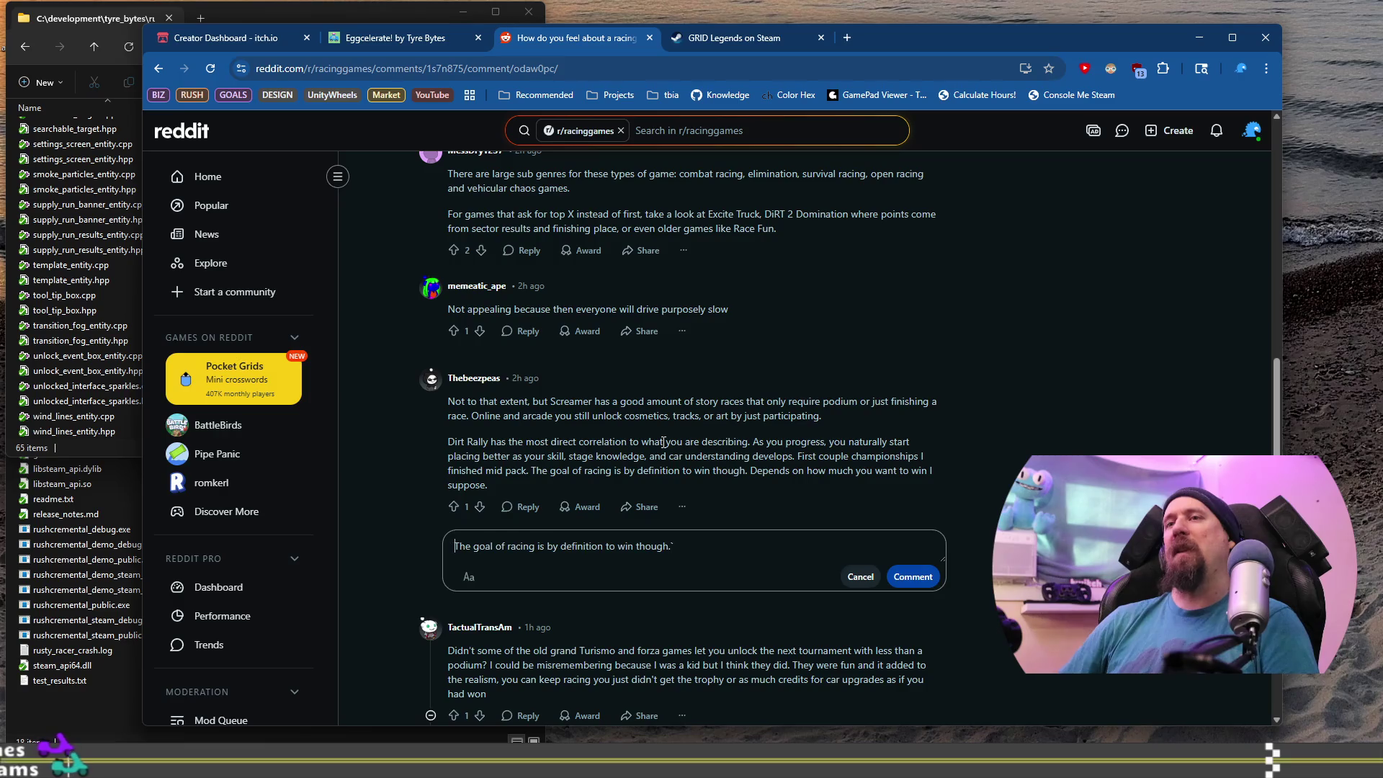
{"action": "key", "text": "ctrl+a"}
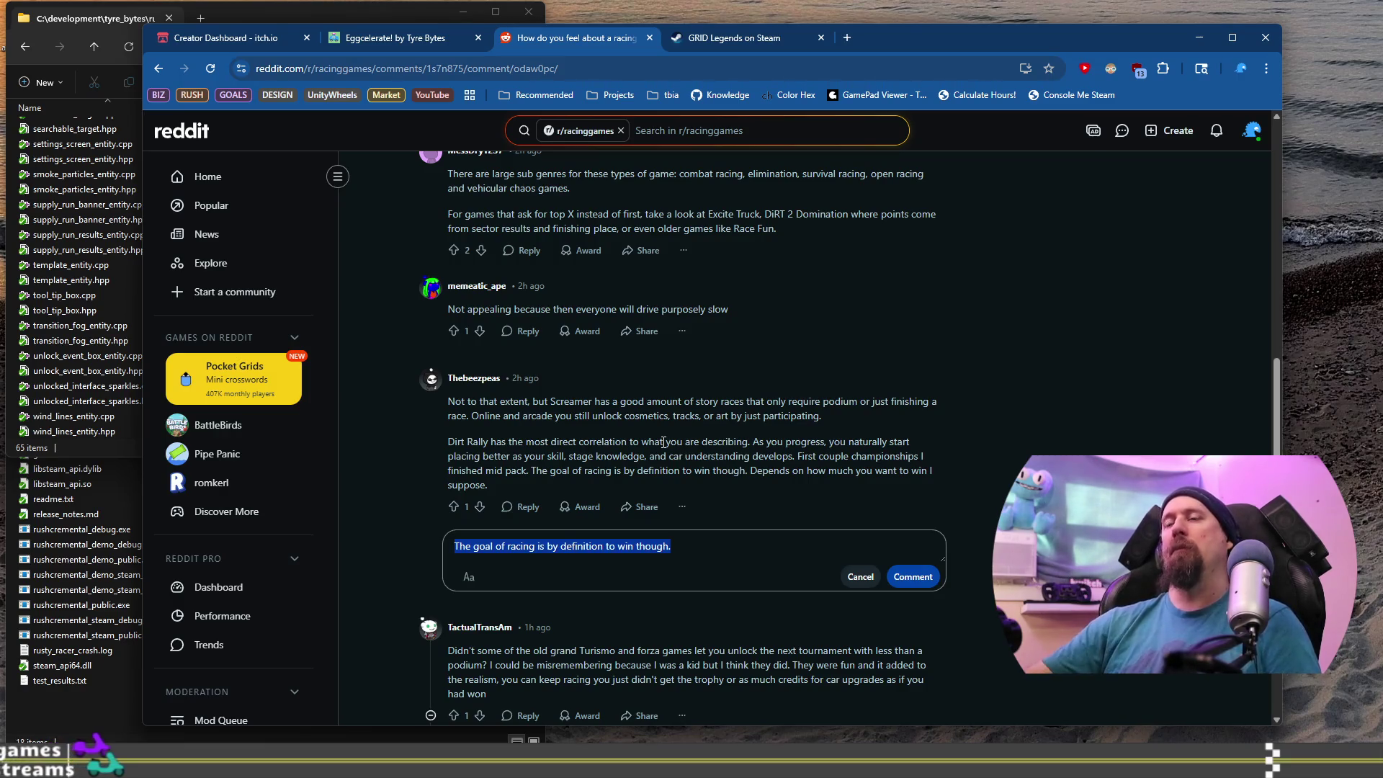
{"action": "left_click", "coordinate": [468, 577]}
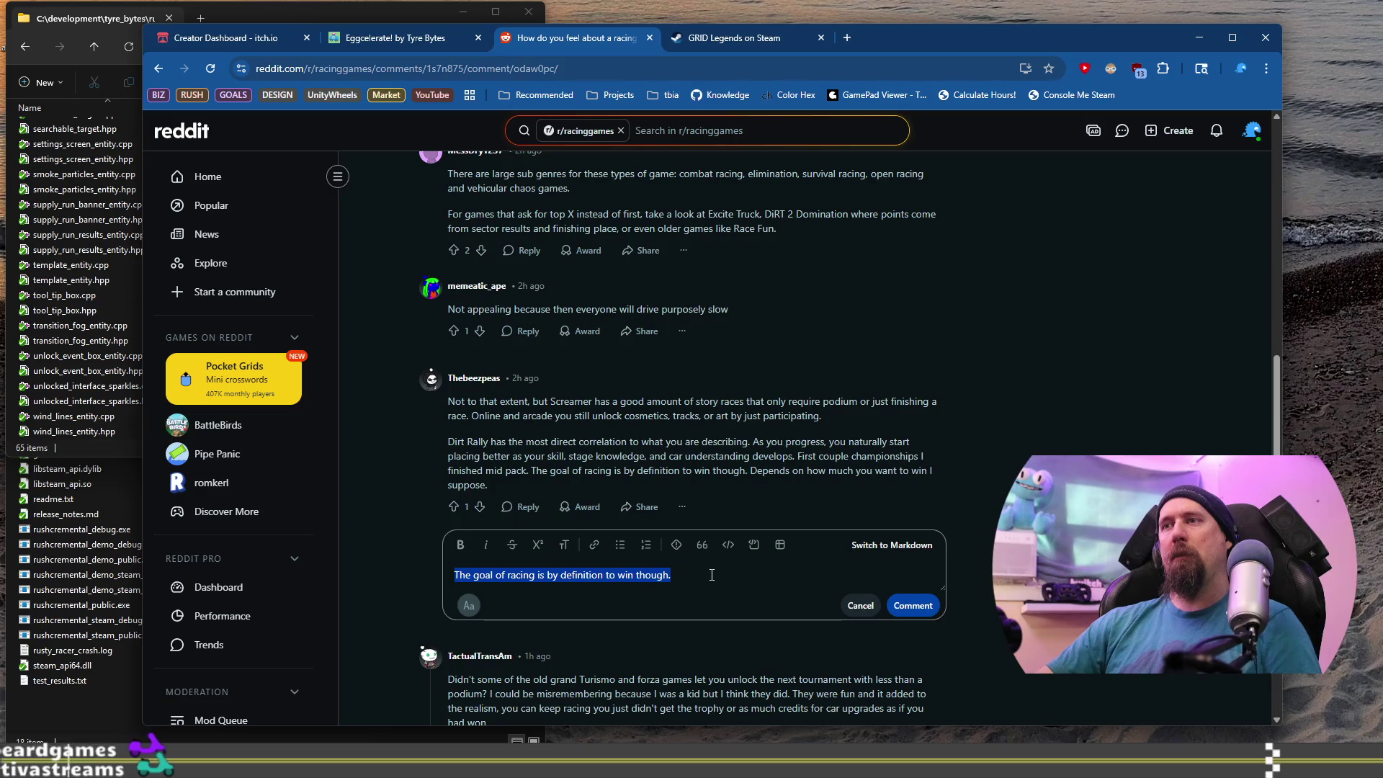
{"action": "left_click", "coordinate": [702, 546]}
{"action": "left_click", "coordinate": [754, 608]}
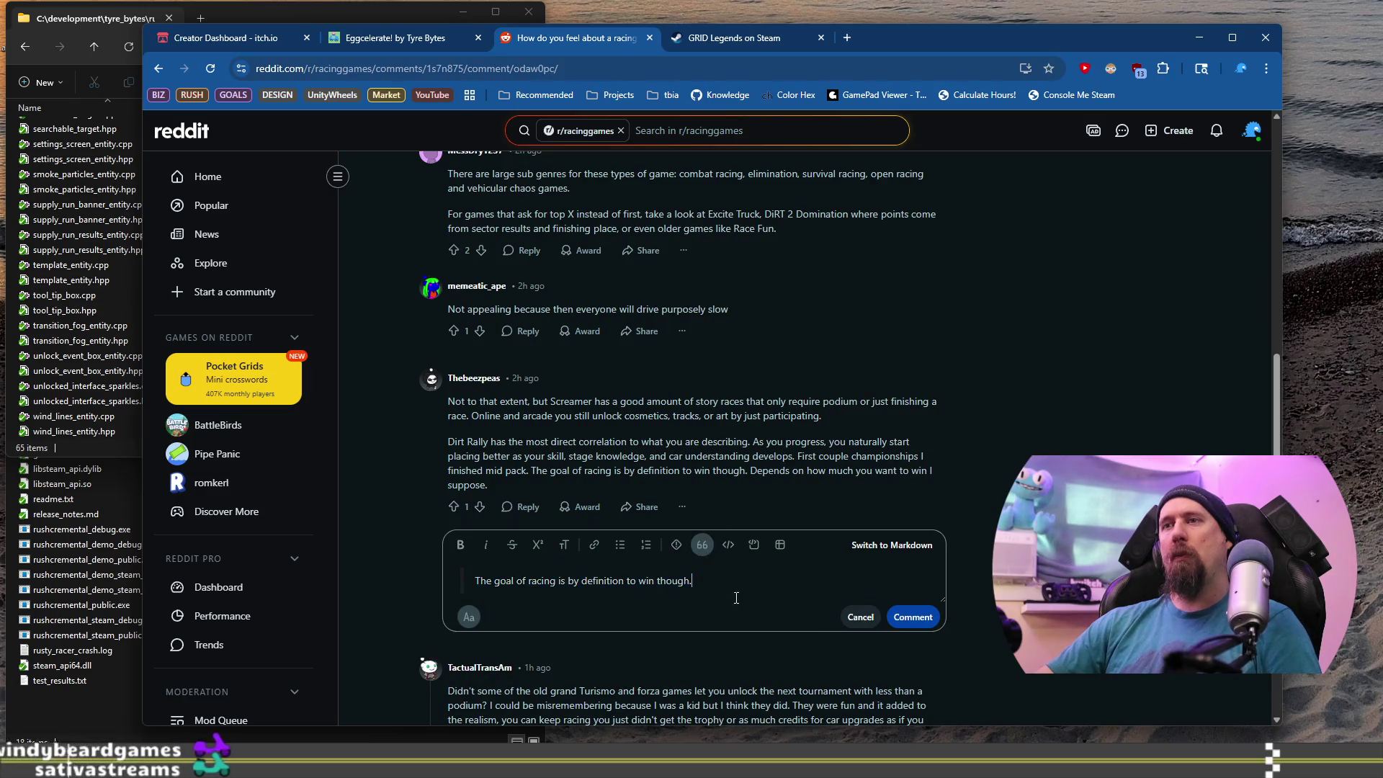
{"action": "key", "text": "Return"}
{"action": "key", "text": "BackSpace"}
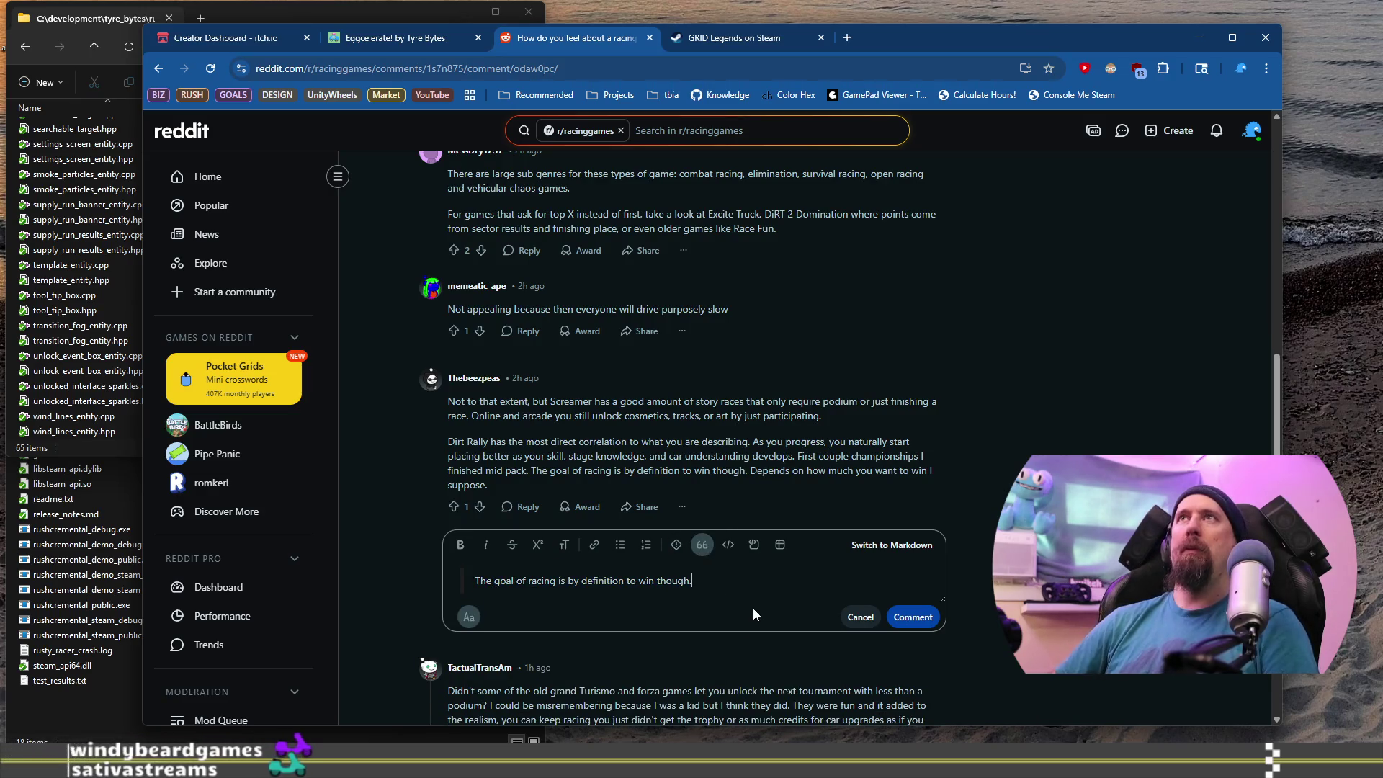
{"action": "key", "text": "Return"}
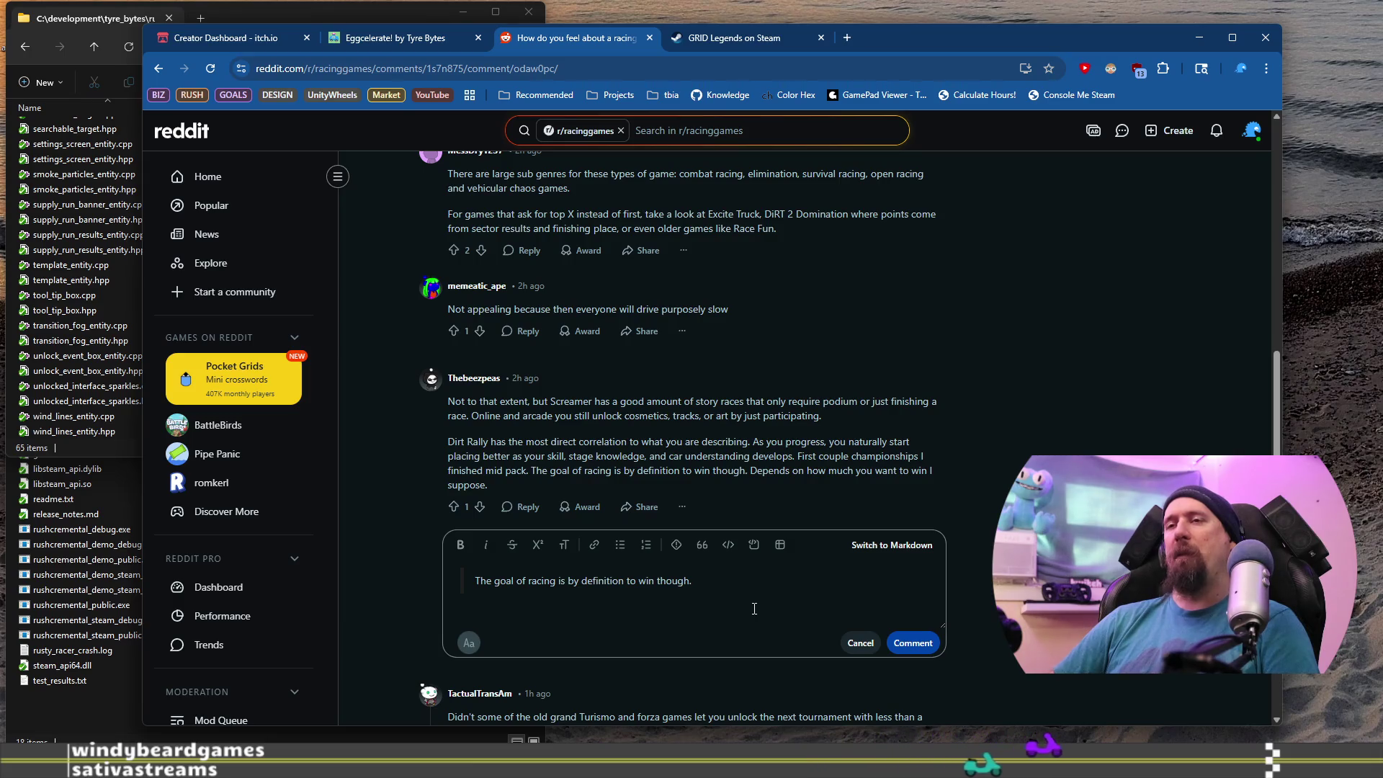
{"action": "scroll", "coordinate": [754, 608], "scroll_direction": "down", "scroll_amount": 3}
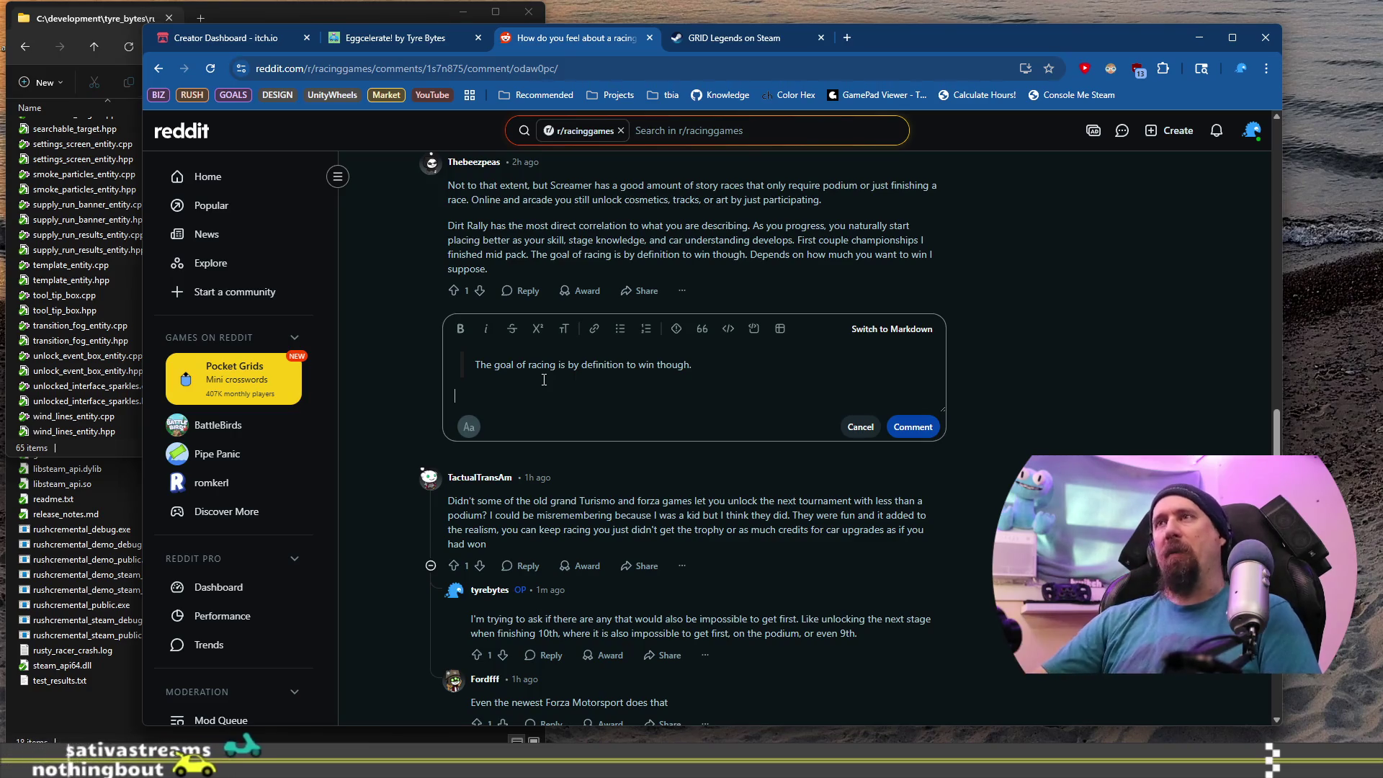
Close the Reddit racing thread tab, leaving the GRID Legends Steam page in view.
{"action": "left_click", "coordinate": [454, 290]}
{"action": "scroll", "coordinate": [596, 237], "scroll_direction": "down", "scroll_amount": 5}
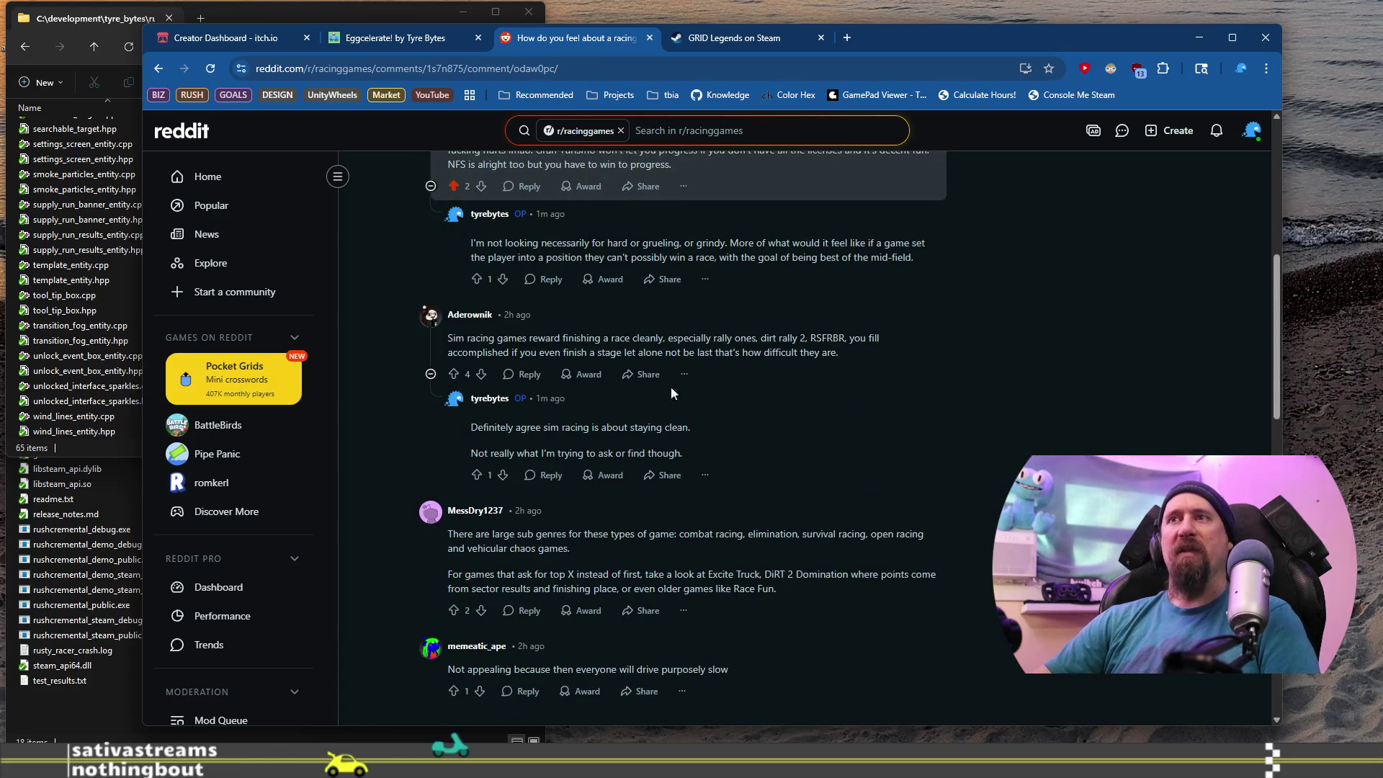
{"action": "scroll", "coordinate": [832, 246], "scroll_direction": "up", "scroll_amount": 6}
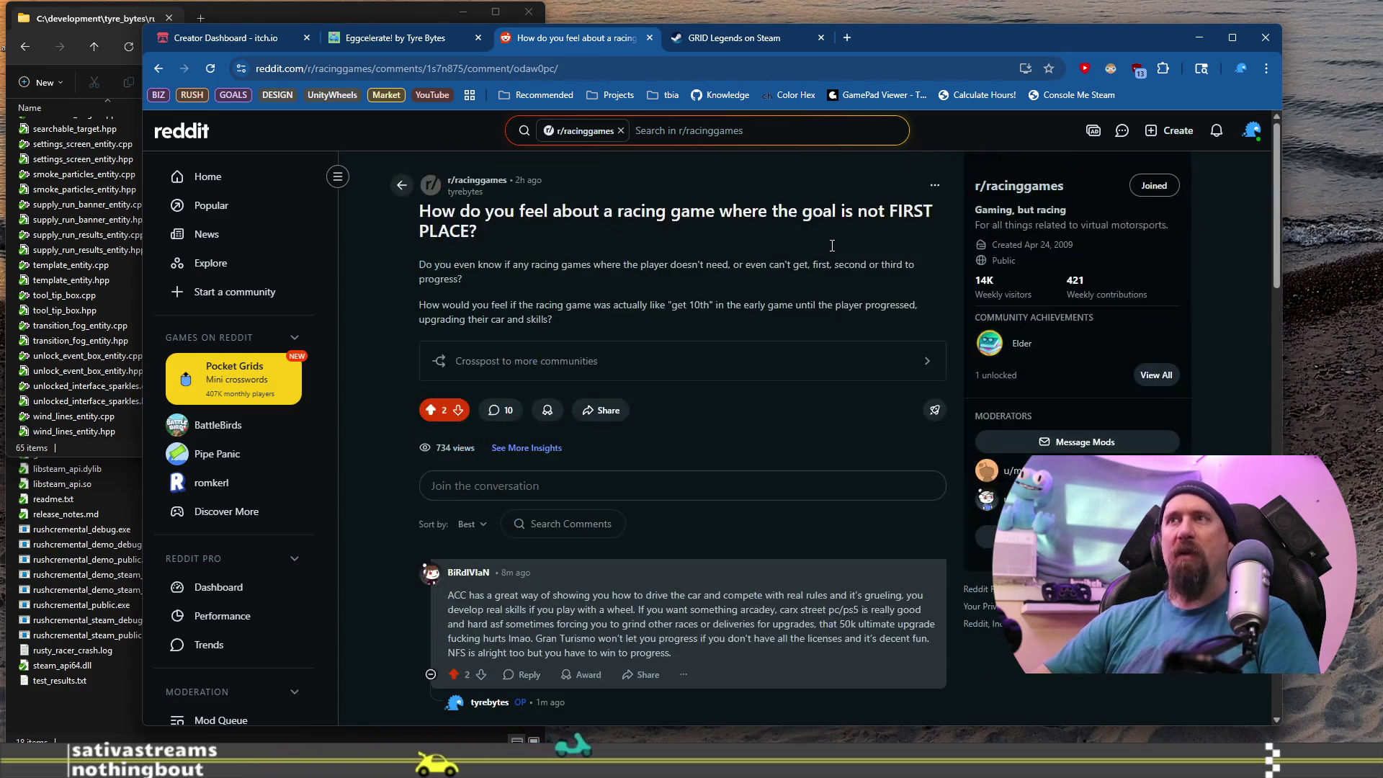
{"action": "left_click", "coordinate": [649, 38]}
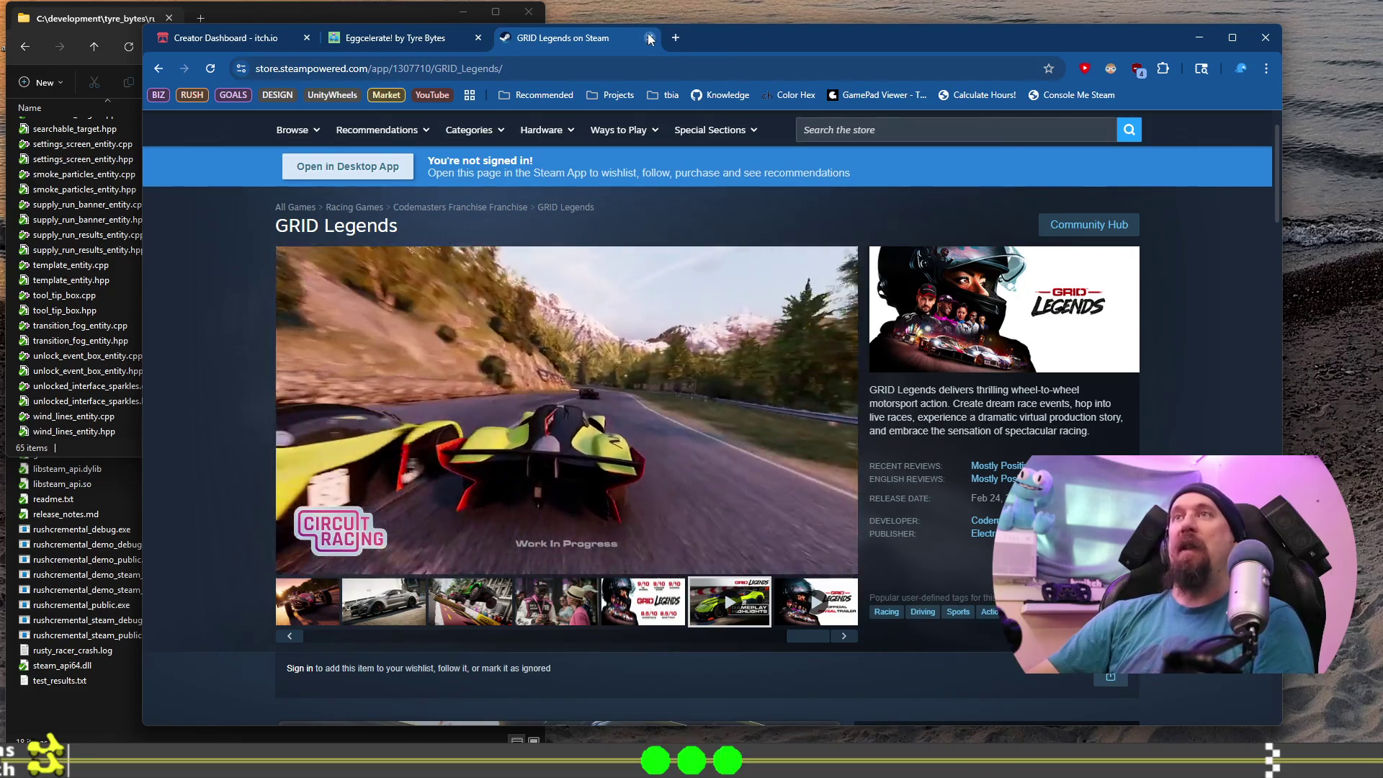
Close the GRID Legends Steam tab and switch to the itch.io Creator Dashboard tab.
{"action": "left_click", "coordinate": [649, 37]}
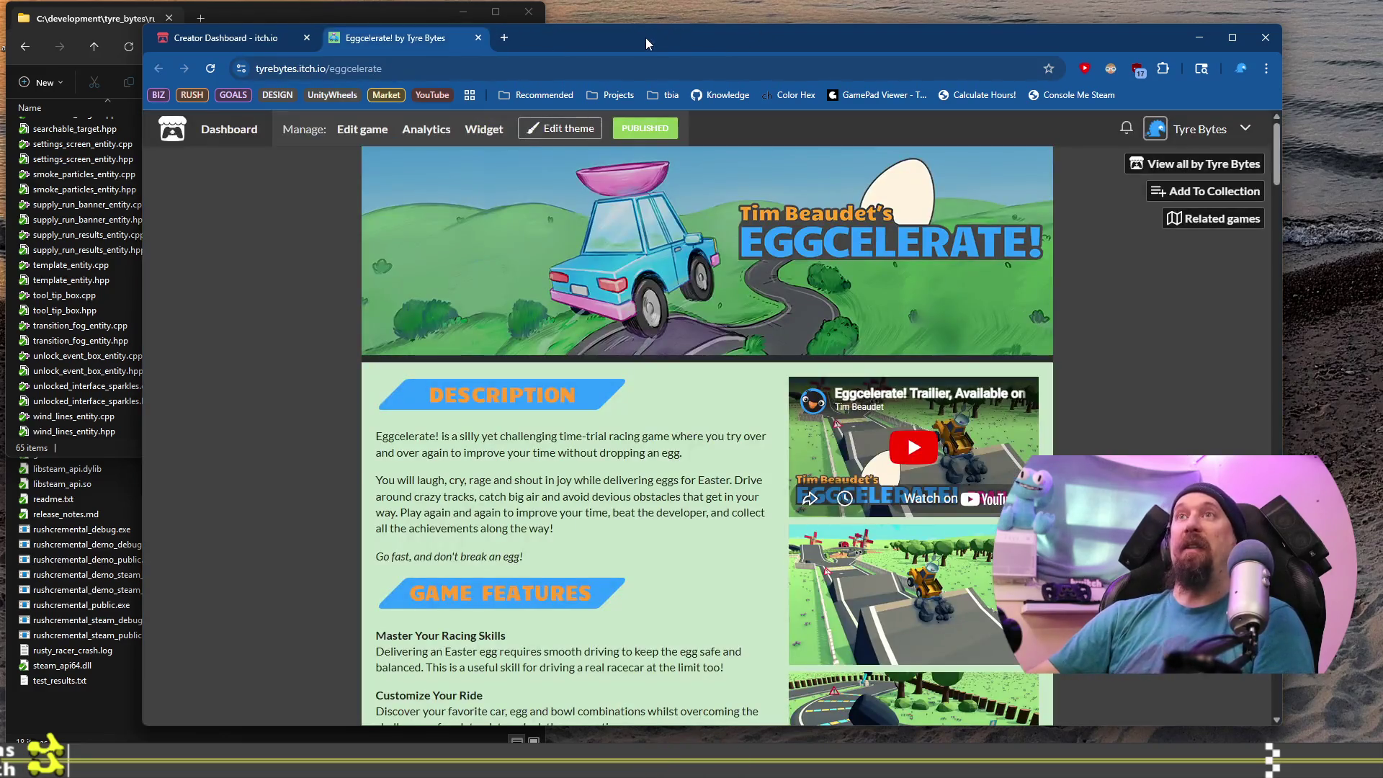
{"action": "left_click", "coordinate": [245, 38]}
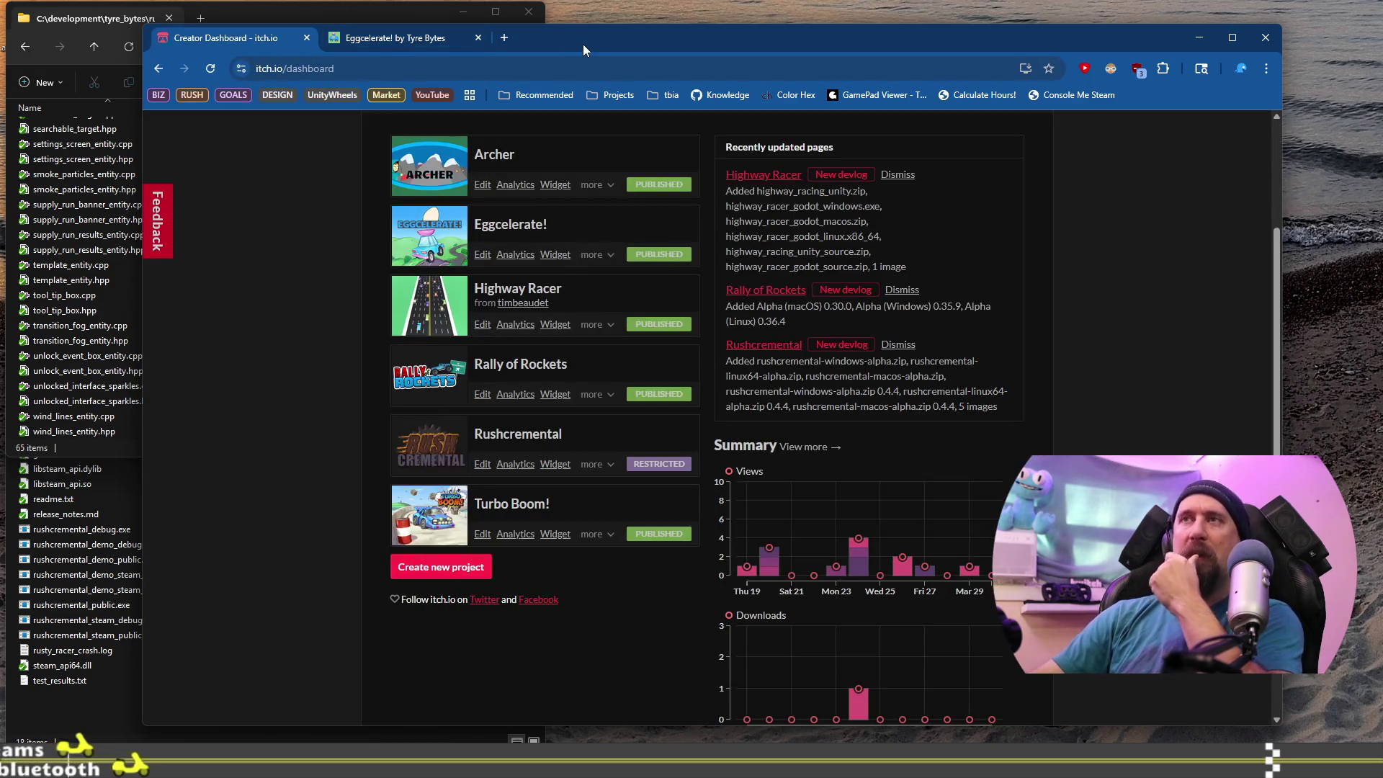
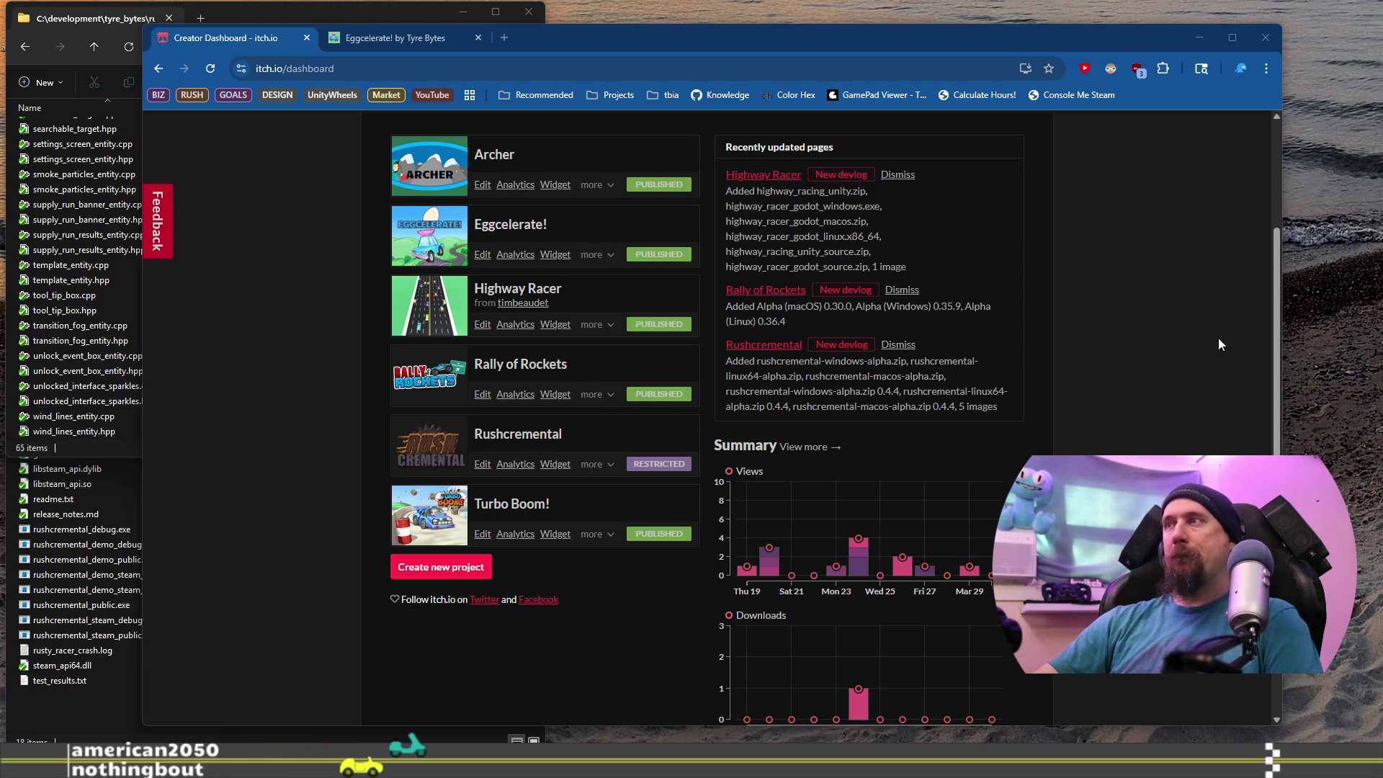
Search Google for 'toca race driver' in a new tab.
{"action": "scroll", "coordinate": [1281, 267], "scroll_direction": "up", "scroll_amount": 2}
{"action": "scroll", "coordinate": [1281, 267], "scroll_direction": "up", "scroll_amount": 1}
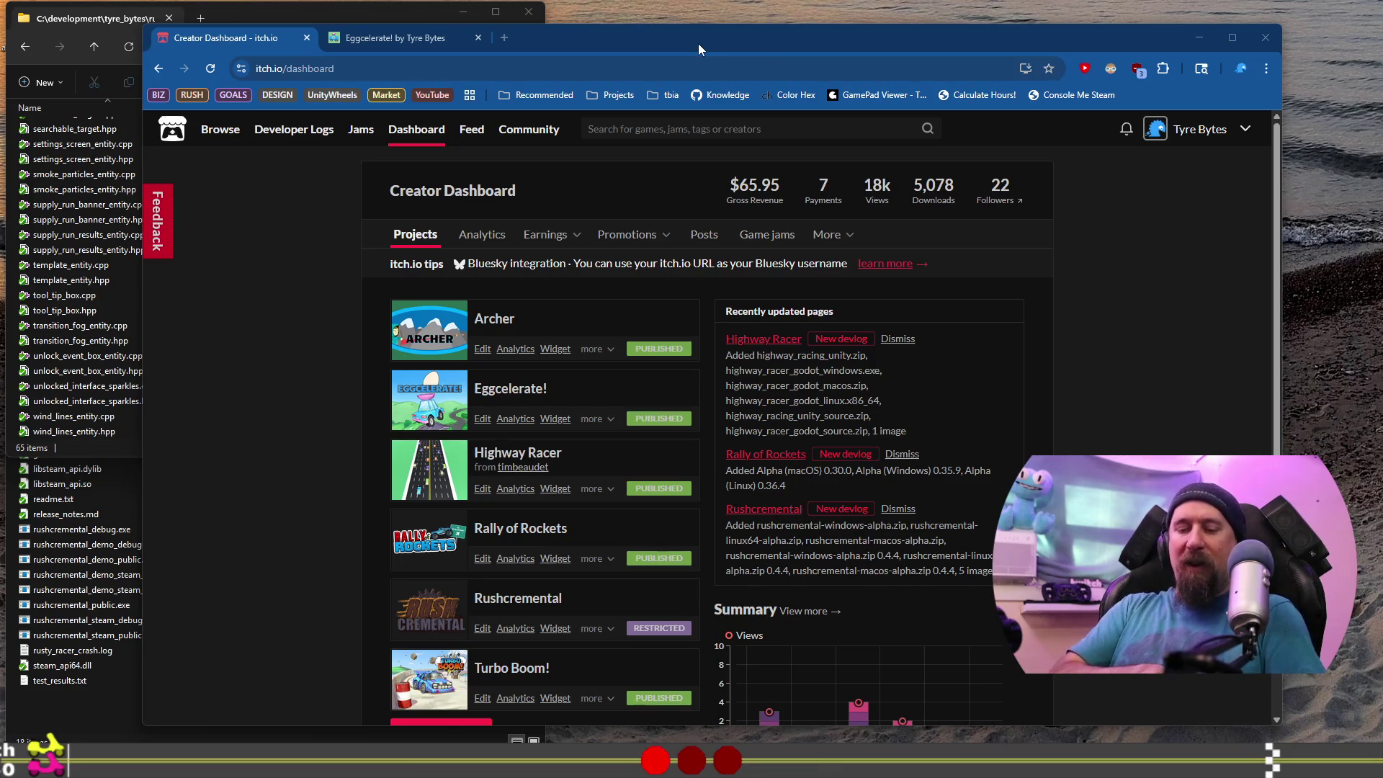
{"action": "left_click", "coordinate": [508, 39]}
{"action": "type", "text": "to"}
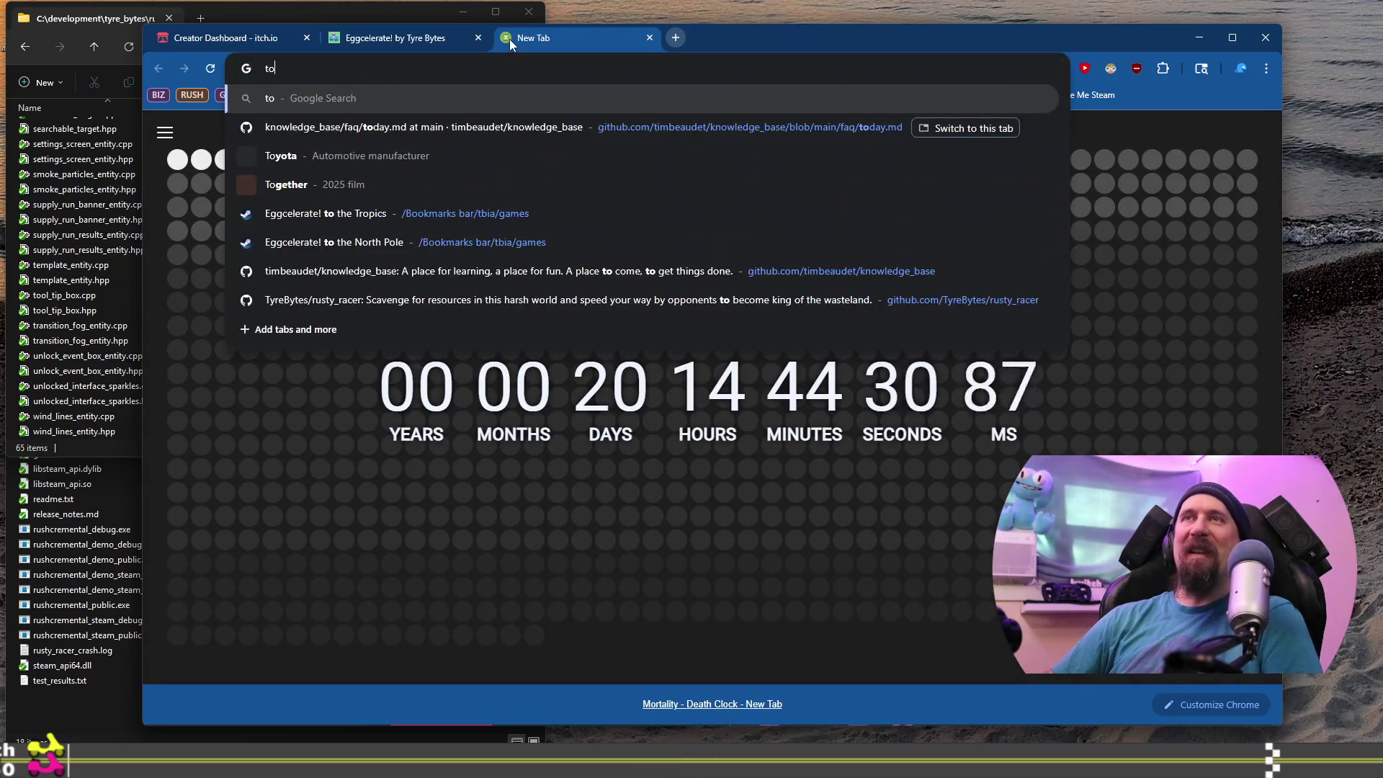
{"action": "type", "text": "ca r"}
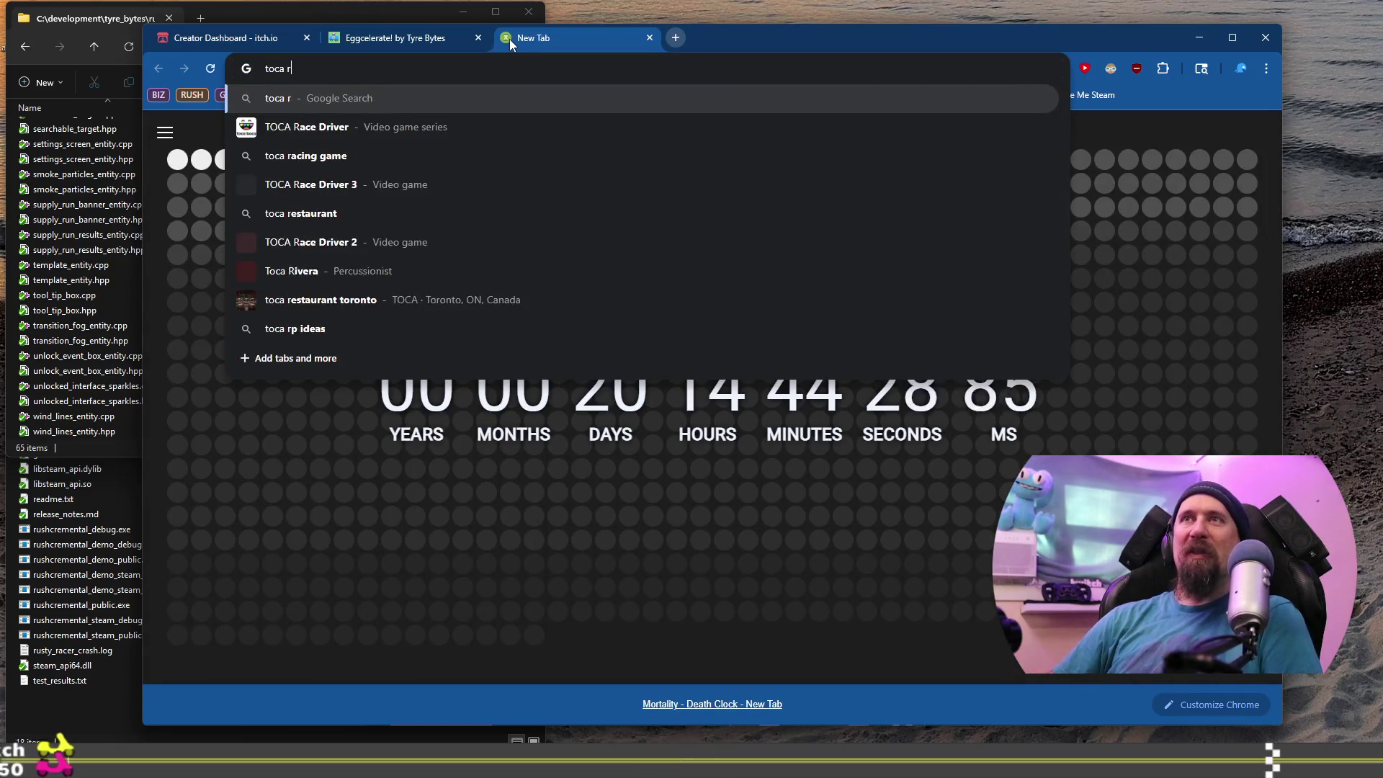
{"action": "type", "text": "ac"}
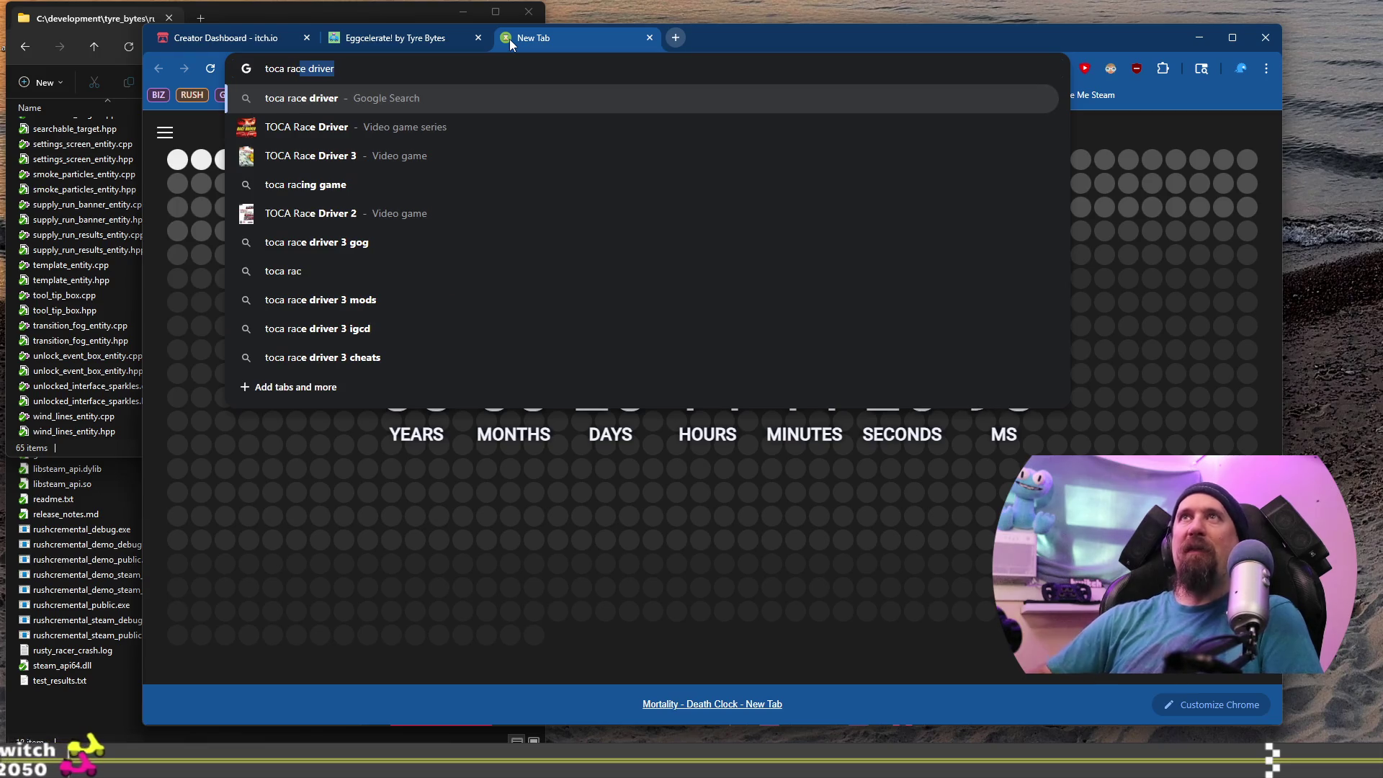
{"action": "type", "text": "e "}
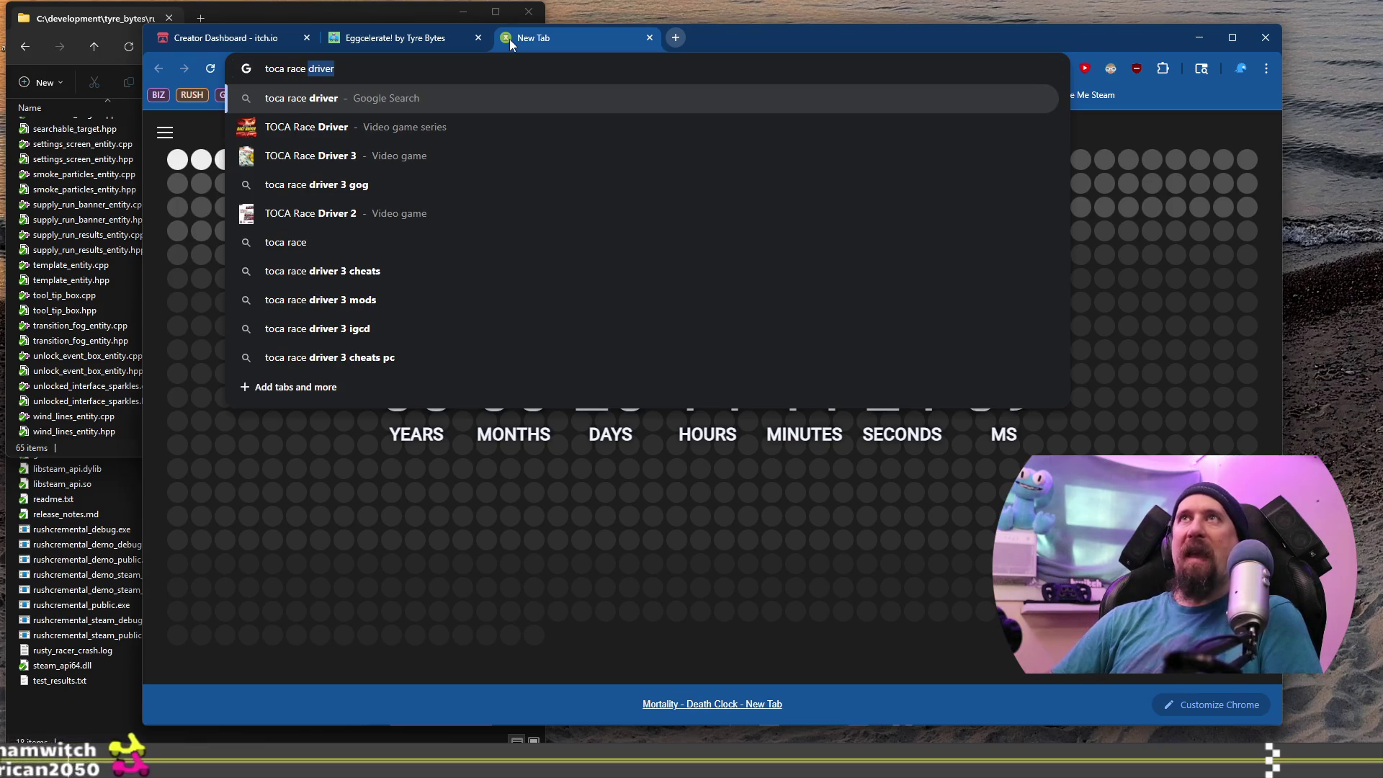
{"action": "type", "text": "driver"}
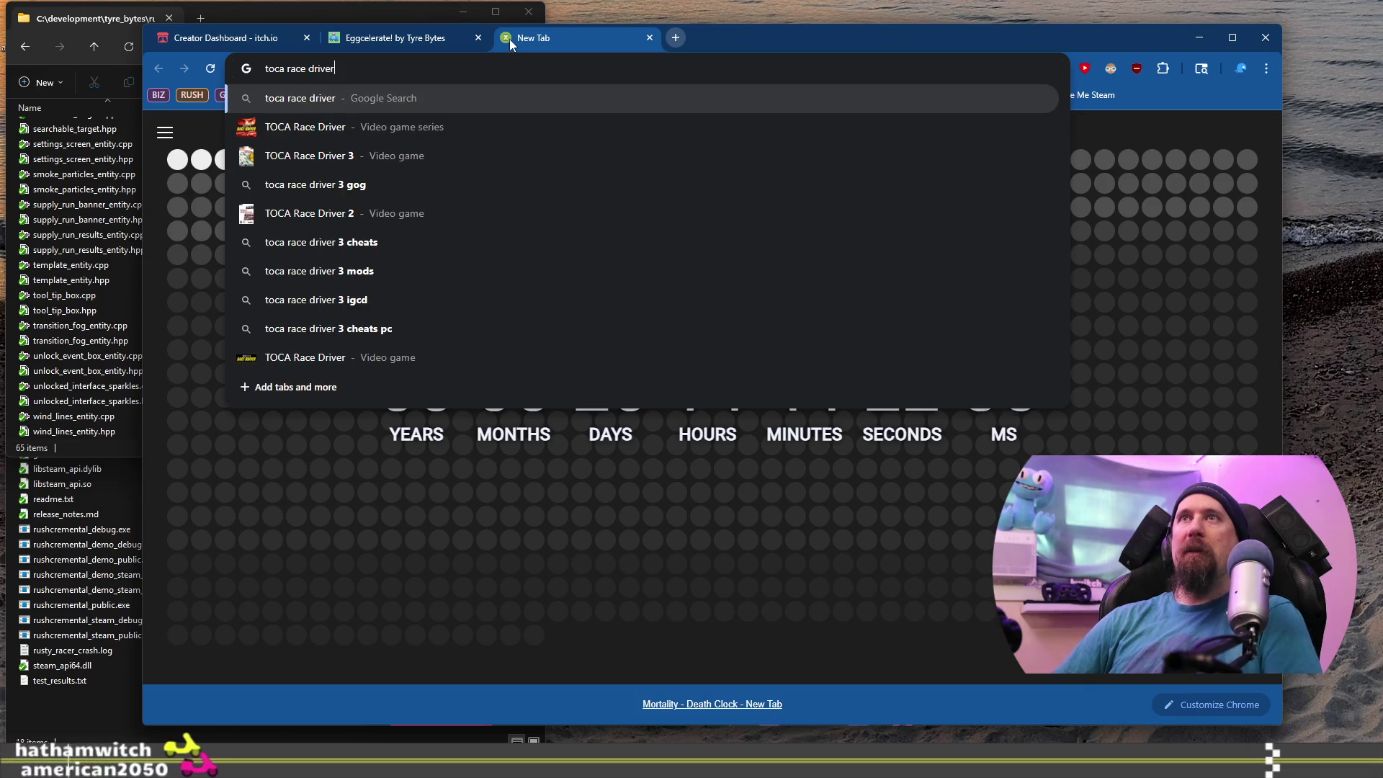
{"action": "key", "text": "Return"}
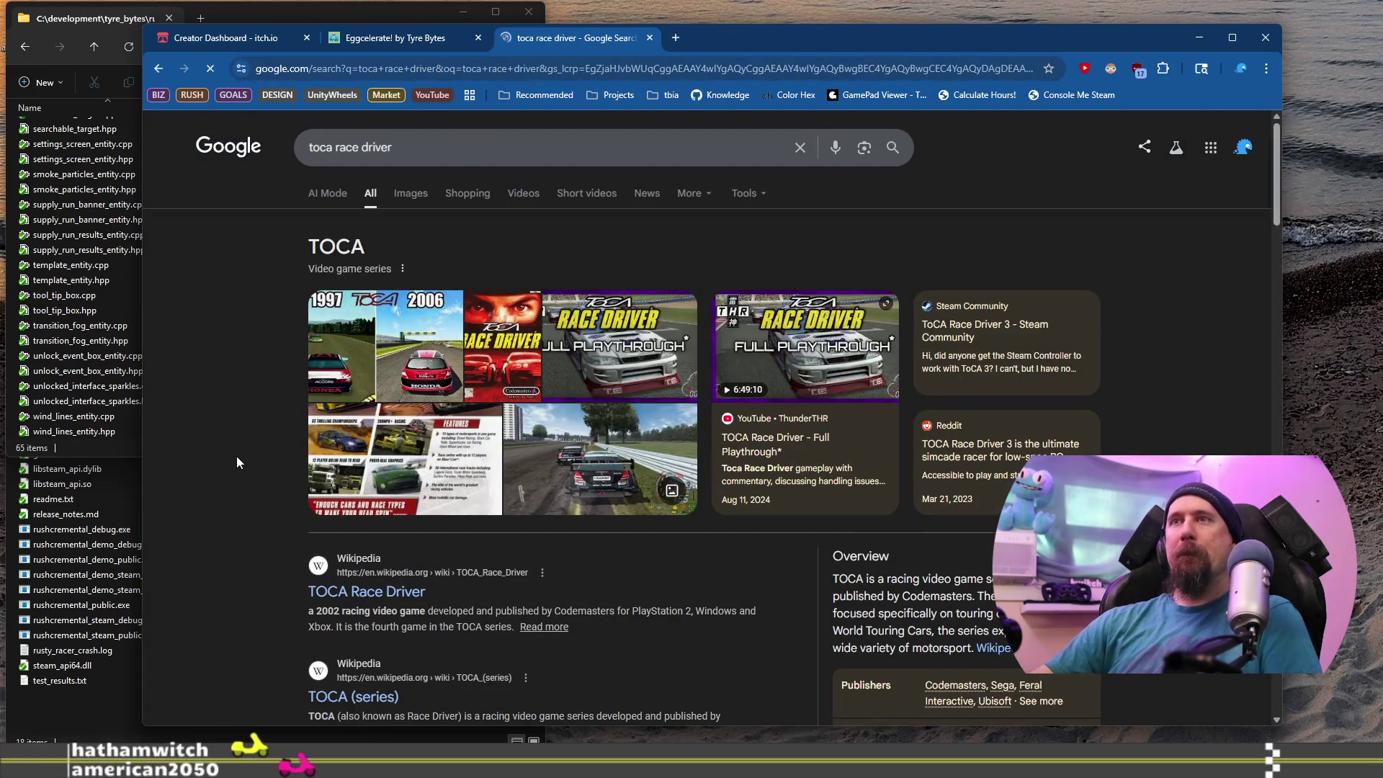
Browse the TOCA Race Driver results, then open another blank tab.
{"action": "scroll", "coordinate": [236, 456], "scroll_direction": "down", "scroll_amount": 2}
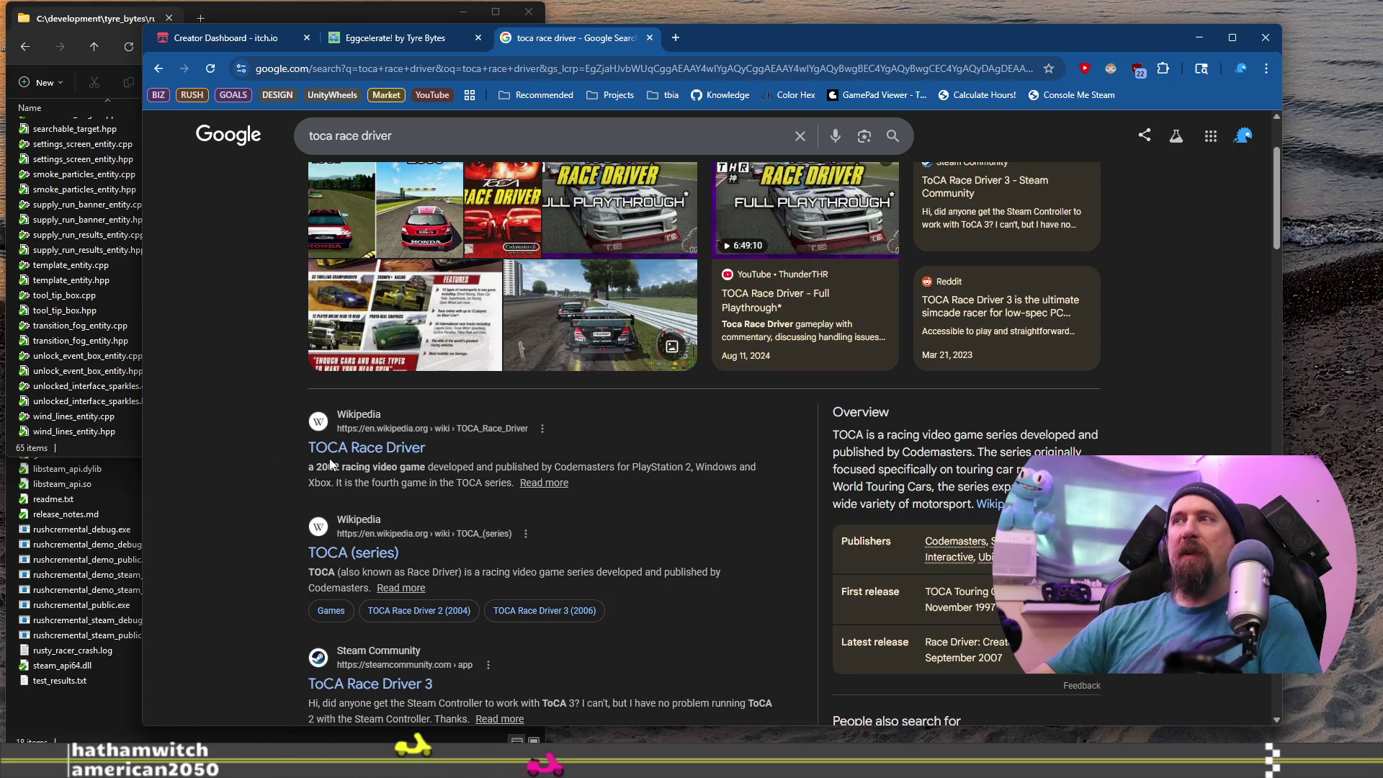
{"action": "scroll", "coordinate": [330, 461], "scroll_direction": "up", "scroll_amount": 1}
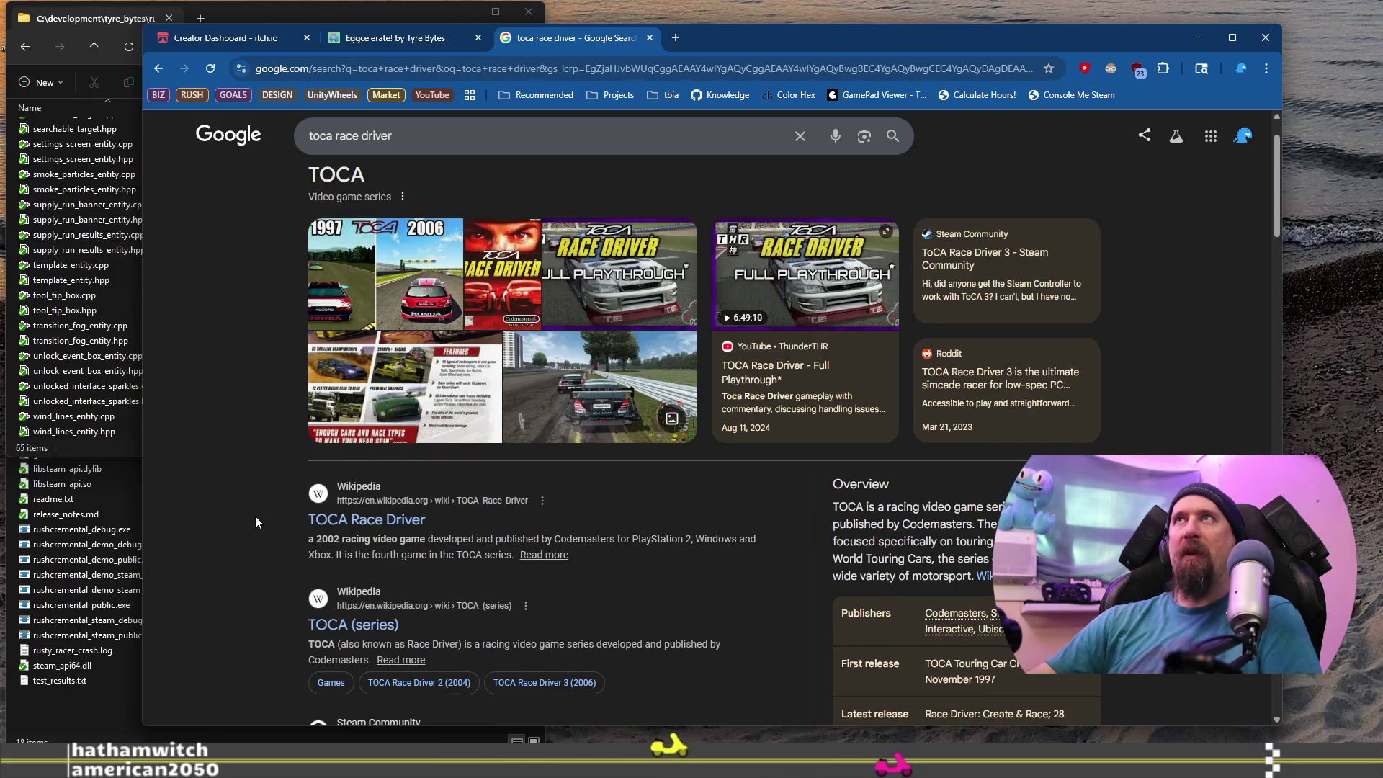
{"action": "scroll", "coordinate": [255, 521], "scroll_direction": "down", "scroll_amount": 1}
{"action": "scroll", "coordinate": [255, 521], "scroll_direction": "down", "scroll_amount": 1}
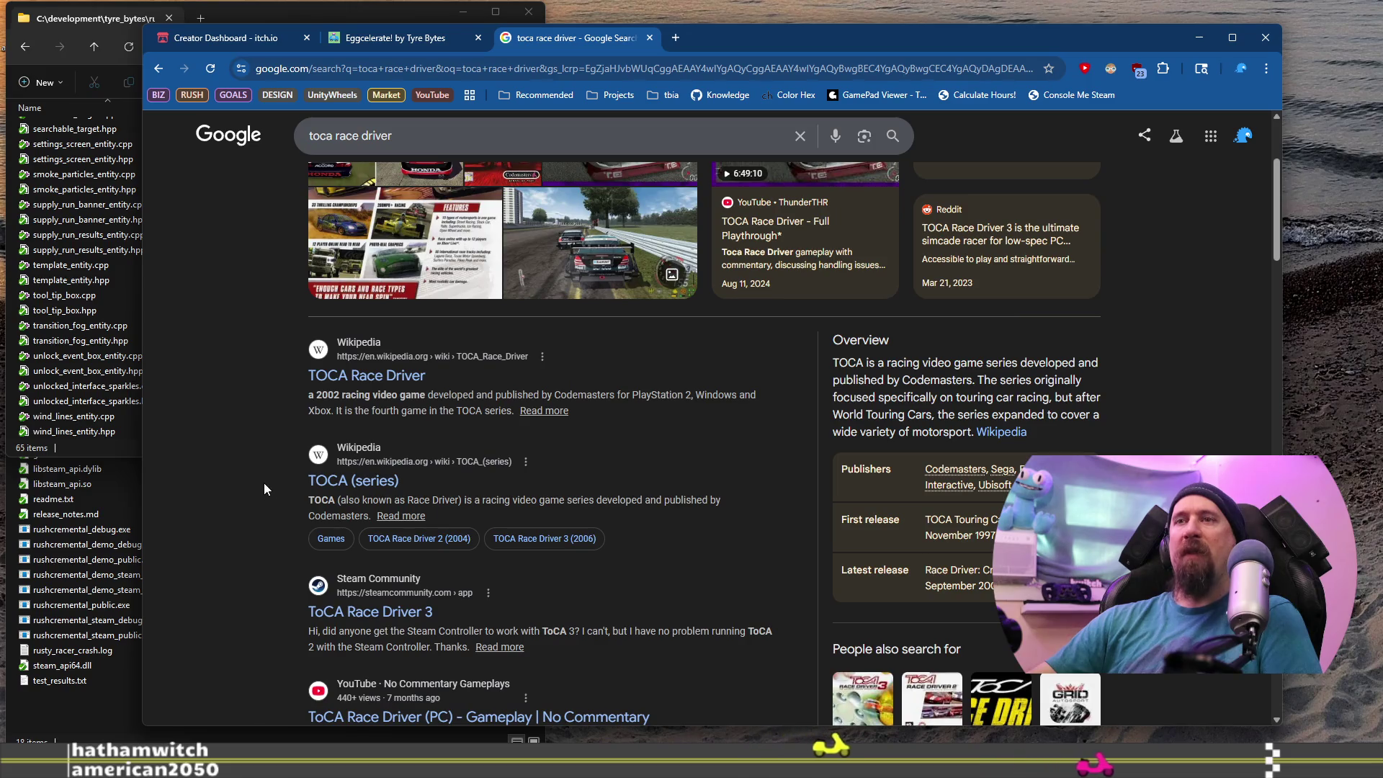
{"action": "scroll", "coordinate": [263, 488], "scroll_direction": "down", "scroll_amount": 1}
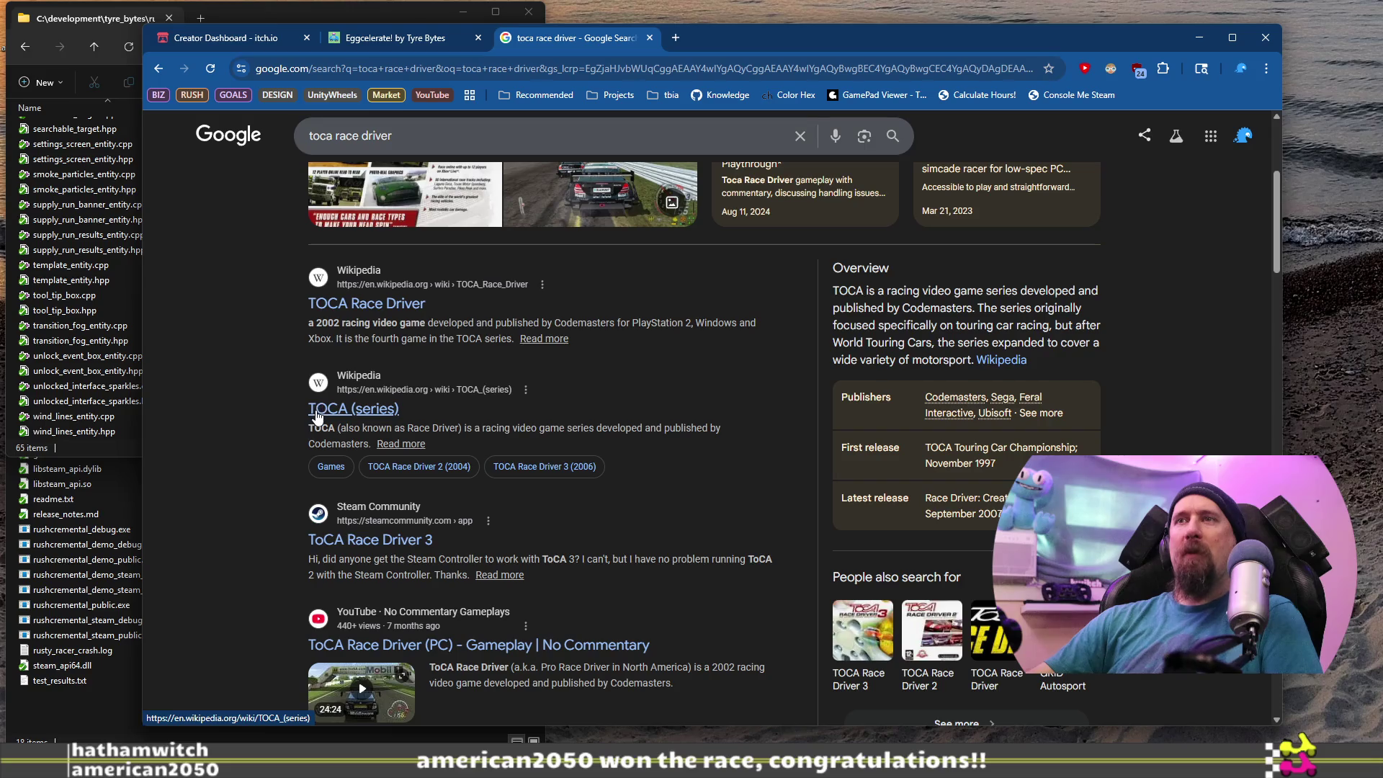
{"action": "scroll", "coordinate": [315, 417], "scroll_direction": "down", "scroll_amount": 3}
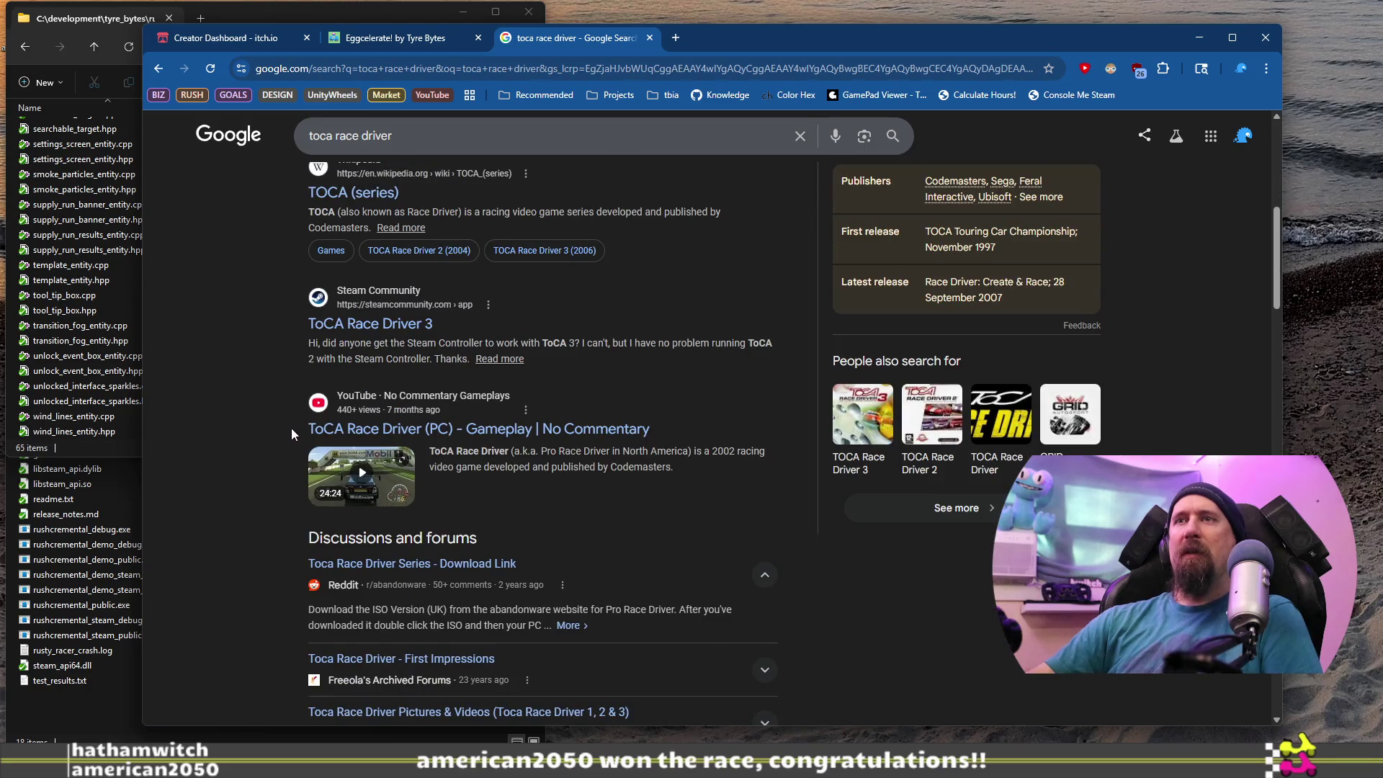
{"action": "scroll", "coordinate": [291, 428], "scroll_direction": "down", "scroll_amount": 2}
{"action": "scroll", "coordinate": [291, 430], "scroll_direction": "up", "scroll_amount": 6}
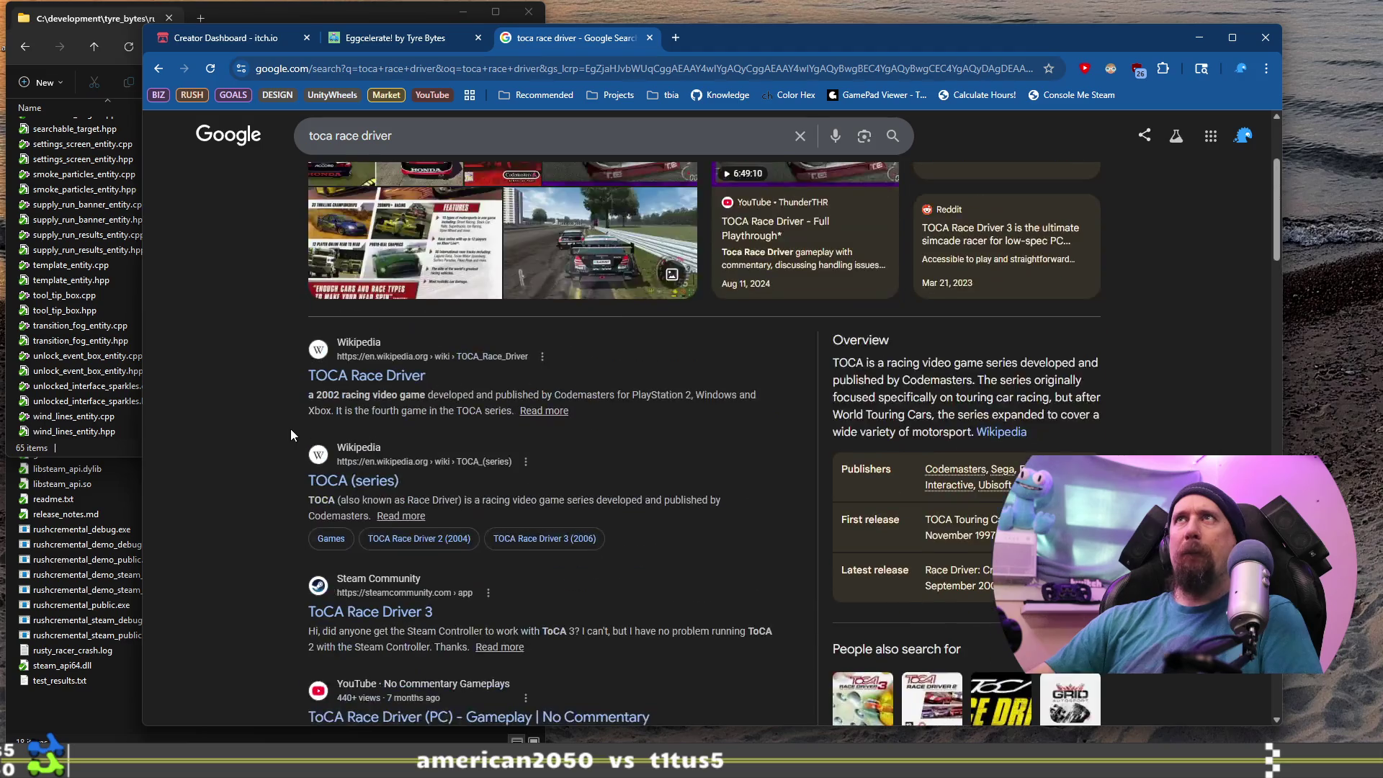
{"action": "left_click", "coordinate": [676, 38]}
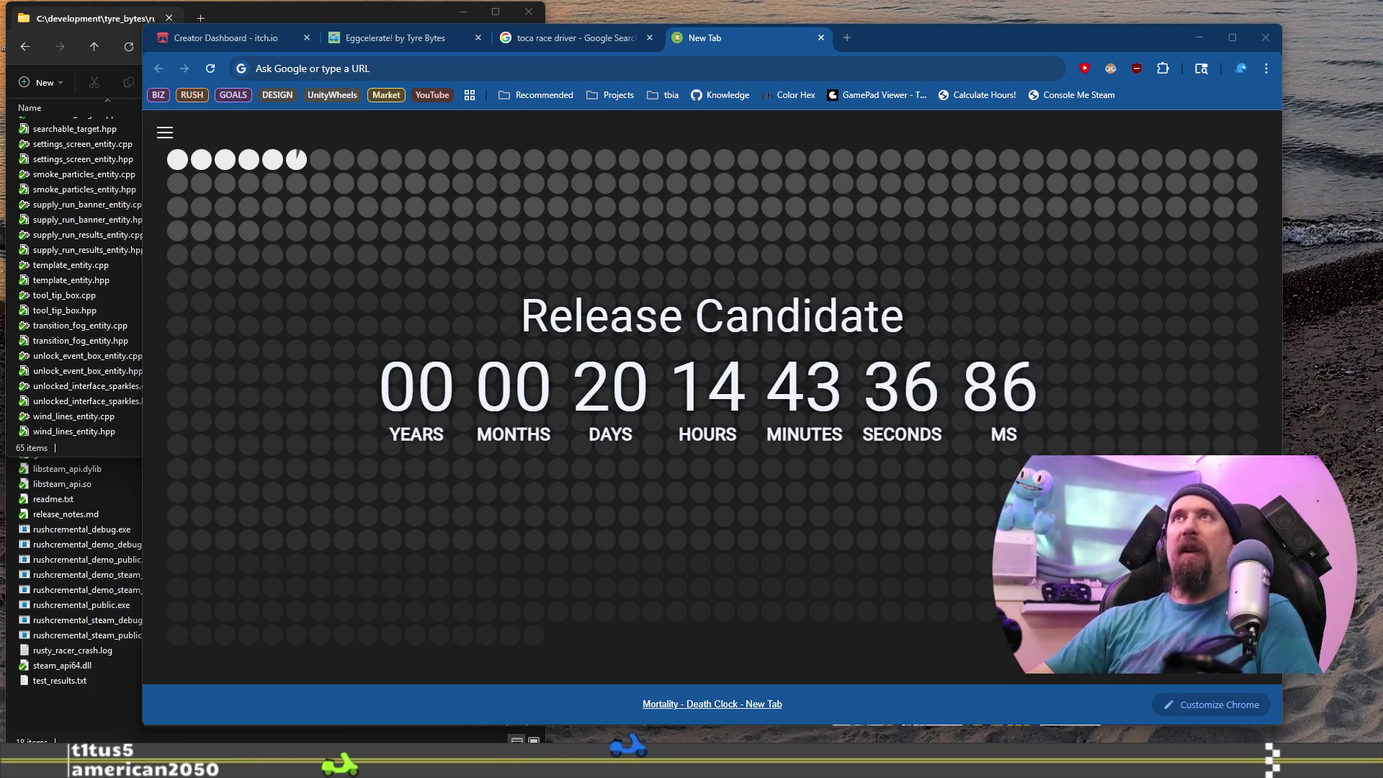
Bring up the new tab's recent-search suggestions from its search box.
{"action": "left_click", "coordinate": [577, 68]}
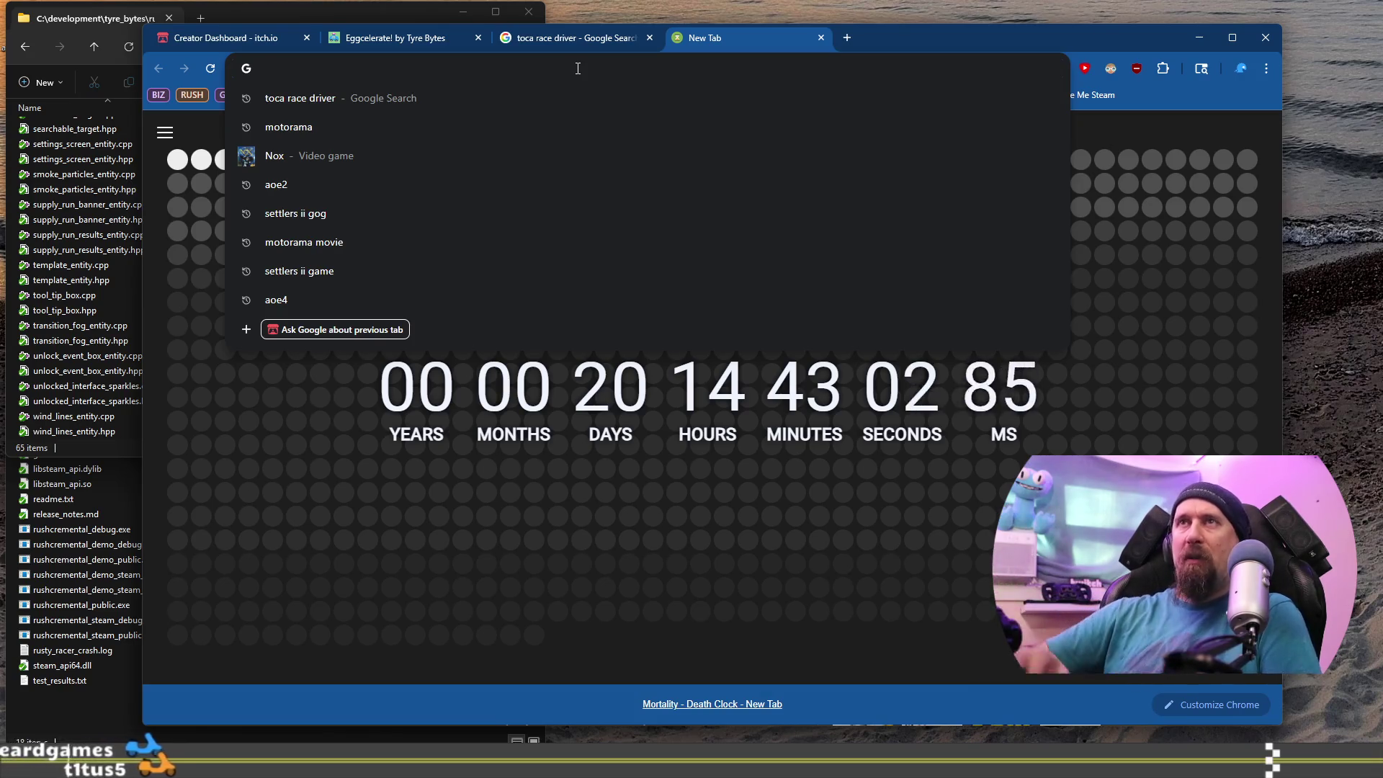
Search Google for 'toca race driver 2 steam' and open the TOCA 2 Touring Cars Steam result.
{"action": "type", "text": "t"}
{"action": "key", "text": "BackSpace"}
{"action": "key", "text": "BackSpace"}
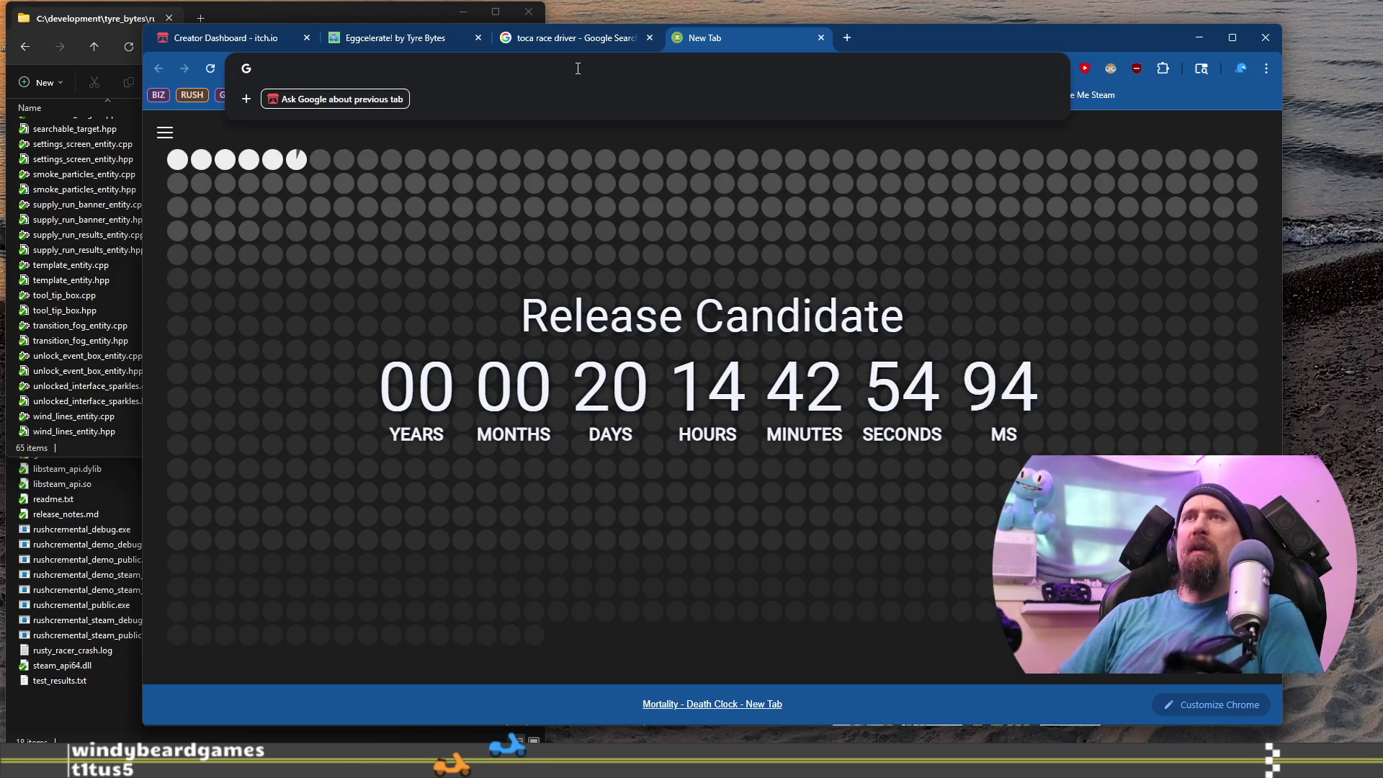
{"action": "type", "text": "toac"}
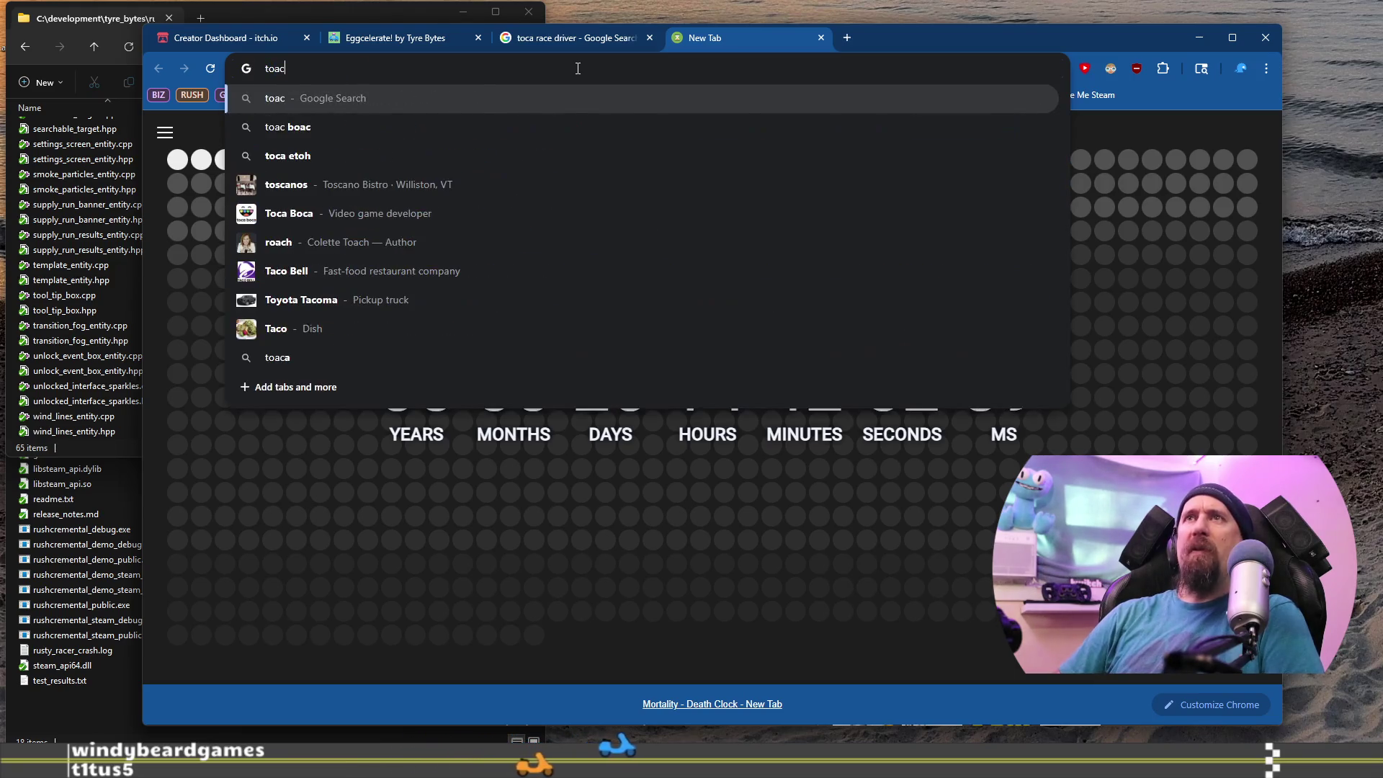
{"action": "key", "text": "BackSpace"}
{"action": "type", "text": "c"}
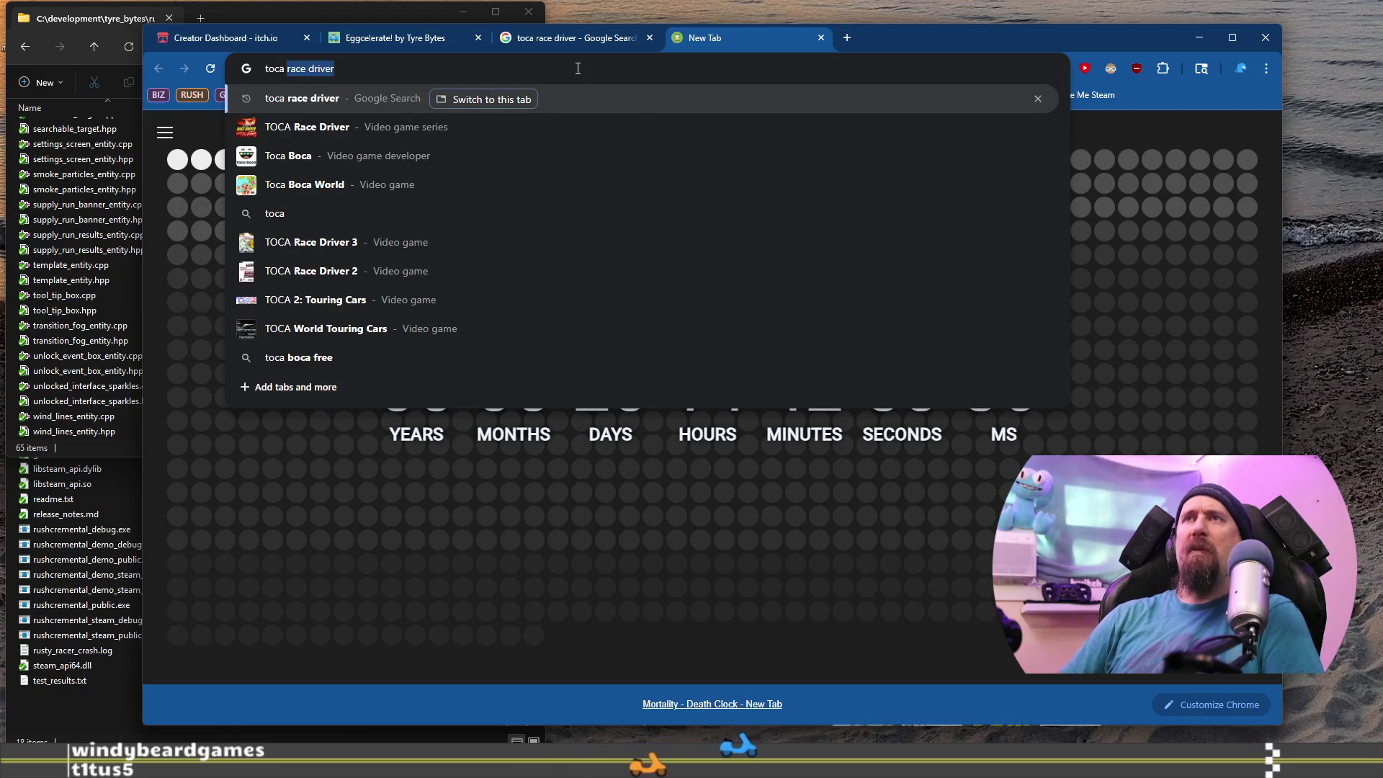
{"action": "key", "text": "End"}
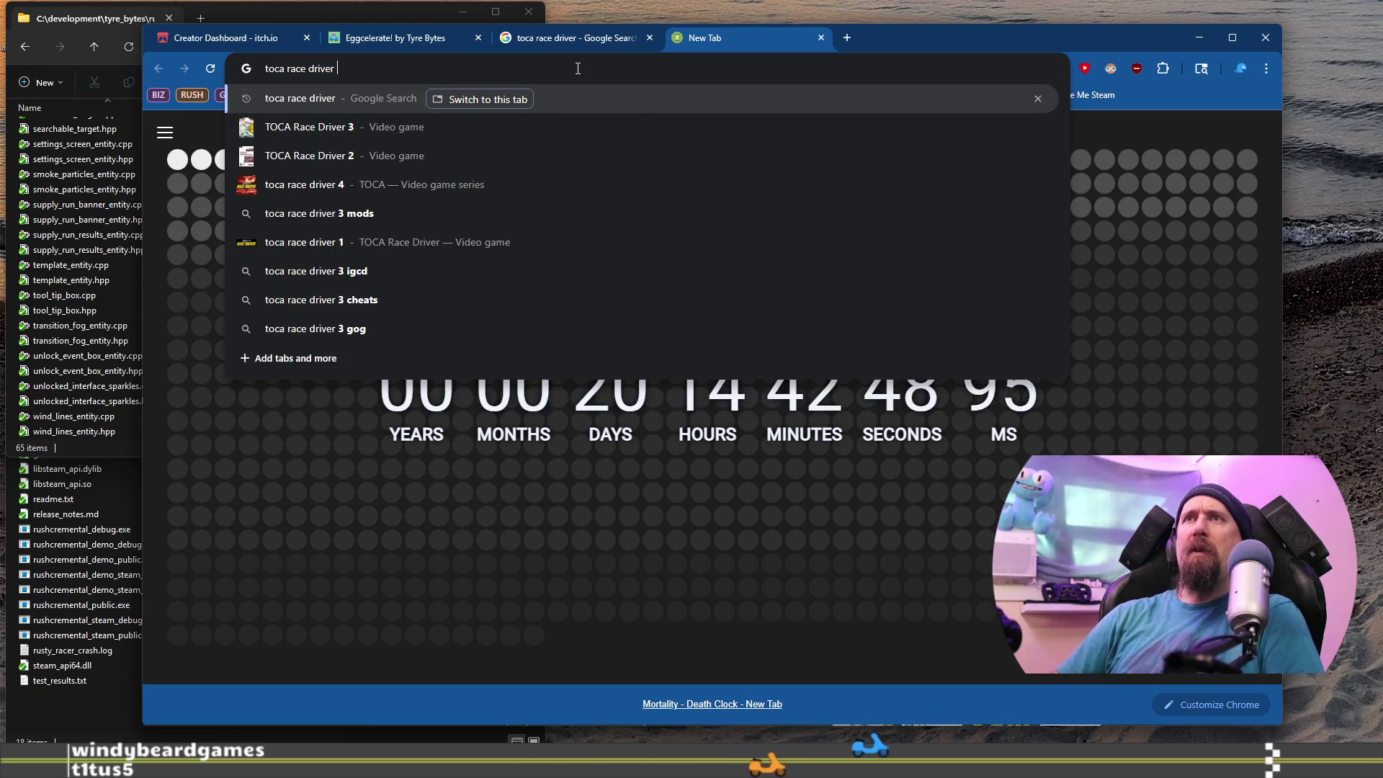
{"action": "type", "text": "2"}
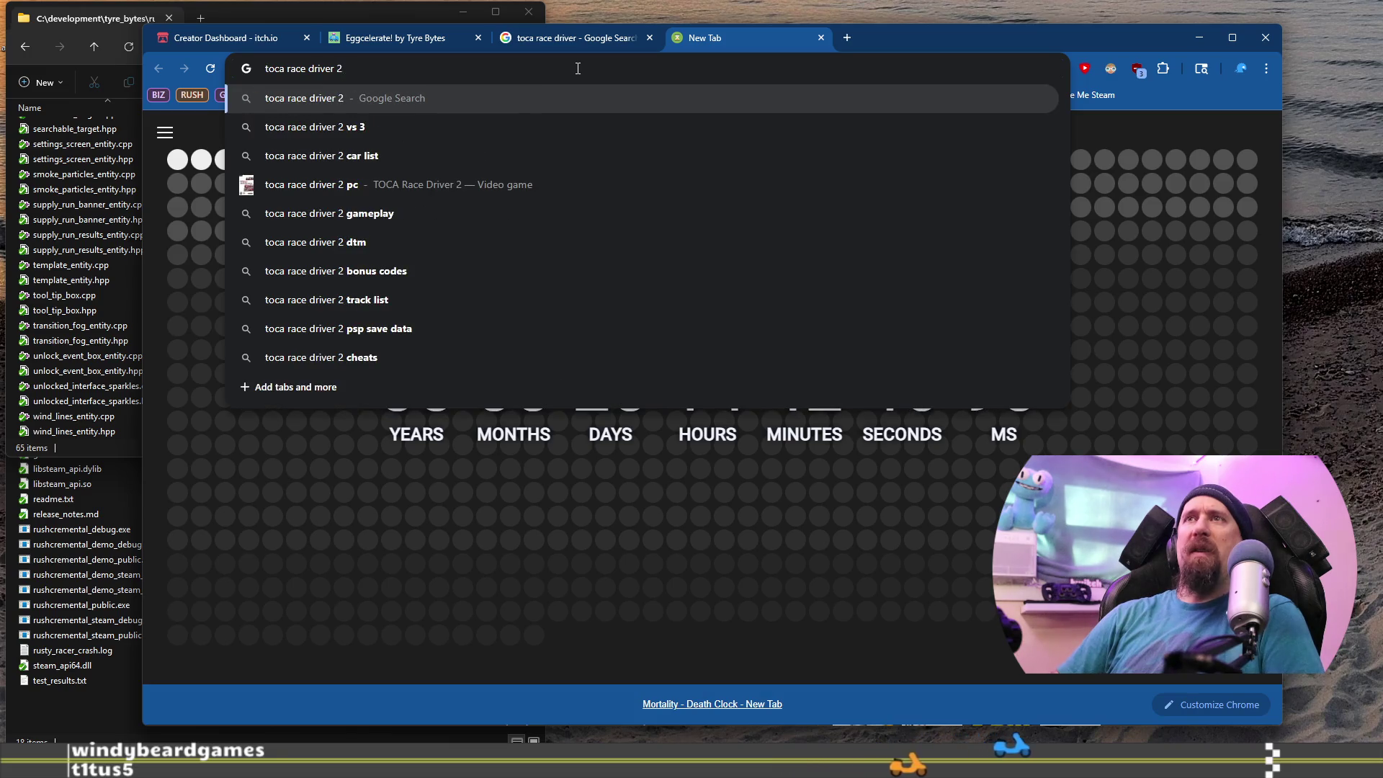
{"action": "type", "text": " steam"}
{"action": "key", "text": "Return"}
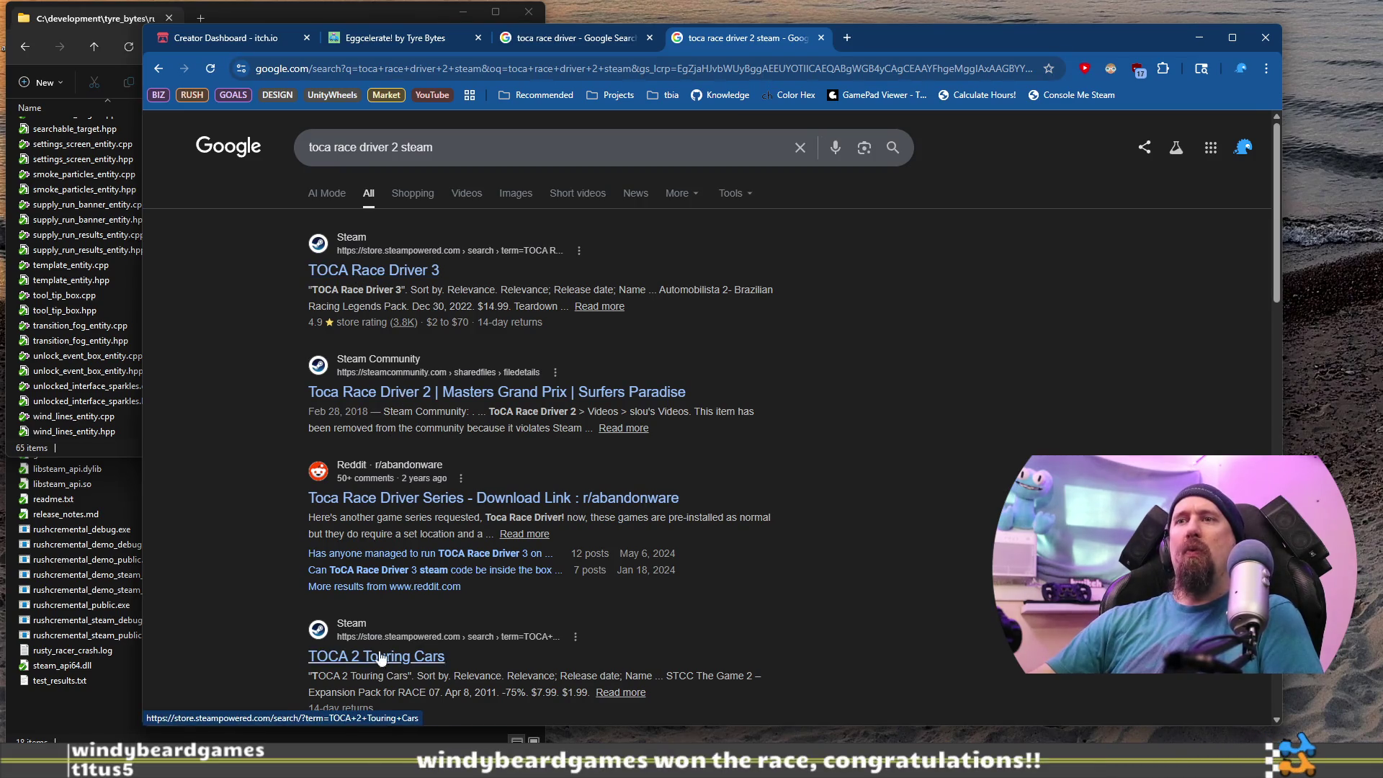
{"action": "scroll", "coordinate": [352, 466], "scroll_direction": "down", "scroll_amount": 4}
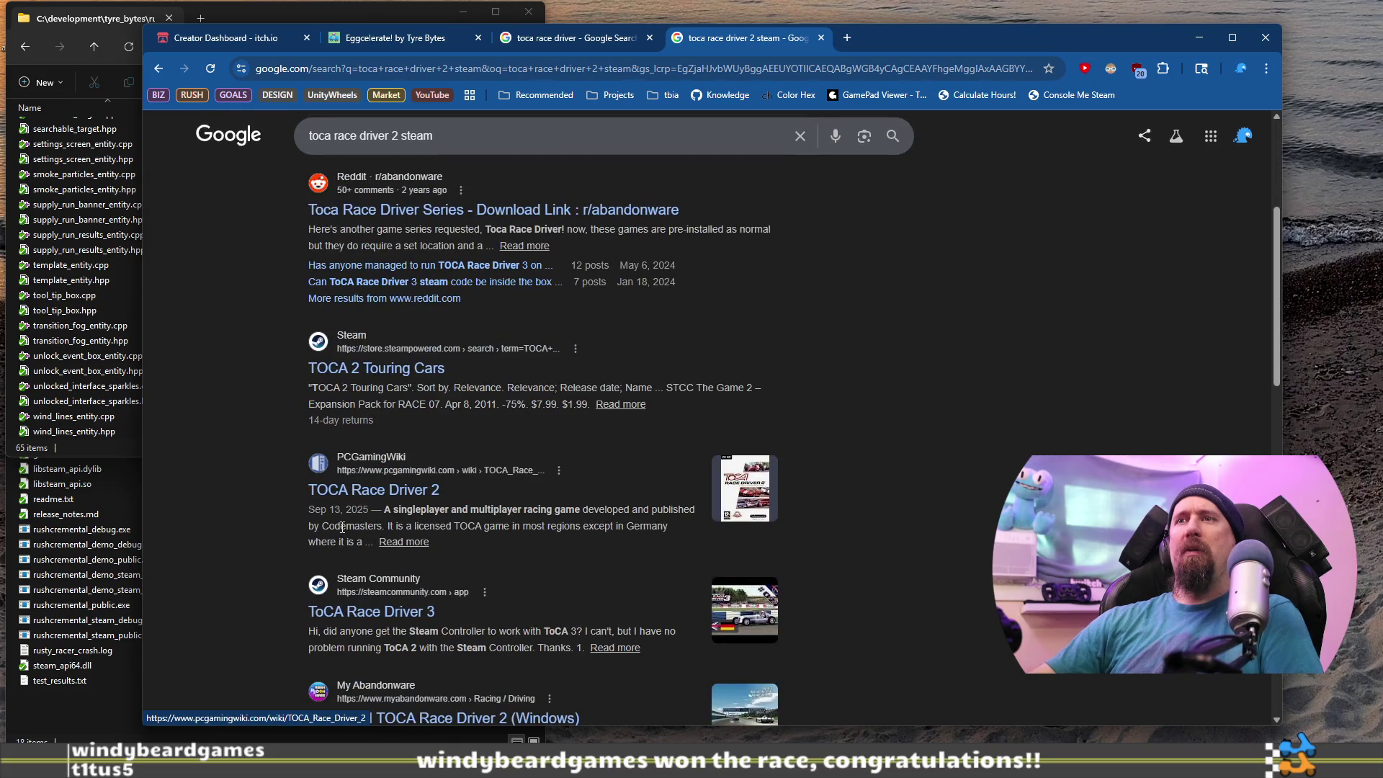
{"action": "left_click", "coordinate": [370, 366]}
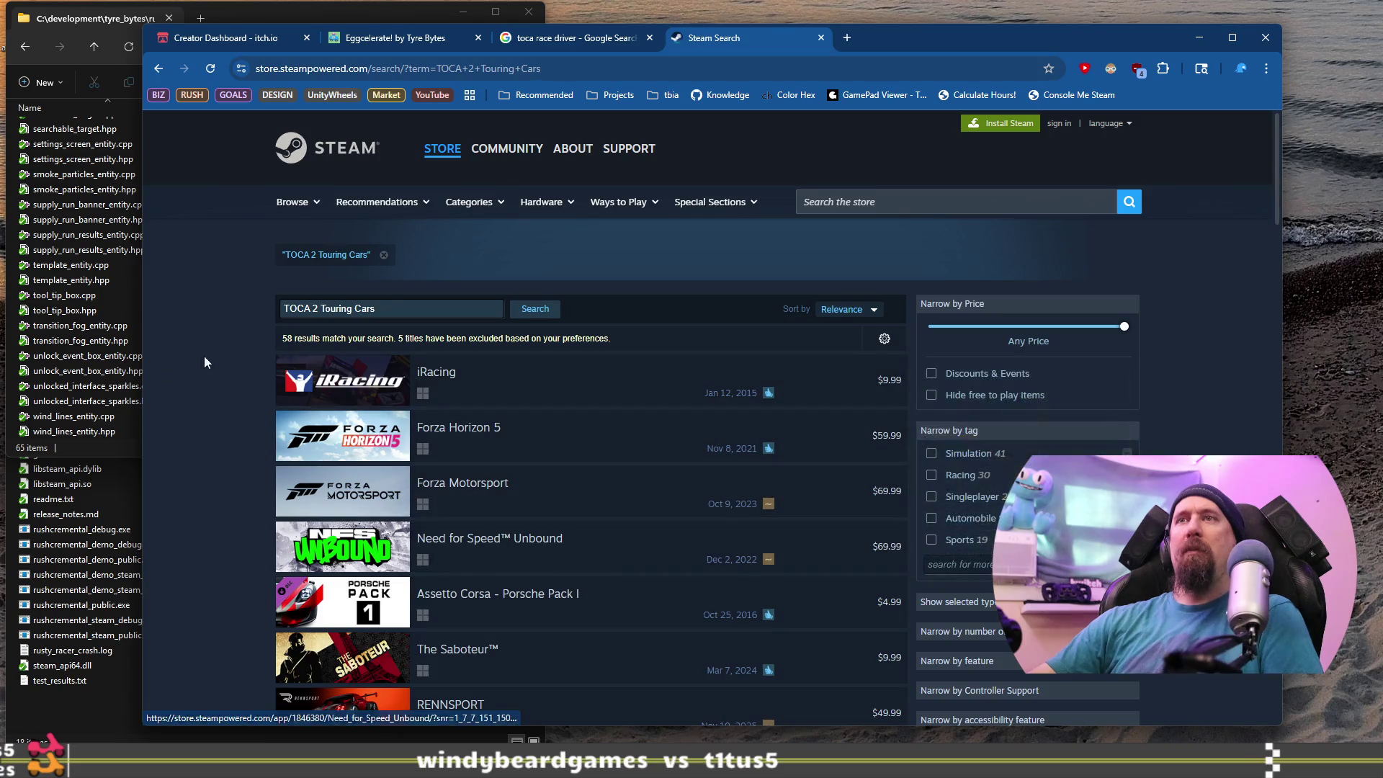
Search the Steam store for just 'TOCA 2', then close the Steam tab.
{"action": "key", "text": "ctrl+shift+Left"}
{"action": "key", "text": "ctrl+shift+Left"}
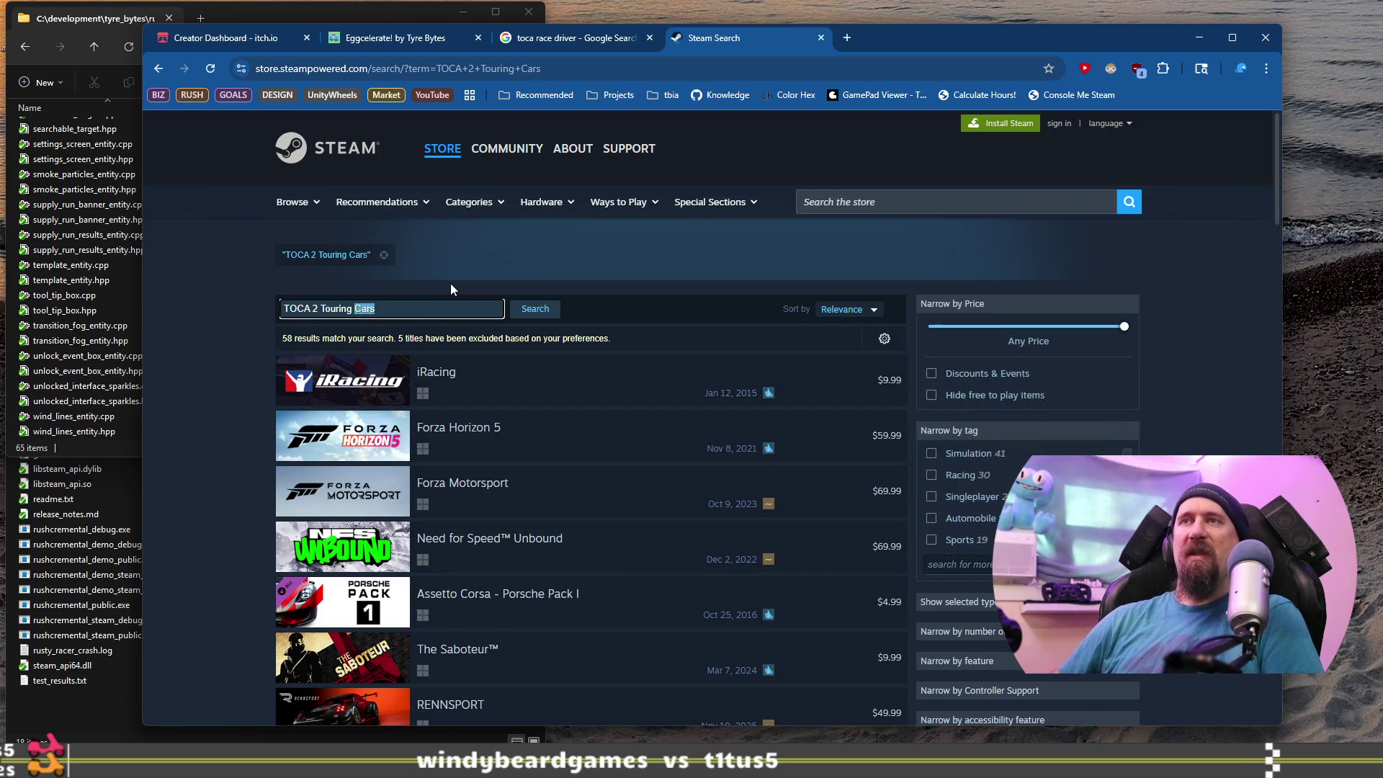
{"action": "key", "text": "BackSpace"}
{"action": "key", "text": "Return"}
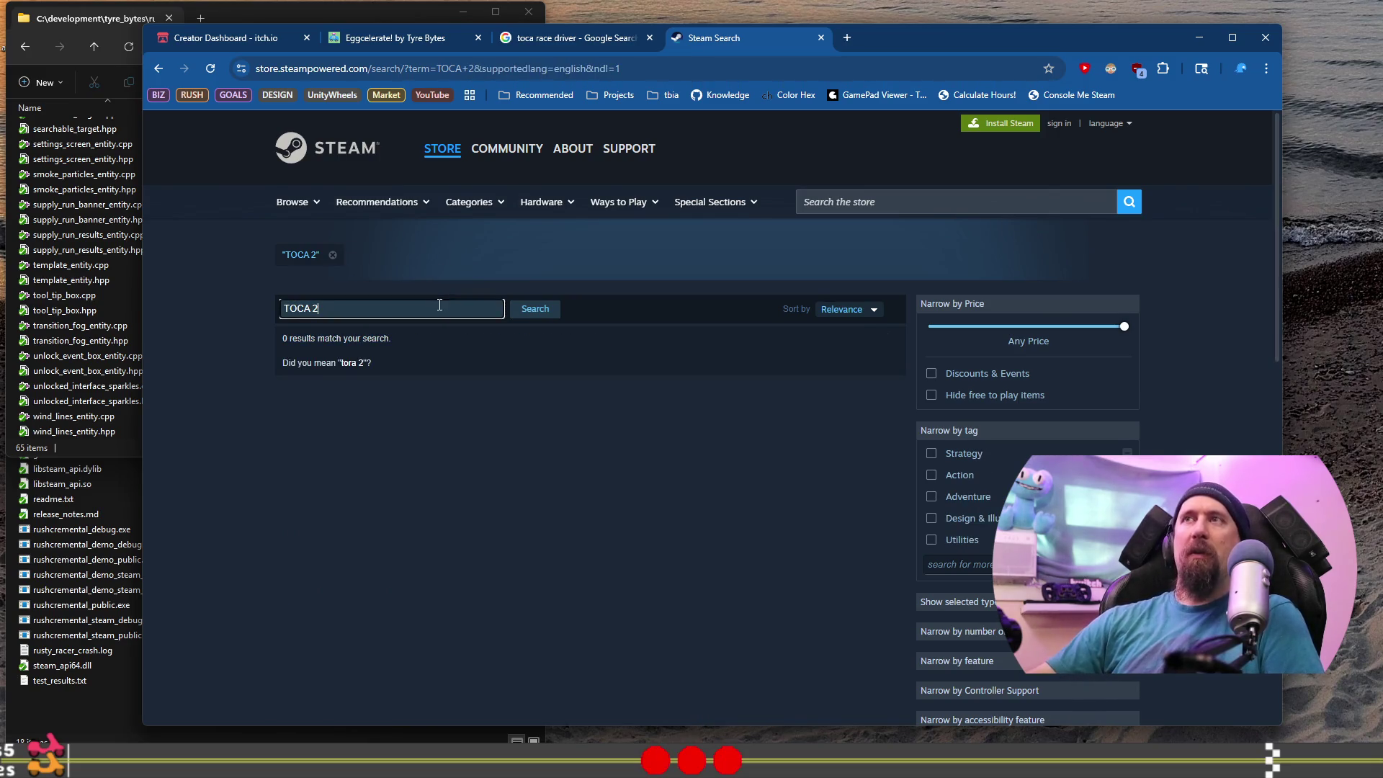
{"action": "left_click", "coordinate": [821, 37]}
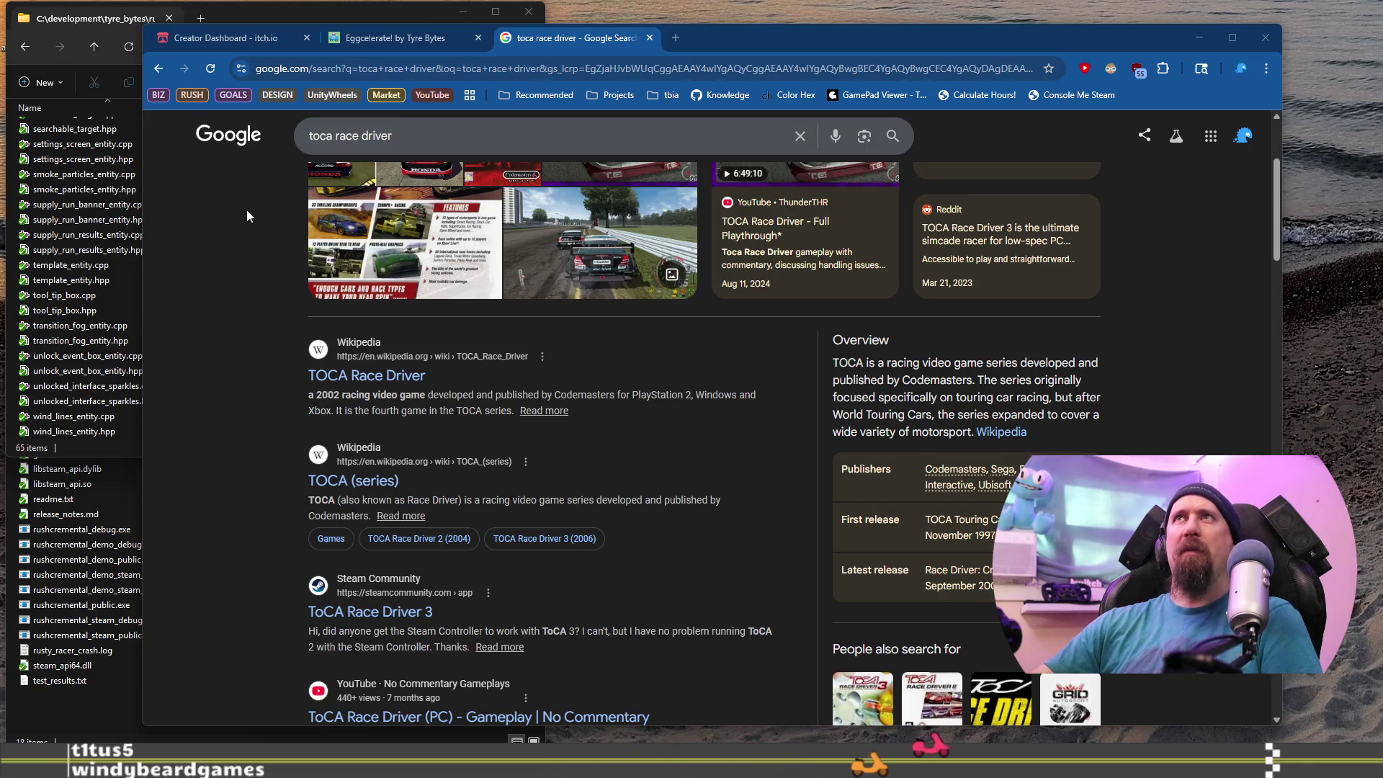
Go back to the Creator Dashboard tab and look over its project list.
{"action": "left_click", "coordinate": [229, 39]}
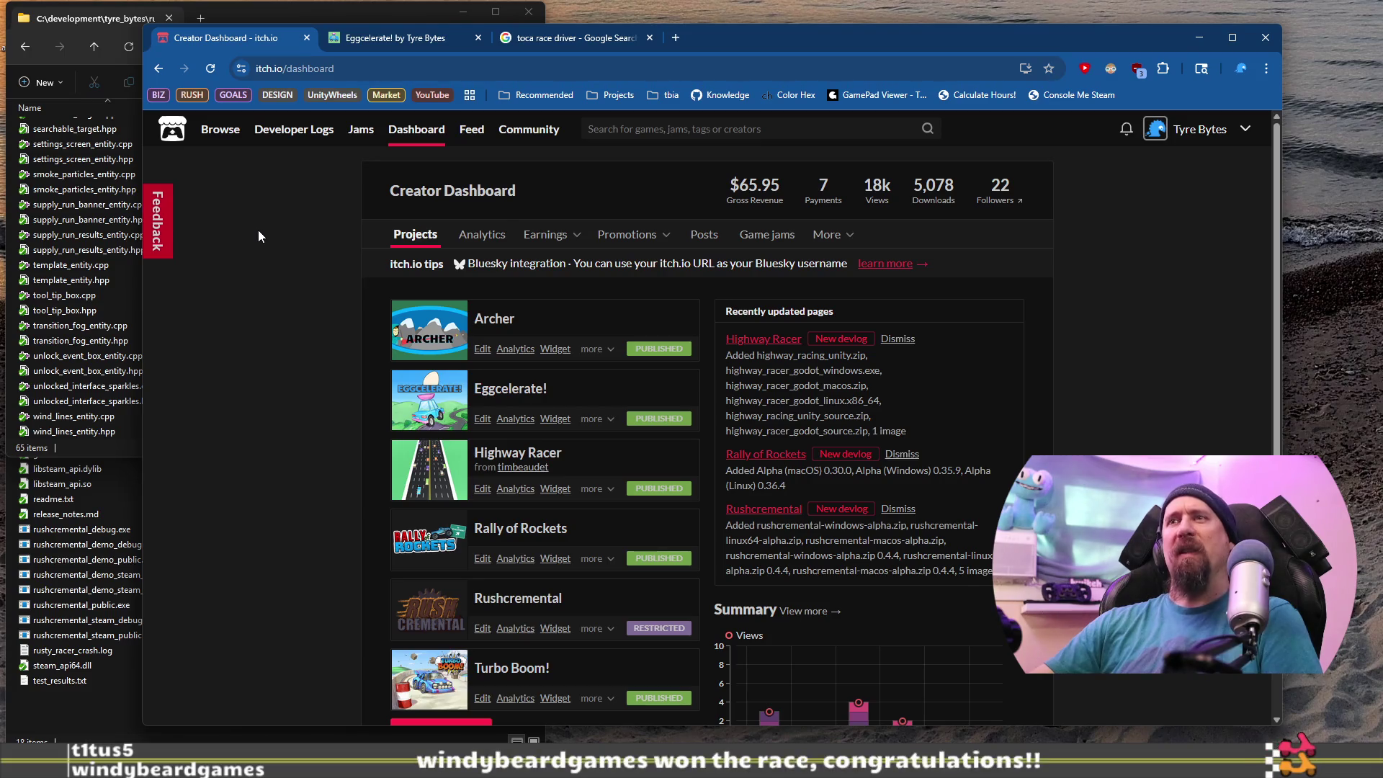
{"action": "scroll", "coordinate": [267, 273], "scroll_direction": "down", "scroll_amount": 3}
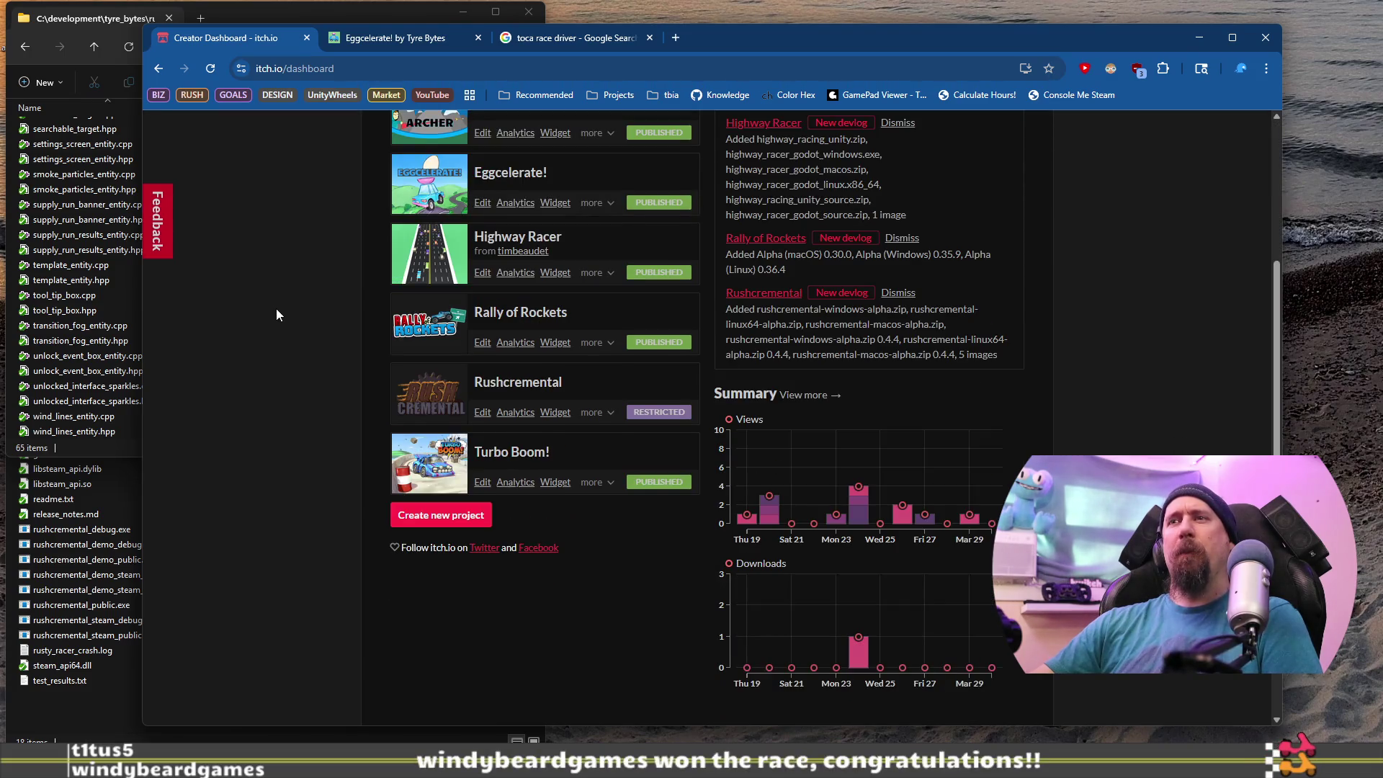
{"action": "scroll", "coordinate": [276, 315], "scroll_direction": "up", "scroll_amount": 3}
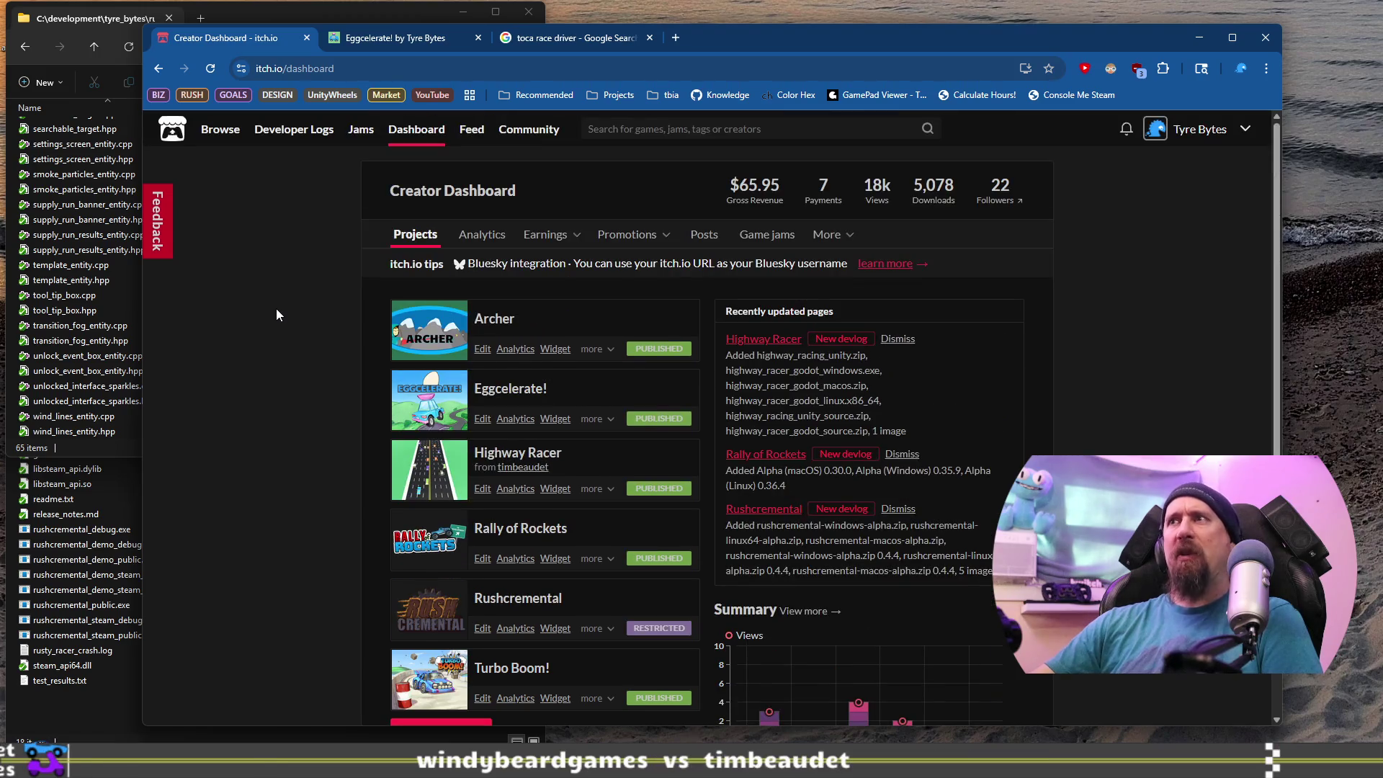
{"action": "scroll", "coordinate": [277, 315], "scroll_direction": "down", "scroll_amount": 1}
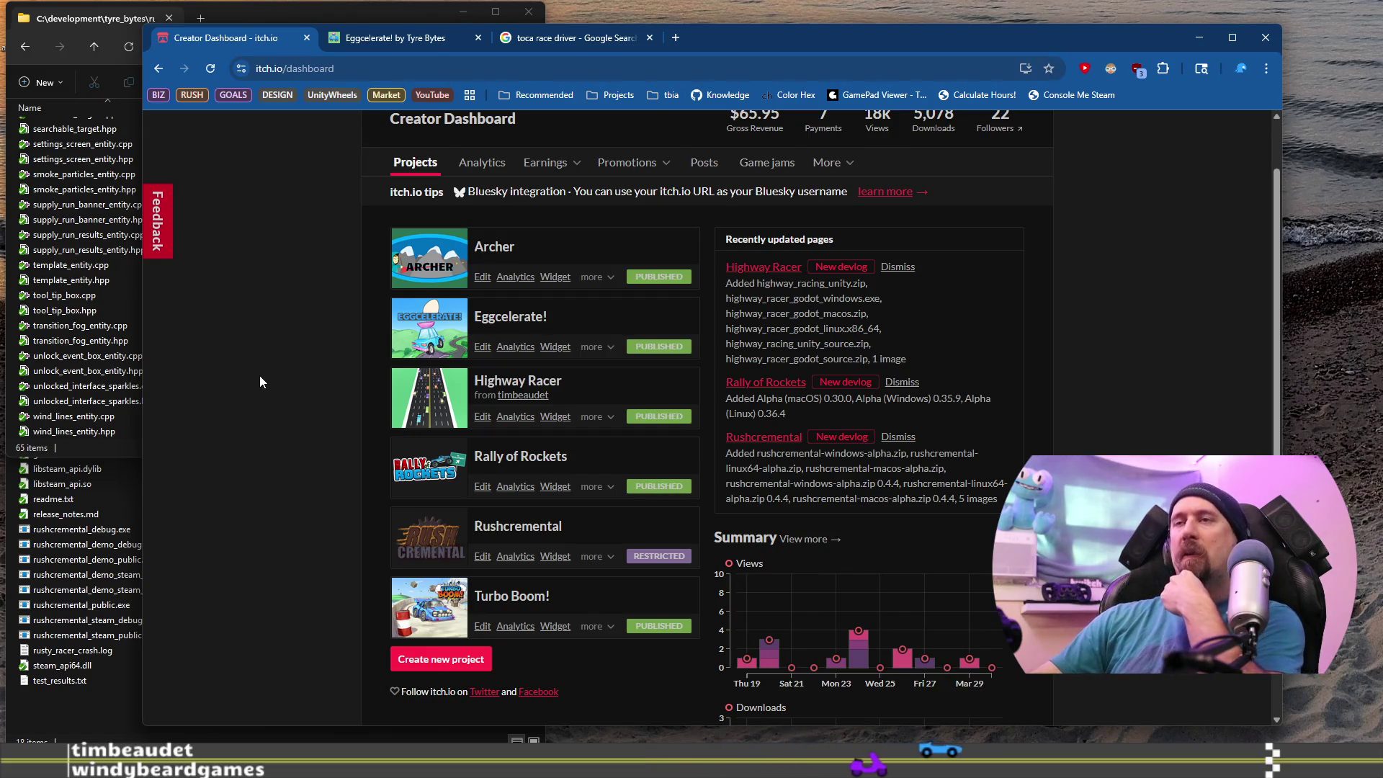
Start a new project titled 'Eggcelerate! to the North Pole', fixing the typo.
{"action": "left_click", "coordinate": [442, 671]}
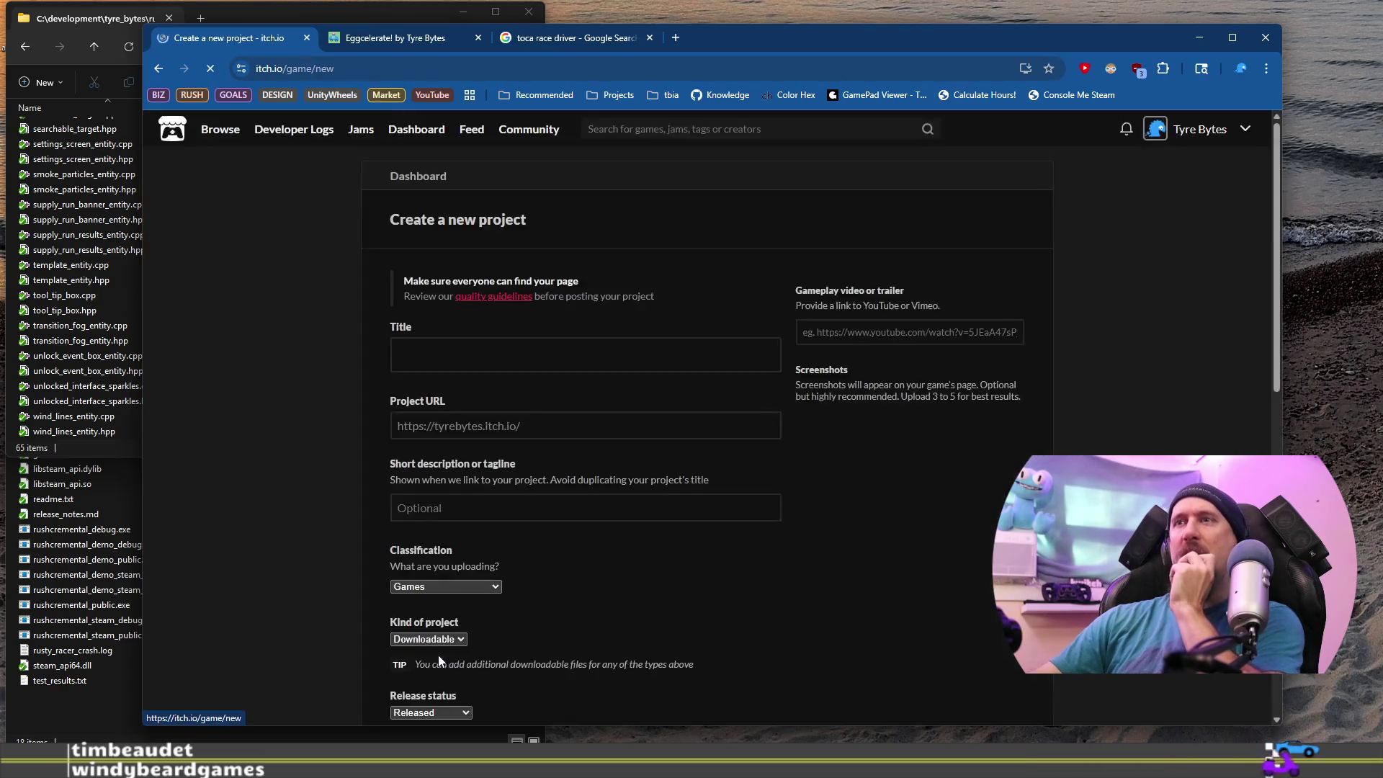
{"action": "left_click", "coordinate": [545, 349]}
{"action": "type", "text": "Eggcelerate! to the North Polse"}
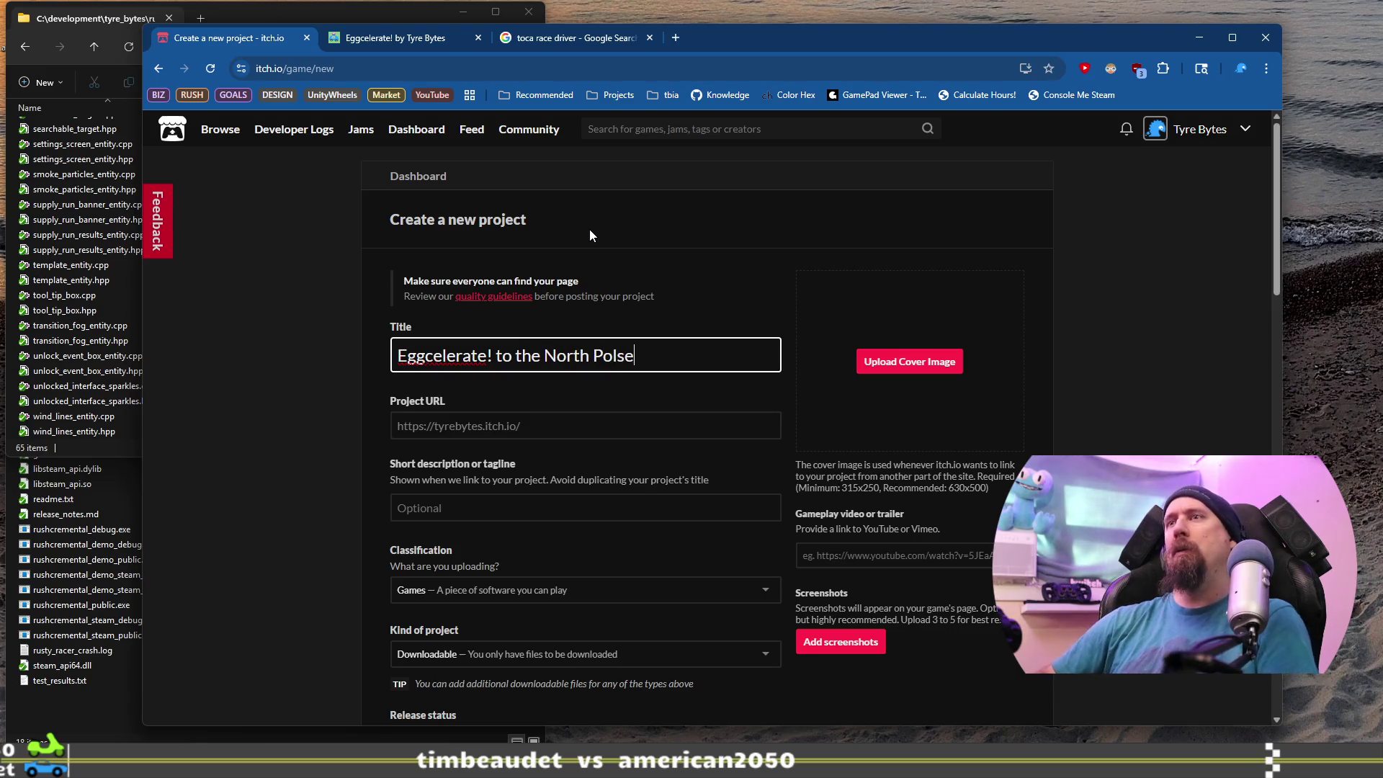
{"action": "key", "text": "BackSpace"}
{"action": "key", "text": "BackSpace"}
{"action": "type", "text": "e"}
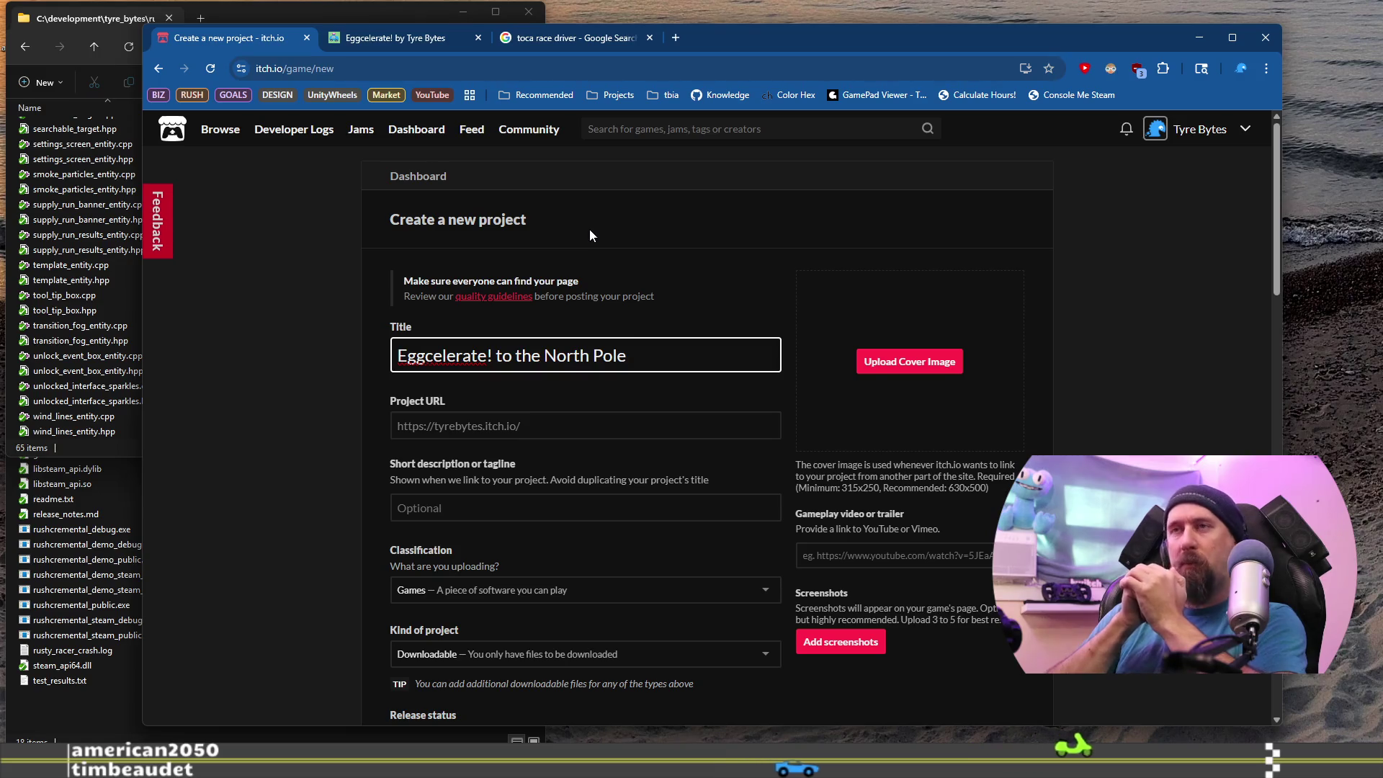
Let the URL auto-fill as eggcelerate-to-the-north-pole, then select the page address.
{"action": "left_click", "coordinate": [589, 509]}
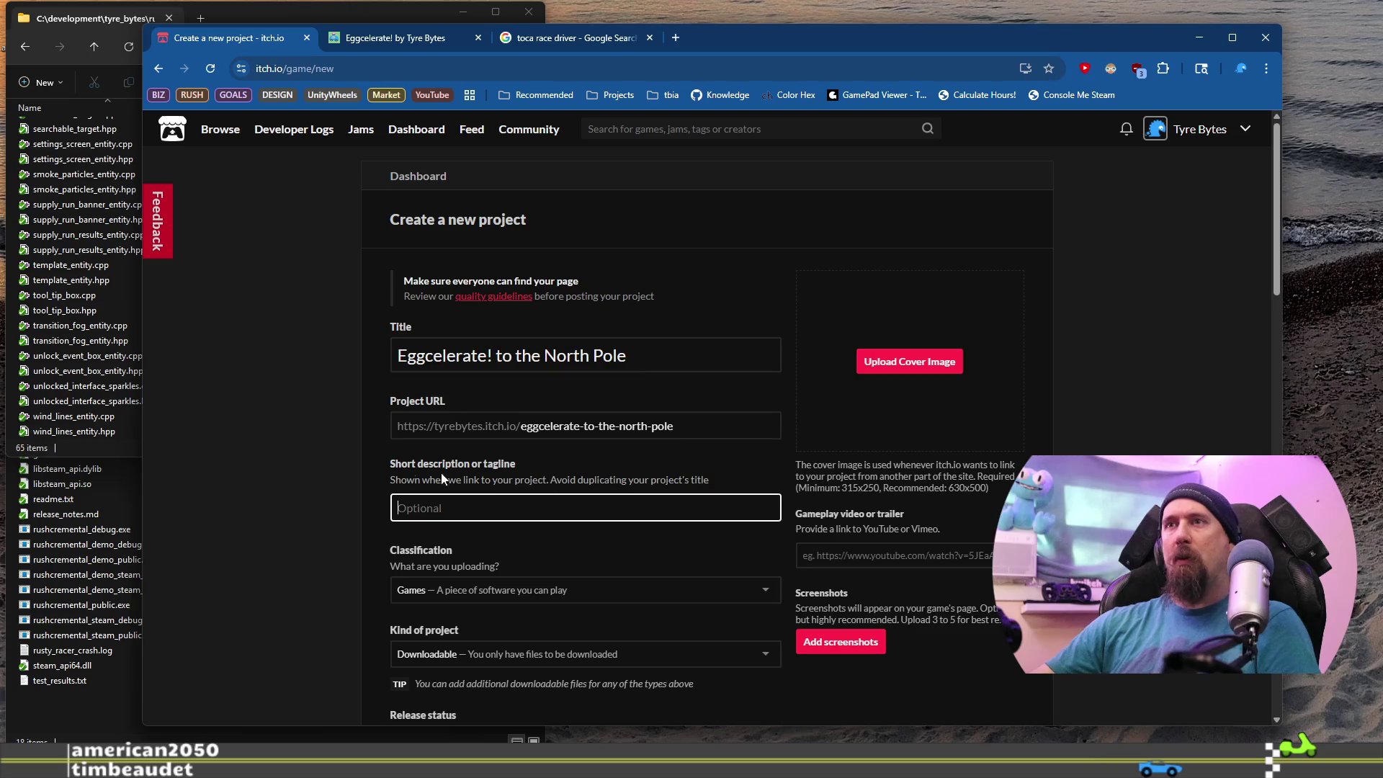
{"action": "scroll", "coordinate": [391, 466], "scroll_direction": "down", "scroll_amount": 2}
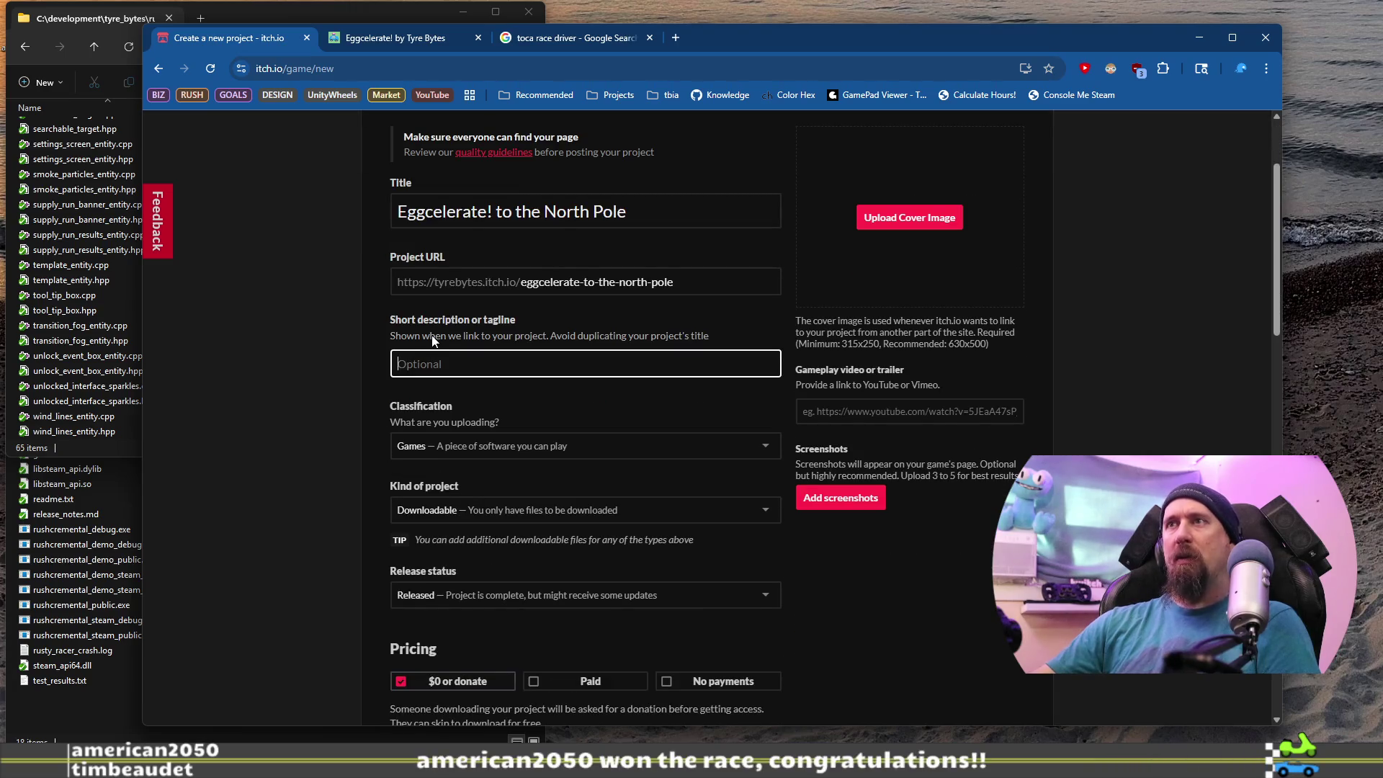
{"action": "left_click", "coordinate": [407, 67]}
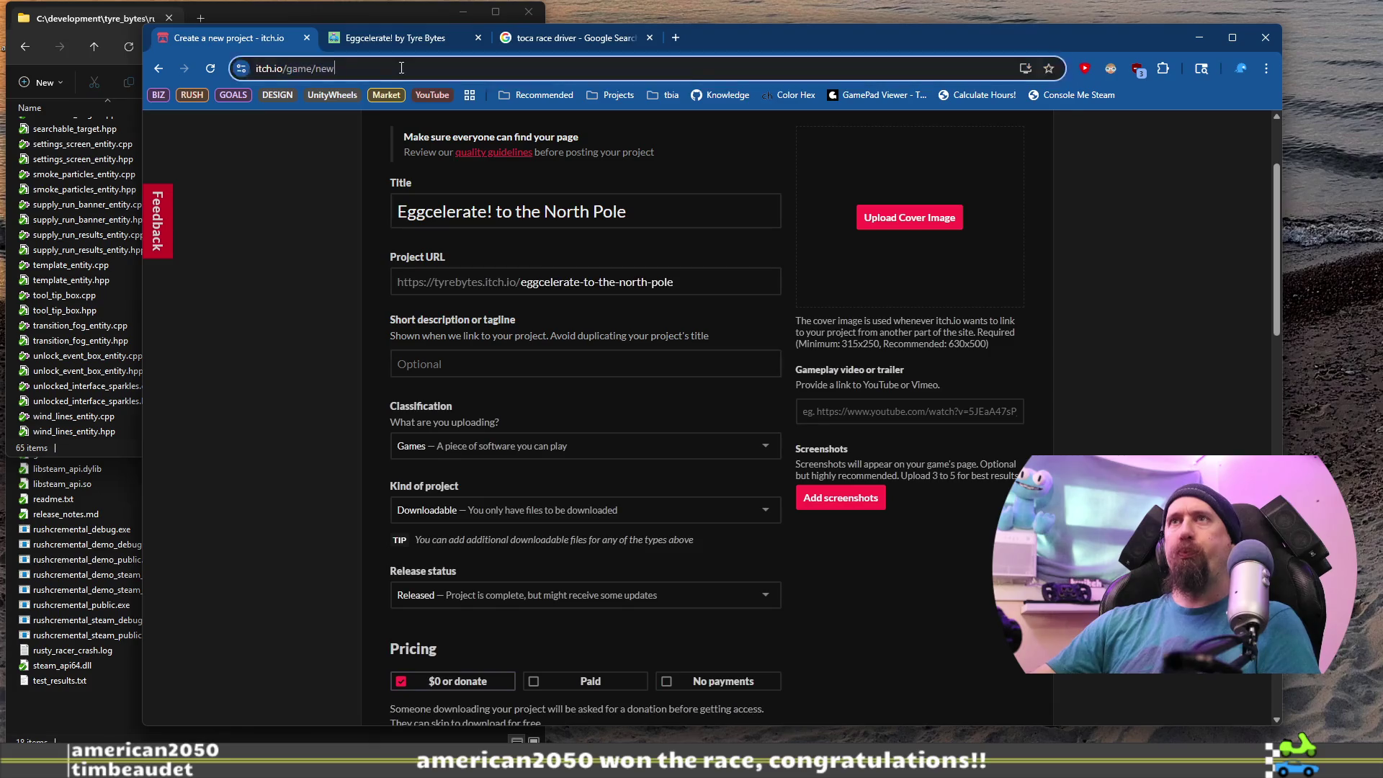
Open itch.io in a new tab and reach the existing Eggcelerate! project's edit page.
{"action": "key", "text": "ctrl+c"}
{"action": "left_click", "coordinate": [677, 41]}
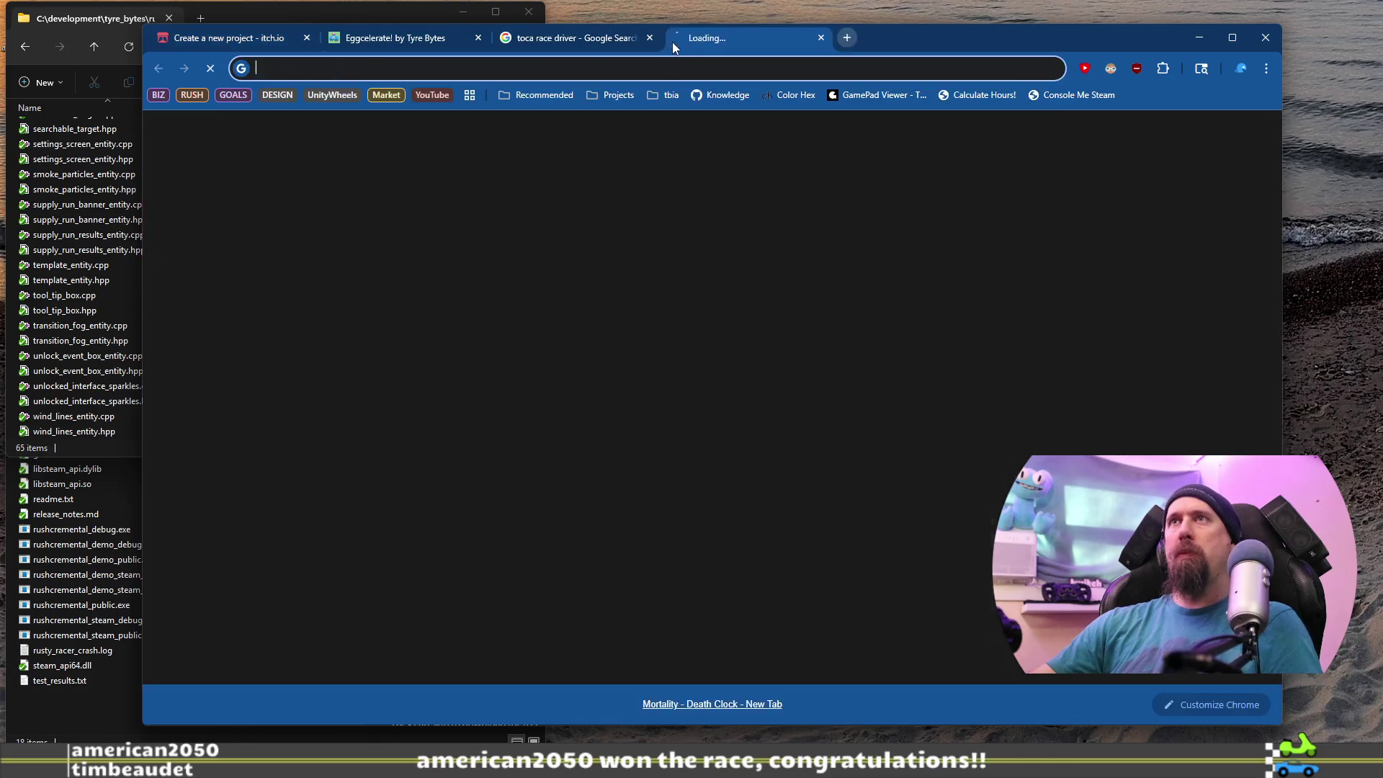
{"action": "key", "text": "ctrl+v"}
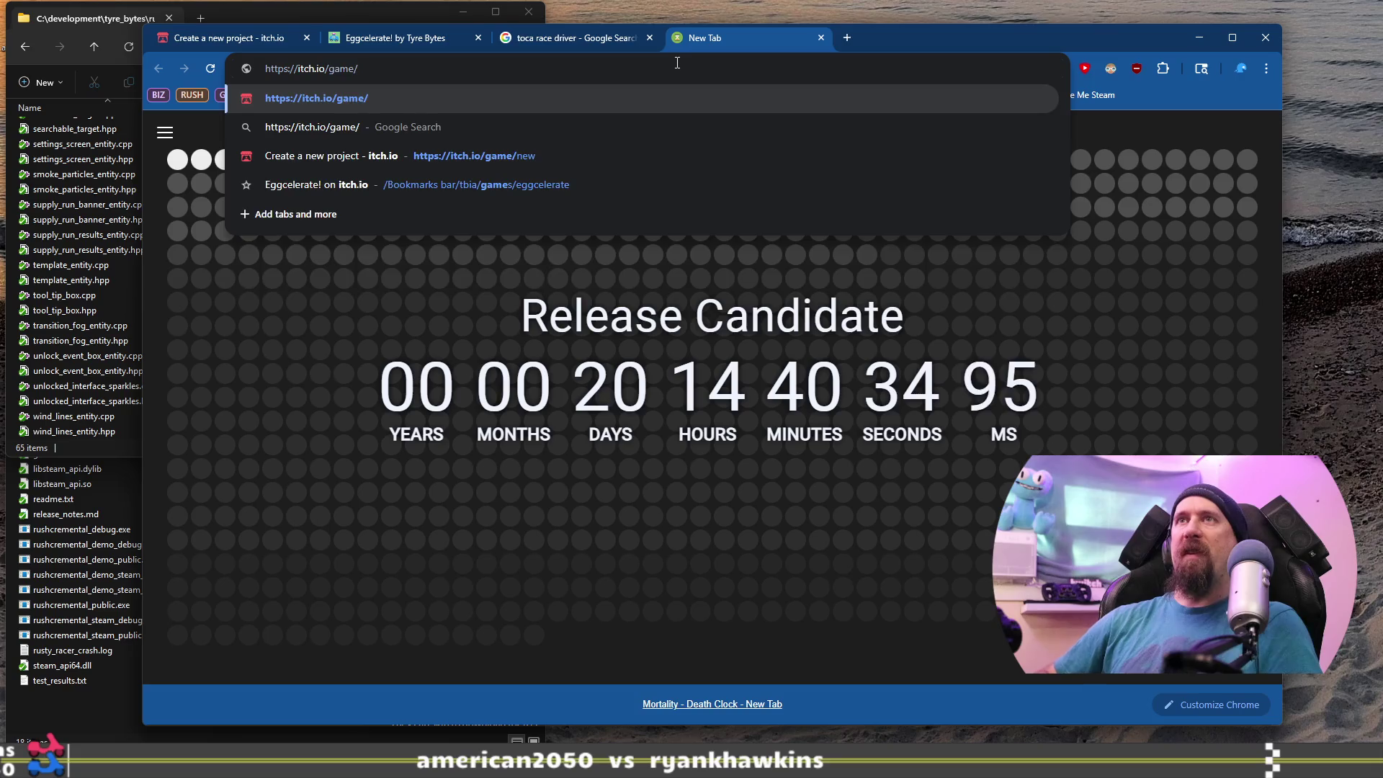
{"action": "key", "text": "Return"}
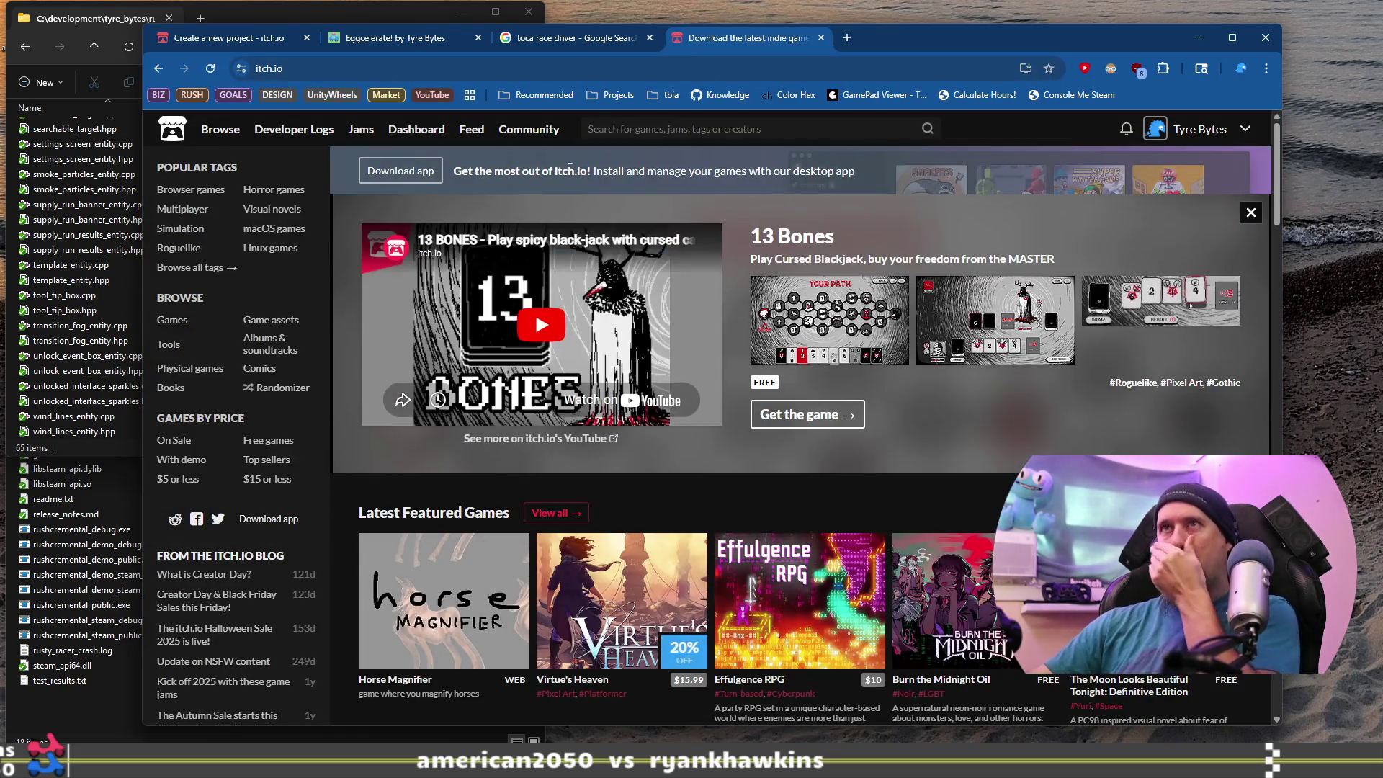
{"action": "left_click", "coordinate": [416, 130]}
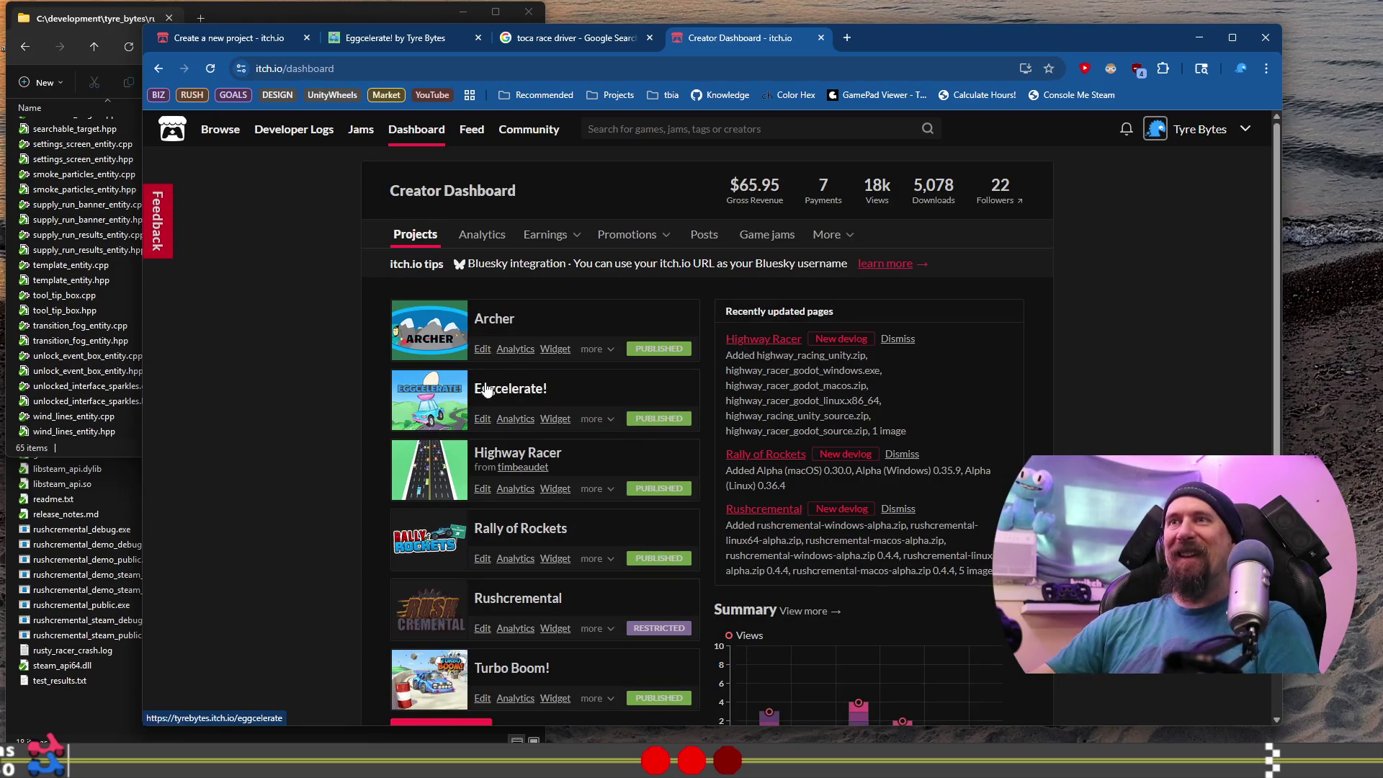
{"action": "left_click", "coordinate": [483, 420]}
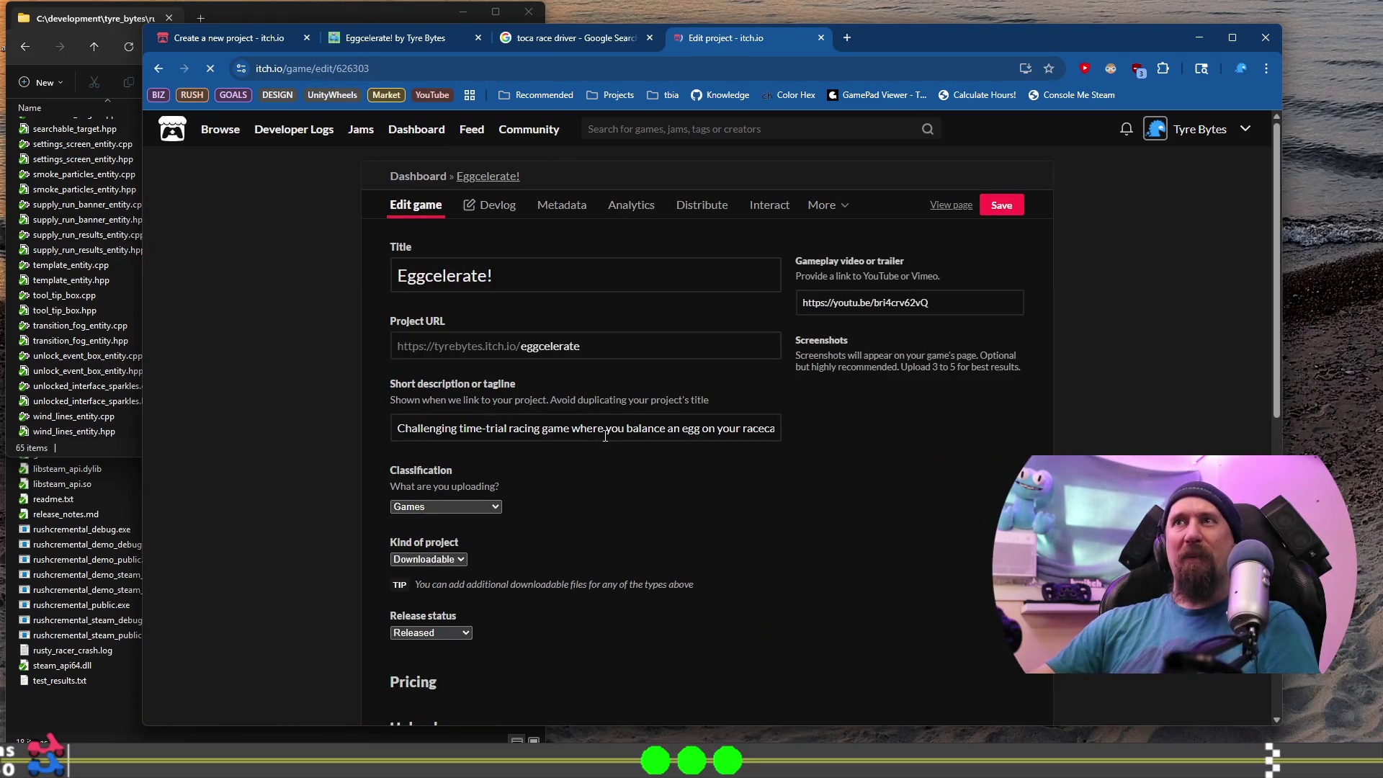
{"action": "scroll", "coordinate": [580, 382], "scroll_direction": "down", "scroll_amount": 1}
{"action": "left_click", "coordinate": [579, 360]}
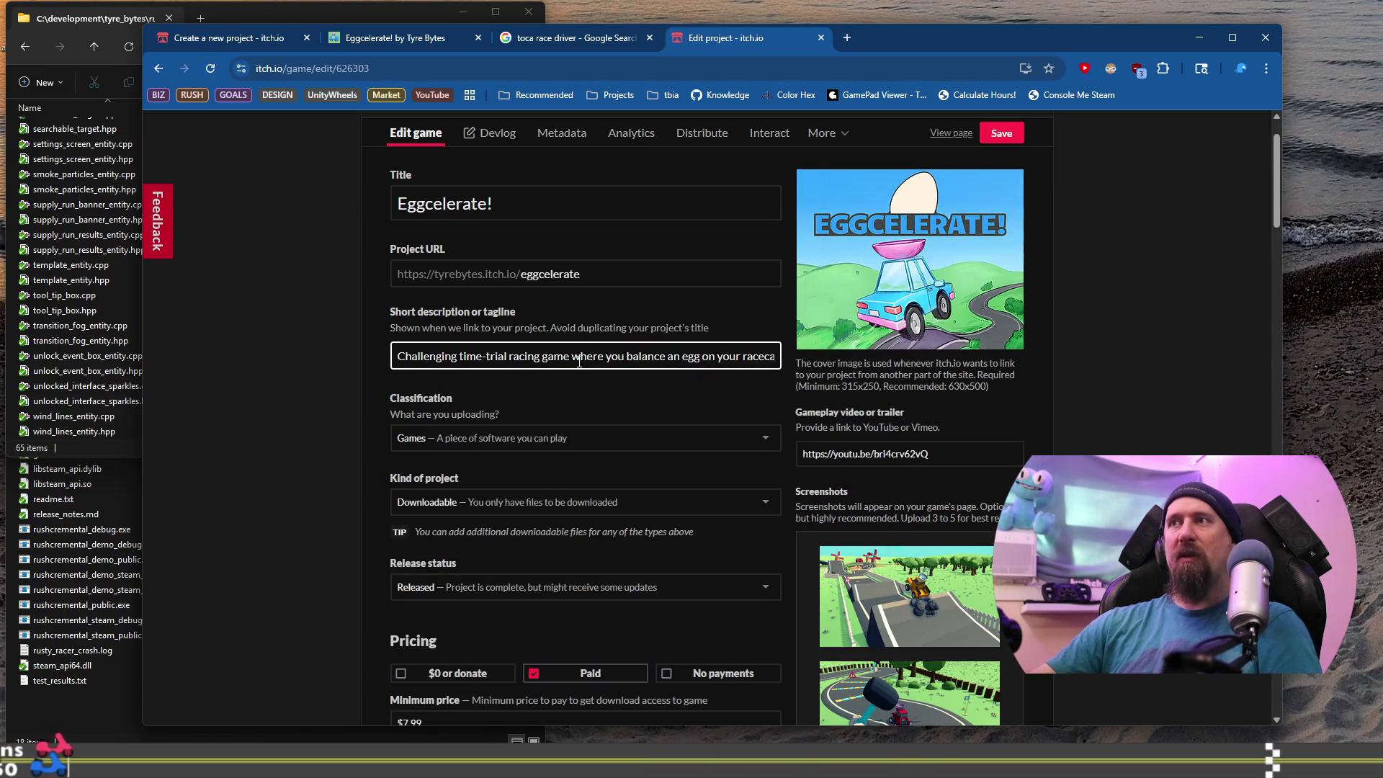
Copy the original Eggcelerate! tagline into the new project's Short description.
{"action": "key", "text": "ctrl+a"}
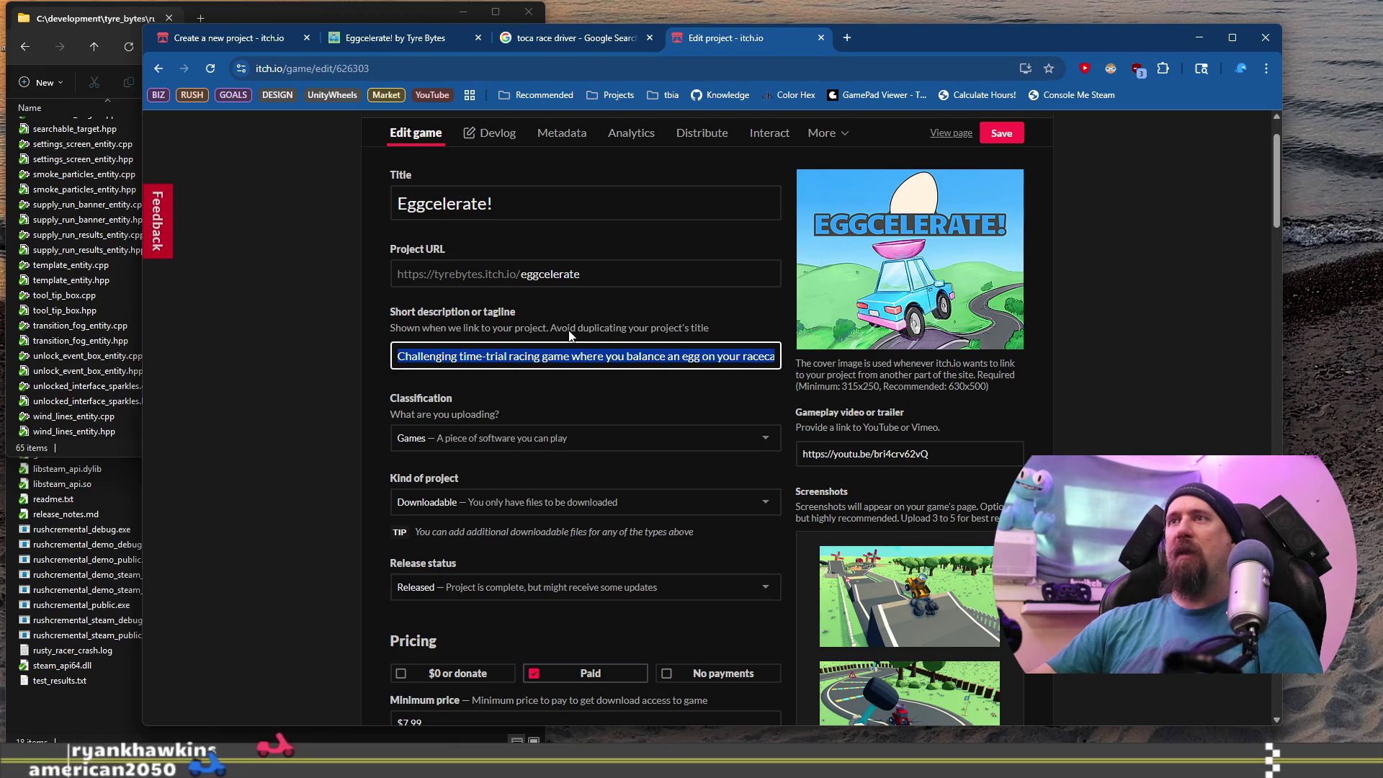
{"action": "left_click", "coordinate": [605, 350]}
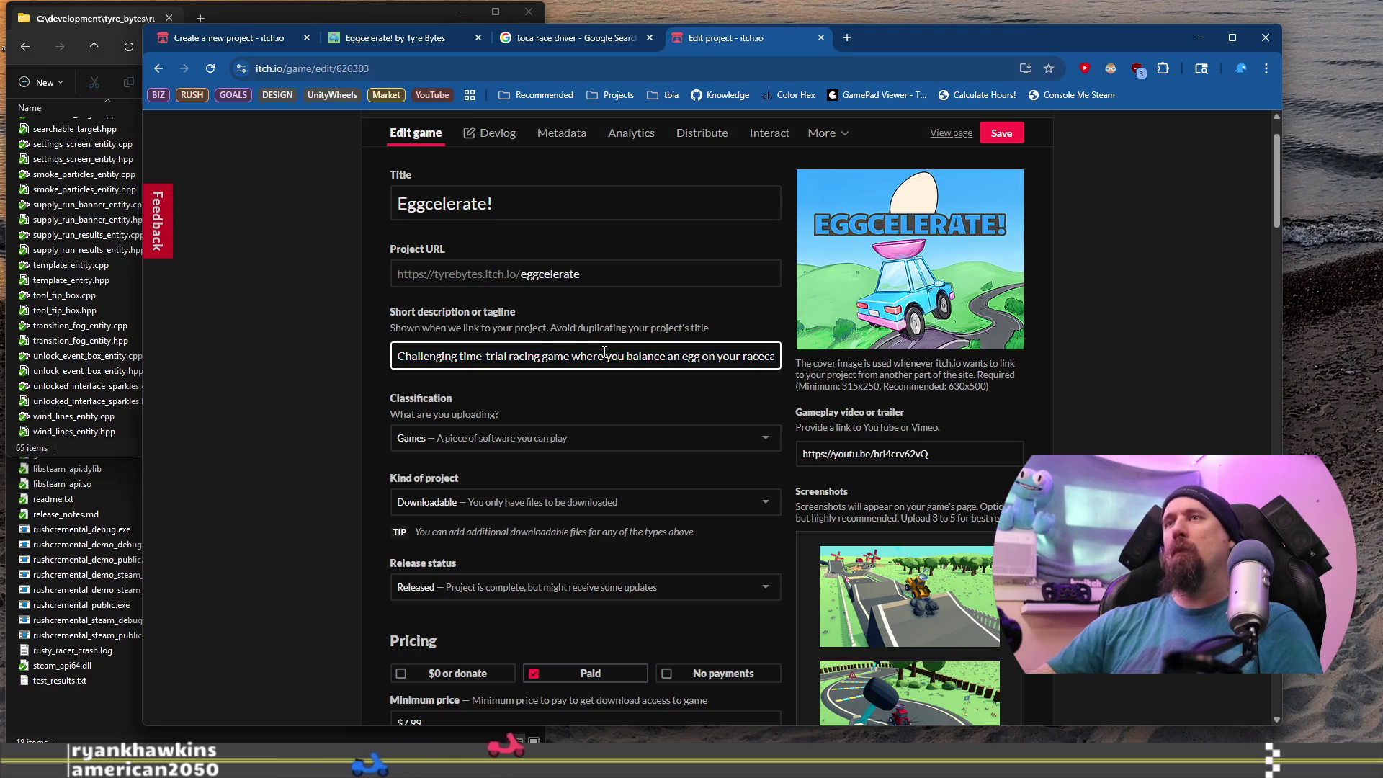
{"action": "key", "text": "End"}
{"action": "key", "text": "ctrl+a"}
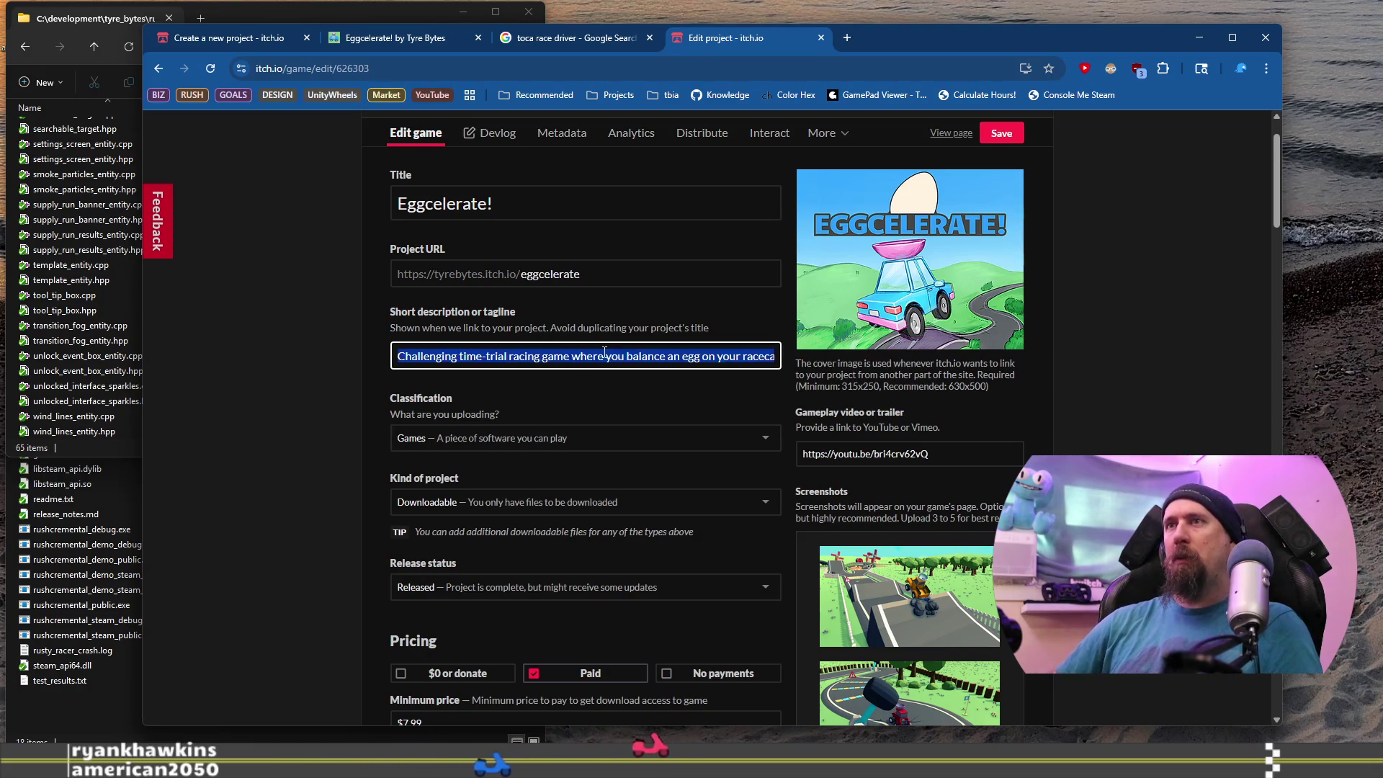
{"action": "left_click", "coordinate": [400, 39]}
{"action": "left_click", "coordinate": [253, 43]}
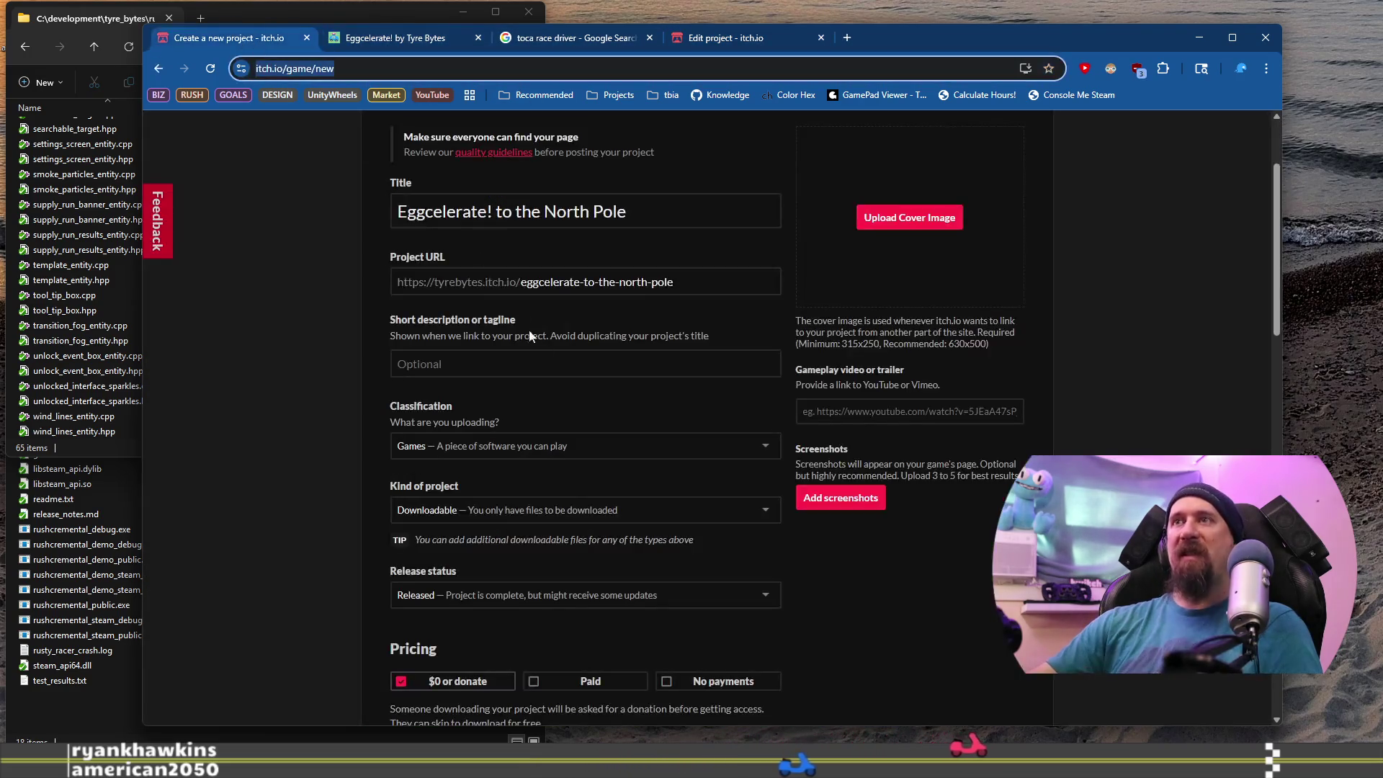
{"action": "left_click", "coordinate": [543, 367]}
{"action": "key", "text": "ctrl+v"}
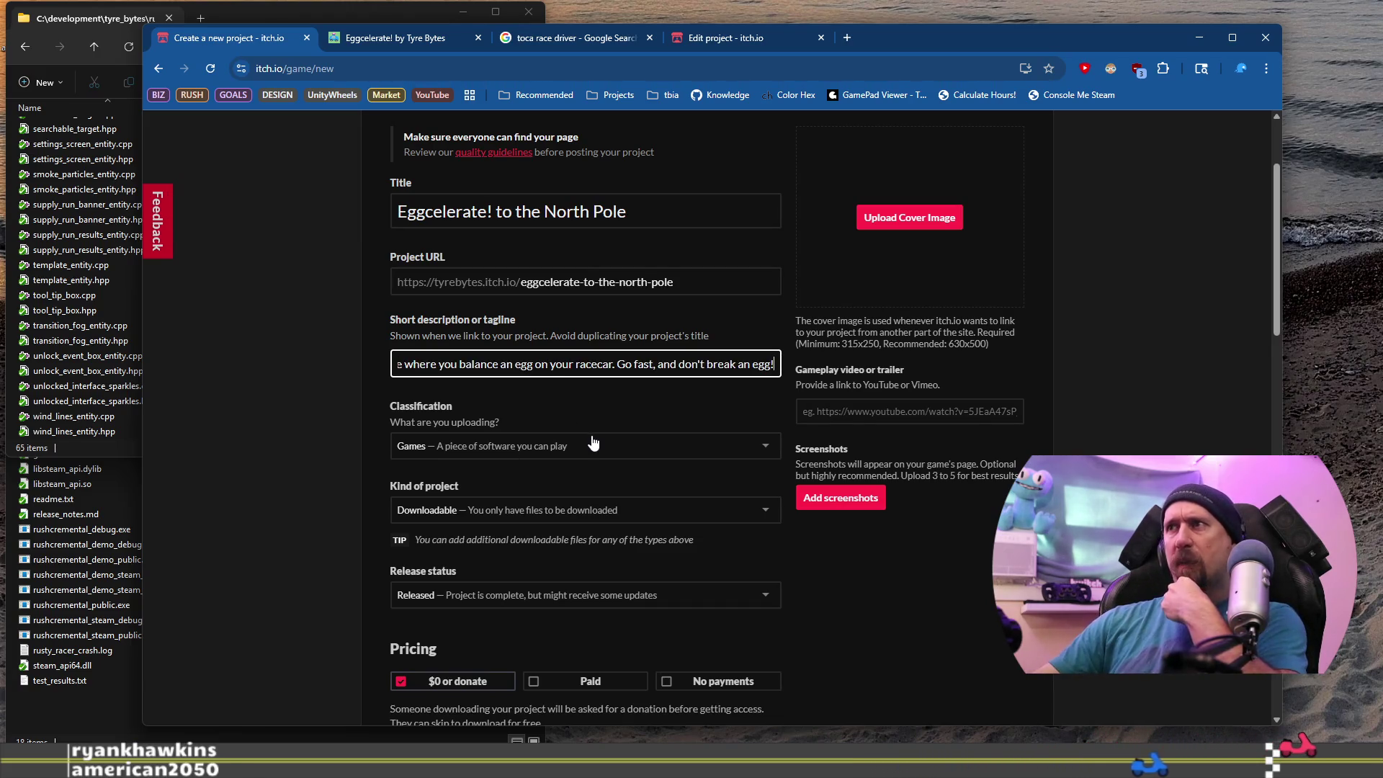
{"action": "left_click", "coordinate": [847, 40]}
Open YouTube Studio in a new tab and switch to the Tyre Bytes channel.
{"action": "left_click", "coordinate": [846, 38]}
{"action": "type", "text": "you"}
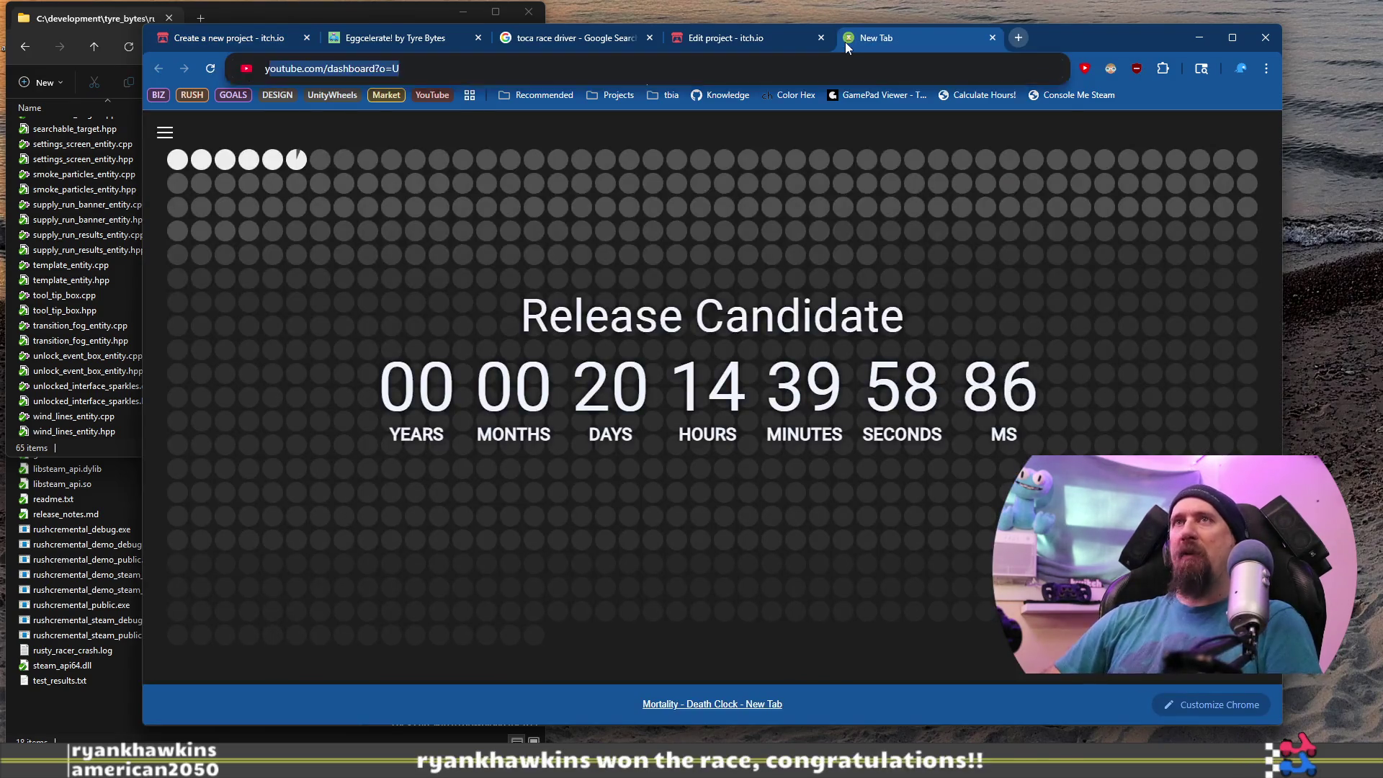
{"action": "key", "text": "Return"}
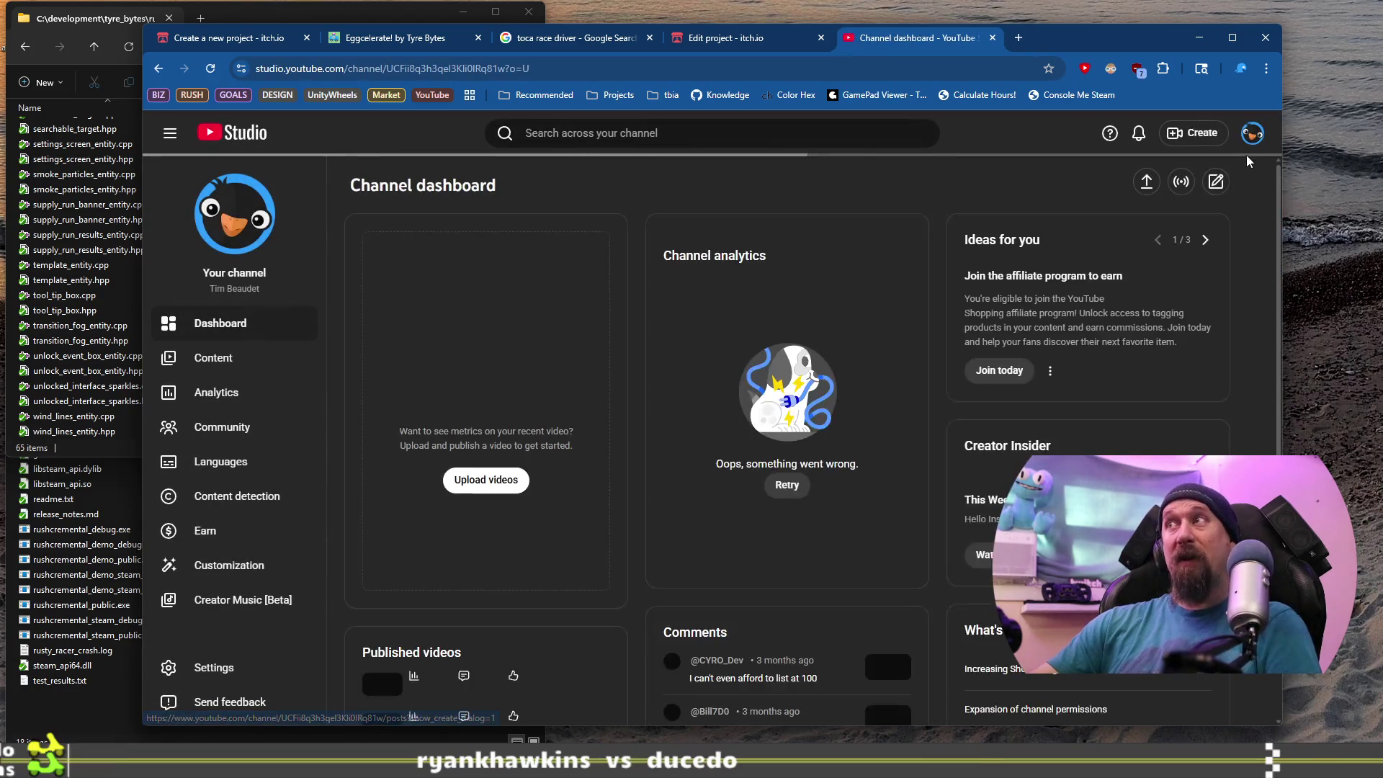
{"action": "left_click", "coordinate": [1254, 142]}
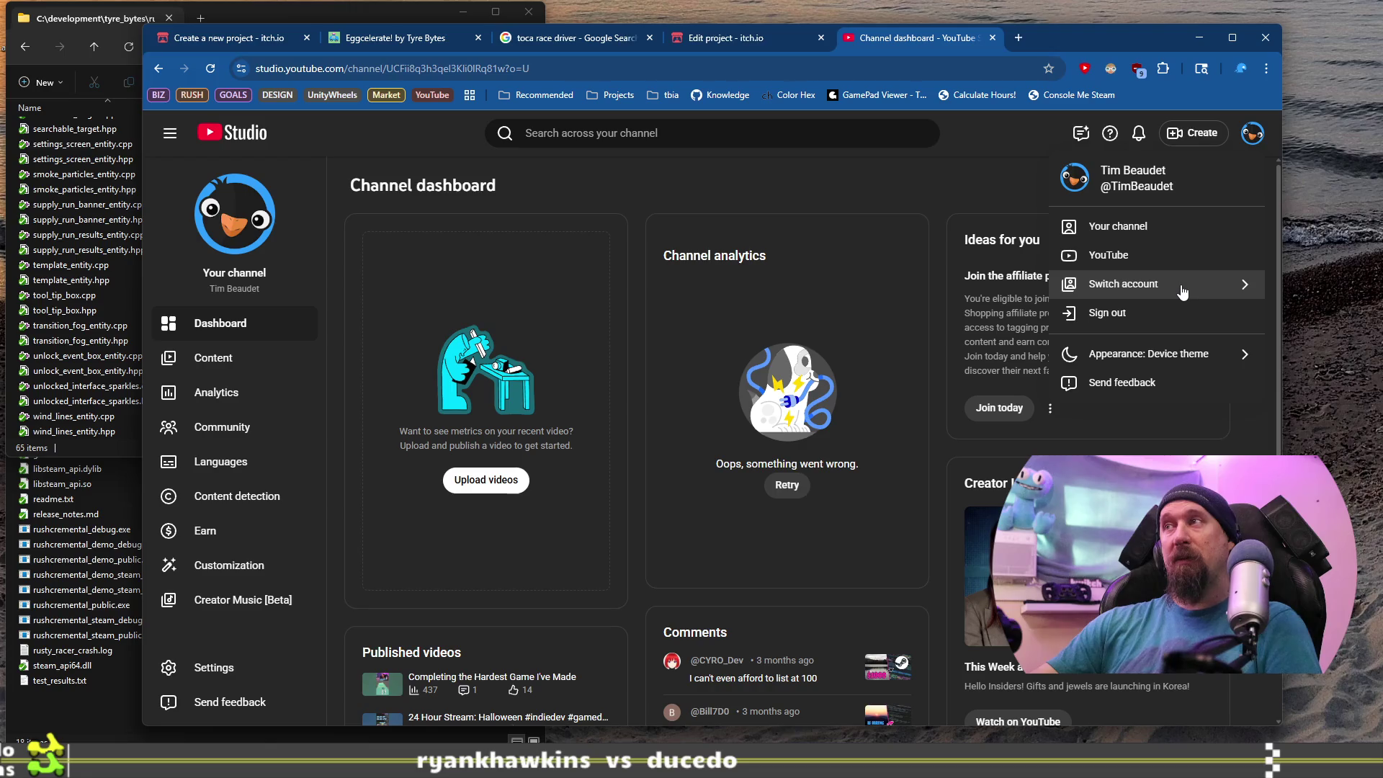
{"action": "left_click", "coordinate": [1182, 284]}
{"action": "left_click", "coordinate": [1095, 275]}
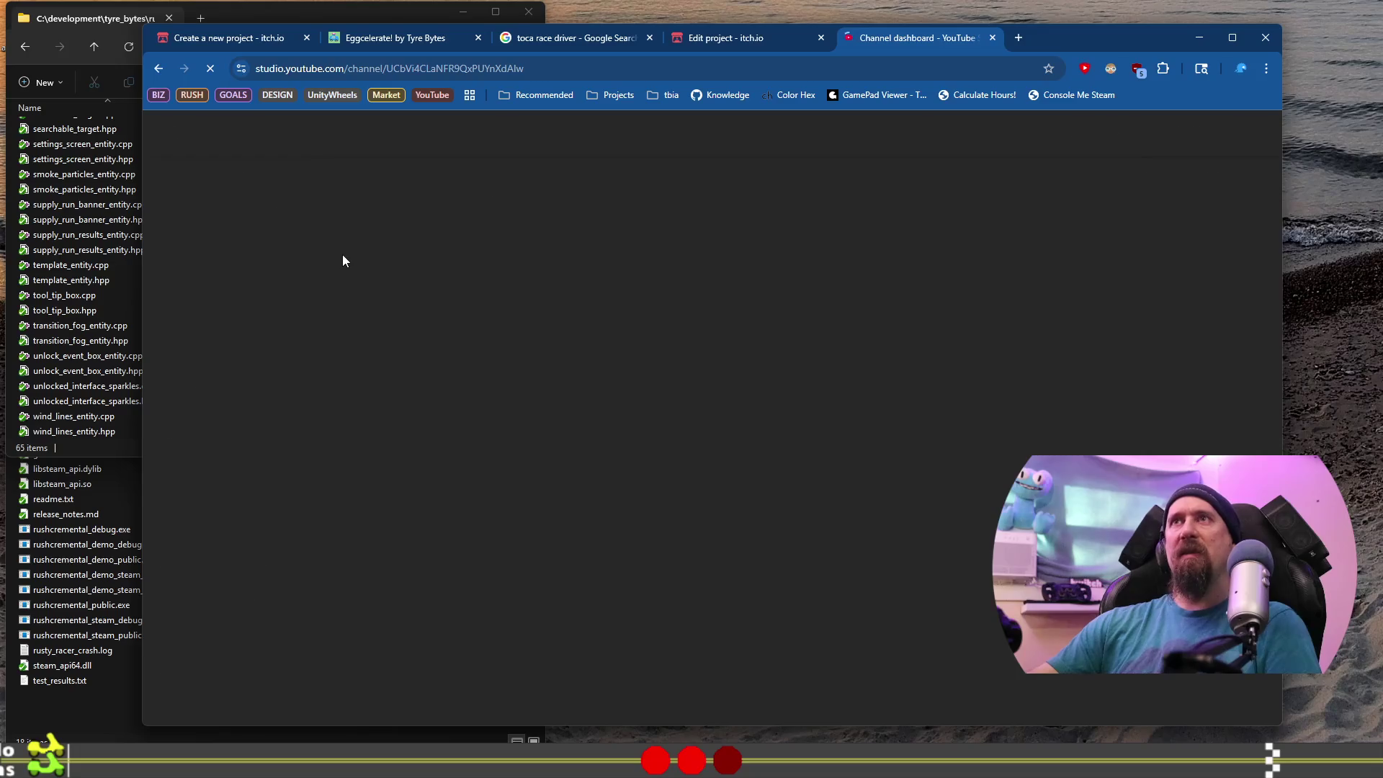
Copy the video link of 'Eggcelerate! to North Pole Trailer' from the channel's Content list.
{"action": "left_click", "coordinate": [238, 365]}
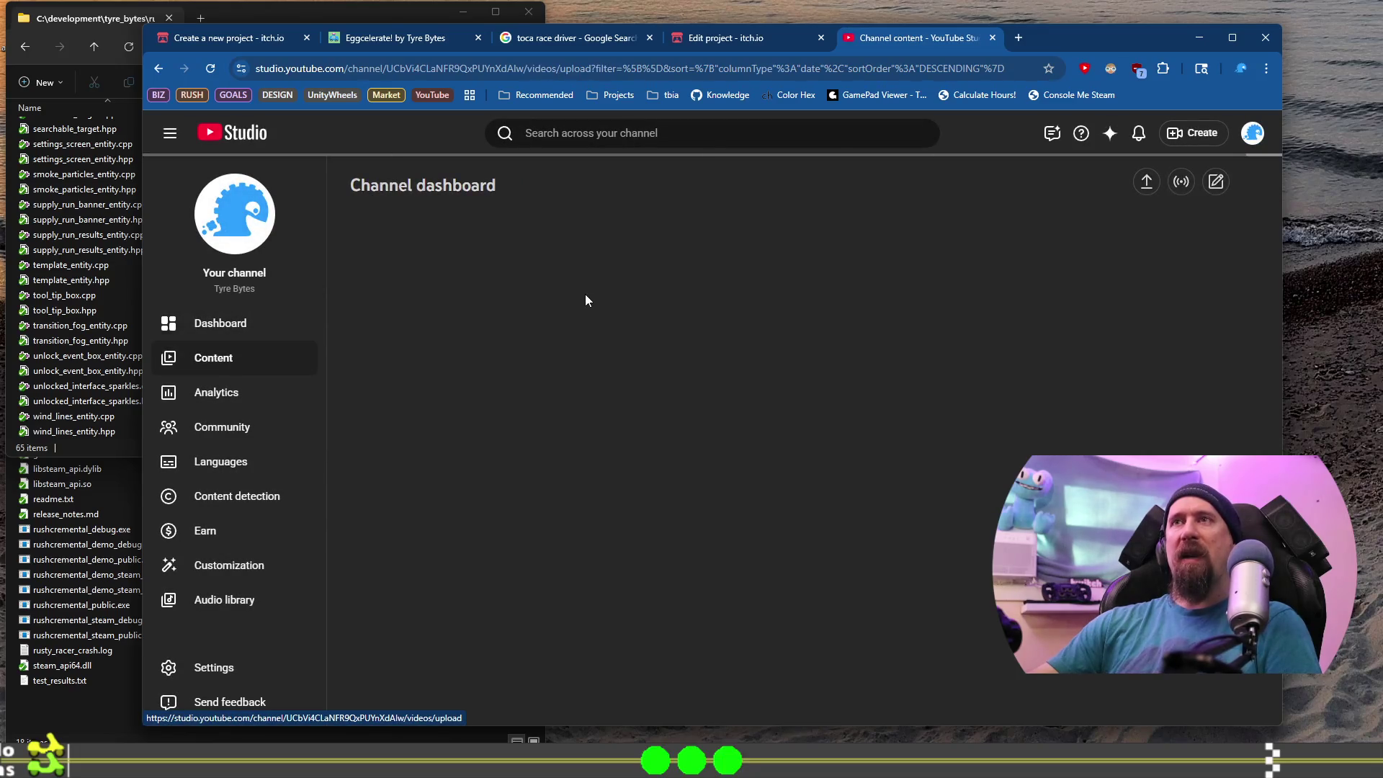
{"action": "scroll", "coordinate": [503, 479], "scroll_direction": "down", "scroll_amount": 5}
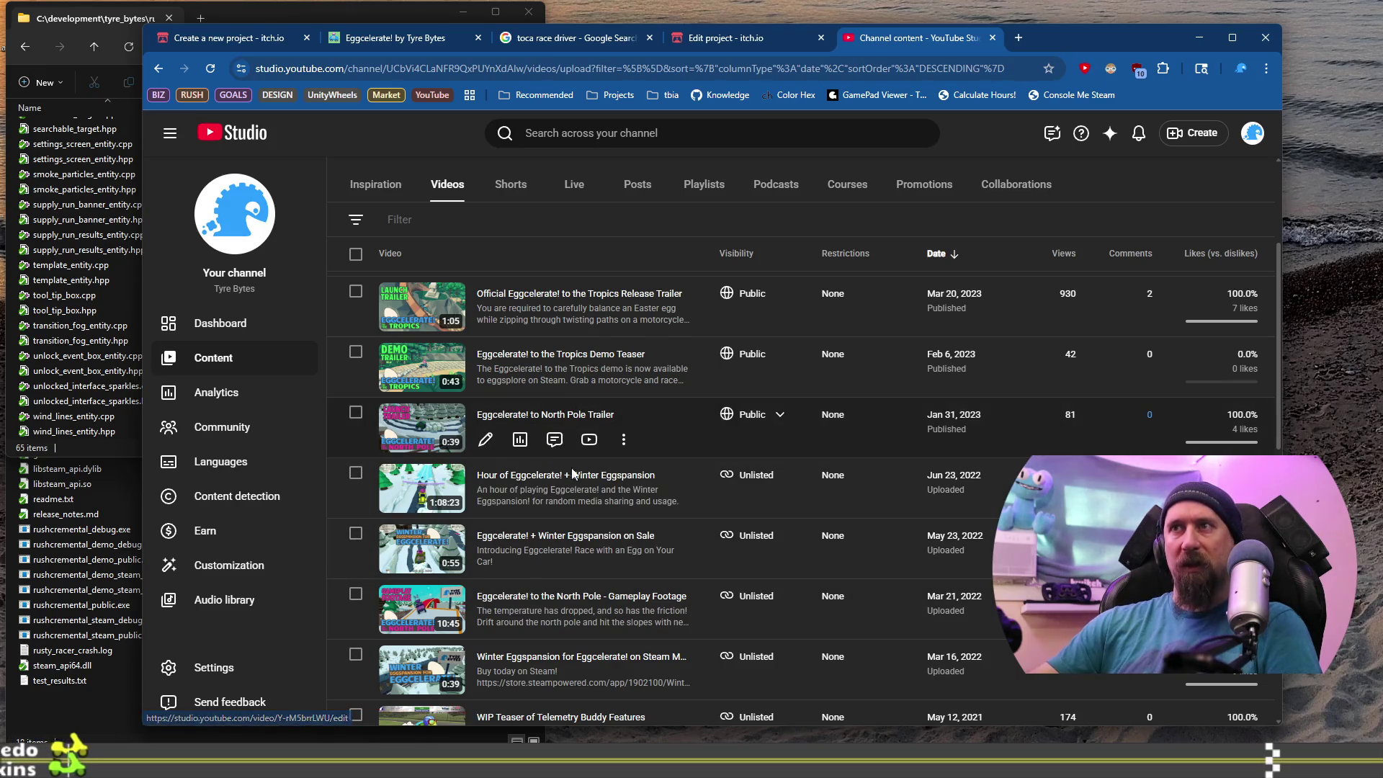
{"action": "scroll", "coordinate": [566, 504], "scroll_direction": "up", "scroll_amount": 2}
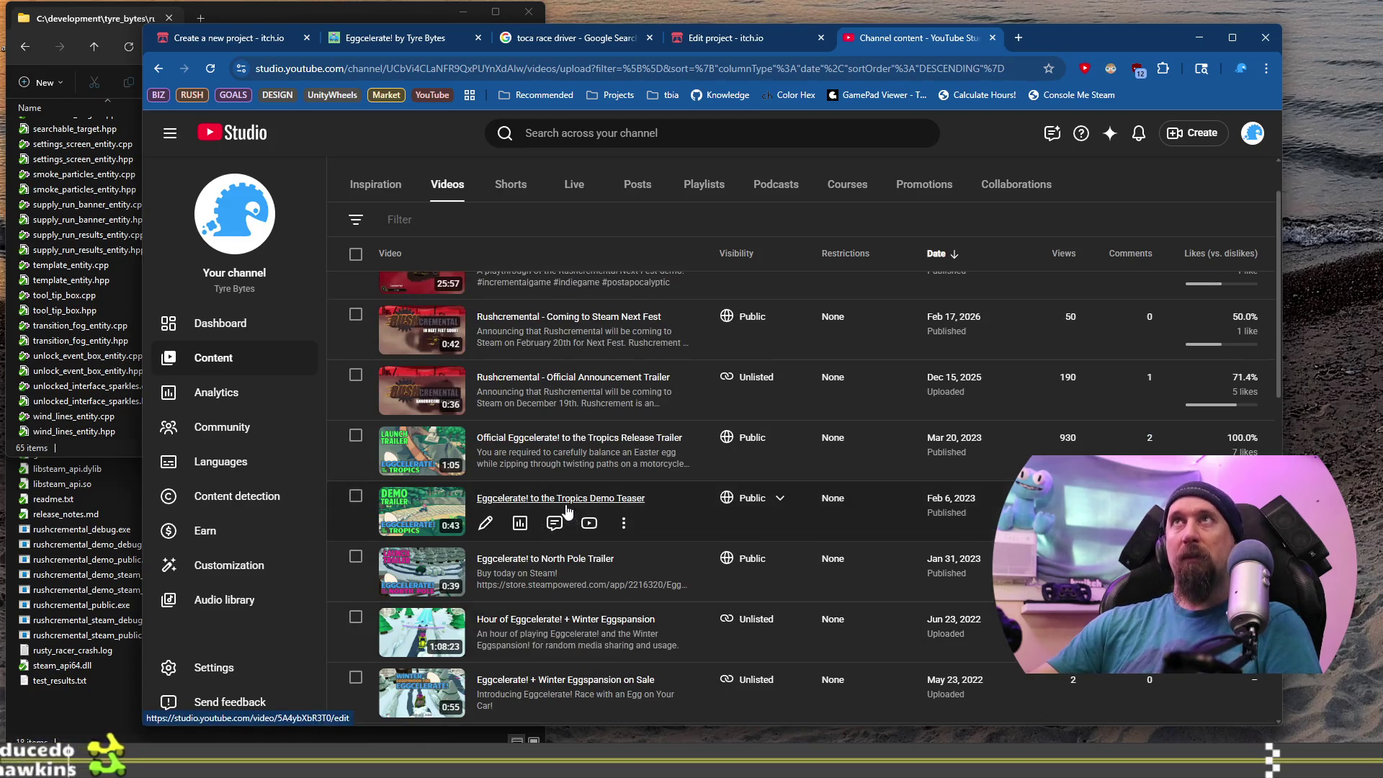
{"action": "scroll", "coordinate": [568, 504], "scroll_direction": "down", "scroll_amount": 1}
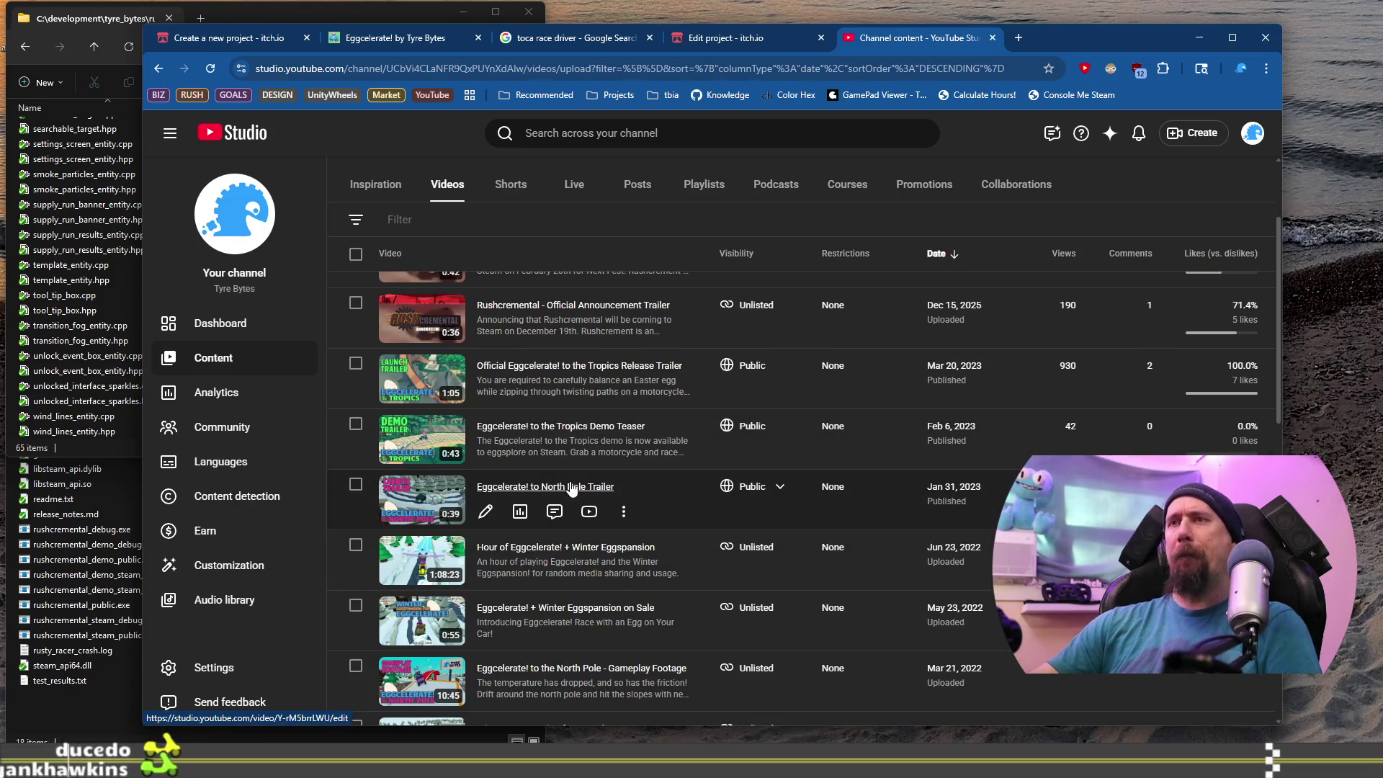
{"action": "scroll", "coordinate": [568, 491], "scroll_direction": "down", "scroll_amount": 2}
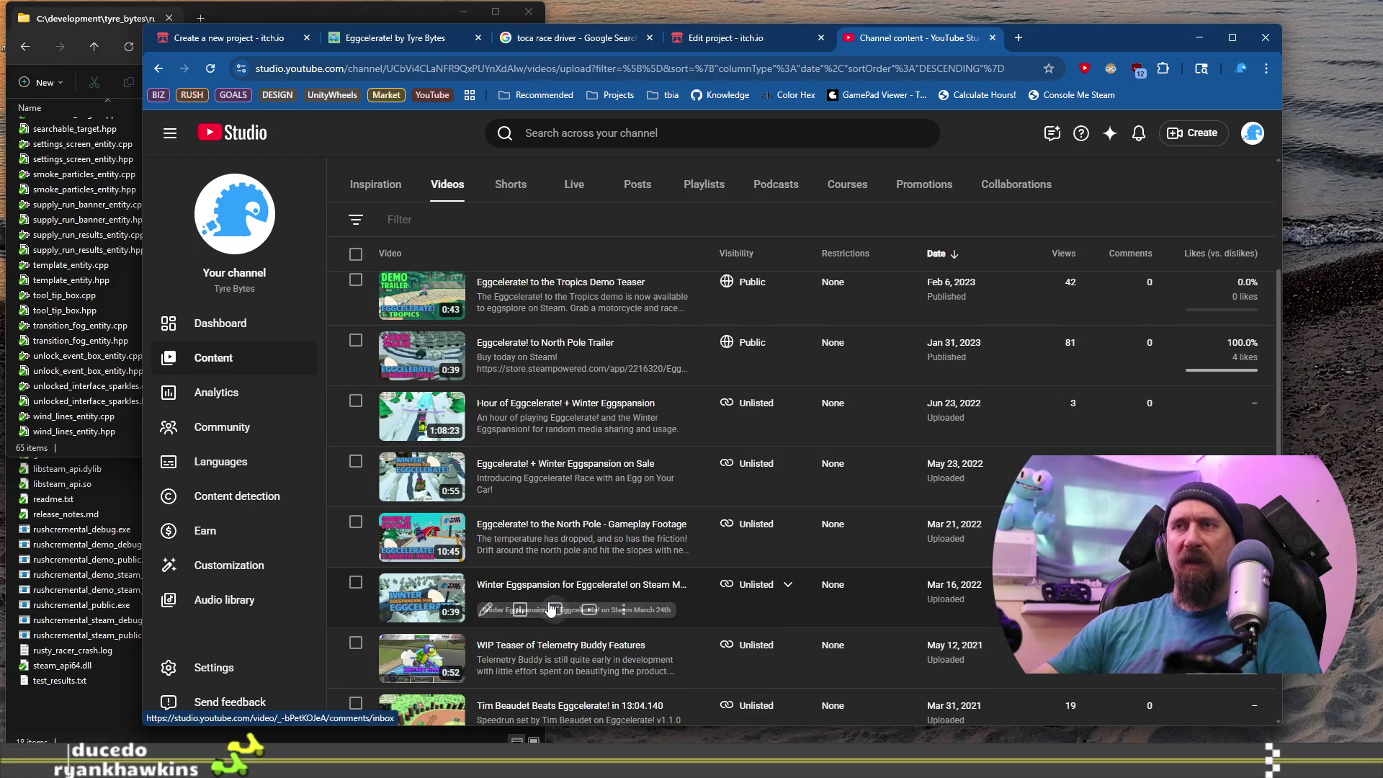
{"action": "scroll", "coordinate": [551, 600], "scroll_direction": "down", "scroll_amount": 1}
{"action": "scroll", "coordinate": [548, 602], "scroll_direction": "up", "scroll_amount": 1}
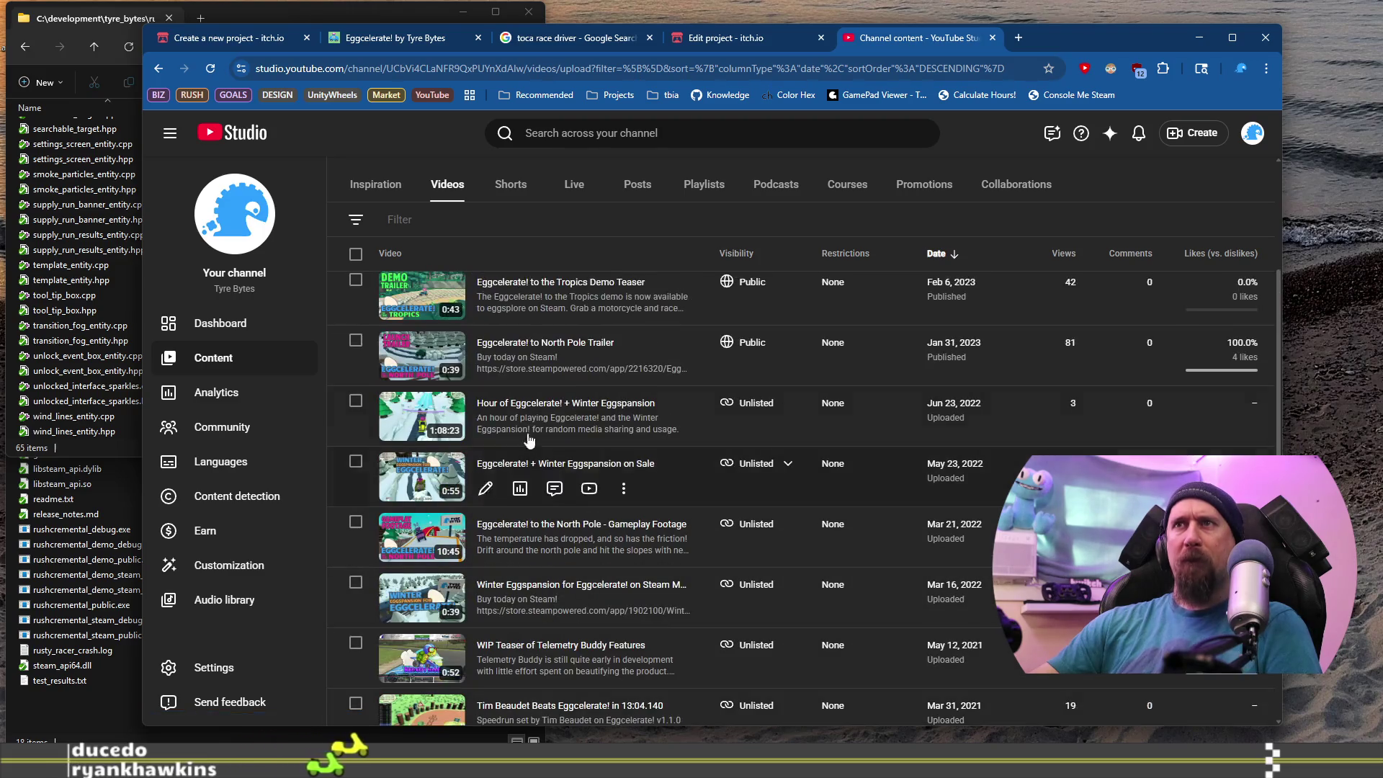
{"action": "left_click", "coordinate": [528, 345]}
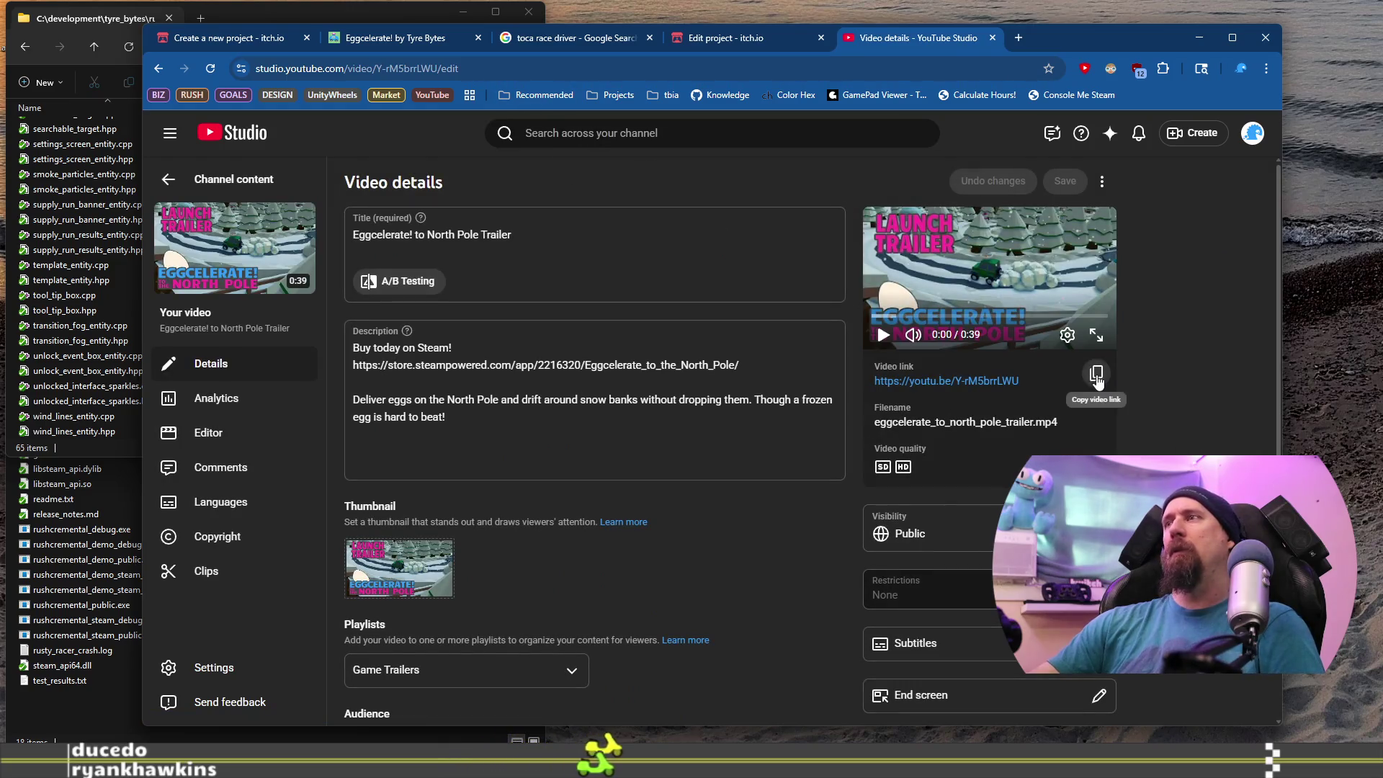
{"action": "left_click", "coordinate": [1096, 372]}
{"action": "left_click", "coordinate": [726, 44]}
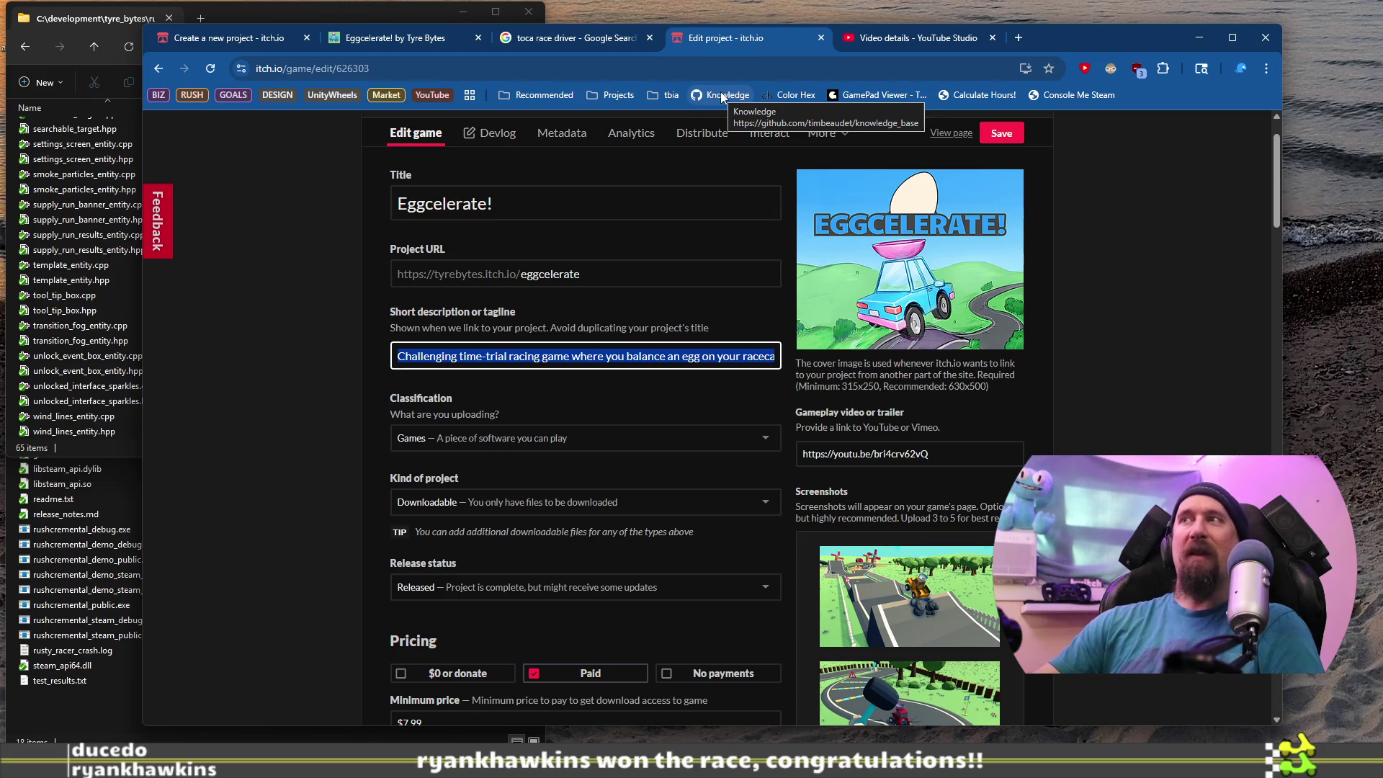
{"action": "left_click", "coordinate": [243, 45]}
{"action": "left_click", "coordinate": [927, 412]}
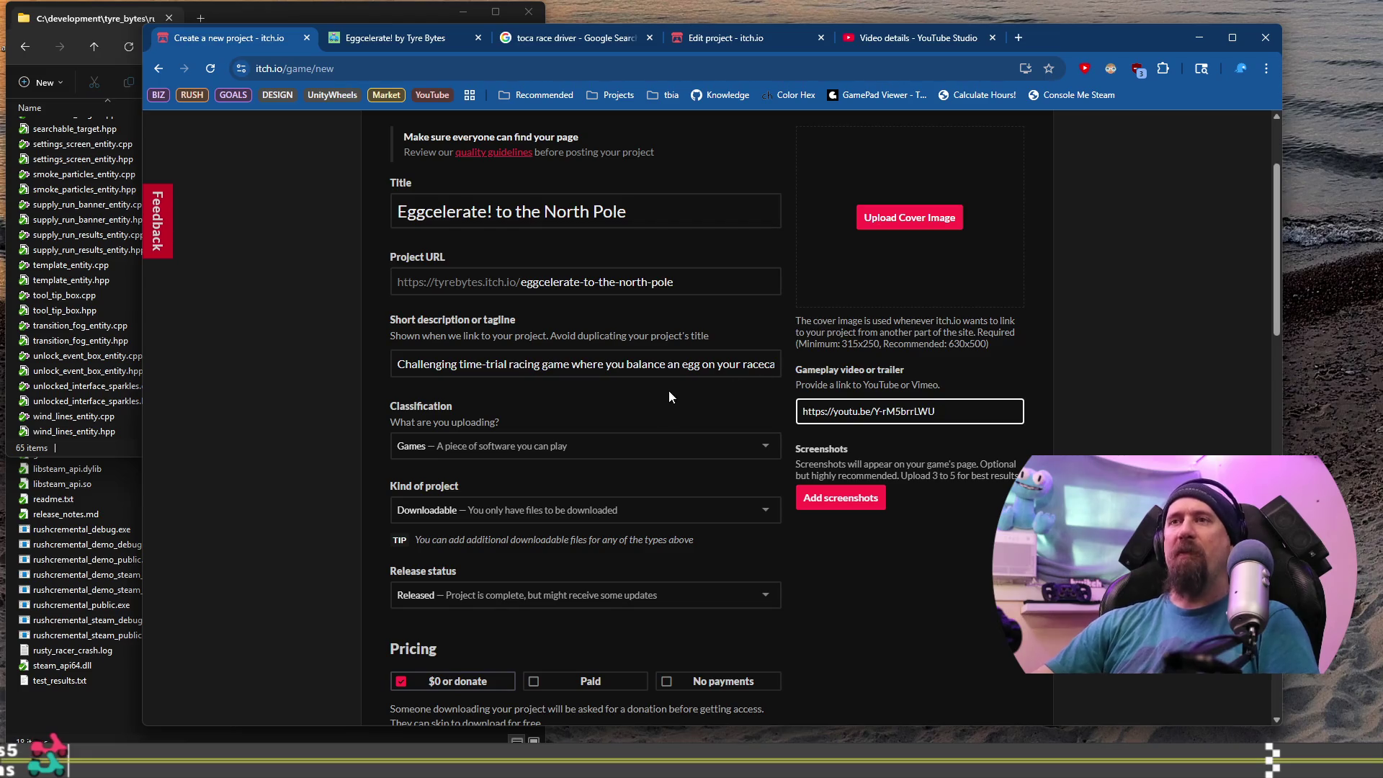
{"action": "scroll", "coordinate": [420, 403], "scroll_direction": "down", "scroll_amount": 1}
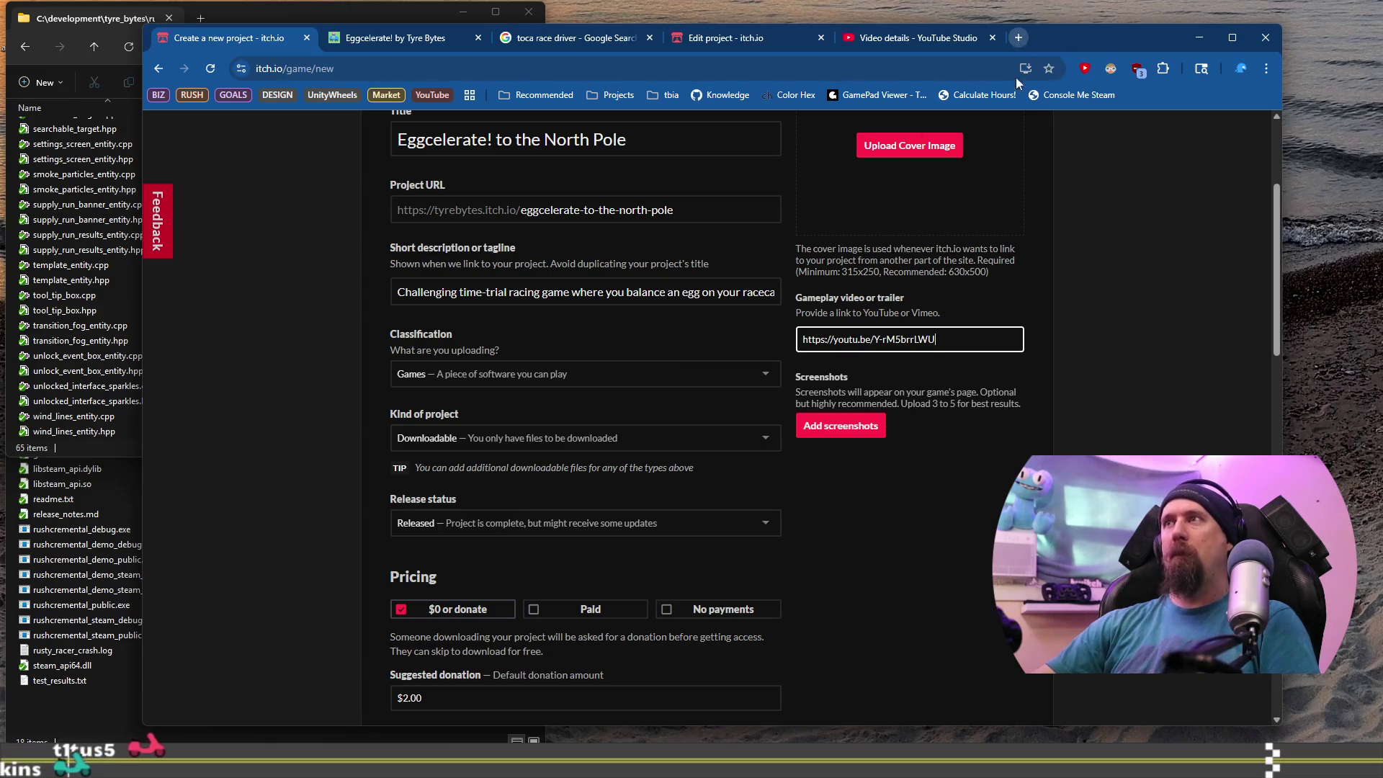
{"action": "left_click", "coordinate": [841, 426]}
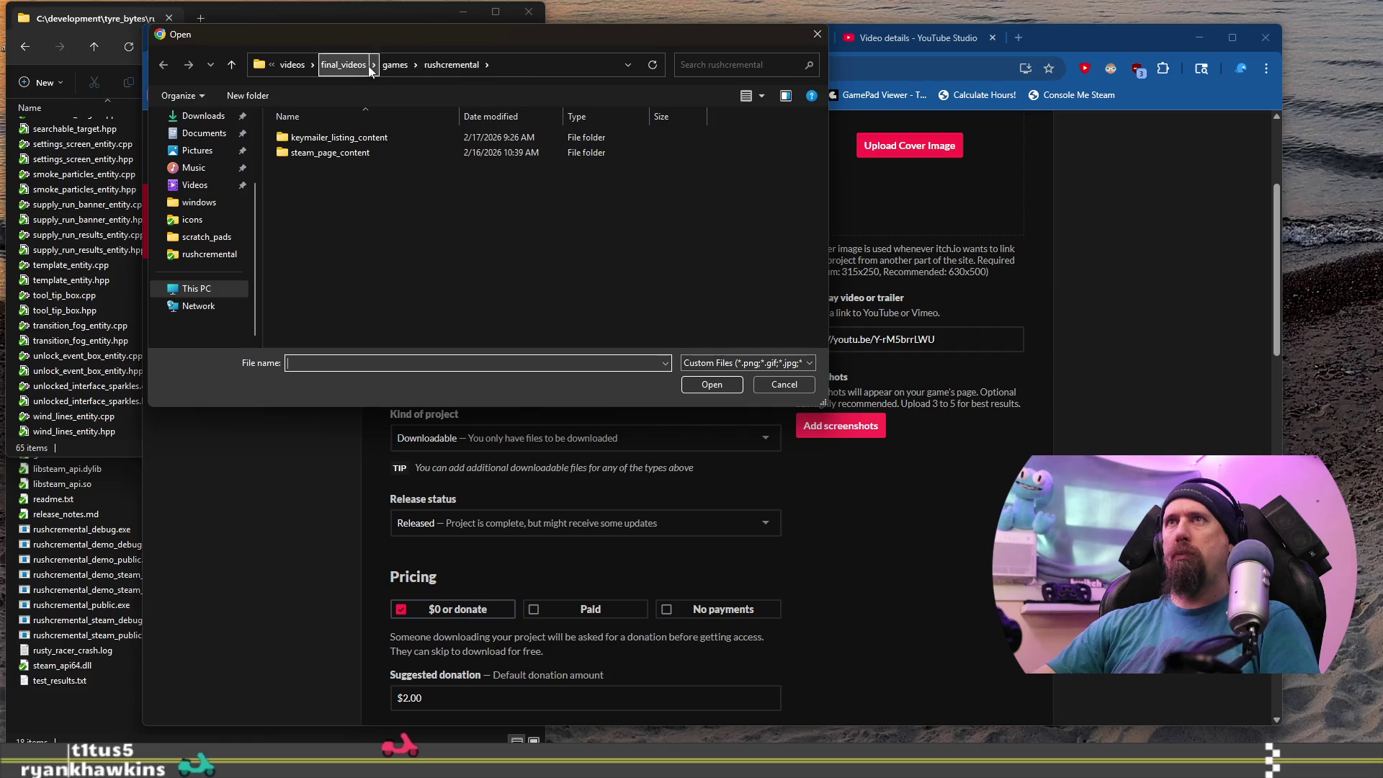
Browse from C:\development\tyre_bytes through area_legacy and eggcelerate_to_the_north_pole down to winter_best\1080p_cropped.
{"action": "left_click", "coordinate": [528, 61]}
{"action": "type", "text": "C:\\development\\"}
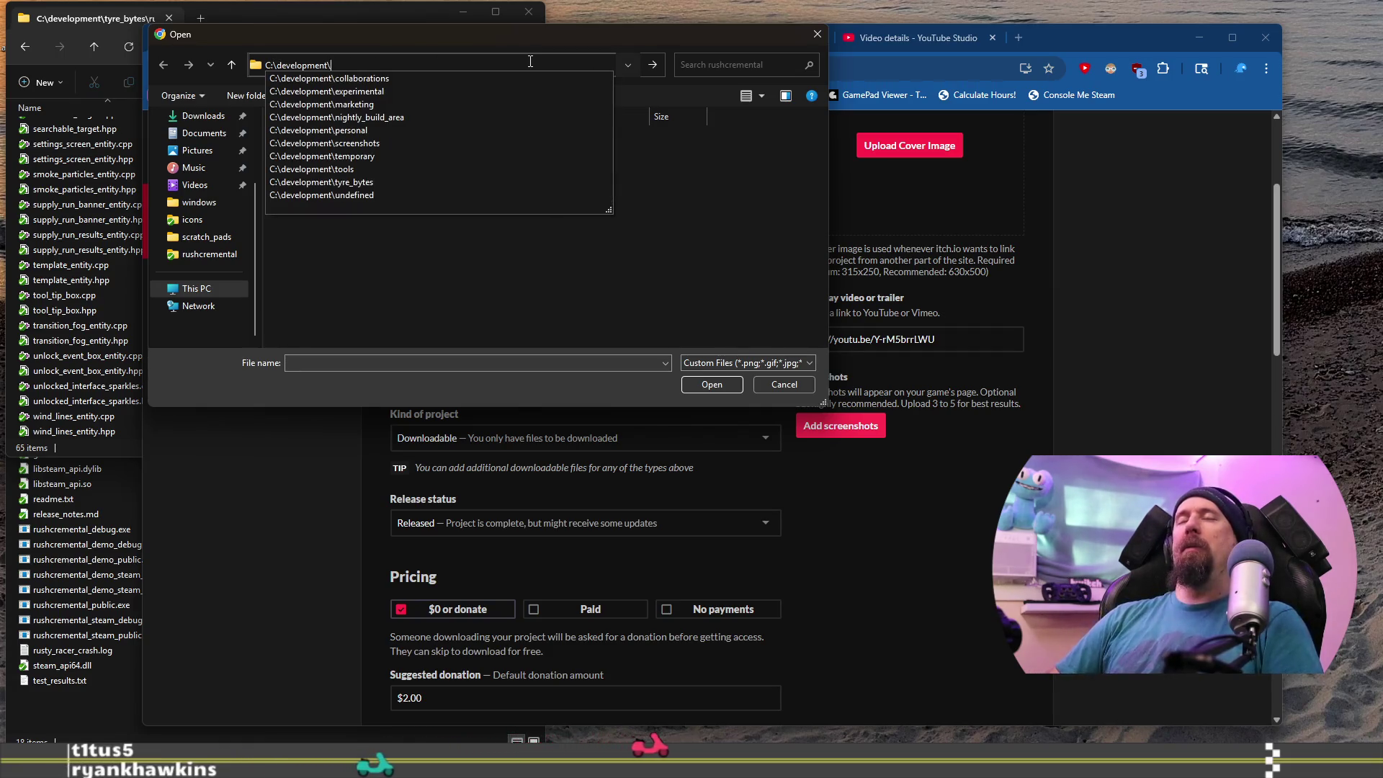
{"action": "type", "text": "tyre_bytes\\"}
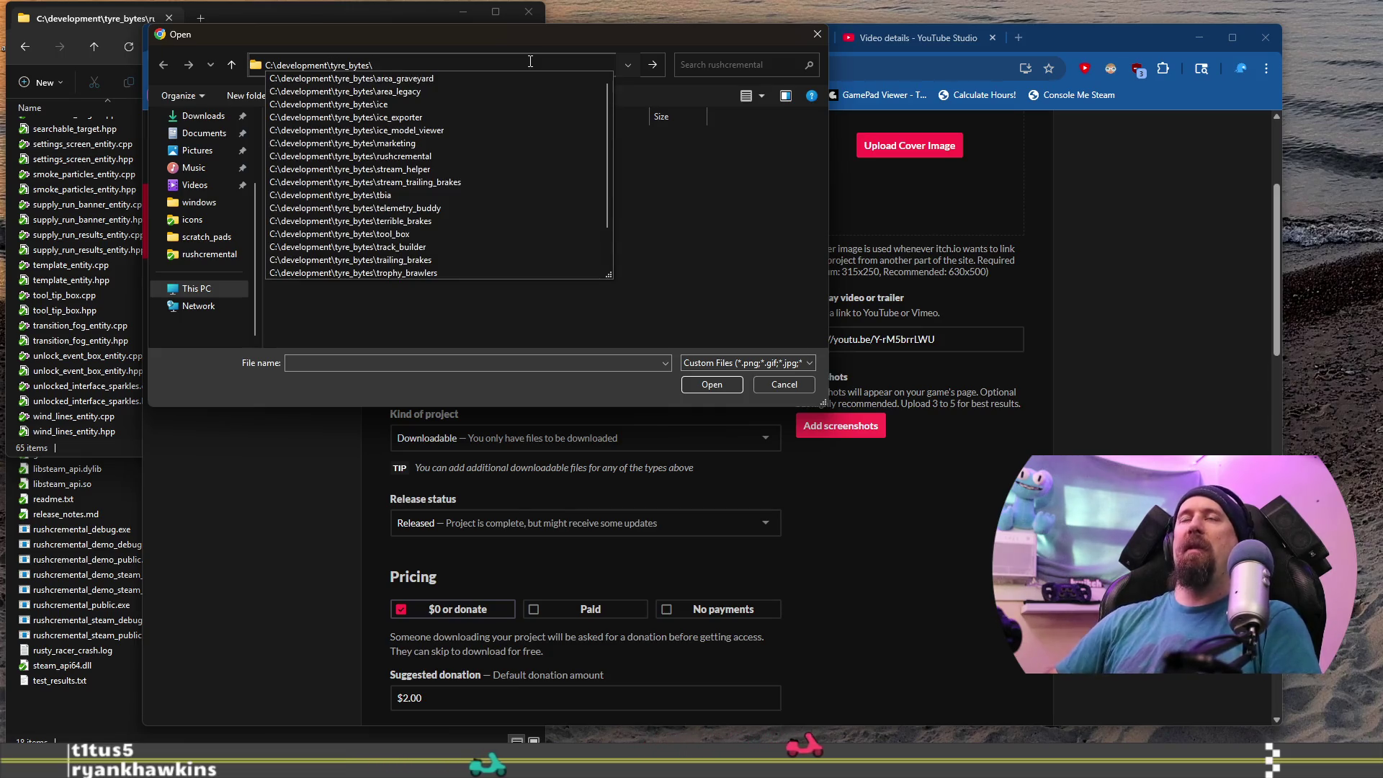
{"action": "type", "text": "le"}
{"action": "key", "text": "BackSpace"}
{"action": "key", "text": "BackSpace"}
{"action": "key", "text": "Down"}
{"action": "key", "text": "Down"}
{"action": "key", "text": "Return"}
{"action": "double_click", "coordinate": [394, 183]}
{"action": "double_click", "coordinate": [340, 229]}
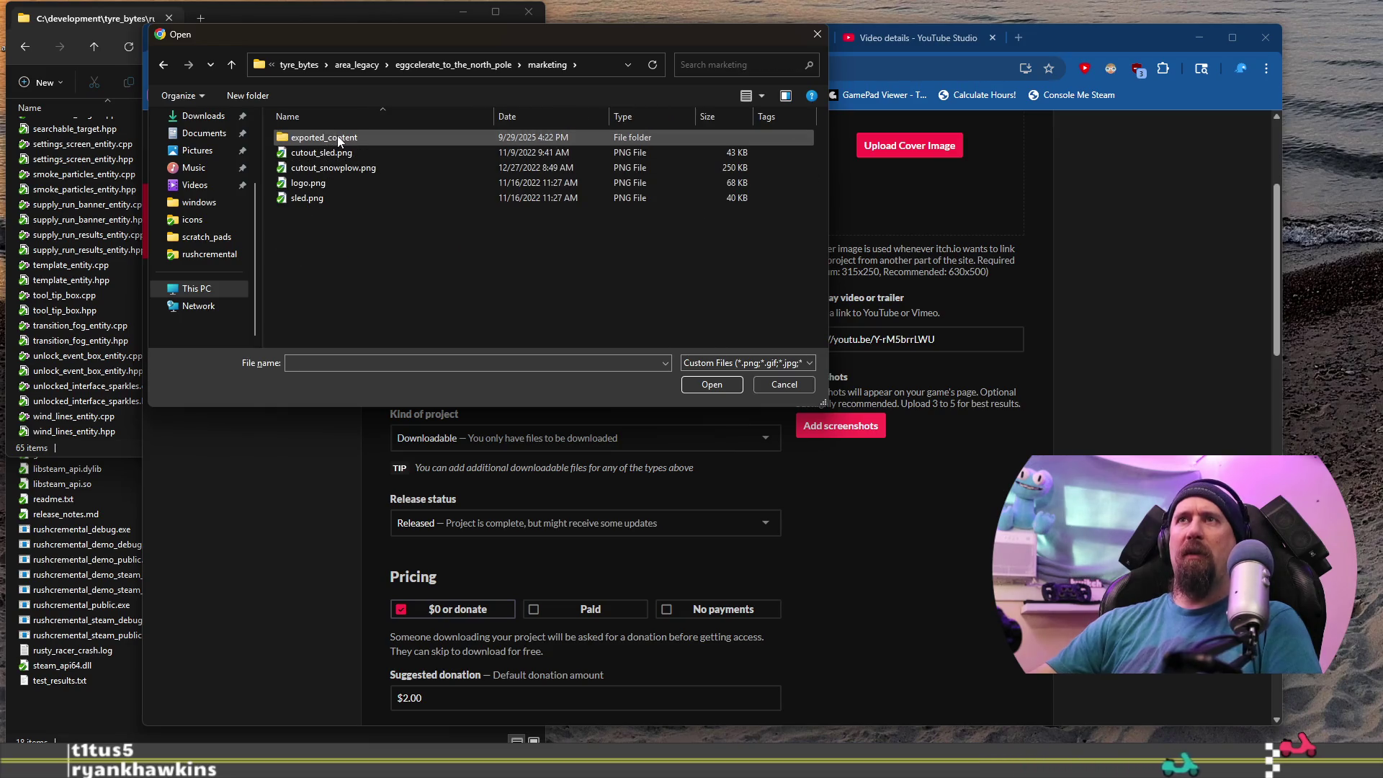
{"action": "double_click", "coordinate": [324, 138]}
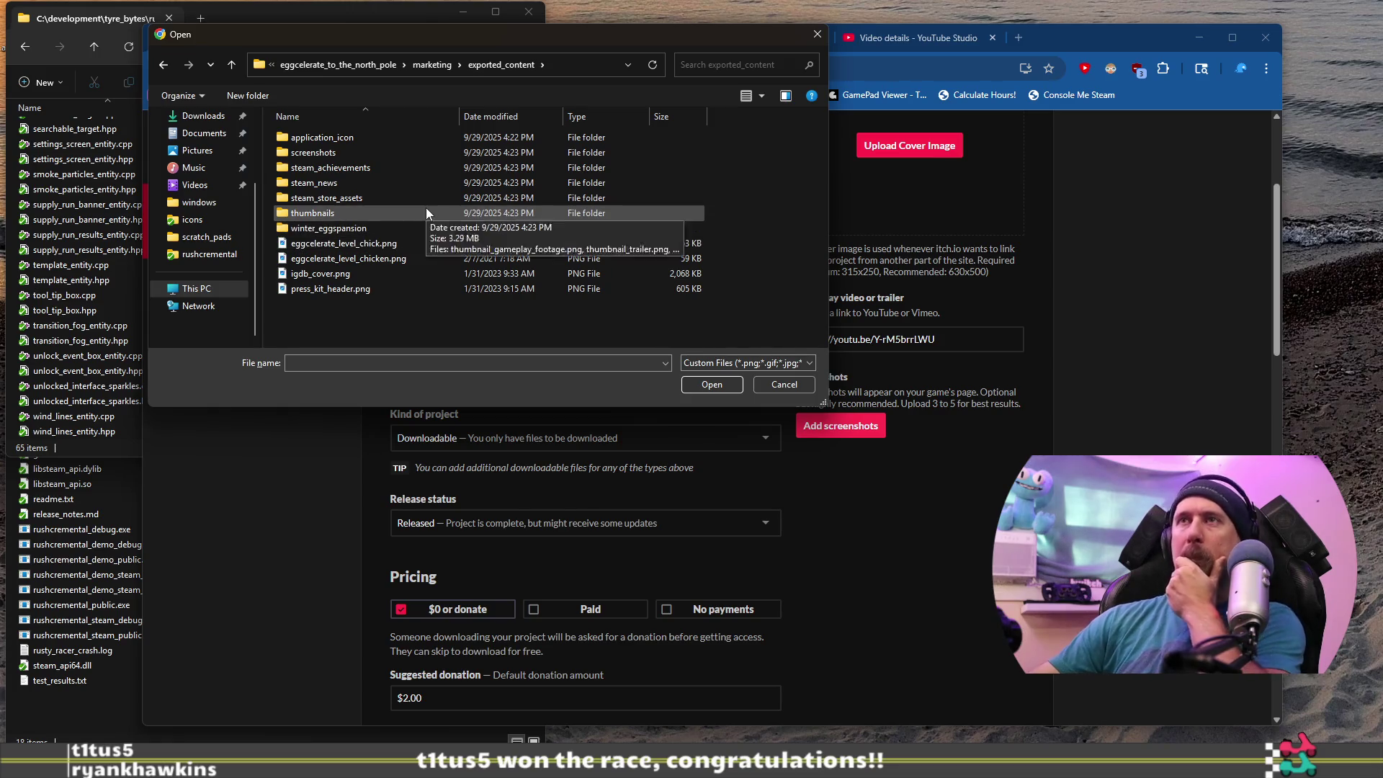
{"action": "double_click", "coordinate": [403, 150]}
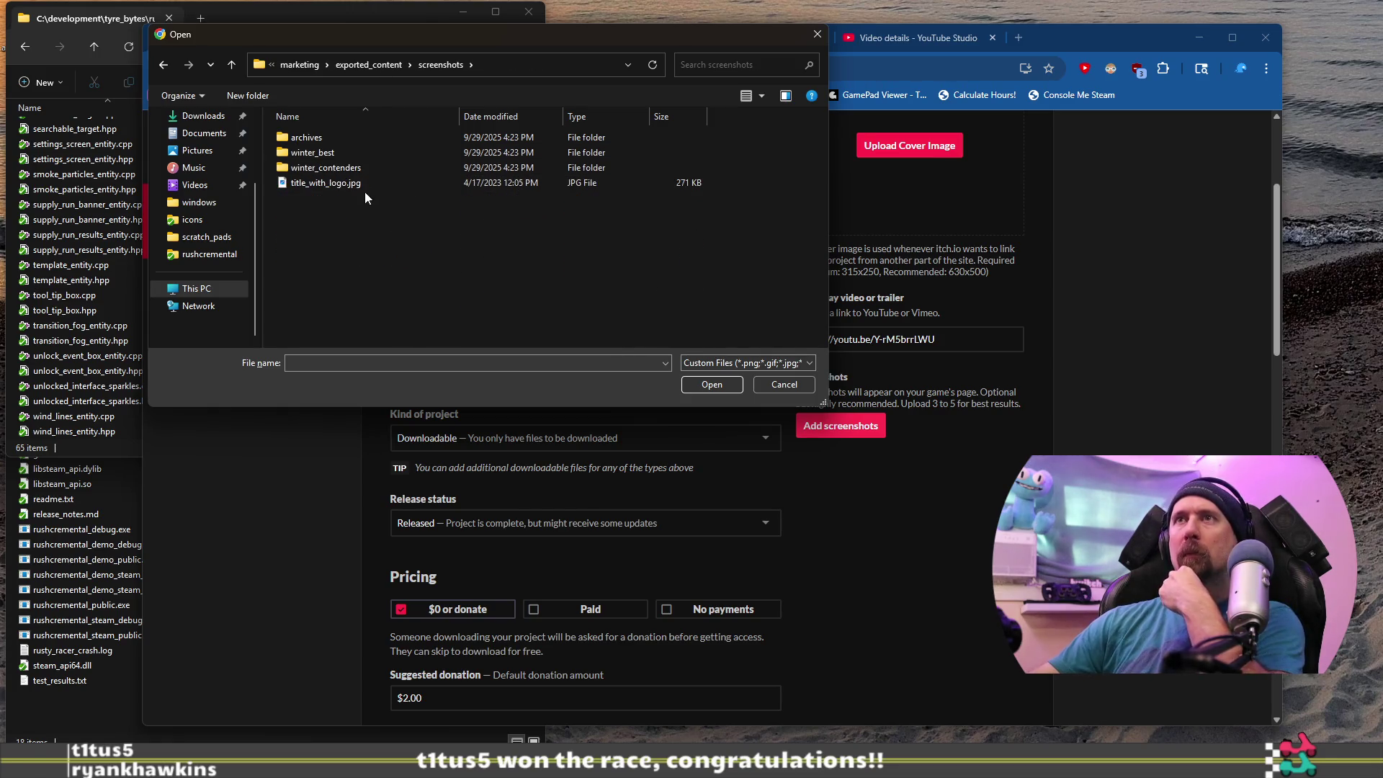
{"action": "double_click", "coordinate": [367, 154]}
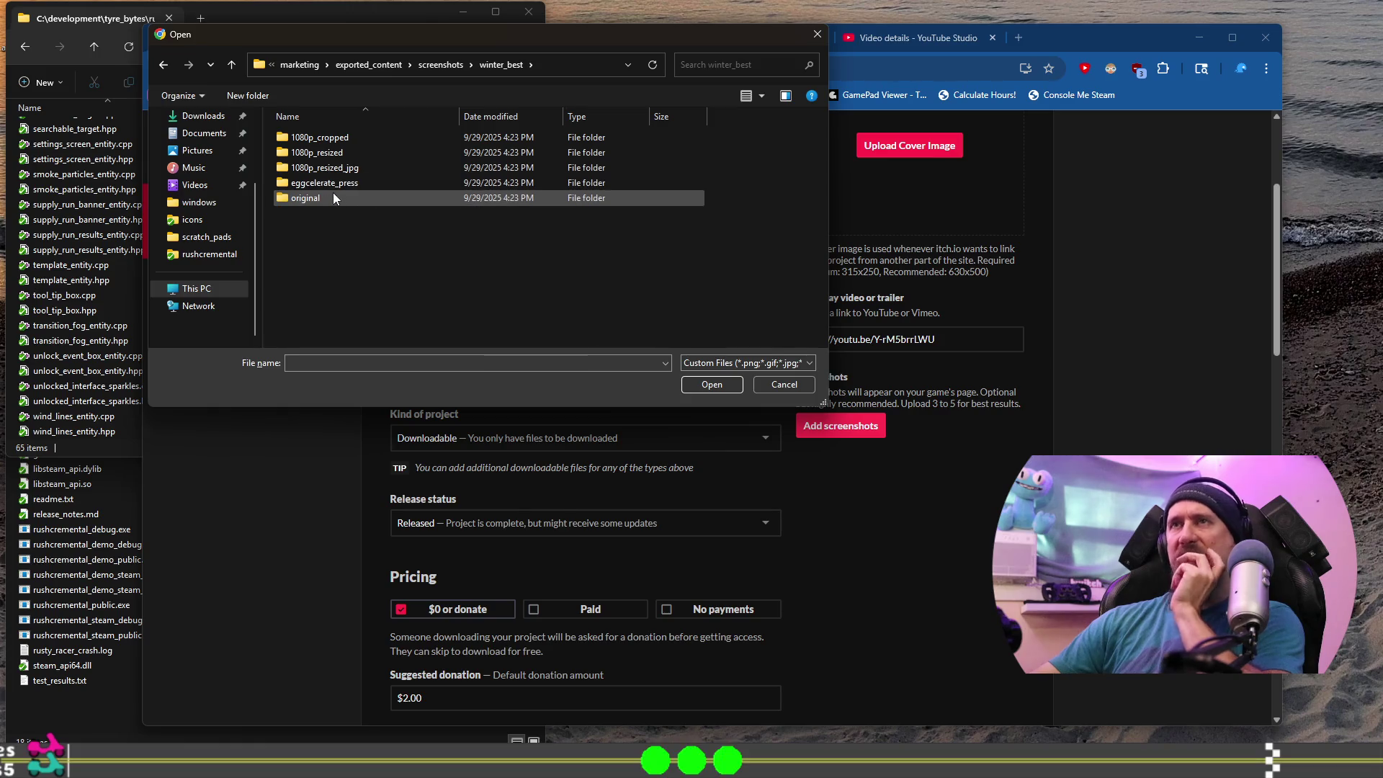
{"action": "double_click", "coordinate": [330, 138]}
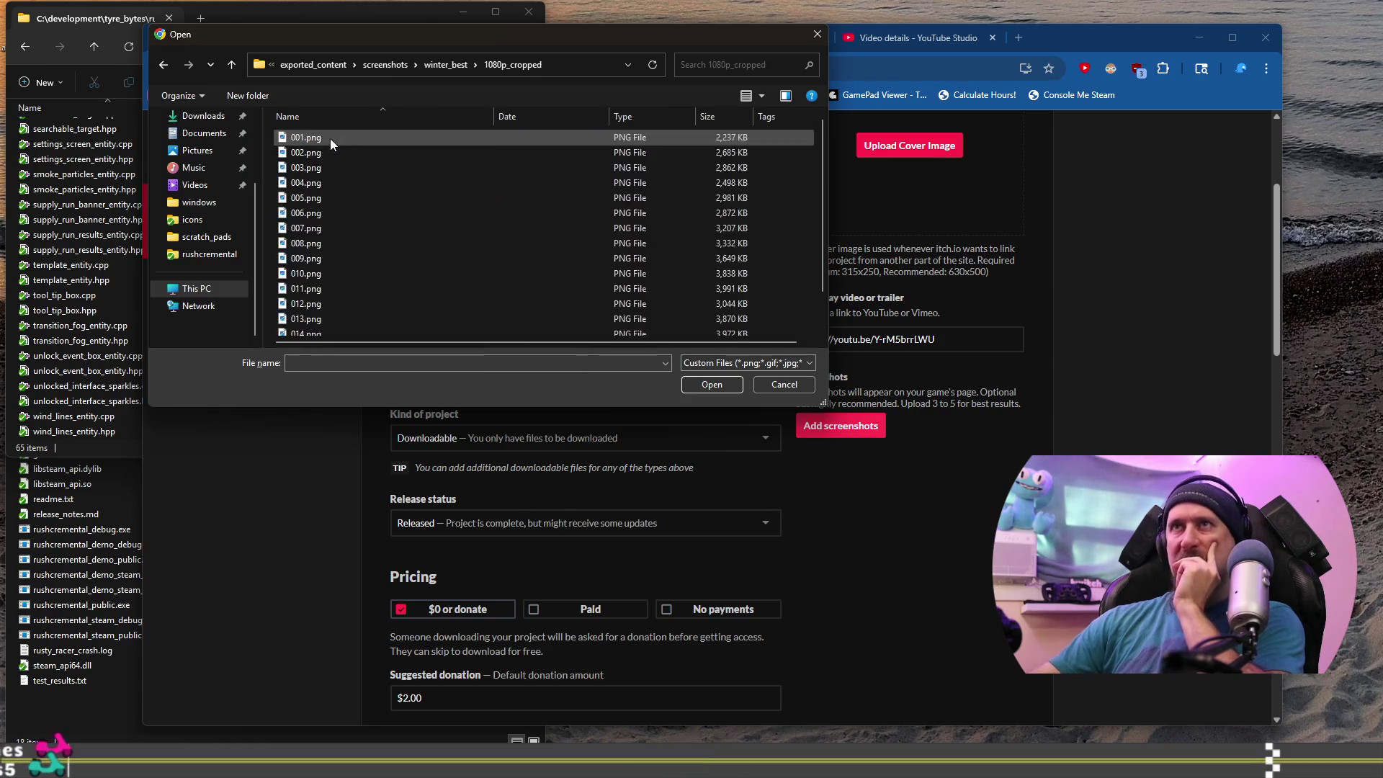
Select 002.png and copy the 1080p_cropped folder path.
{"action": "left_click", "coordinate": [316, 154]}
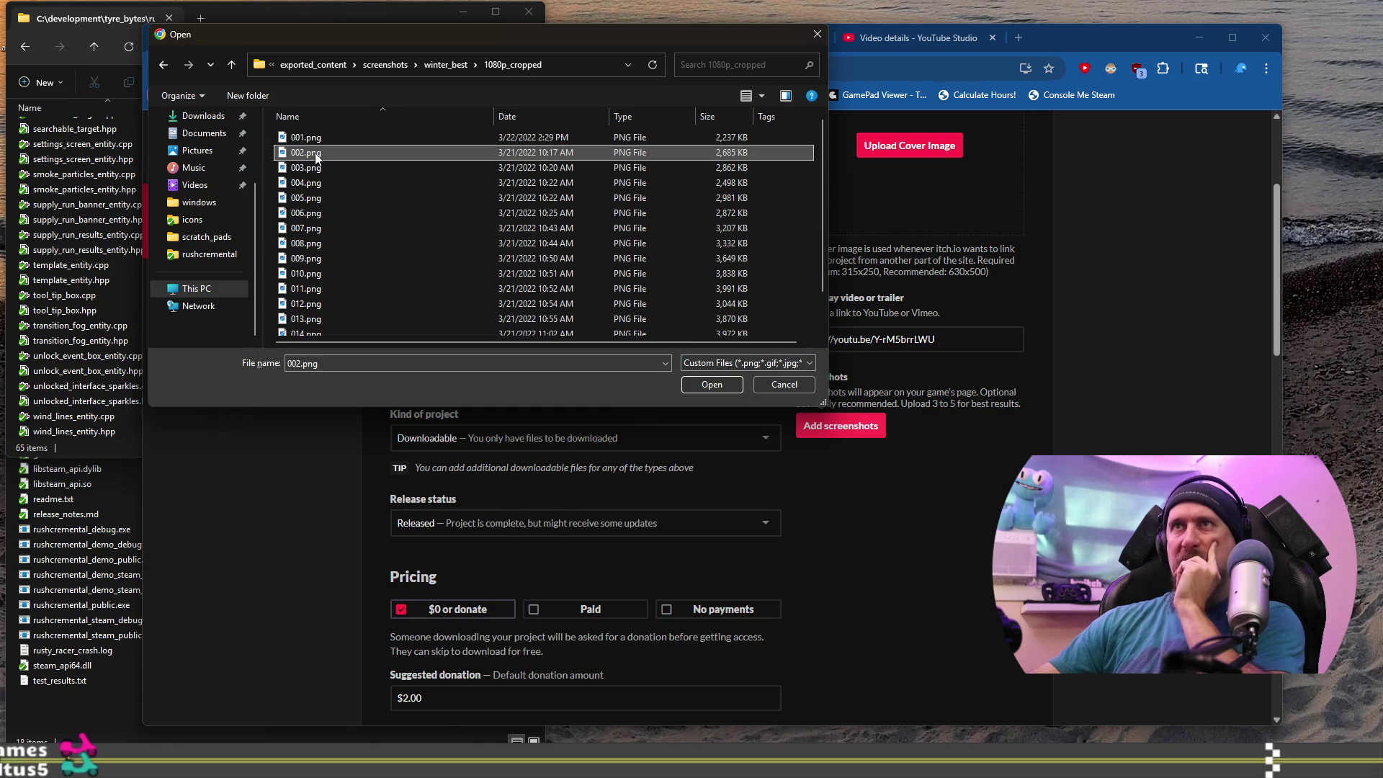
{"action": "right_click", "coordinate": [316, 154]}
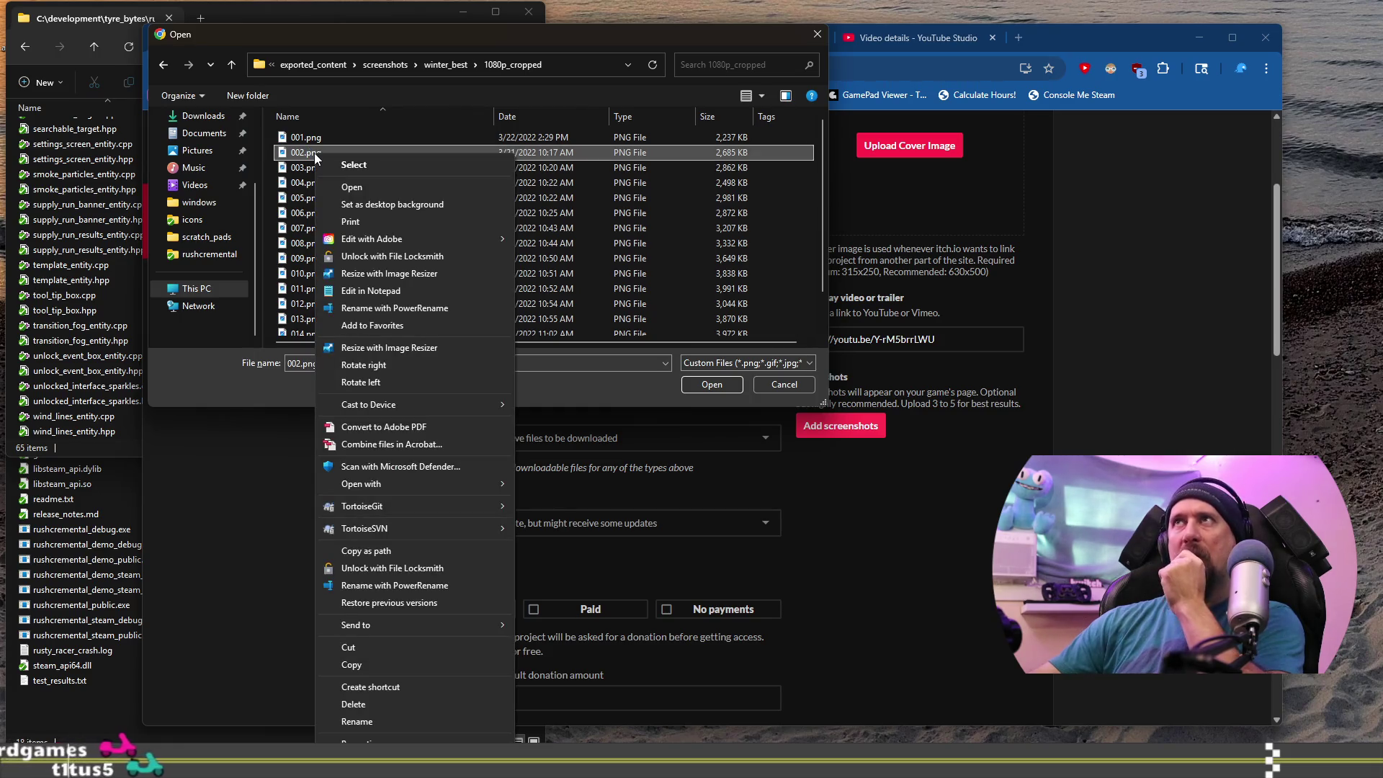
{"action": "left_click", "coordinate": [573, 62]}
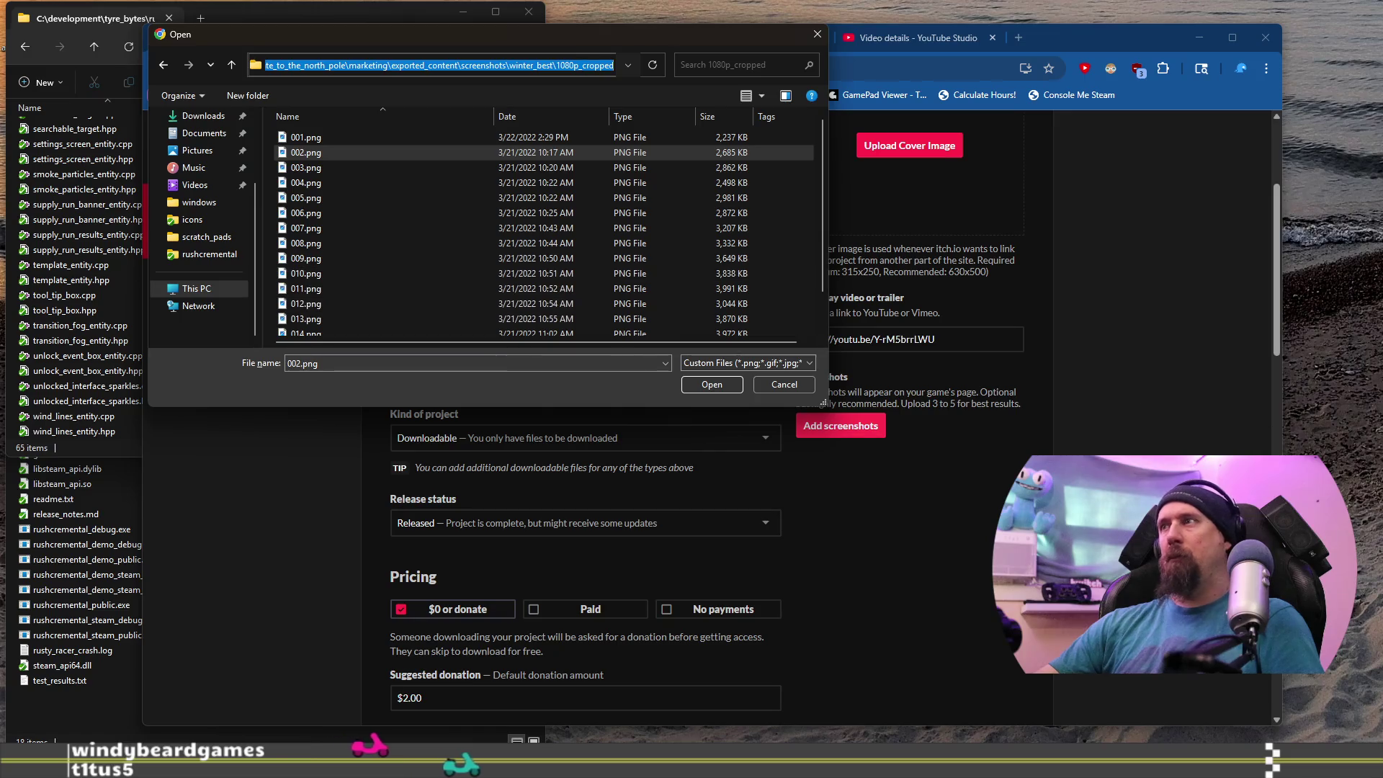
{"action": "key", "text": "super"}
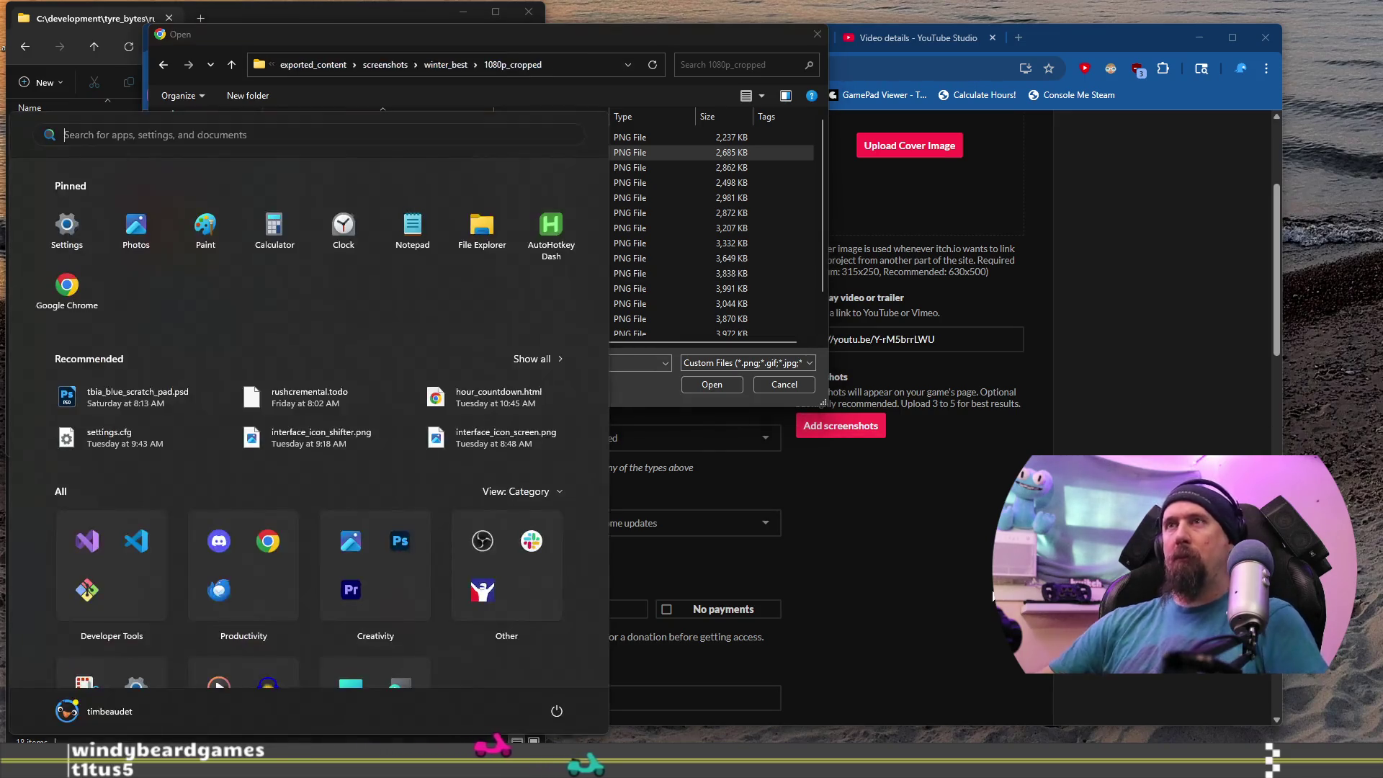
Open the copied 1080p_cropped folder path in a new File Explorer window.
{"action": "key", "text": "Escape"}
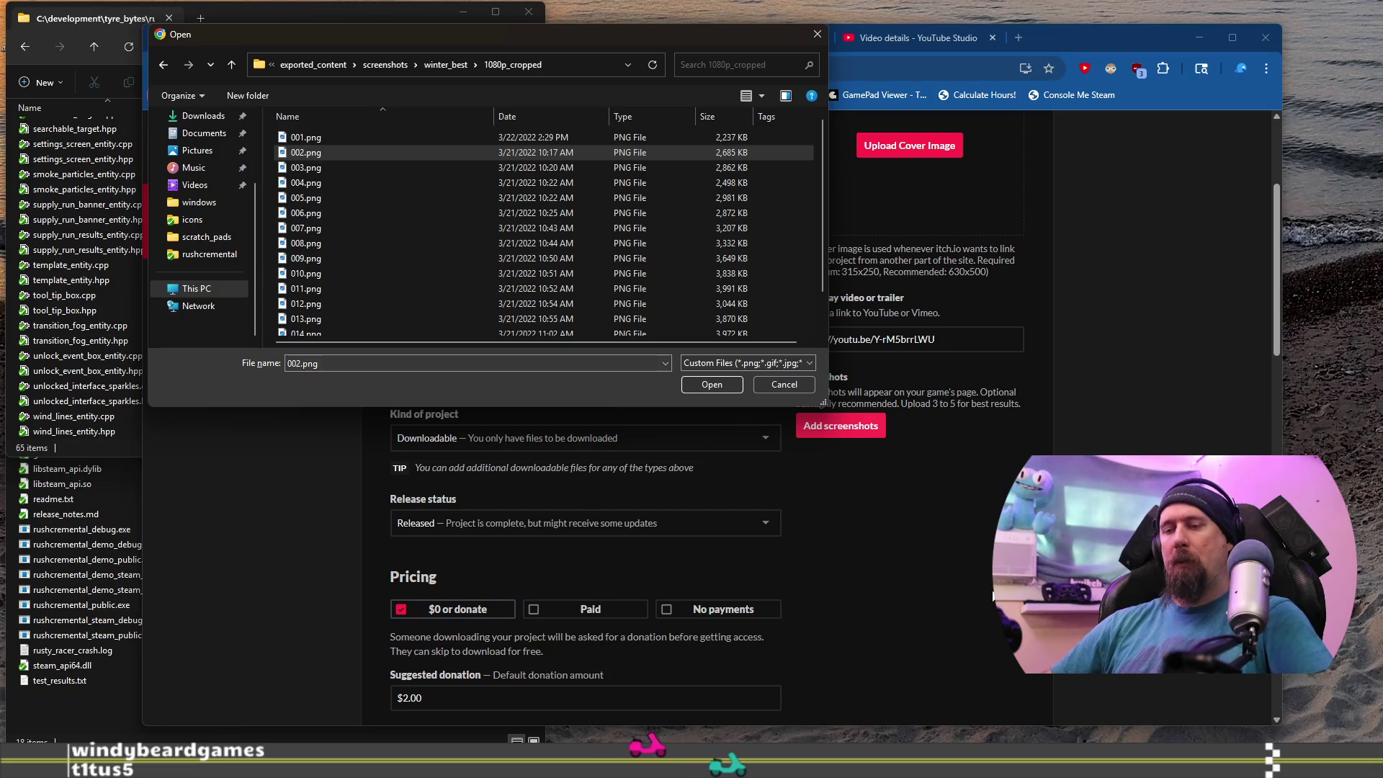
{"action": "key", "text": "super+e"}
{"action": "key", "text": "ctrl+l"}
{"action": "key", "text": "ctrl+v"}
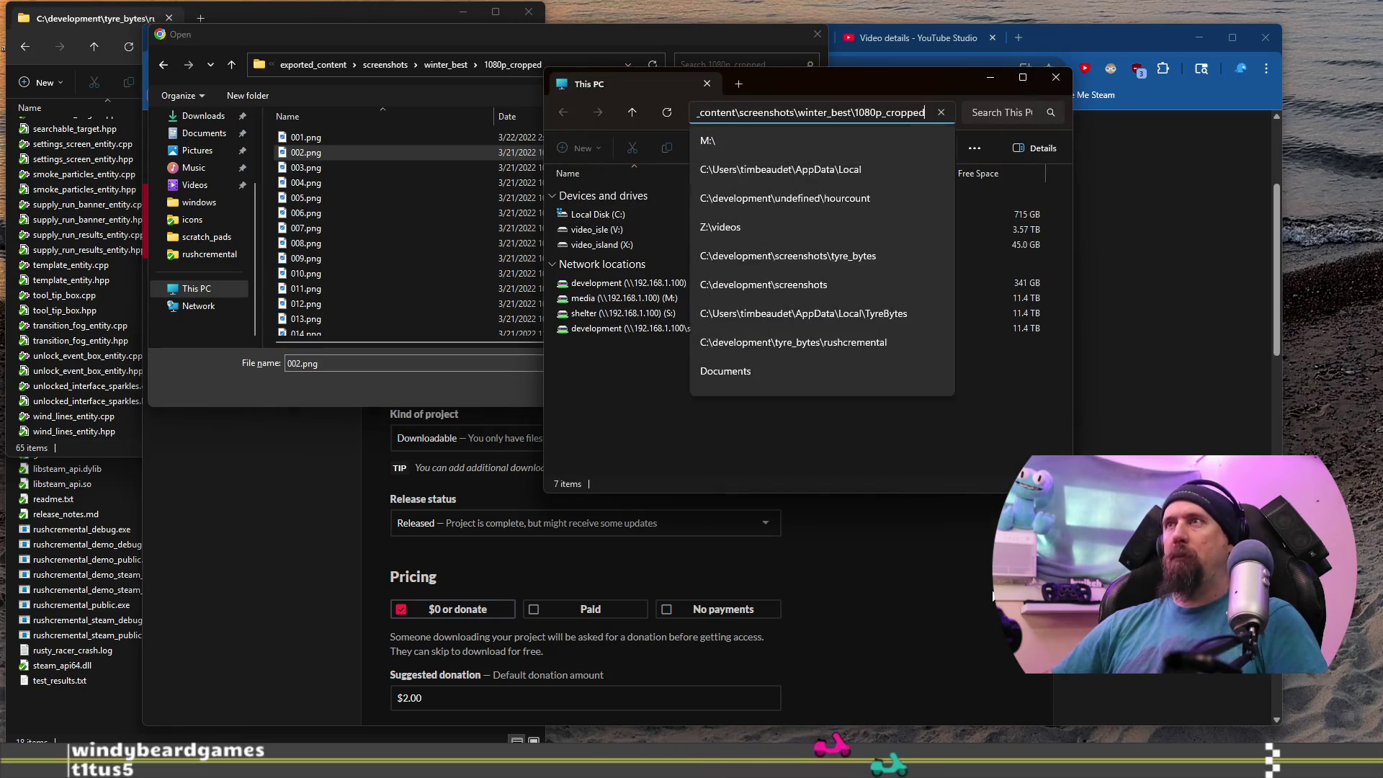
{"action": "key", "text": "Return"}
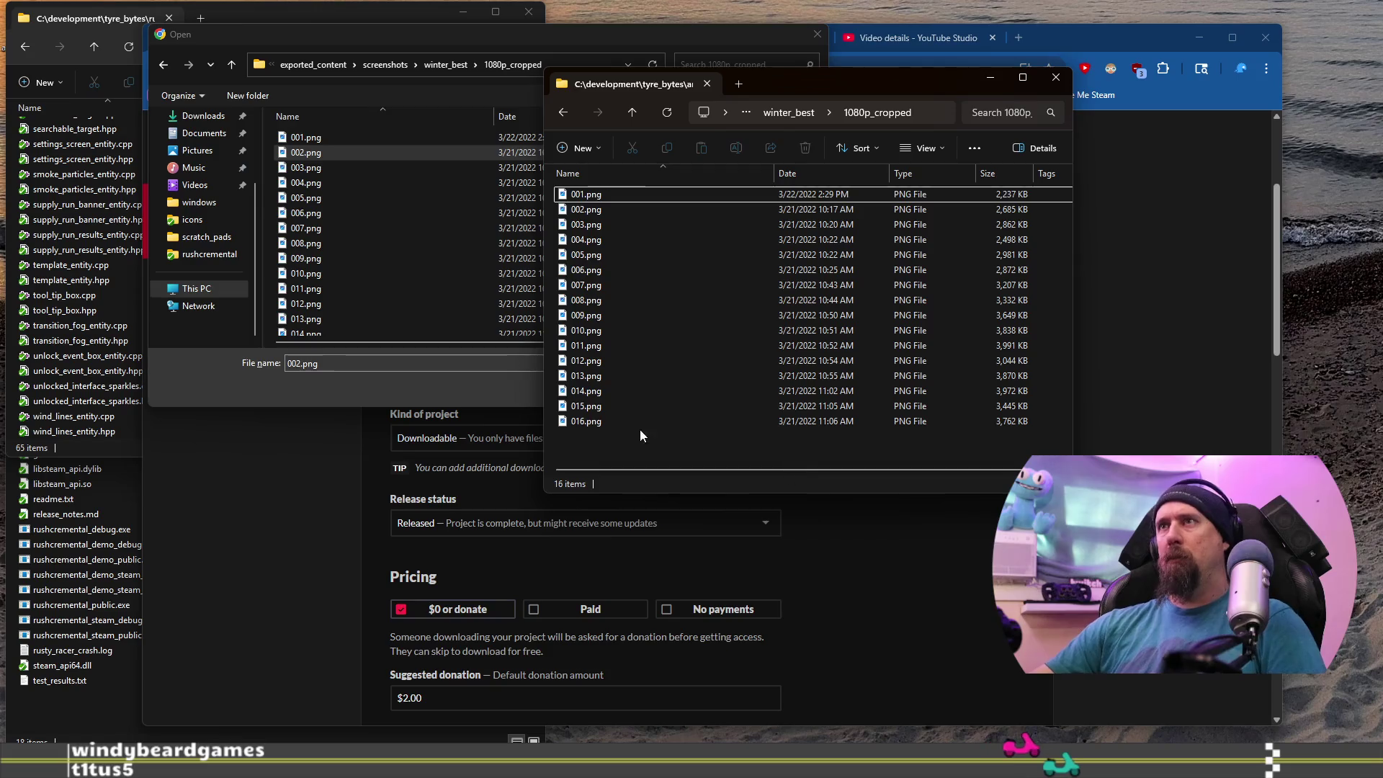
Open 001.png in Photos and skim forward to 016.png and back.
{"action": "left_click", "coordinate": [614, 200]}
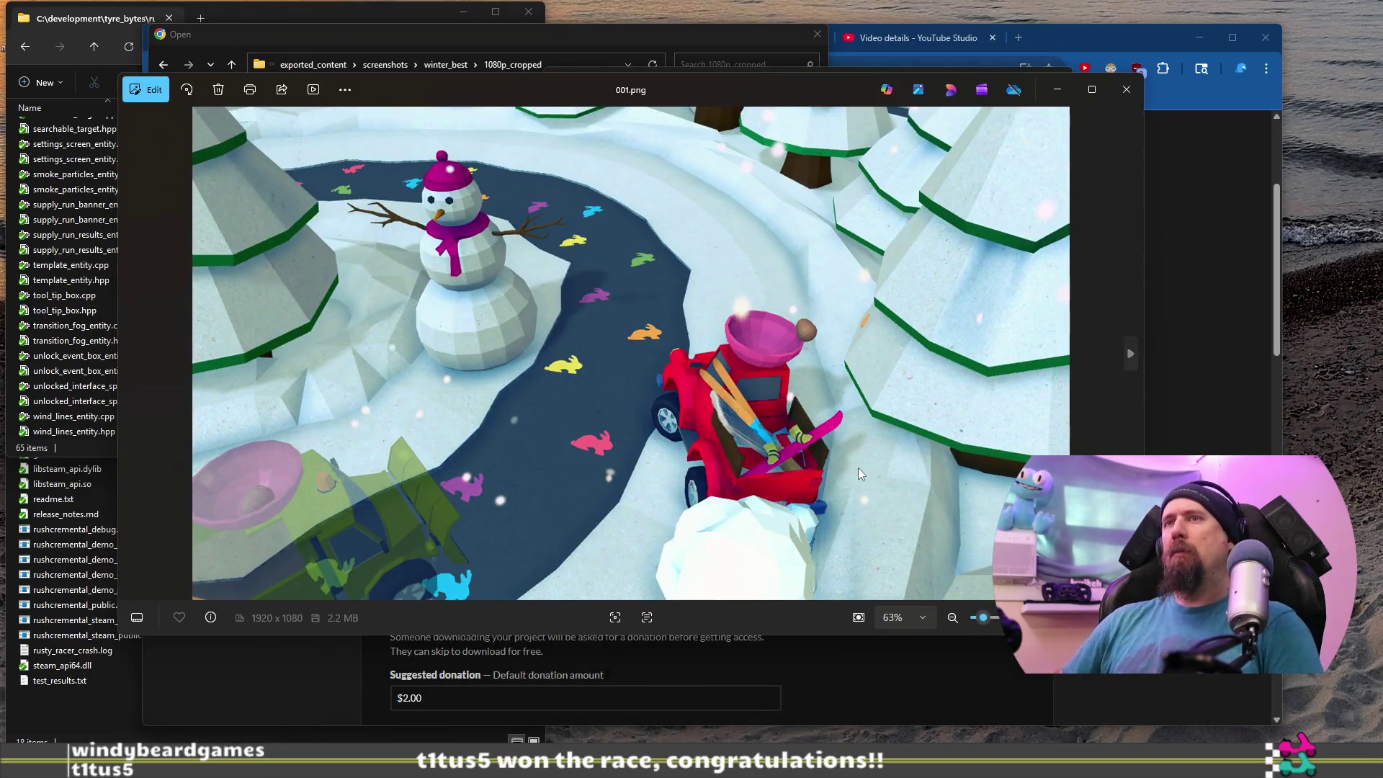
{"action": "key", "text": "Right"}
{"action": "key", "text": "Right"}
{"action": "key", "text": "Right"}
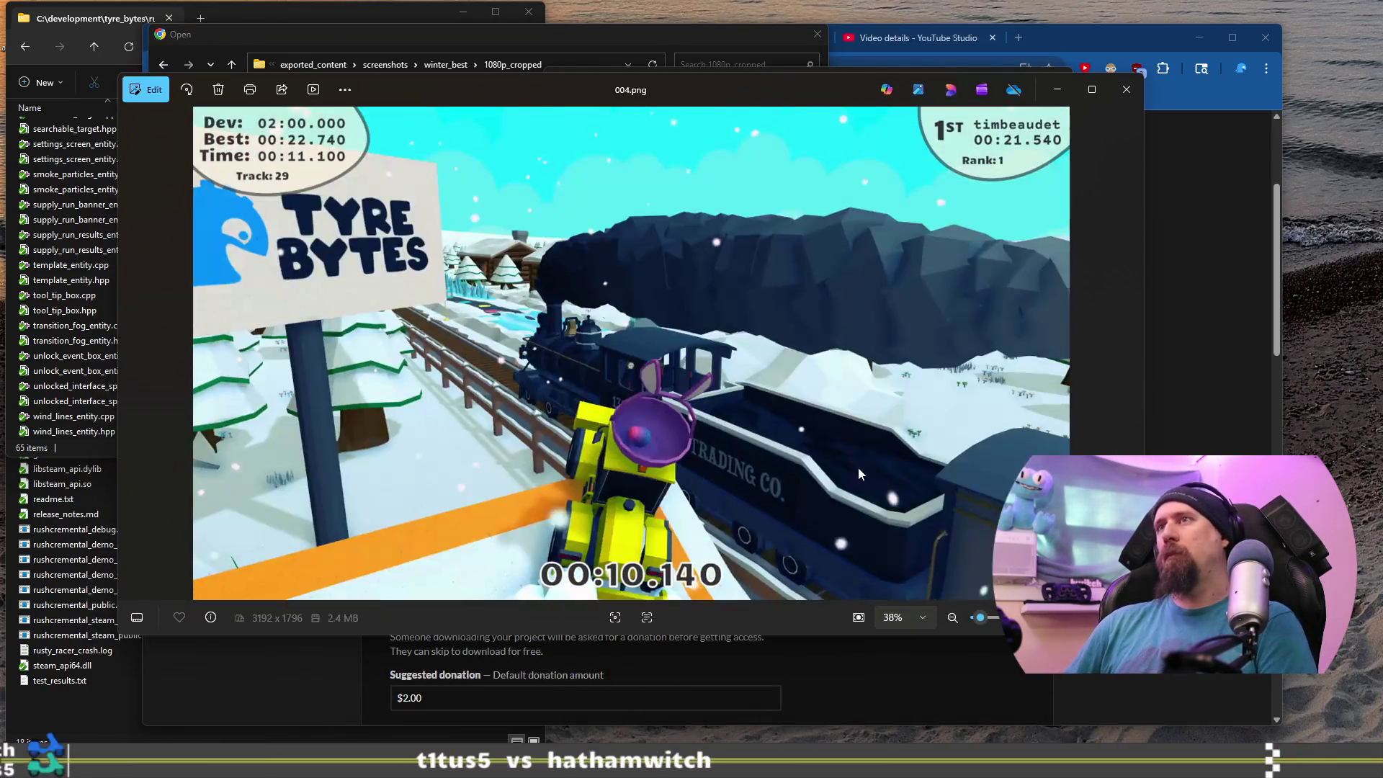
{"action": "key", "text": "Right"}
{"action": "key", "text": "Right"}
{"action": "key", "text": "Right"}
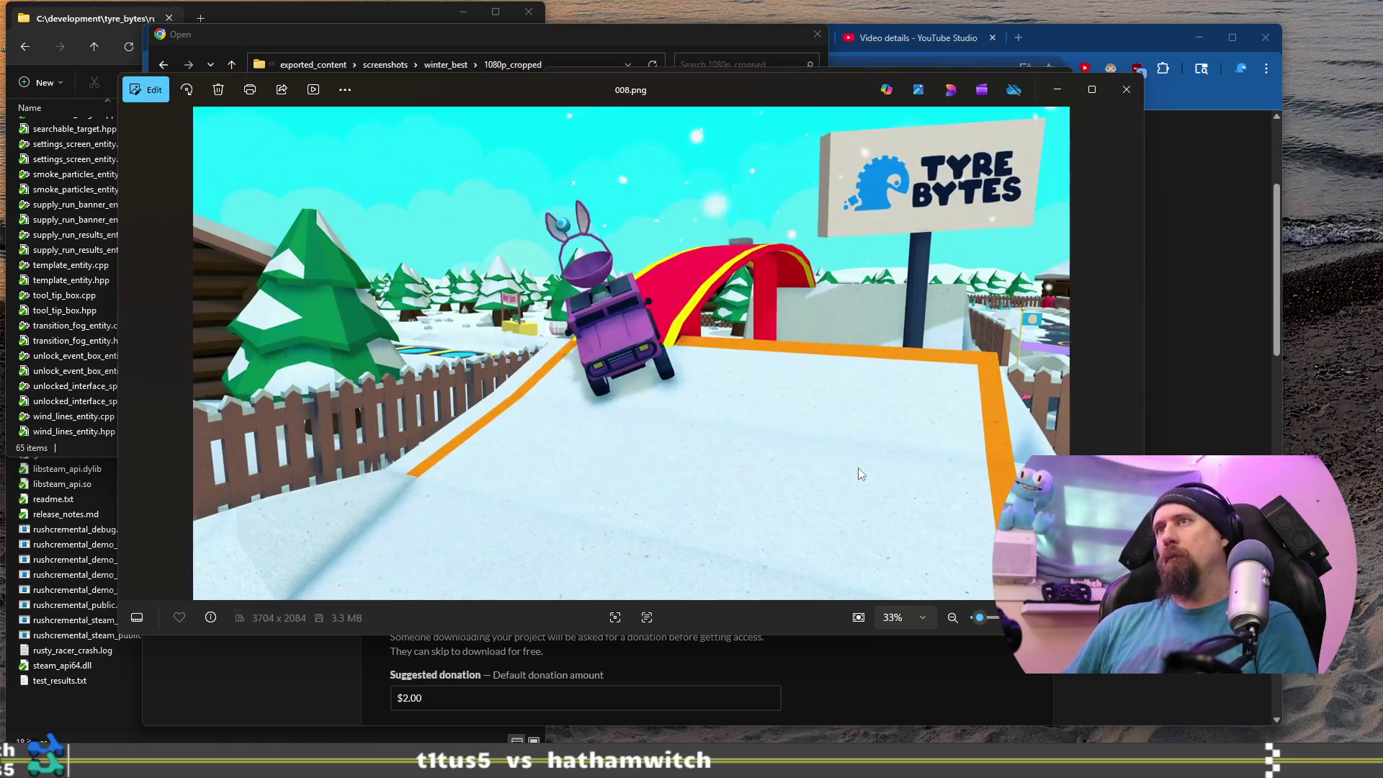
{"action": "key", "text": "Right"}
{"action": "key", "text": "Right"}
{"action": "key", "text": "Right"}
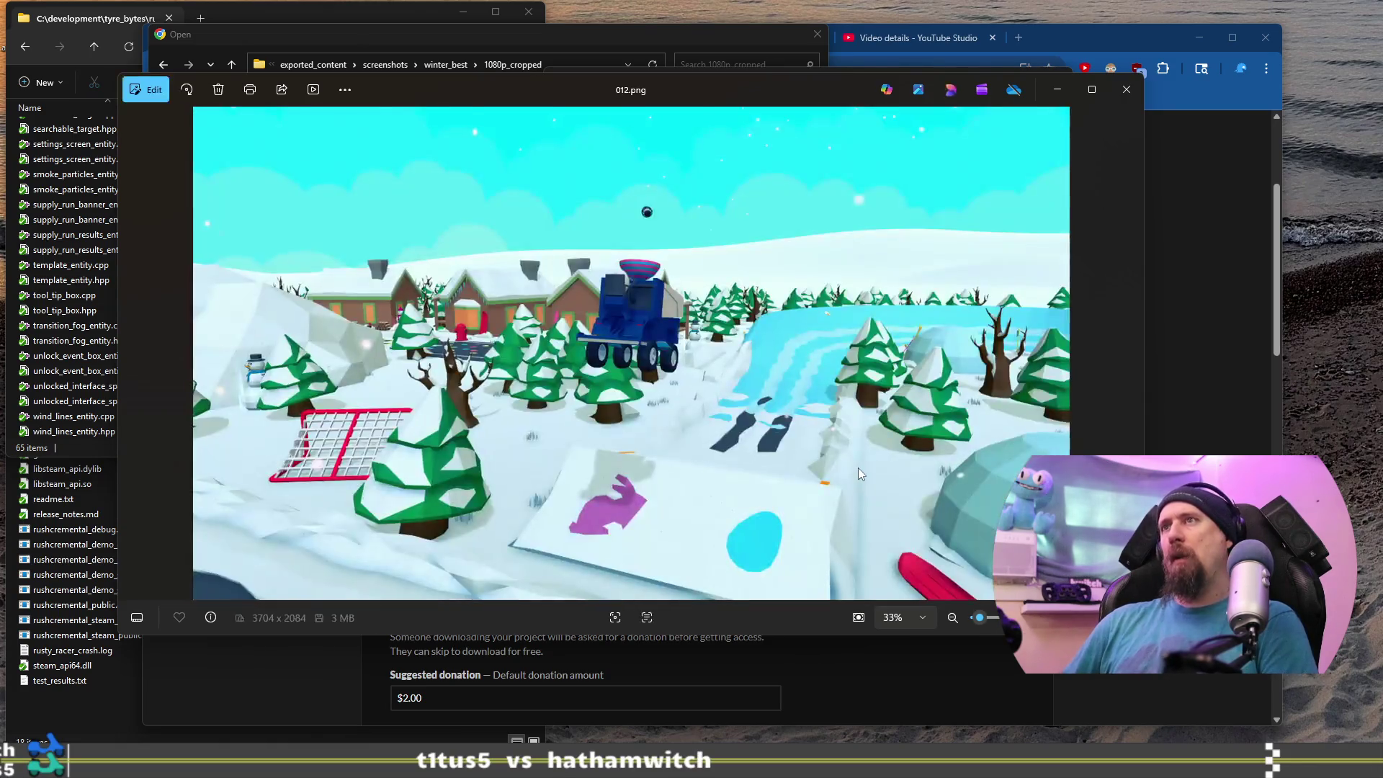
{"action": "key", "text": "Right"}
{"action": "key", "text": "Right"}
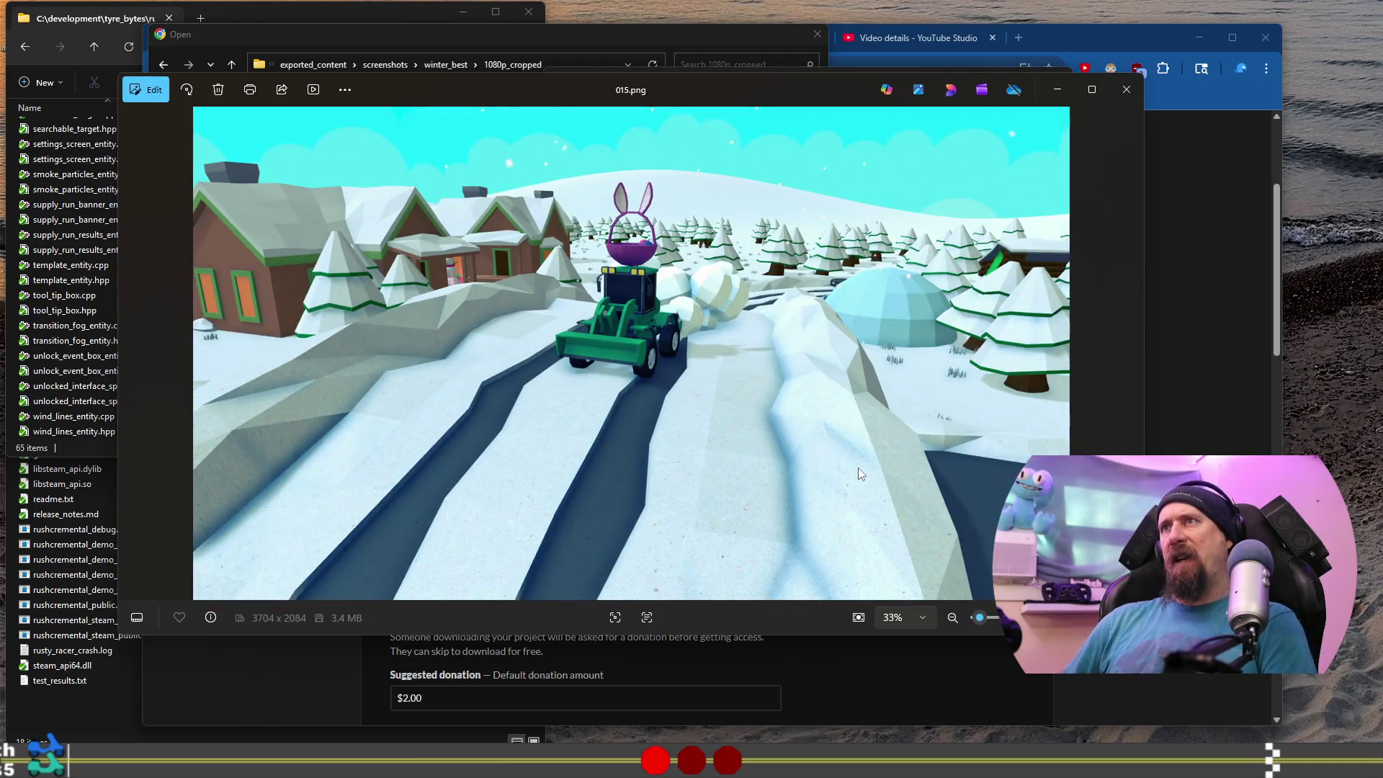
{"action": "key", "text": "Right"}
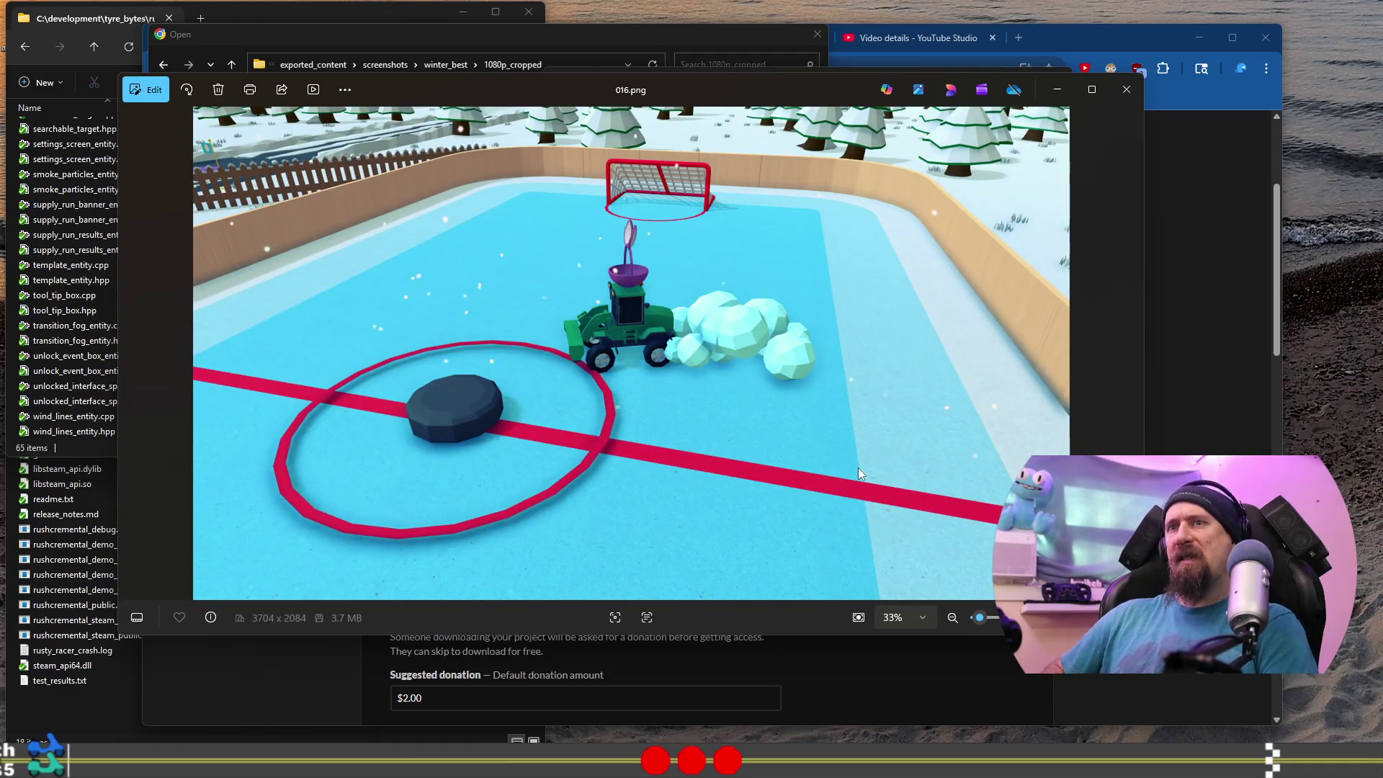
{"action": "key", "text": "Left"}
{"action": "key", "text": "Left"}
{"action": "key", "text": "Left"}
{"action": "key", "text": "Left"}
{"action": "key", "text": "Left"}
{"action": "key", "text": "Left"}
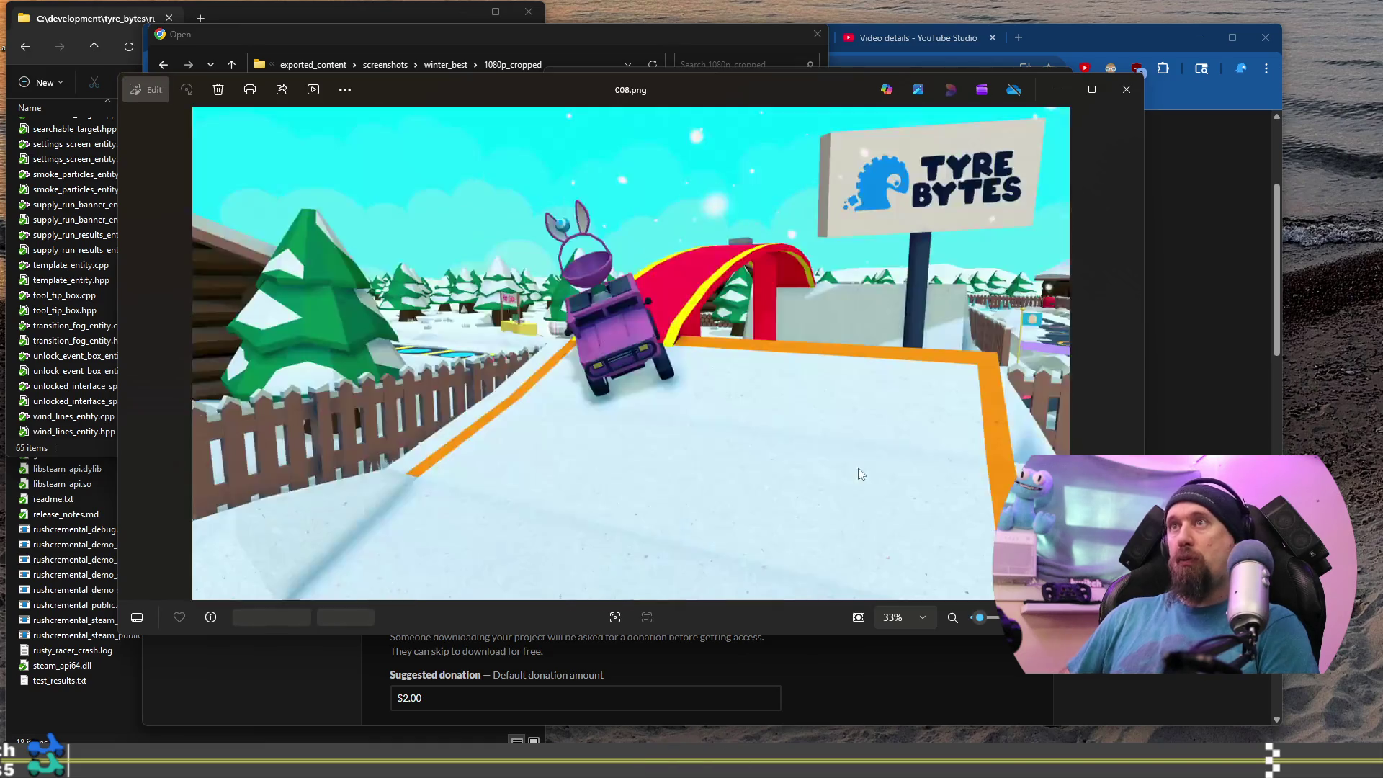
{"action": "key", "text": "Left"}
{"action": "key", "text": "Left"}
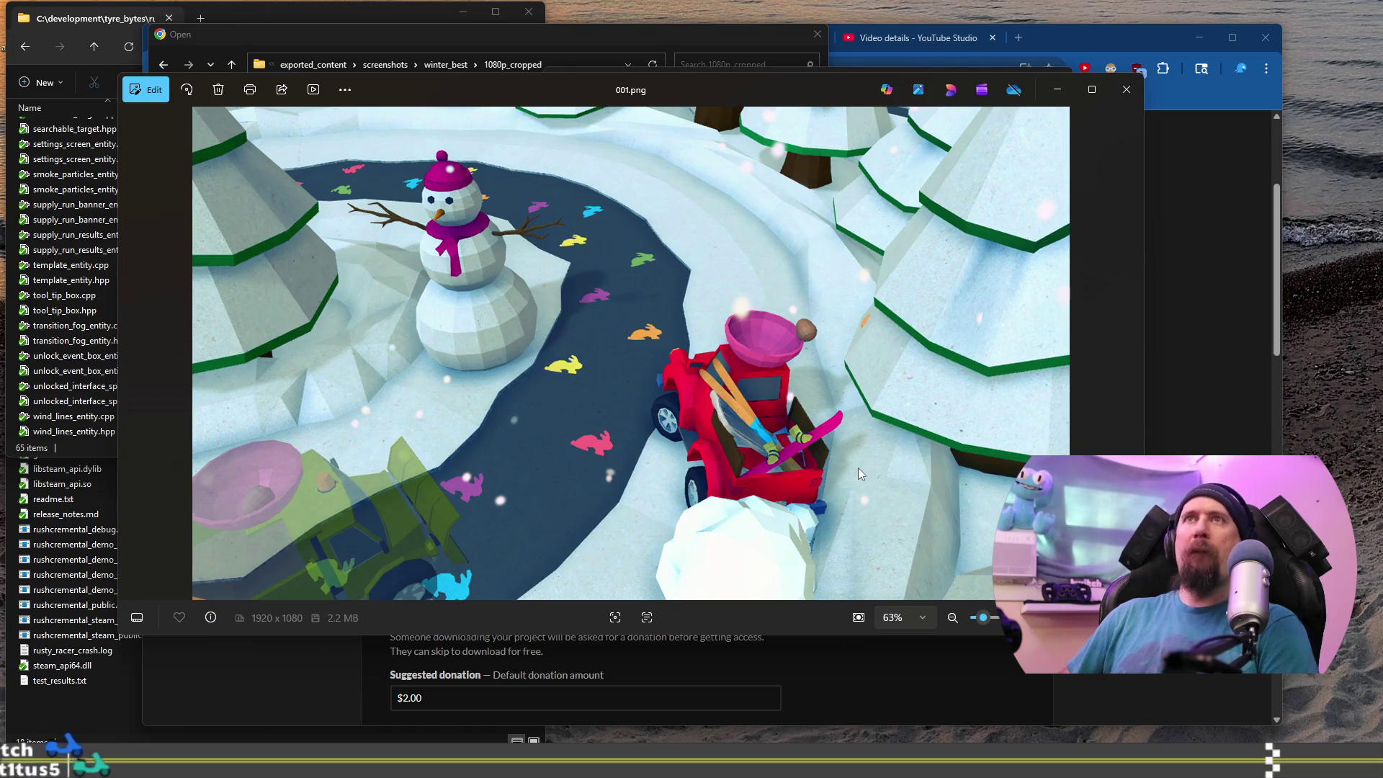
Review the screenshots one by one from 002.png to 016.png, then close the viewer.
{"action": "key", "text": "Right"}
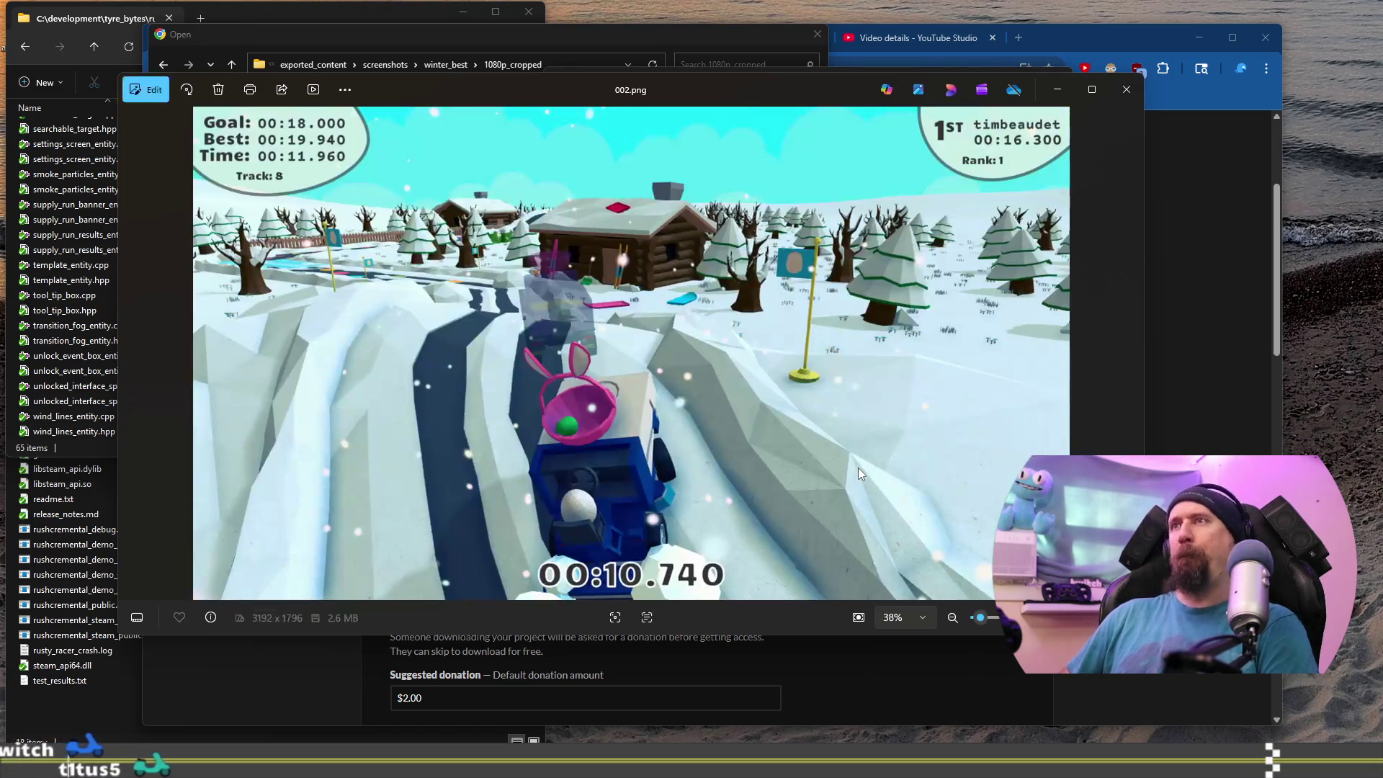
{"action": "key", "text": "Right"}
{"action": "key", "text": "Right"}
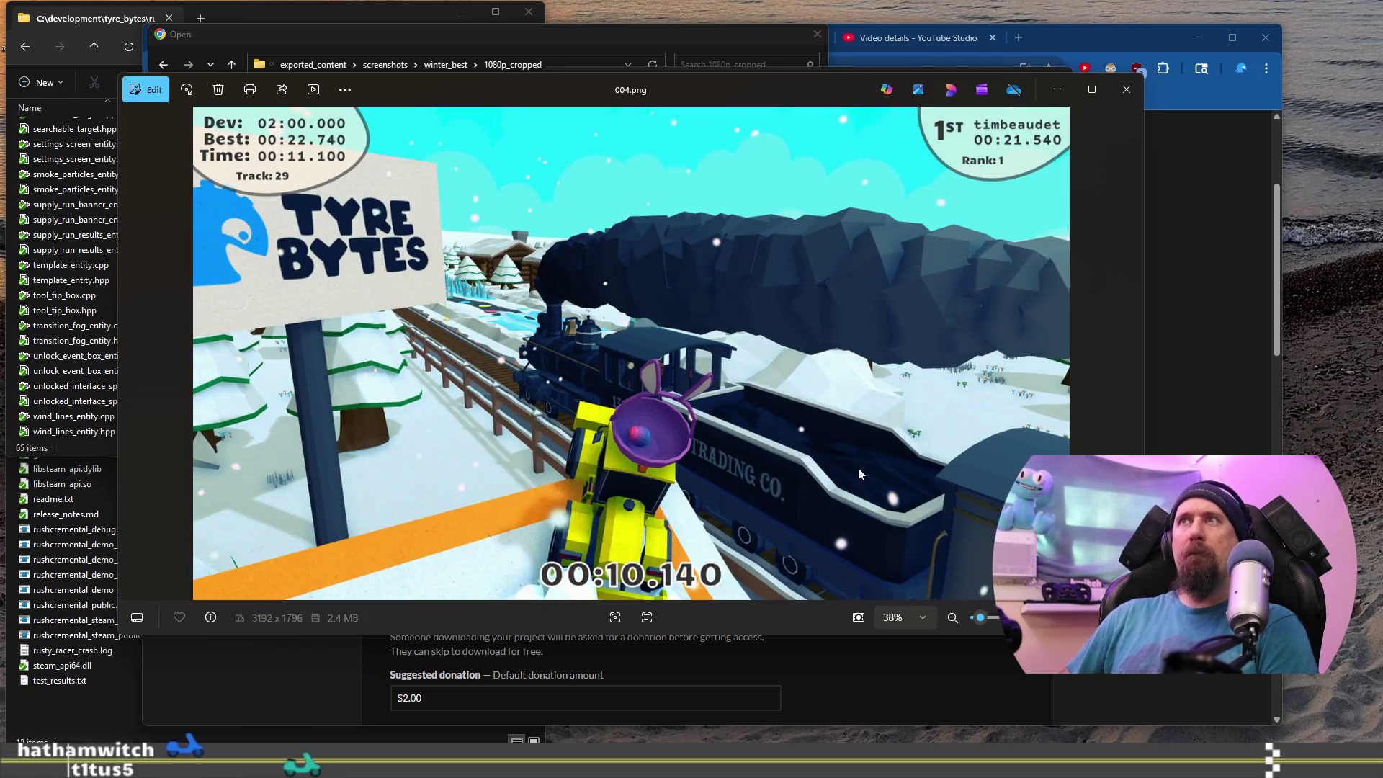
{"action": "key", "text": "Right"}
{"action": "key", "text": "Left"}
{"action": "key", "text": "Right"}
{"action": "key", "text": "Right"}
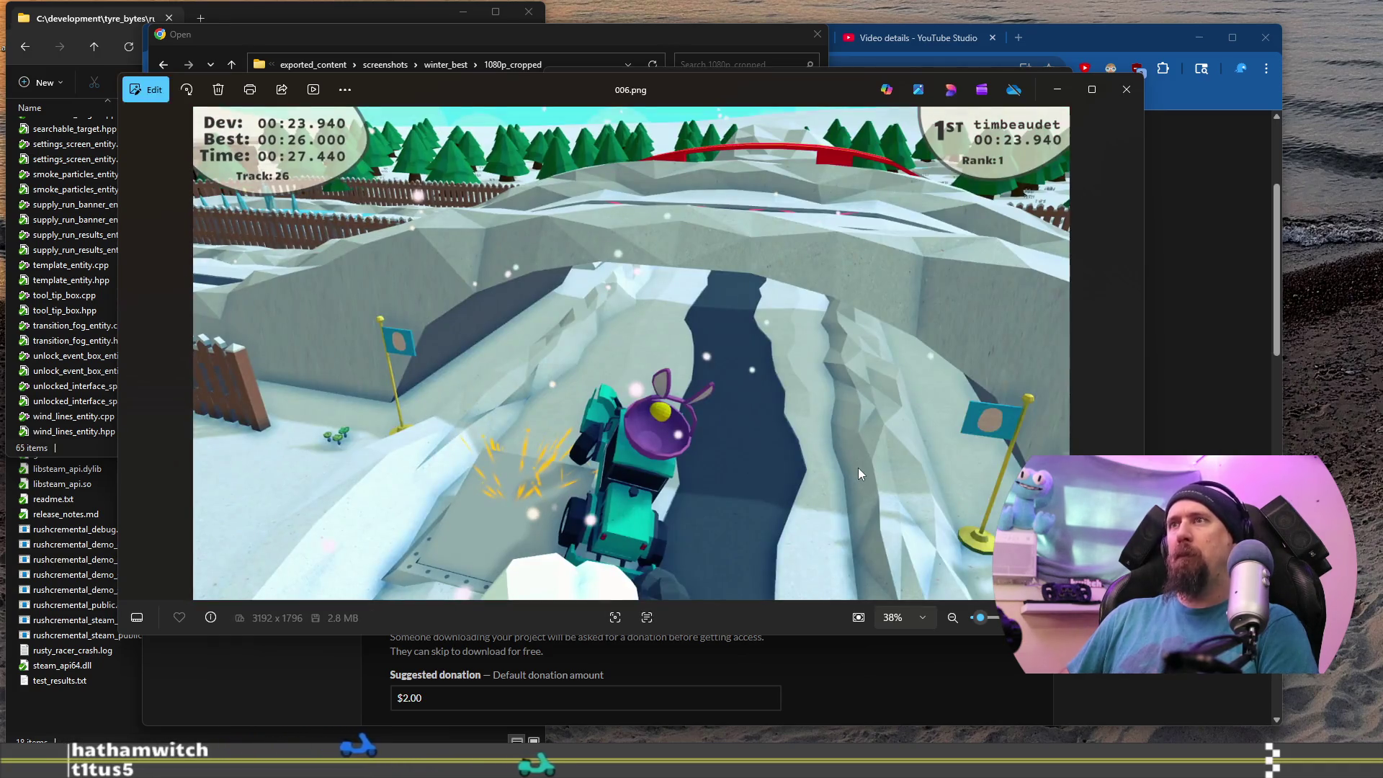
{"action": "key", "text": "Right"}
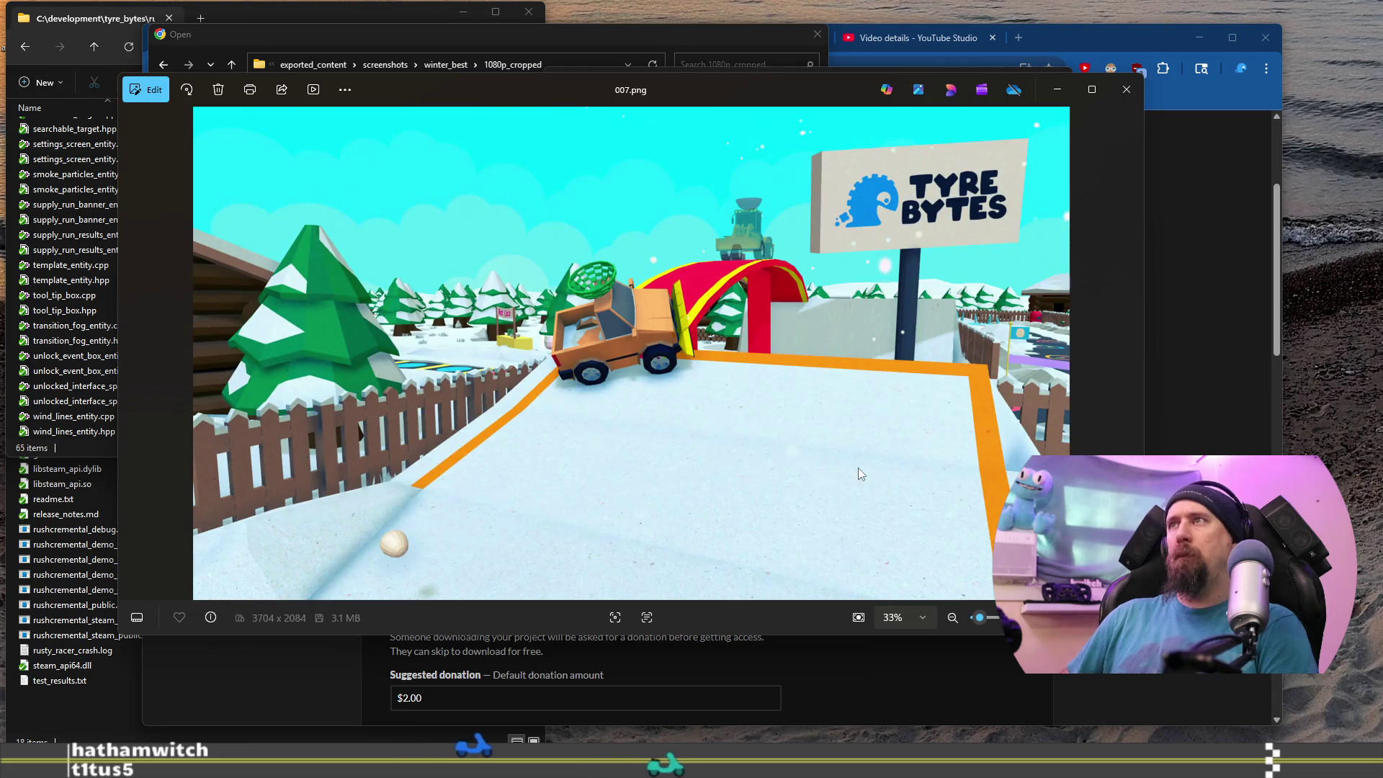
{"action": "key", "text": "Right"}
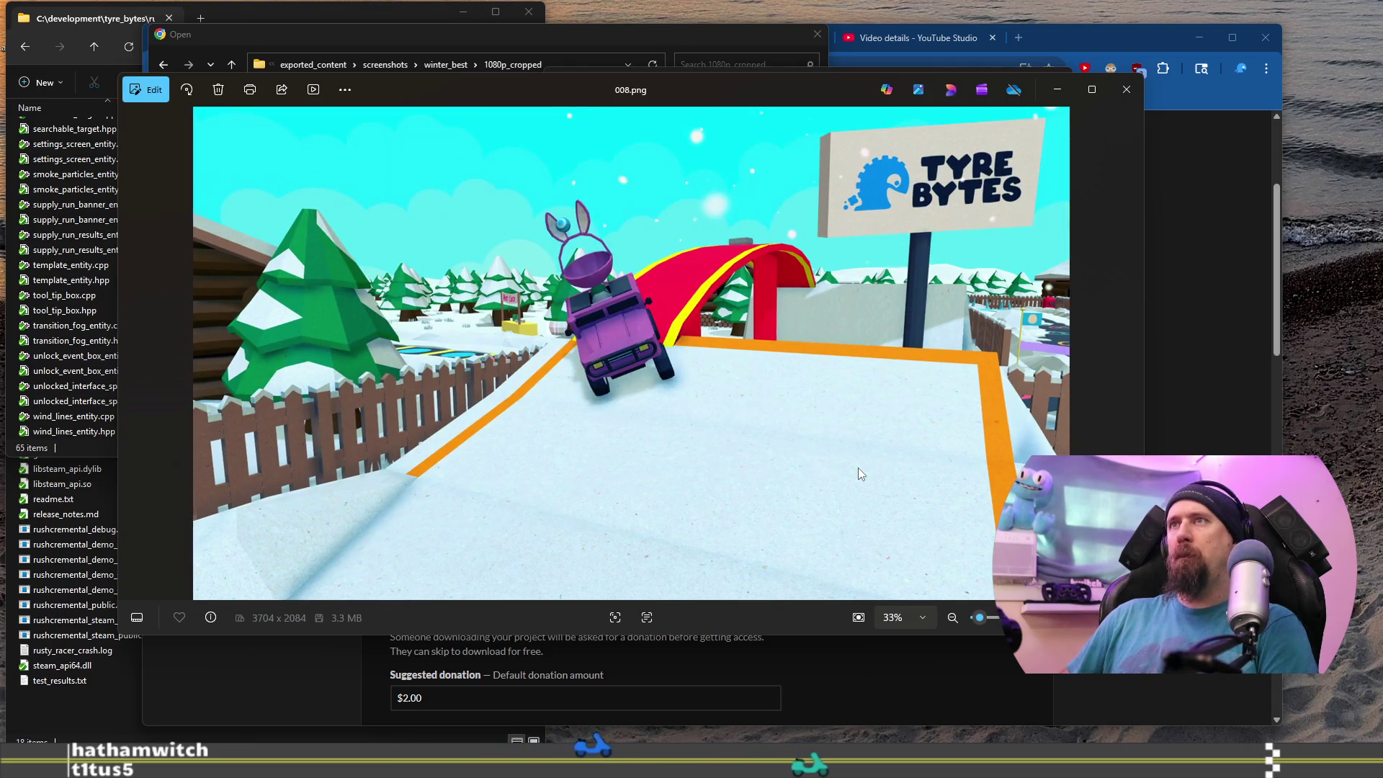
{"action": "key", "text": "Right"}
{"action": "key", "text": "Right"}
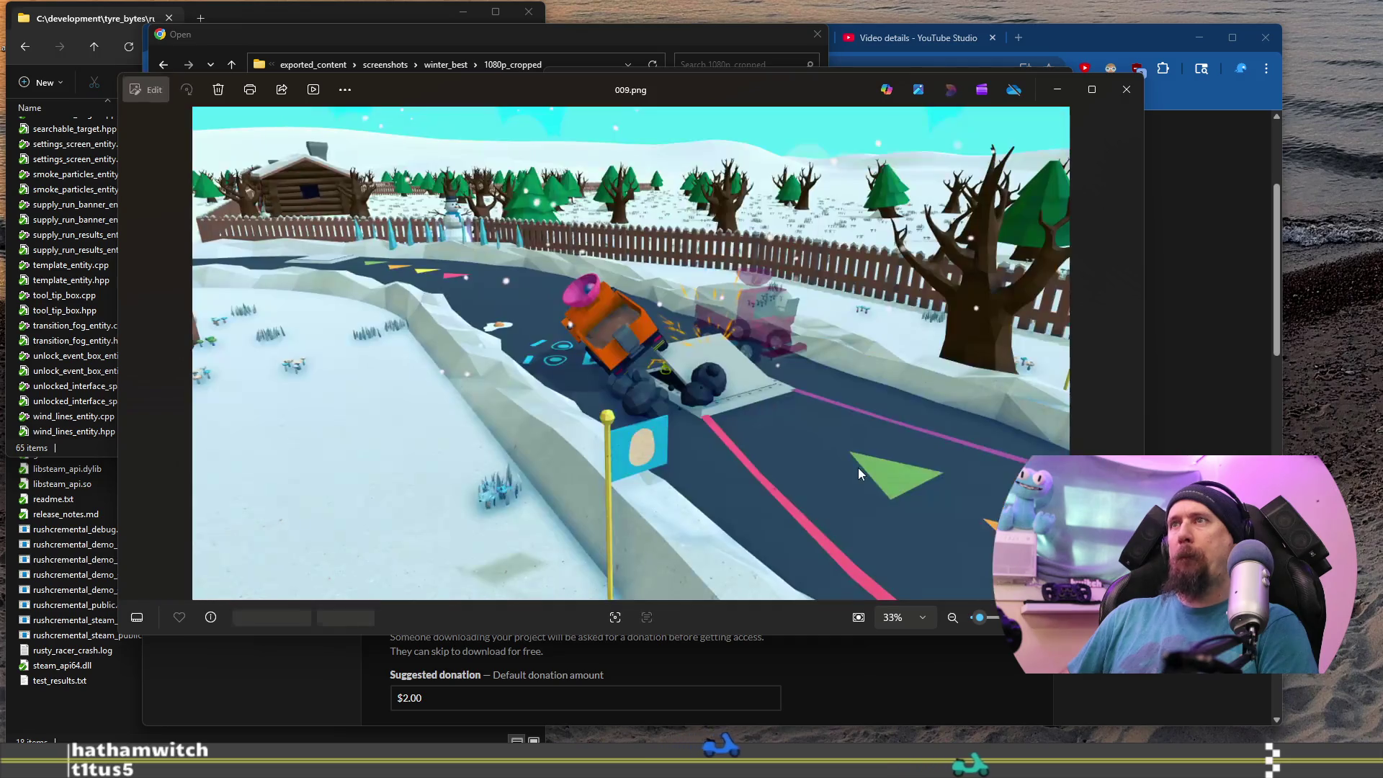
{"action": "key", "text": "Right"}
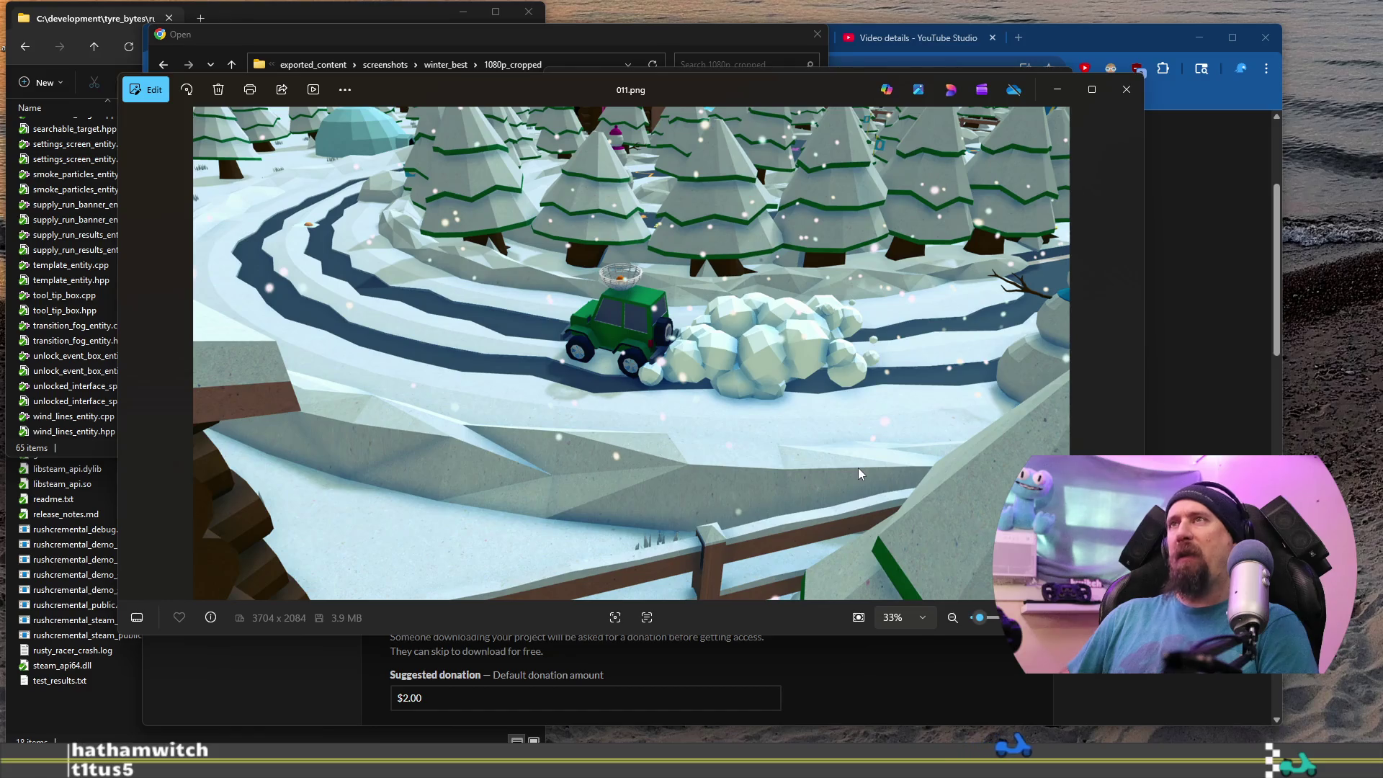
{"action": "key", "text": "Right"}
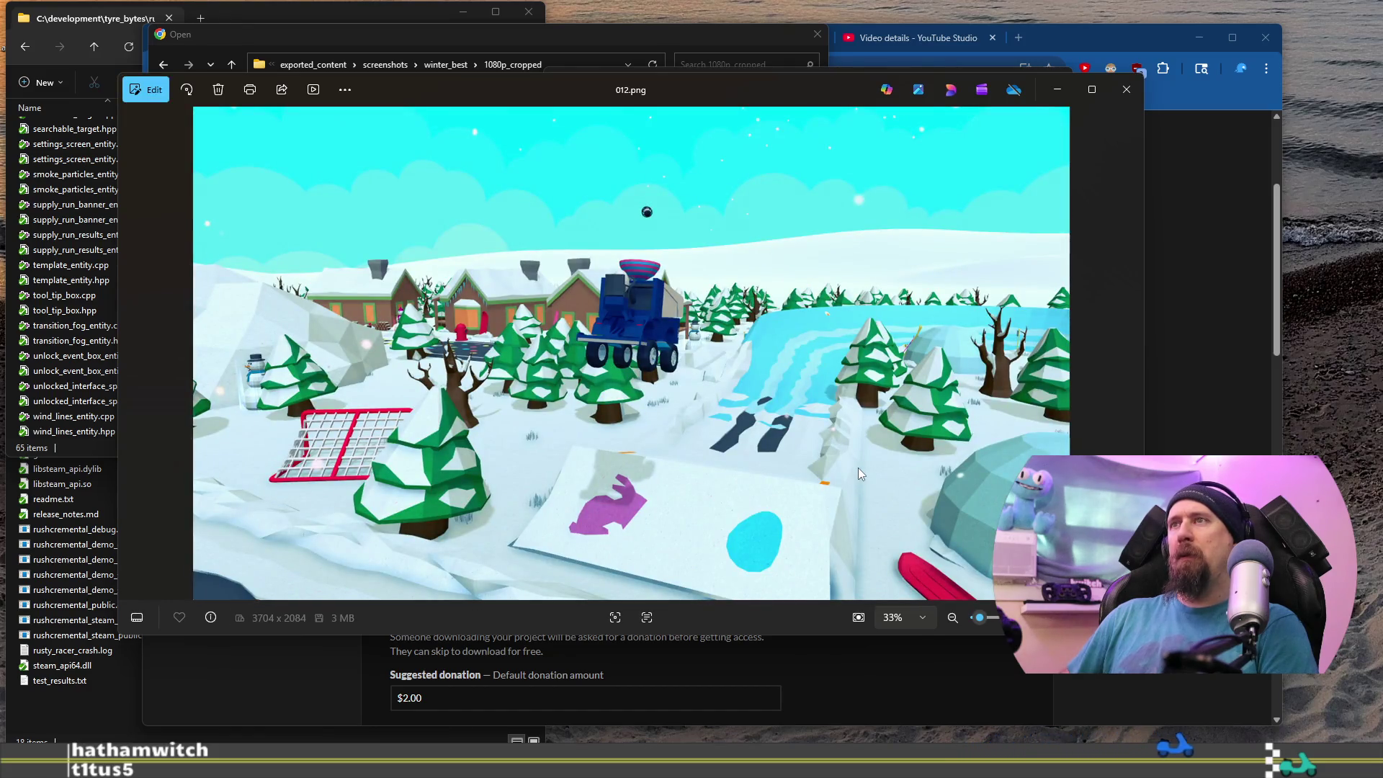
{"action": "key", "text": "Right"}
{"action": "key", "text": "Right"}
{"action": "key", "text": "Right"}
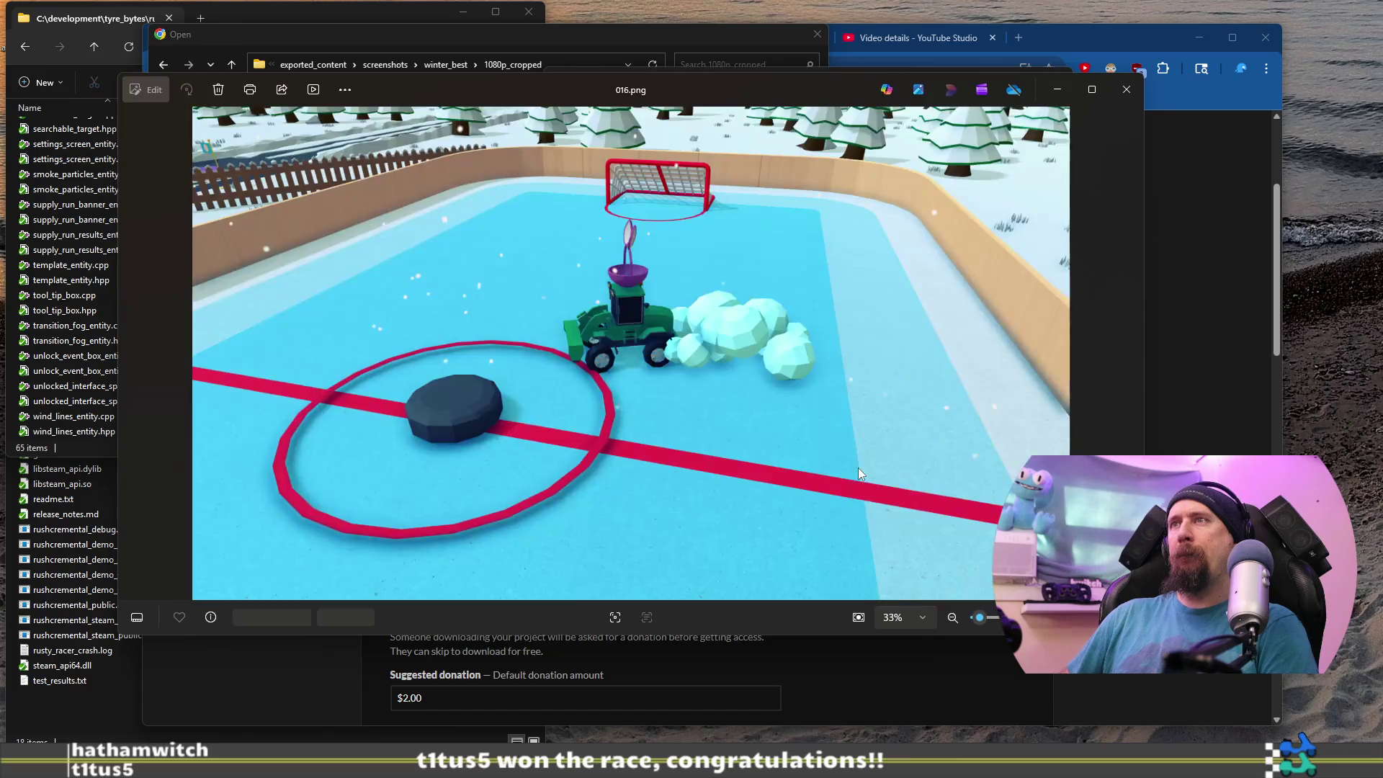
{"action": "key", "text": "Left"}
{"action": "key", "text": "Left"}
{"action": "key", "text": "Left"}
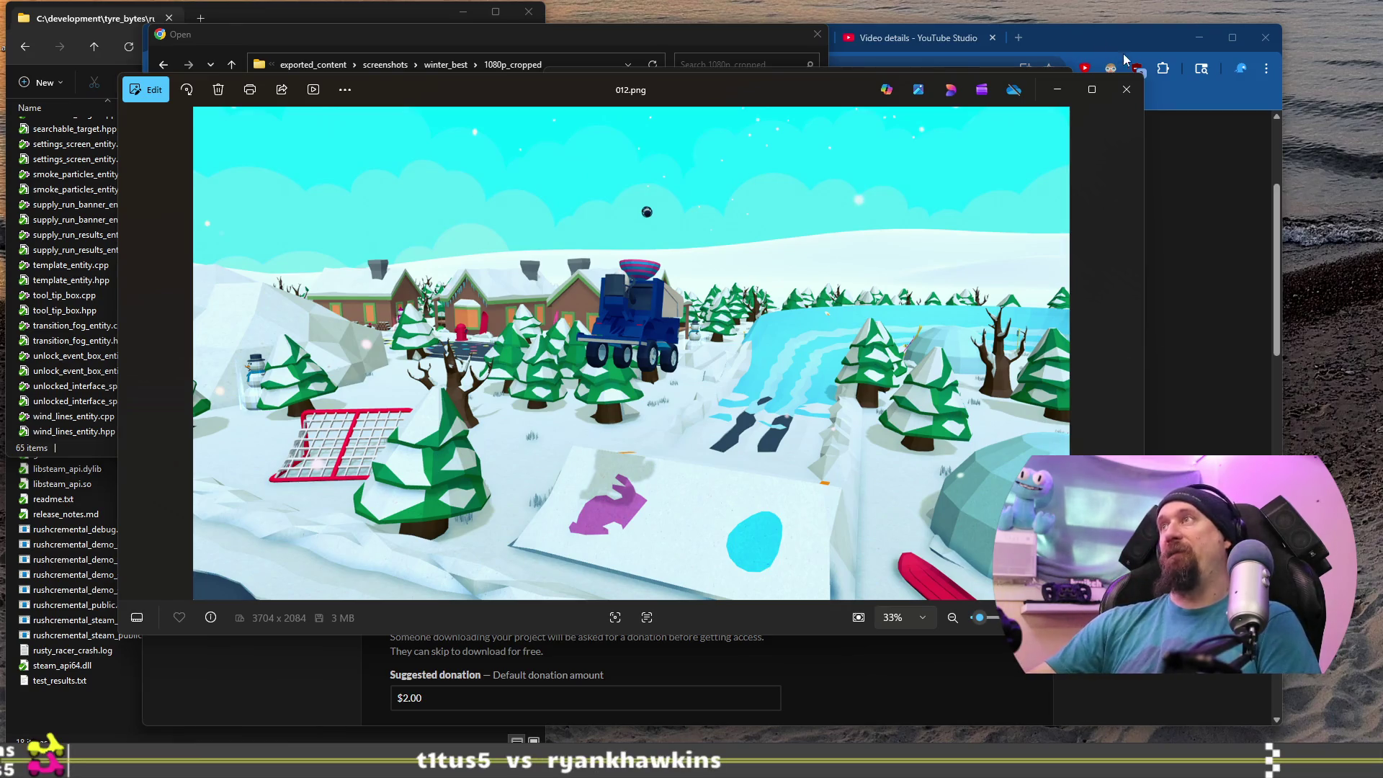
{"action": "left_click", "coordinate": [1134, 91]}
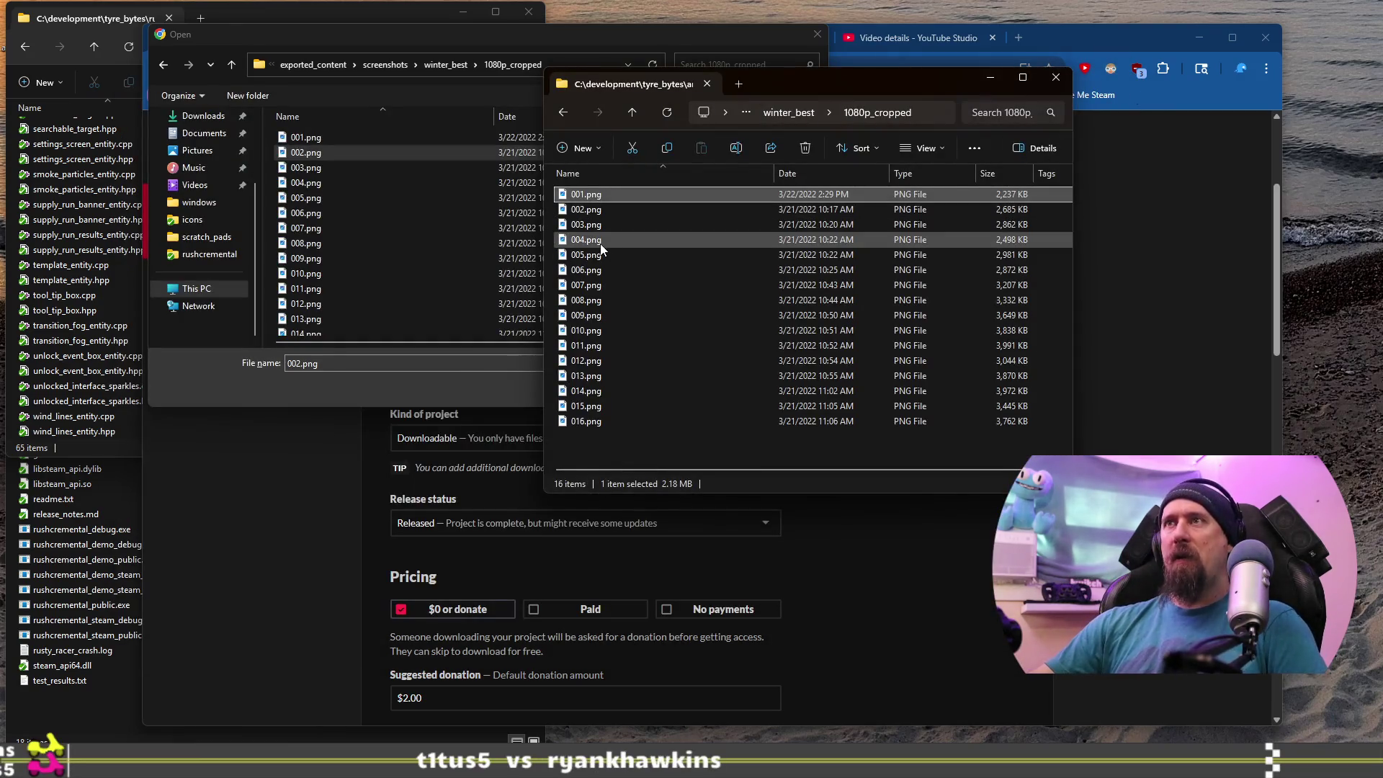
Upload 001, 004, 008, 011 and 012.png, dismissing the 3 MB error for 008 and 011.
{"action": "left_click", "coordinate": [338, 137]}
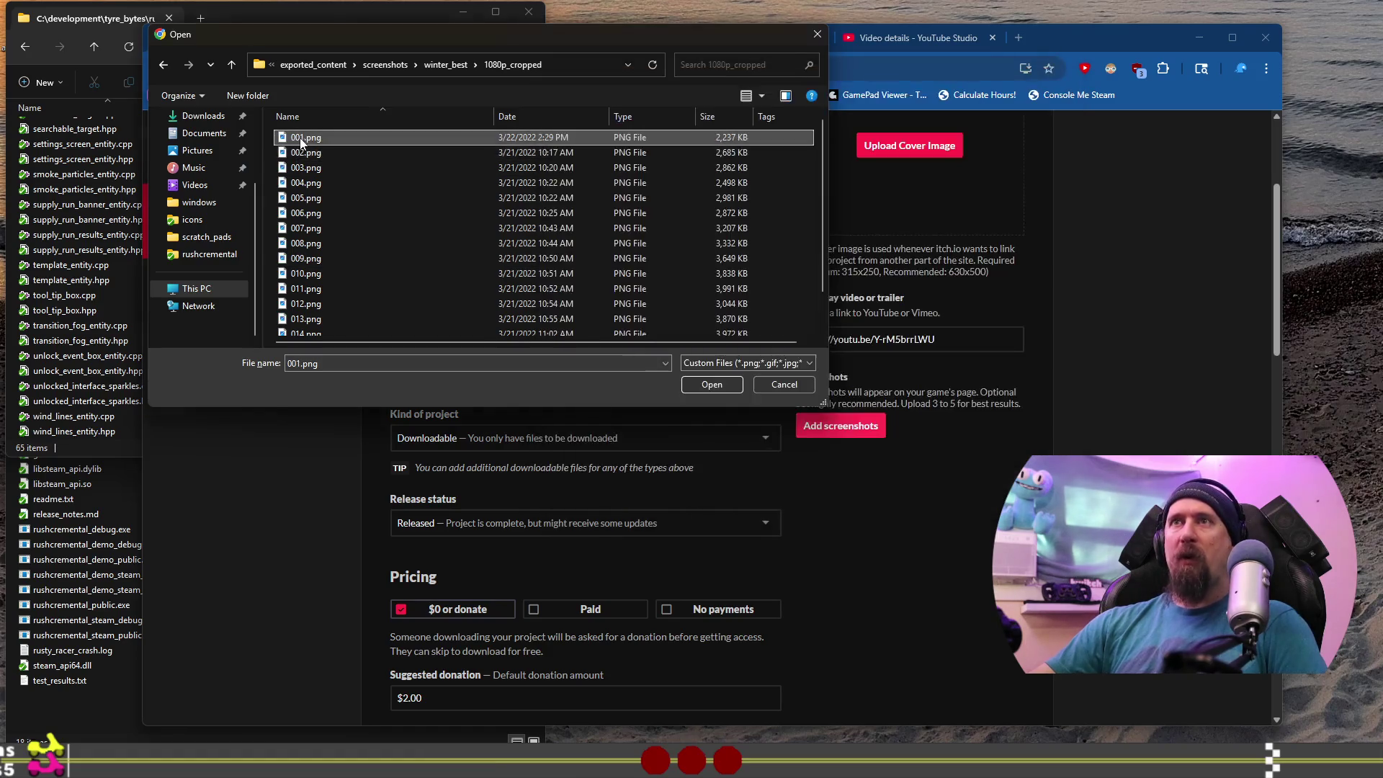
{"action": "left_click", "coordinate": [309, 183], "text": "ctrl"}
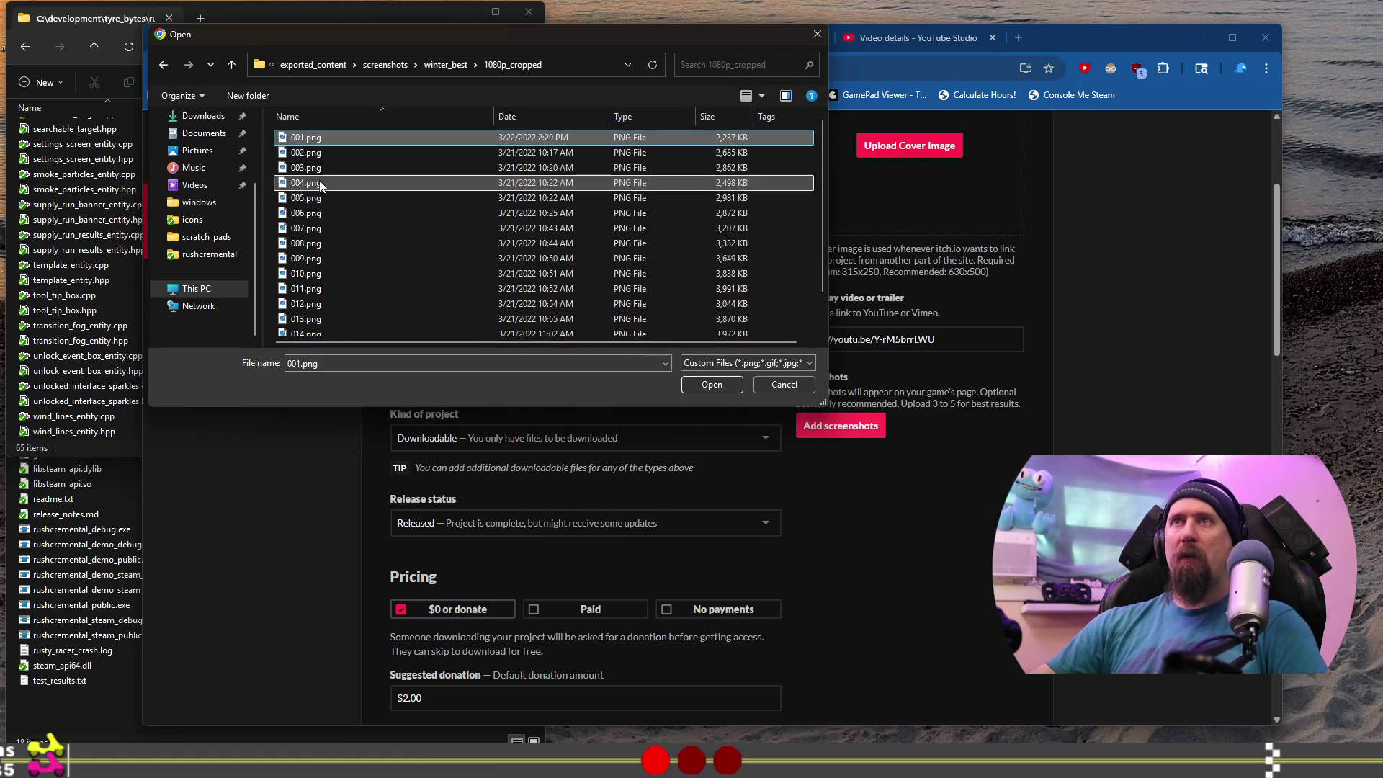
{"action": "left_click", "coordinate": [324, 244], "text": "ctrl"}
{"action": "left_click", "coordinate": [317, 288], "text": "ctrl"}
{"action": "left_click", "coordinate": [317, 303], "text": "ctrl"}
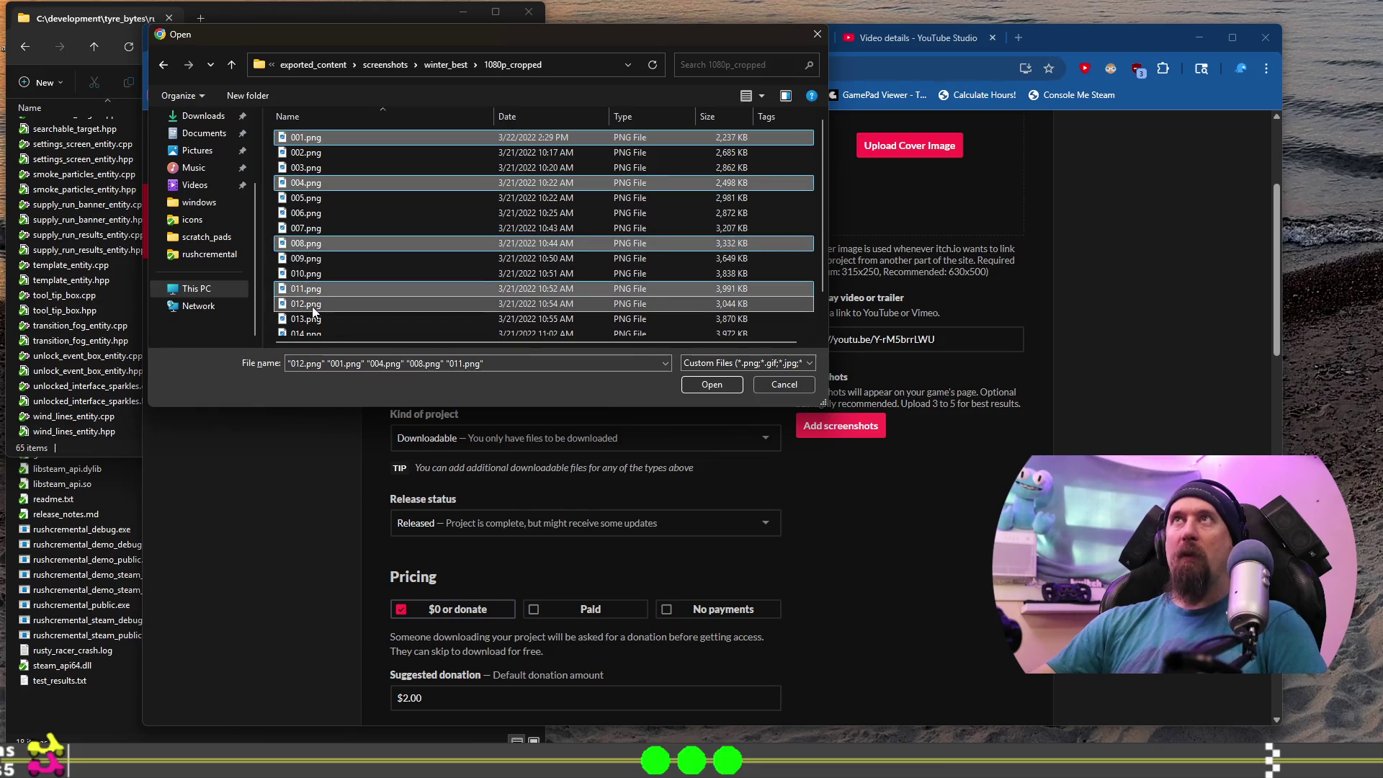
{"action": "left_click", "coordinate": [719, 383]}
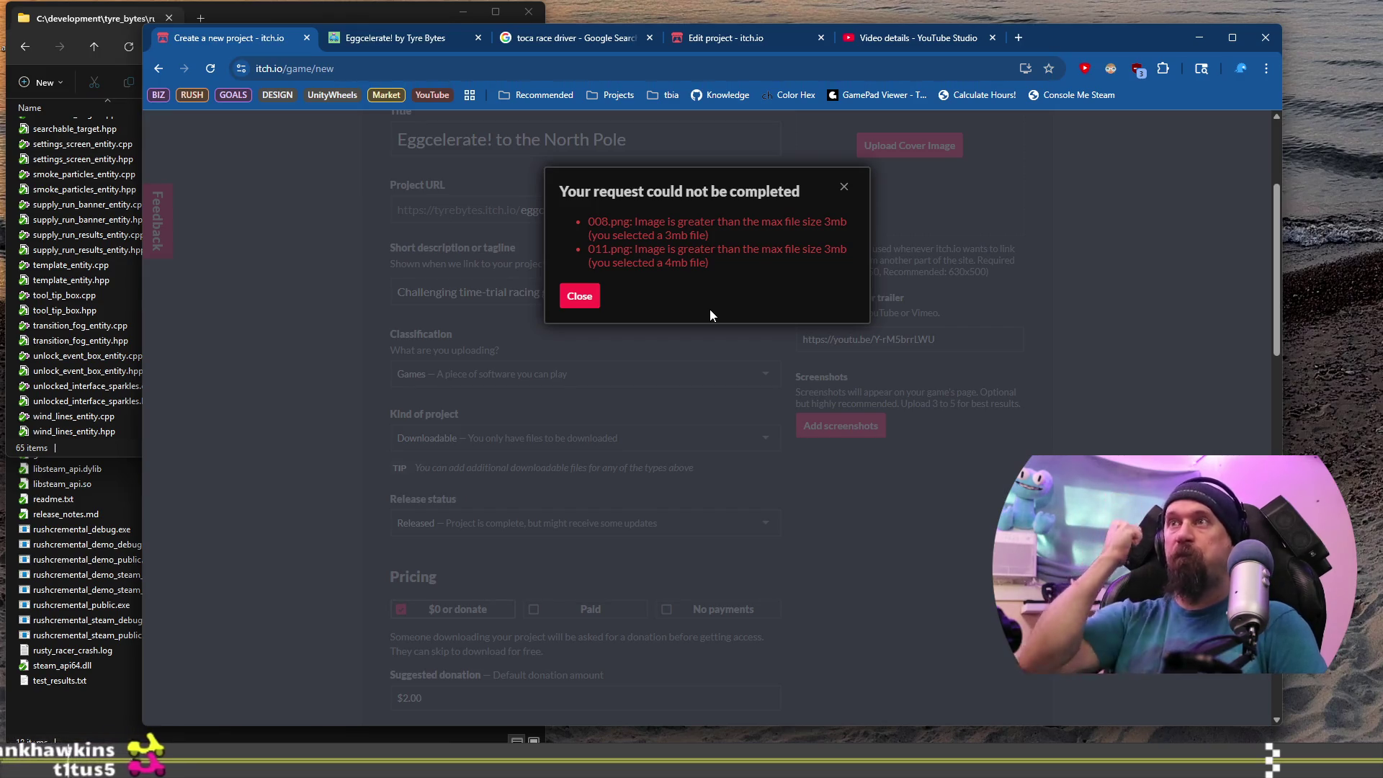
{"action": "left_click", "coordinate": [581, 297]}
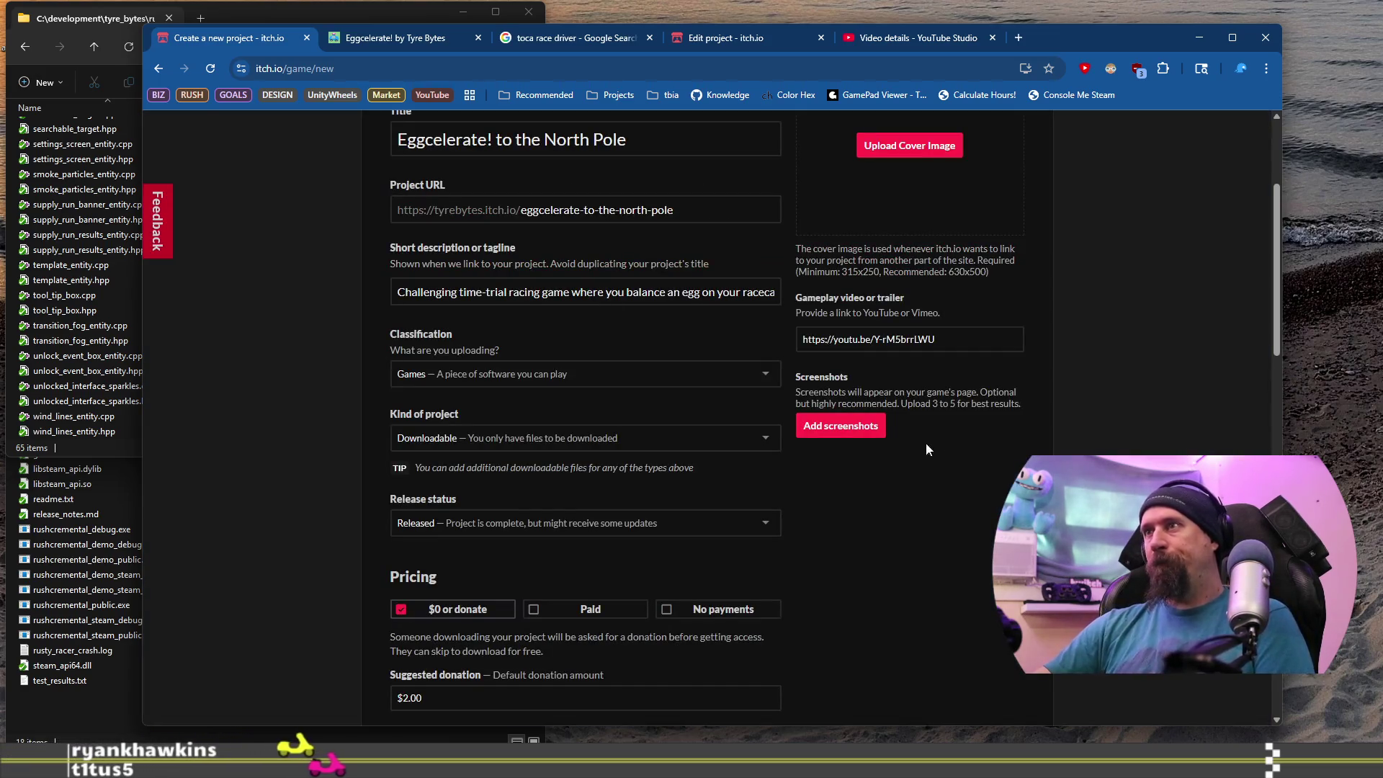
{"action": "left_click", "coordinate": [869, 438]}
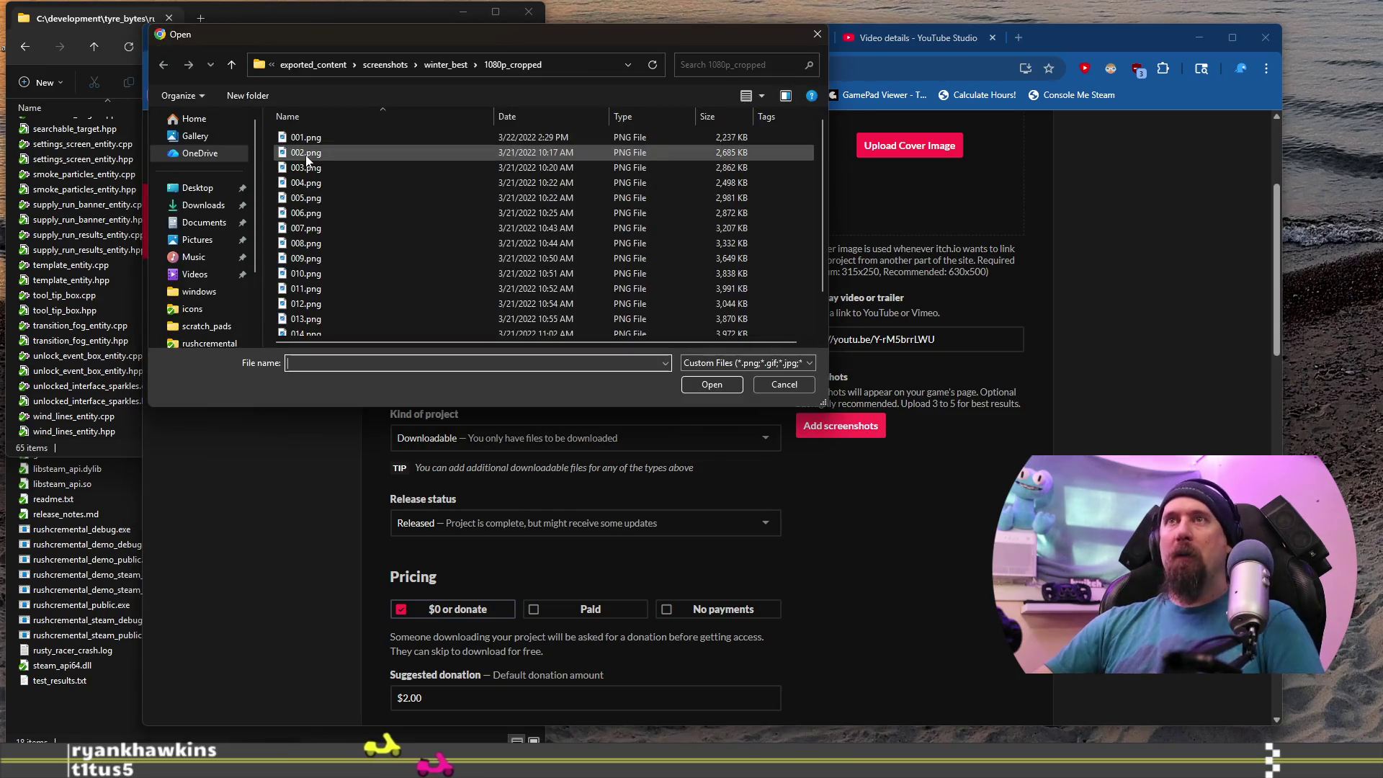
From winter_best\1080p_resized_jpg, upload 001, 004, 008, 011 and 012.jpg as screenshots.
{"action": "left_click", "coordinate": [317, 139]}
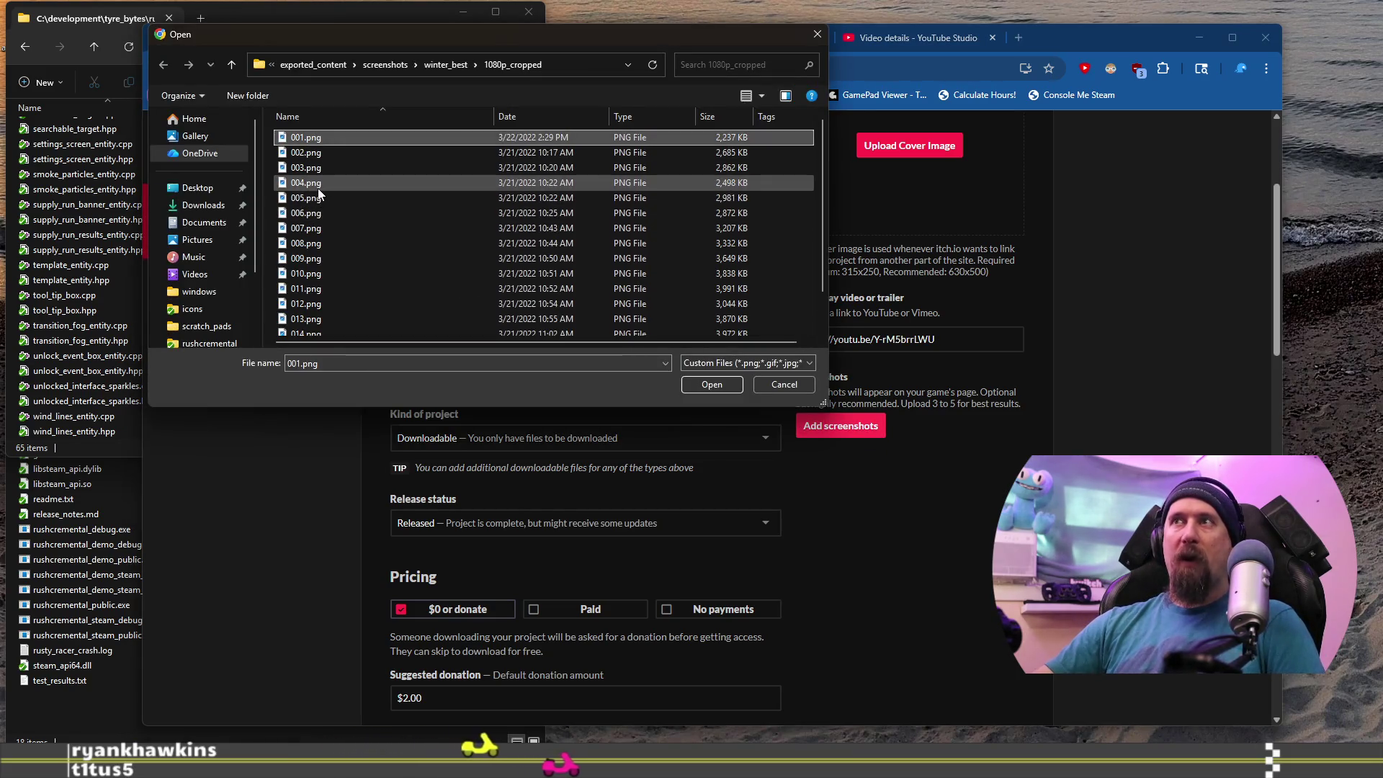
{"action": "left_click", "coordinate": [454, 66]}
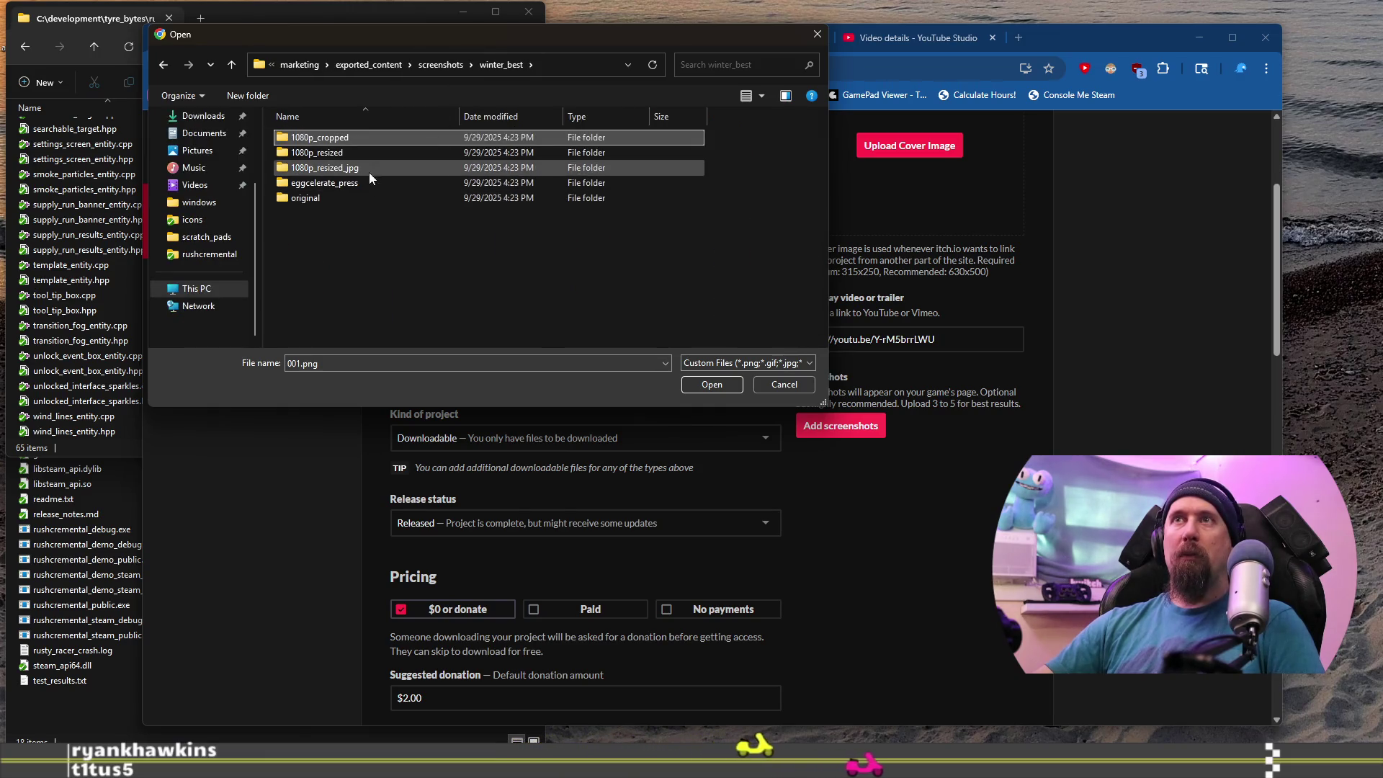
{"action": "left_click", "coordinate": [350, 170]}
{"action": "double_click", "coordinate": [351, 169]}
{"action": "left_click", "coordinate": [338, 137]}
{"action": "left_click", "coordinate": [333, 184], "text": "ctrl"}
{"action": "left_click", "coordinate": [320, 243], "text": "ctrl"}
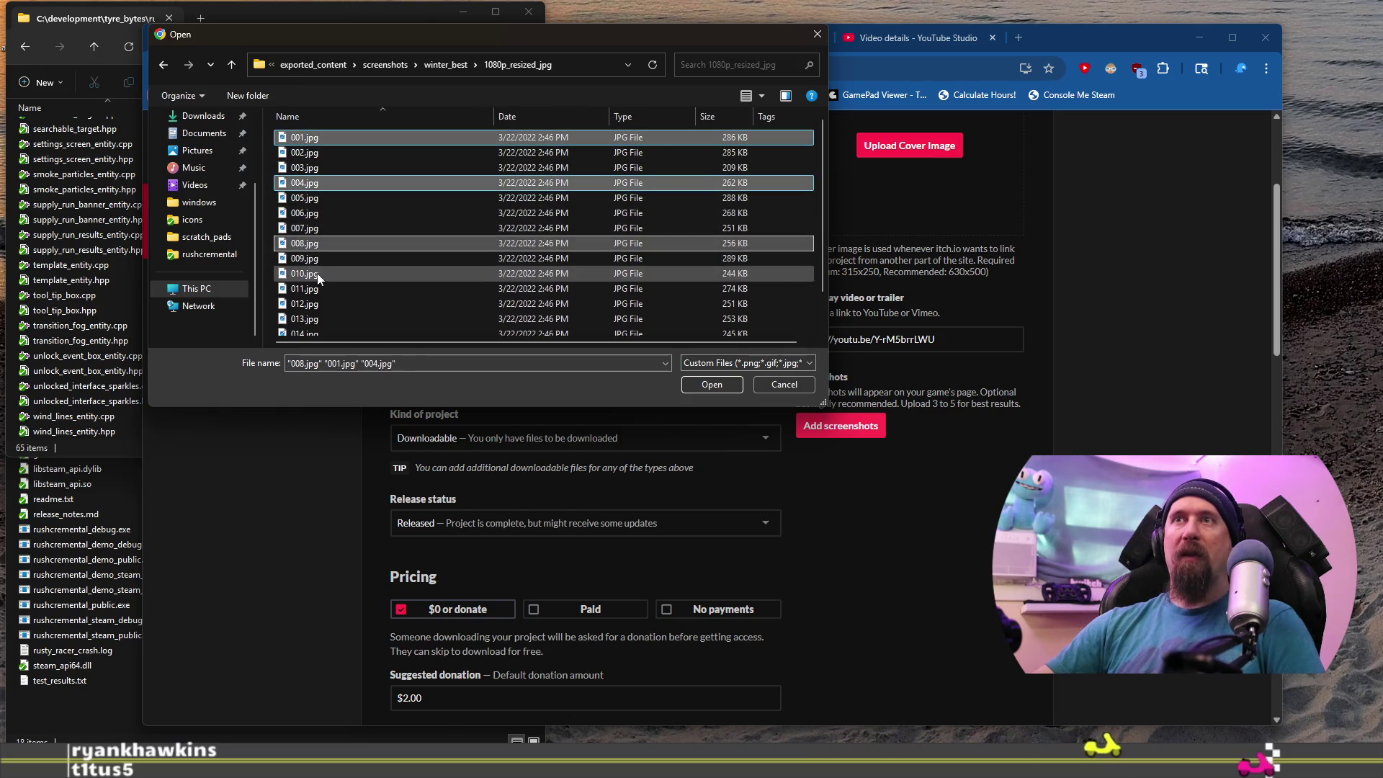
{"action": "left_click", "coordinate": [313, 288], "text": "ctrl"}
{"action": "left_click", "coordinate": [313, 304], "text": "ctrl"}
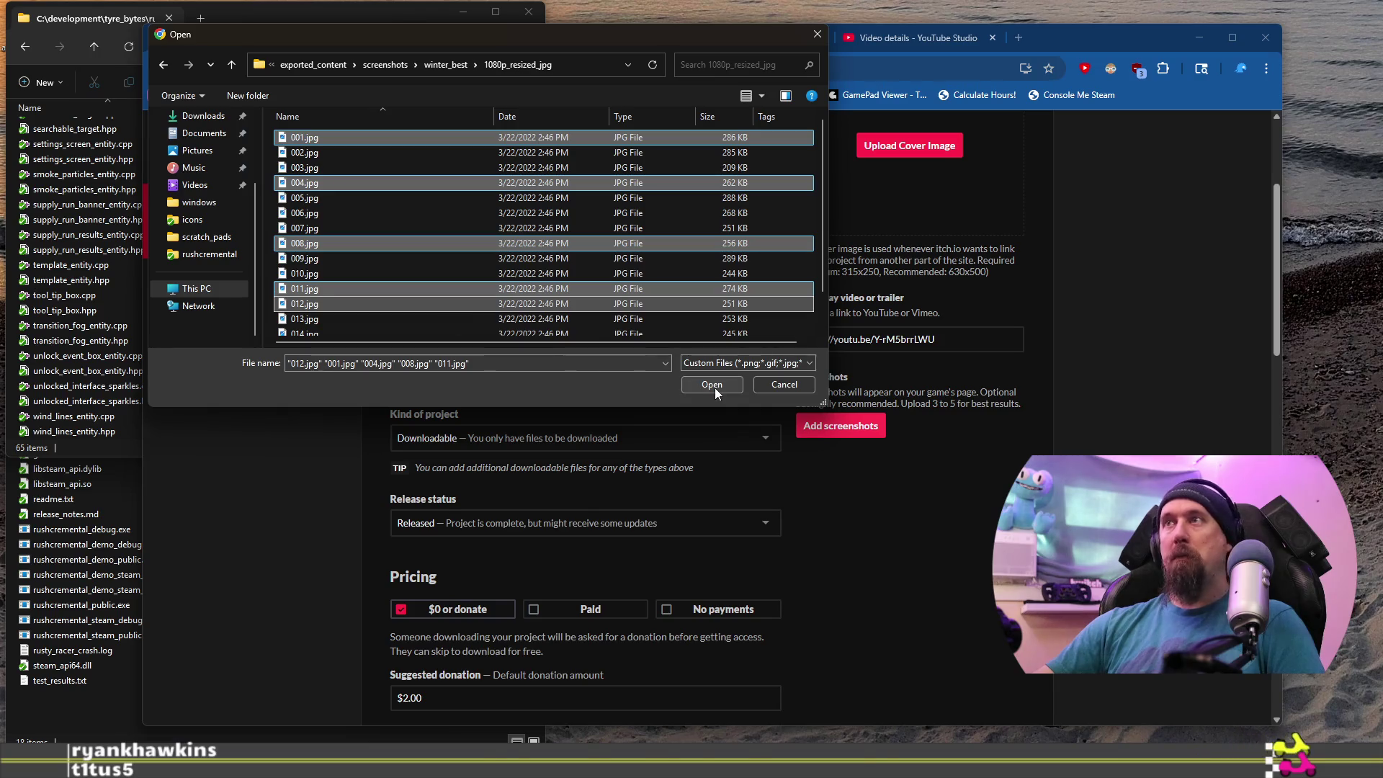
{"action": "left_click", "coordinate": [714, 389]}
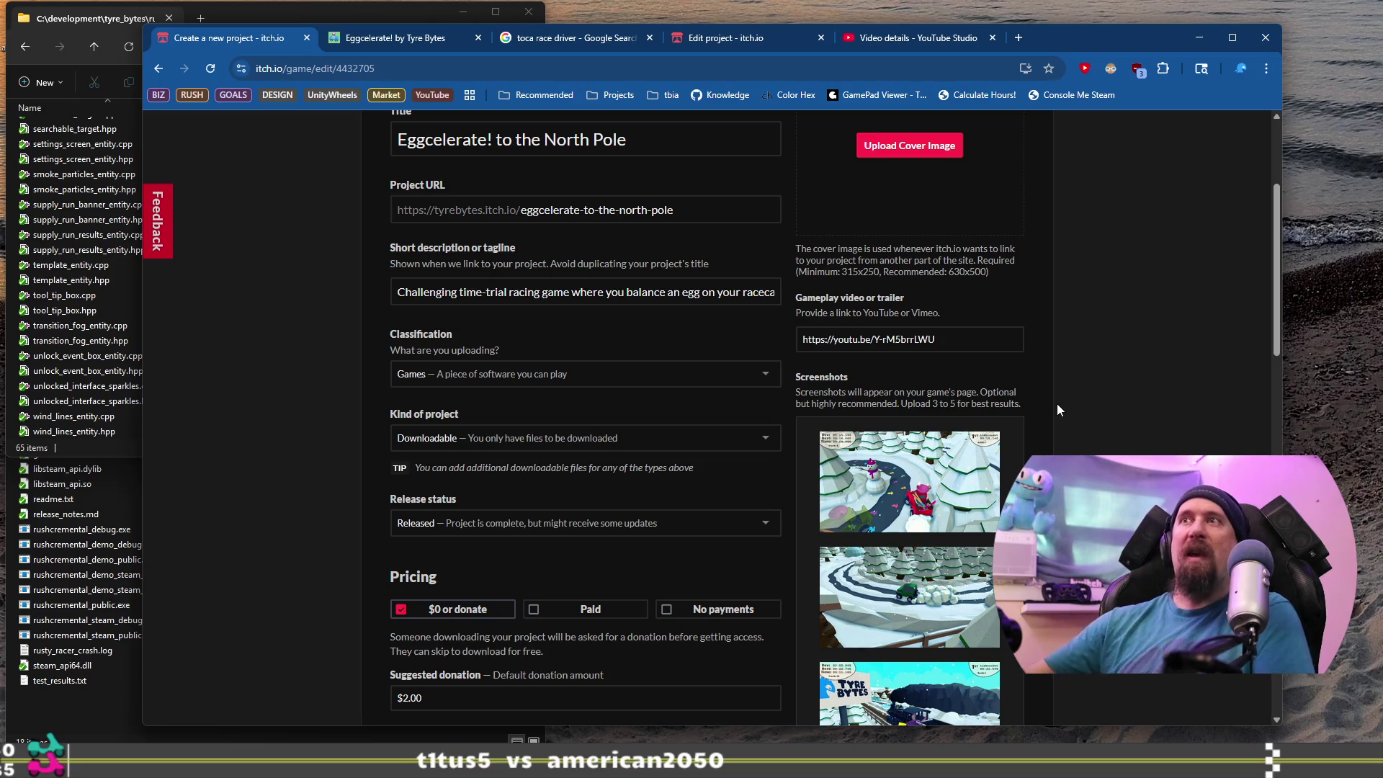
Select the No payments pricing option, then detach a new browser tab into a separate window.
{"action": "scroll", "coordinate": [1057, 404], "scroll_direction": "down", "scroll_amount": 5}
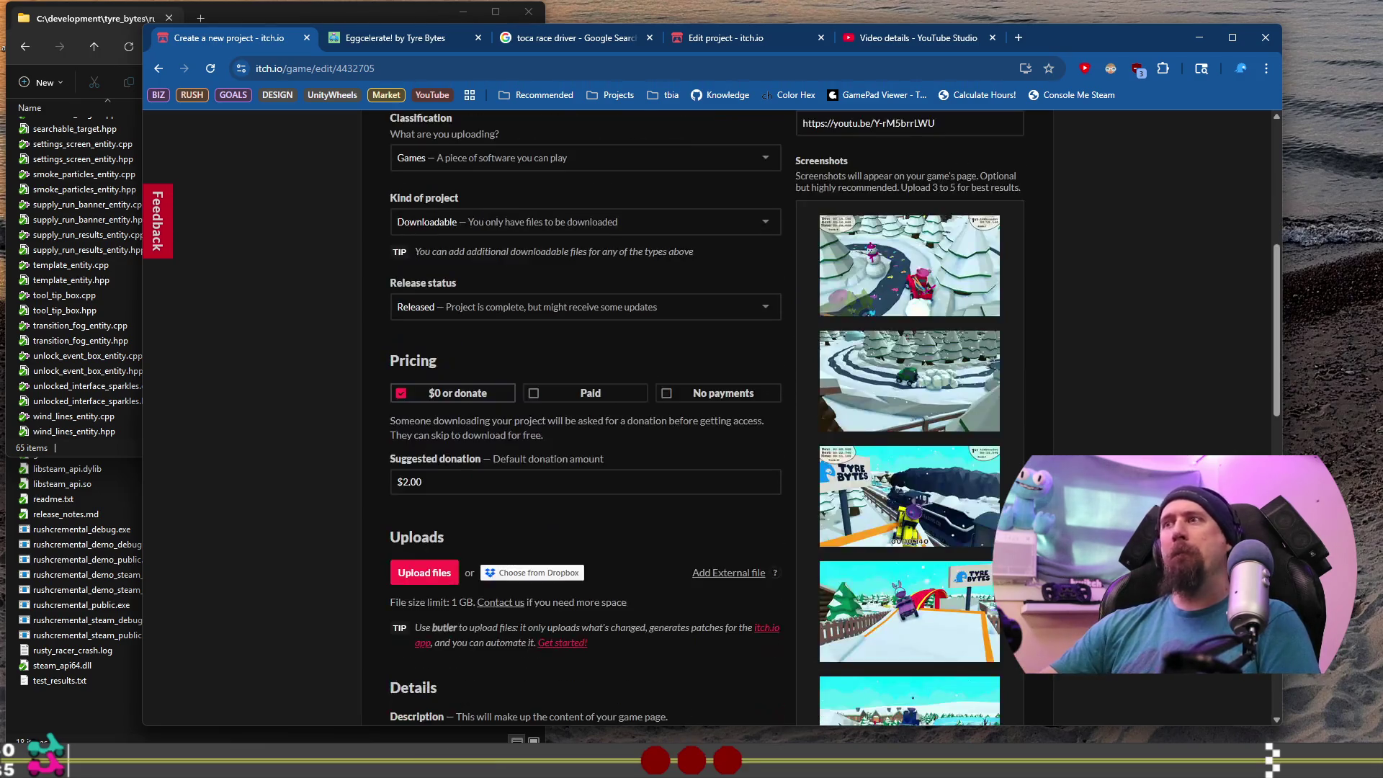
{"action": "scroll", "coordinate": [1057, 403], "scroll_direction": "down", "scroll_amount": 2}
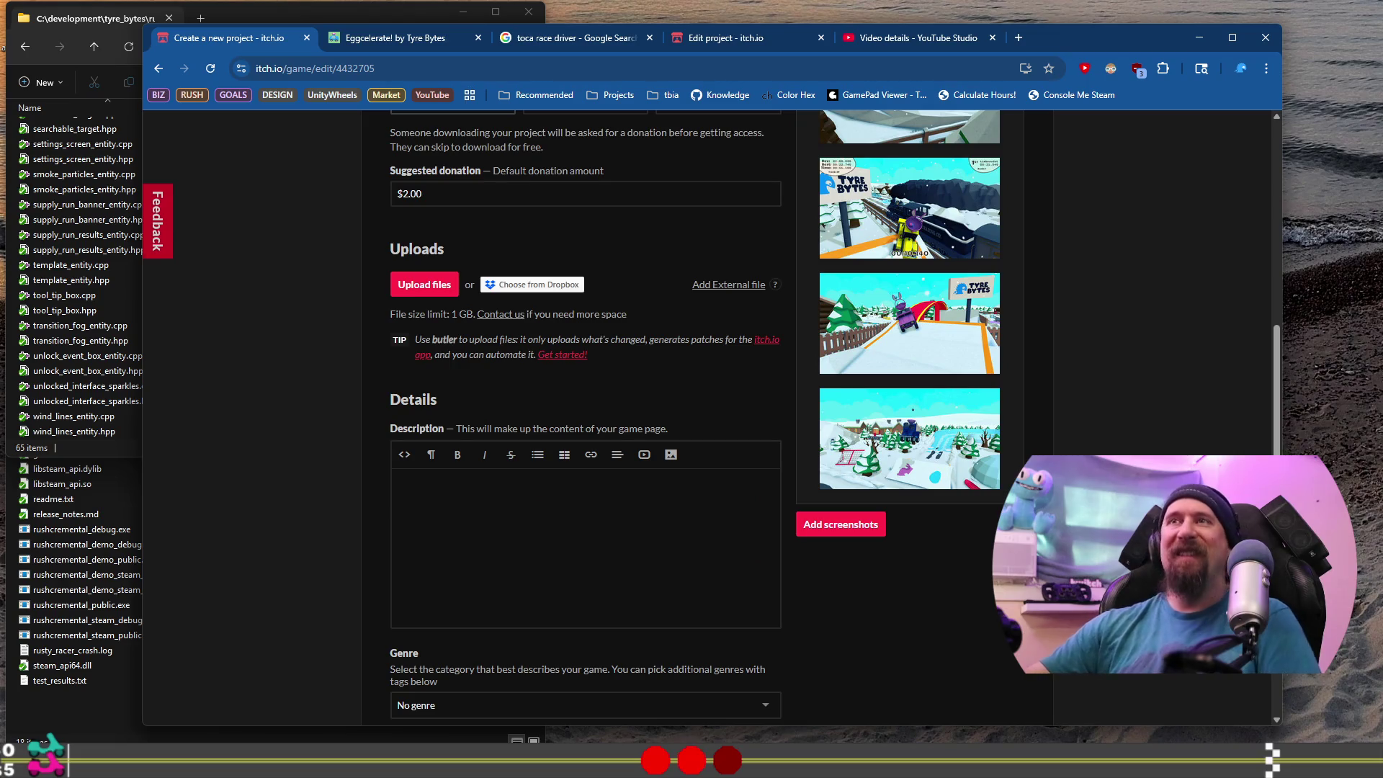
{"action": "scroll", "coordinate": [468, 414], "scroll_direction": "up", "scroll_amount": 2}
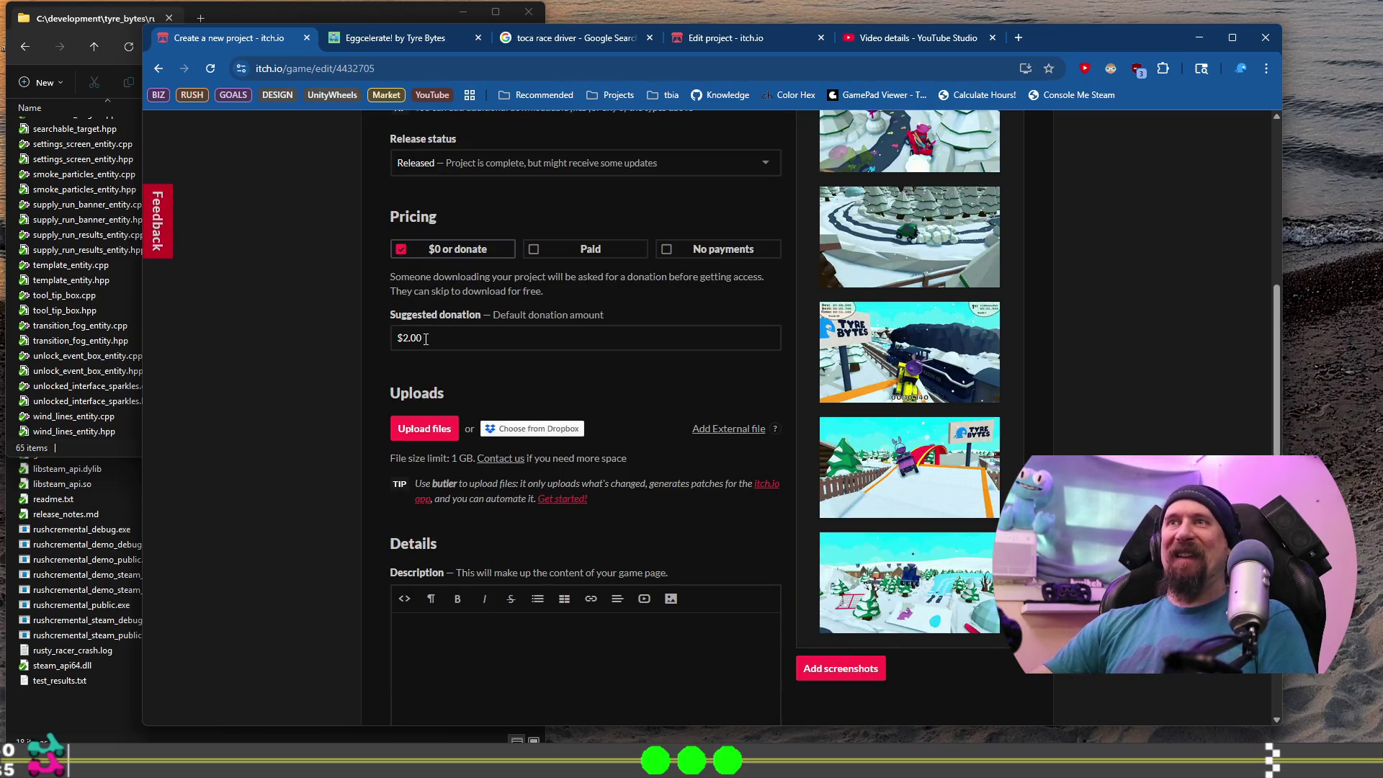
{"action": "scroll", "coordinate": [502, 440], "scroll_direction": "up", "scroll_amount": 2}
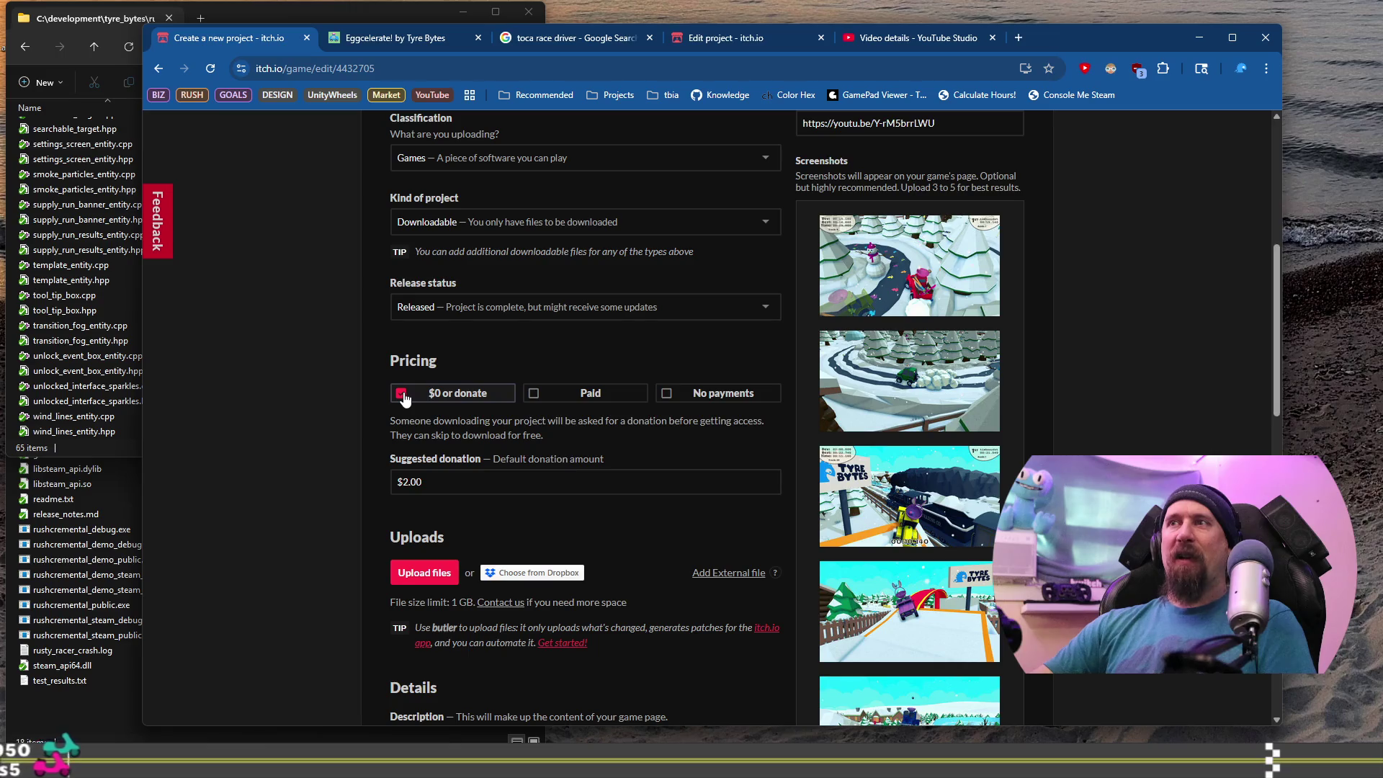
{"action": "left_click", "coordinate": [666, 394]}
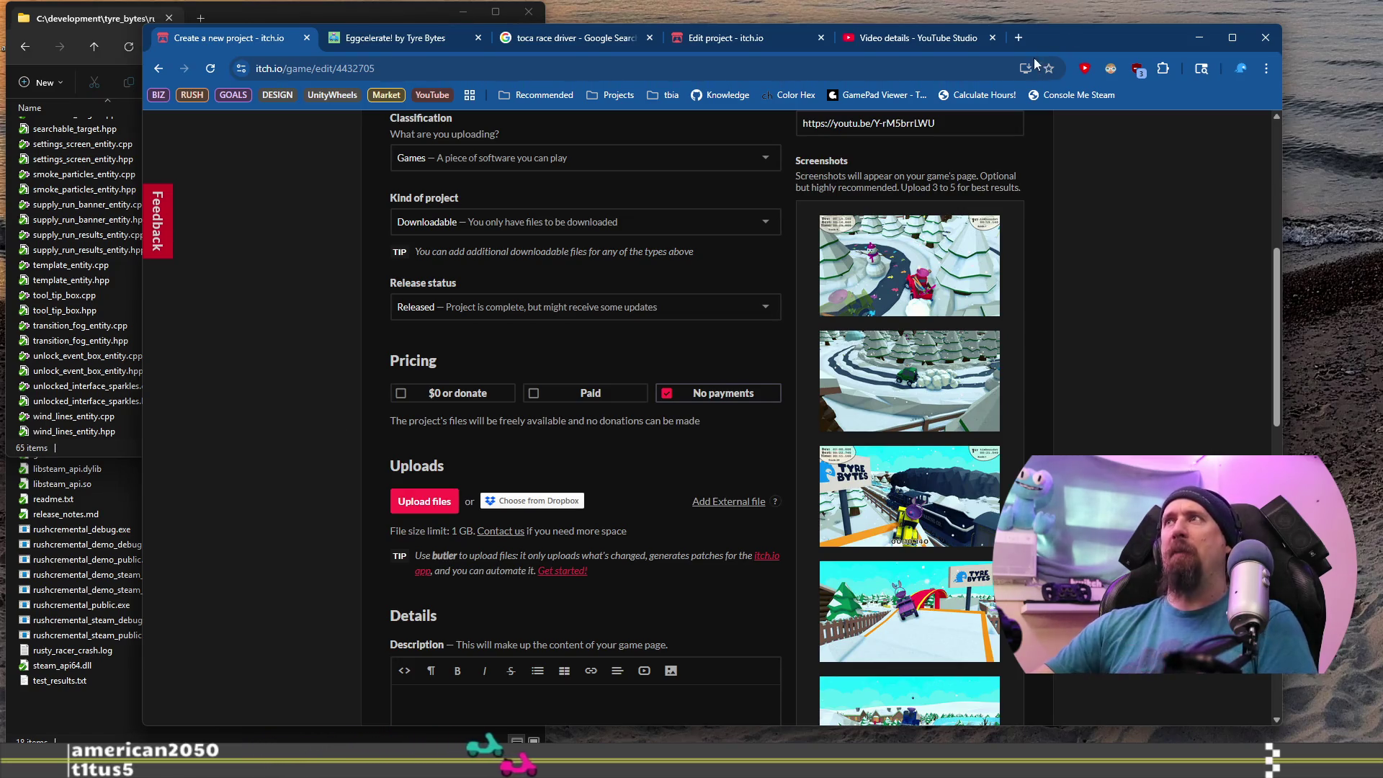
{"action": "left_click", "coordinate": [1018, 38]}
{"action": "mouse_move", "coordinate": [1000, 38]}
{"action": "left_mouse_down"}
{"action": "mouse_move", "coordinate": [970, 170]}
{"action": "mouse_move", "coordinate": [309, 41]}
{"action": "mouse_move", "coordinate": [922, 64]}
{"action": "mouse_move", "coordinate": [936, 46]}
{"action": "left_mouse_up"}
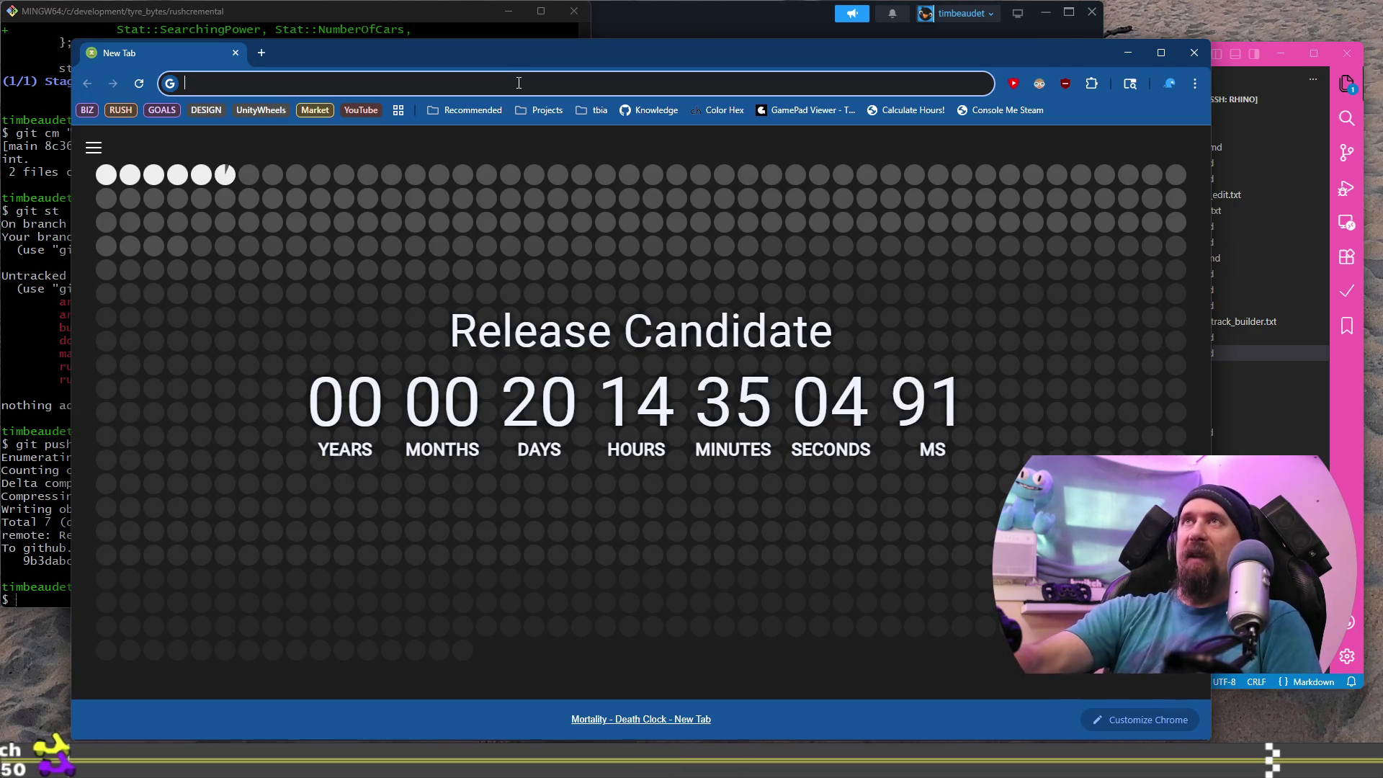
Load the Eggcelerate! to the North Pole Steam page from the 'eg' suggestion and scroll to About This Game.
{"action": "left_click", "coordinate": [519, 82]}
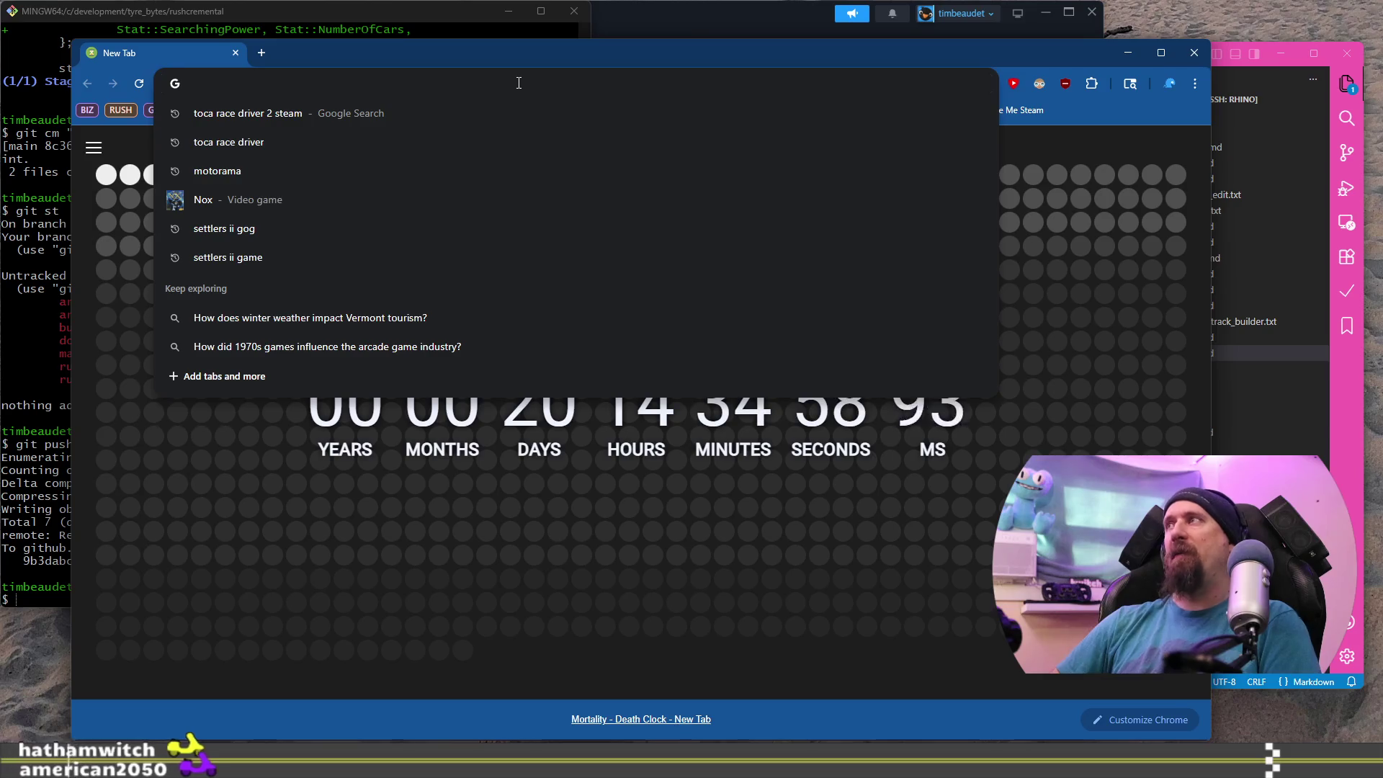
{"action": "key", "text": "Escape"}
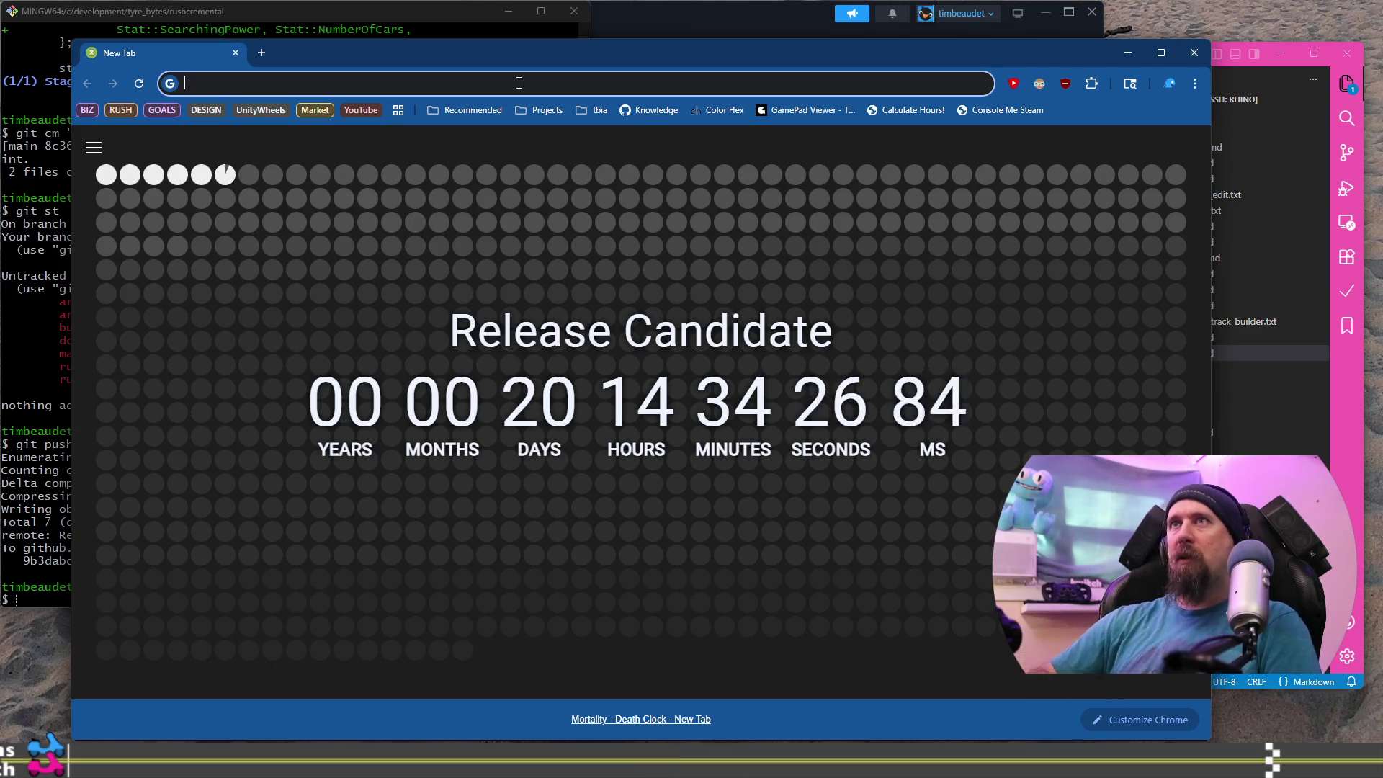
{"action": "type", "text": "eg"}
{"action": "key", "text": "Down"}
{"action": "key", "text": "Down"}
{"action": "key", "text": "Down"}
{"action": "key", "text": "Down"}
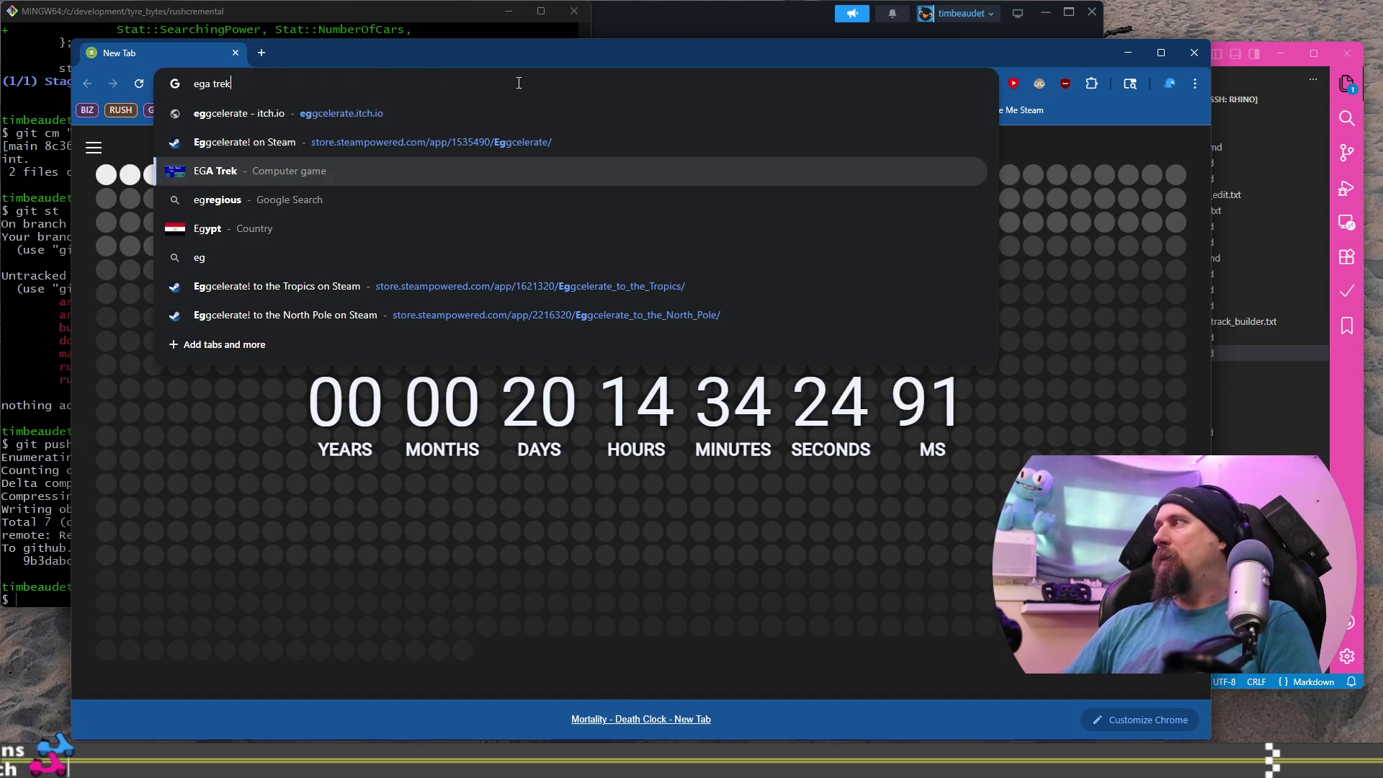
{"action": "key", "text": "Return"}
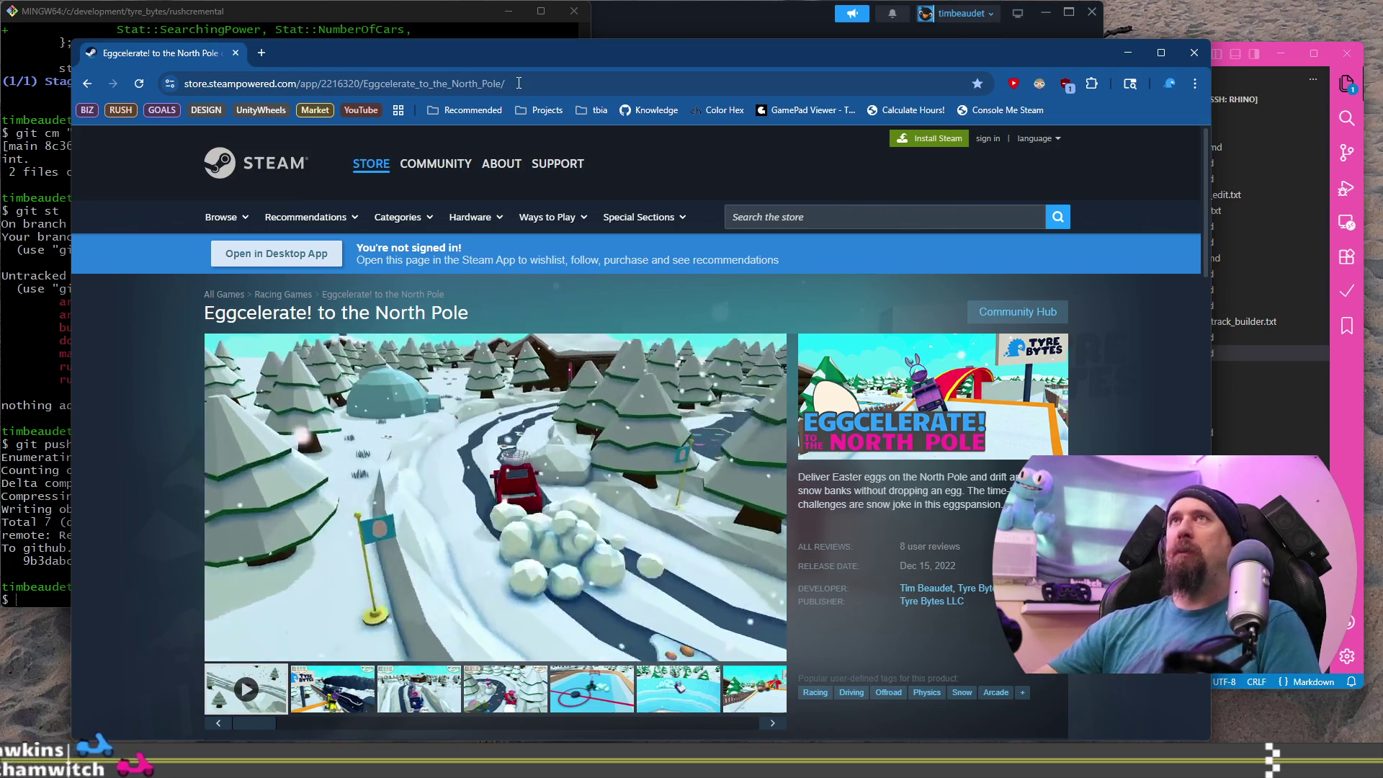
{"action": "scroll", "coordinate": [449, 368], "scroll_direction": "down", "scroll_amount": 3}
{"action": "scroll", "coordinate": [448, 366], "scroll_direction": "down", "scroll_amount": 10}
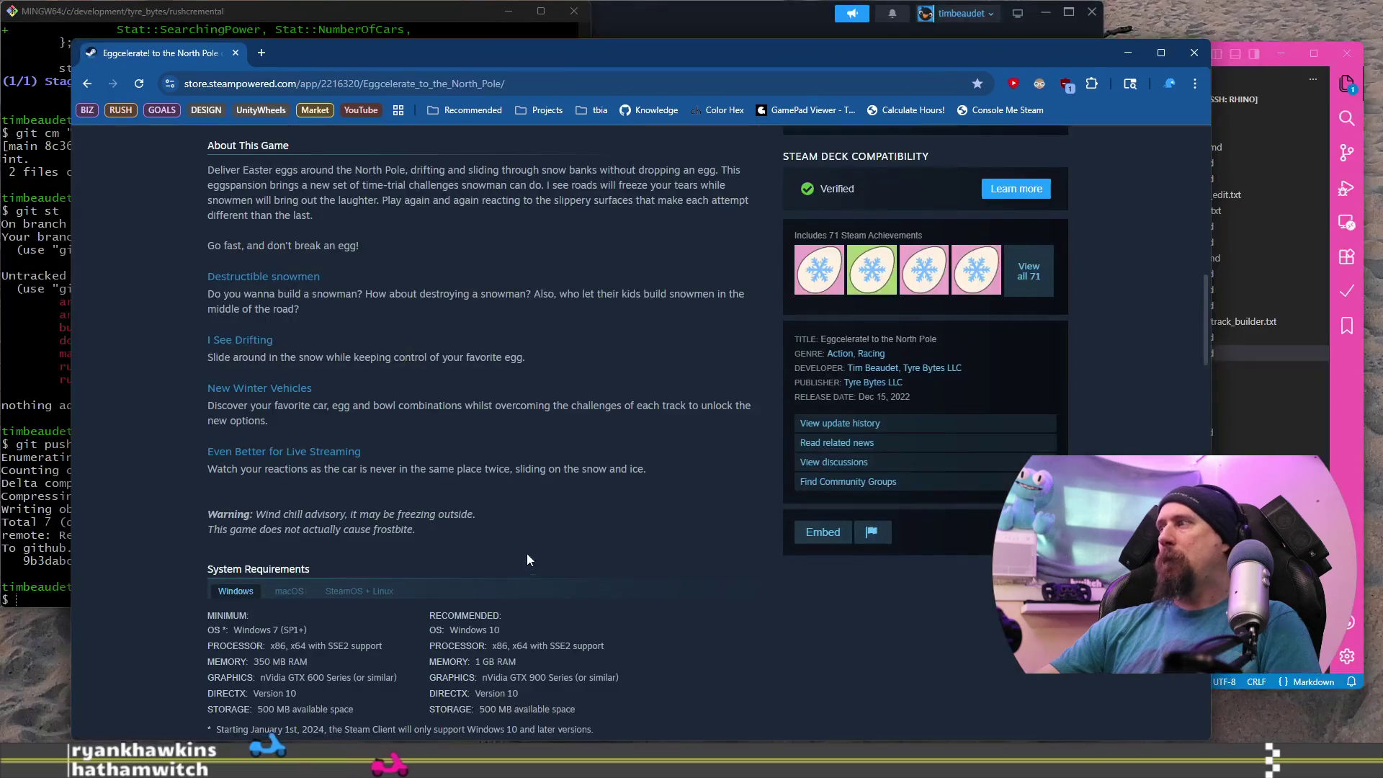
{"action": "mouse_move", "coordinate": [528, 560]}
{"action": "left_mouse_down"}
{"action": "mouse_move", "coordinate": [303, 518]}
{"action": "mouse_move", "coordinate": [216, 462]}
{"action": "mouse_move", "coordinate": [201, 403]}
{"action": "mouse_move", "coordinate": [479, 731]}
{"action": "left_mouse_up"}
Copy Steam's About This Game text and paste it into the itch.io Description.
{"action": "left_click", "coordinate": [196, 387]}
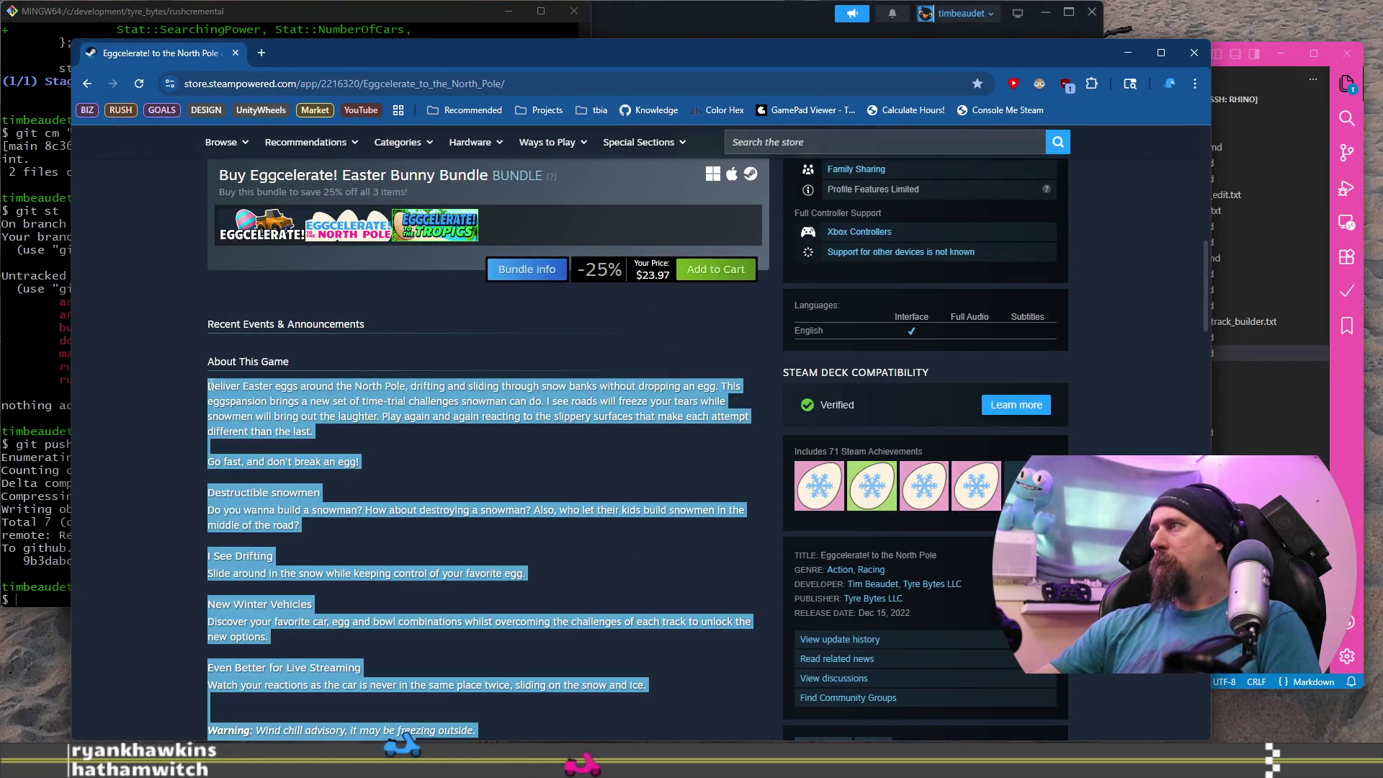
{"action": "right_click", "coordinate": [217, 403]}
{"action": "left_click", "coordinate": [342, 421]}
{"action": "key", "text": "alt+Tab"}
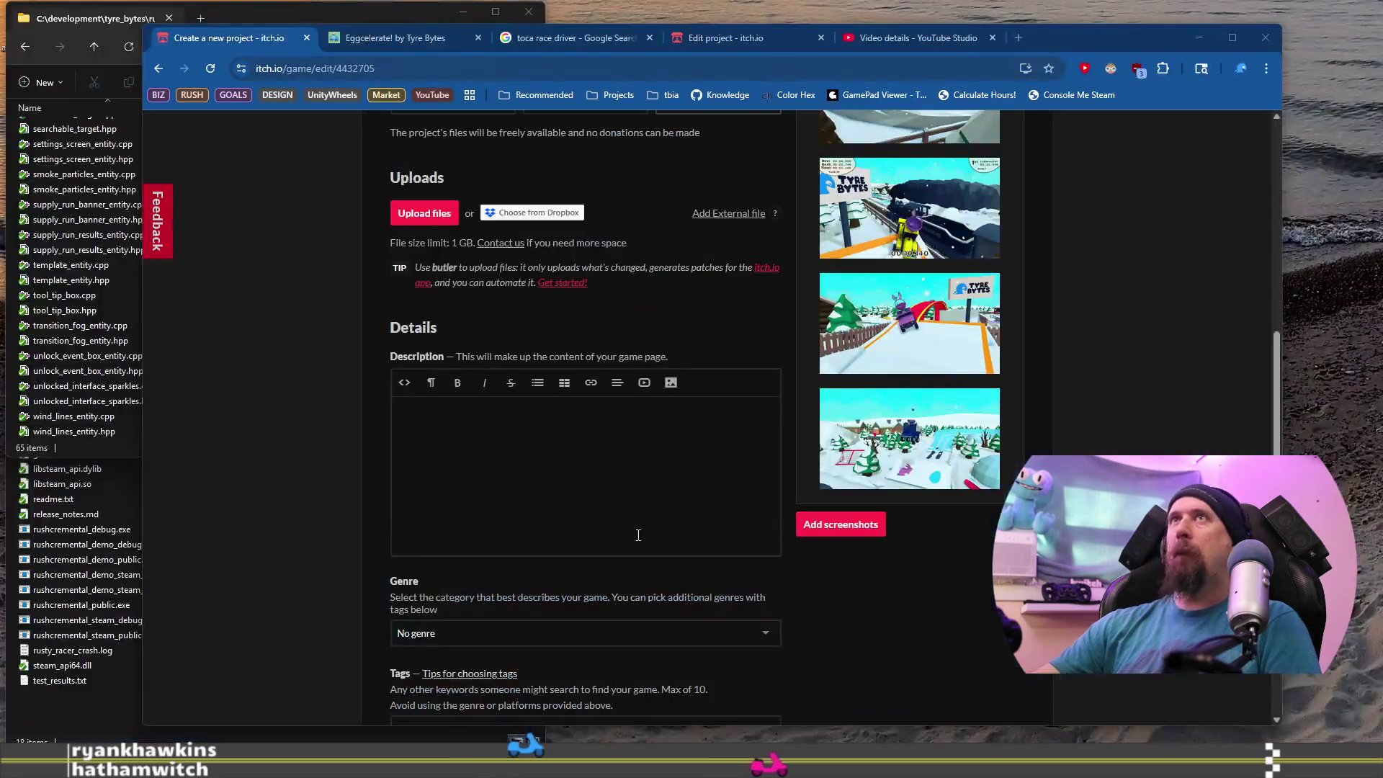
{"action": "left_click", "coordinate": [466, 463]}
{"action": "key", "text": "ctrl+v"}
Delete the stray blank lines before the Warning text and above the opening paragraph.
{"action": "scroll", "coordinate": [533, 440], "scroll_direction": "down", "scroll_amount": 7}
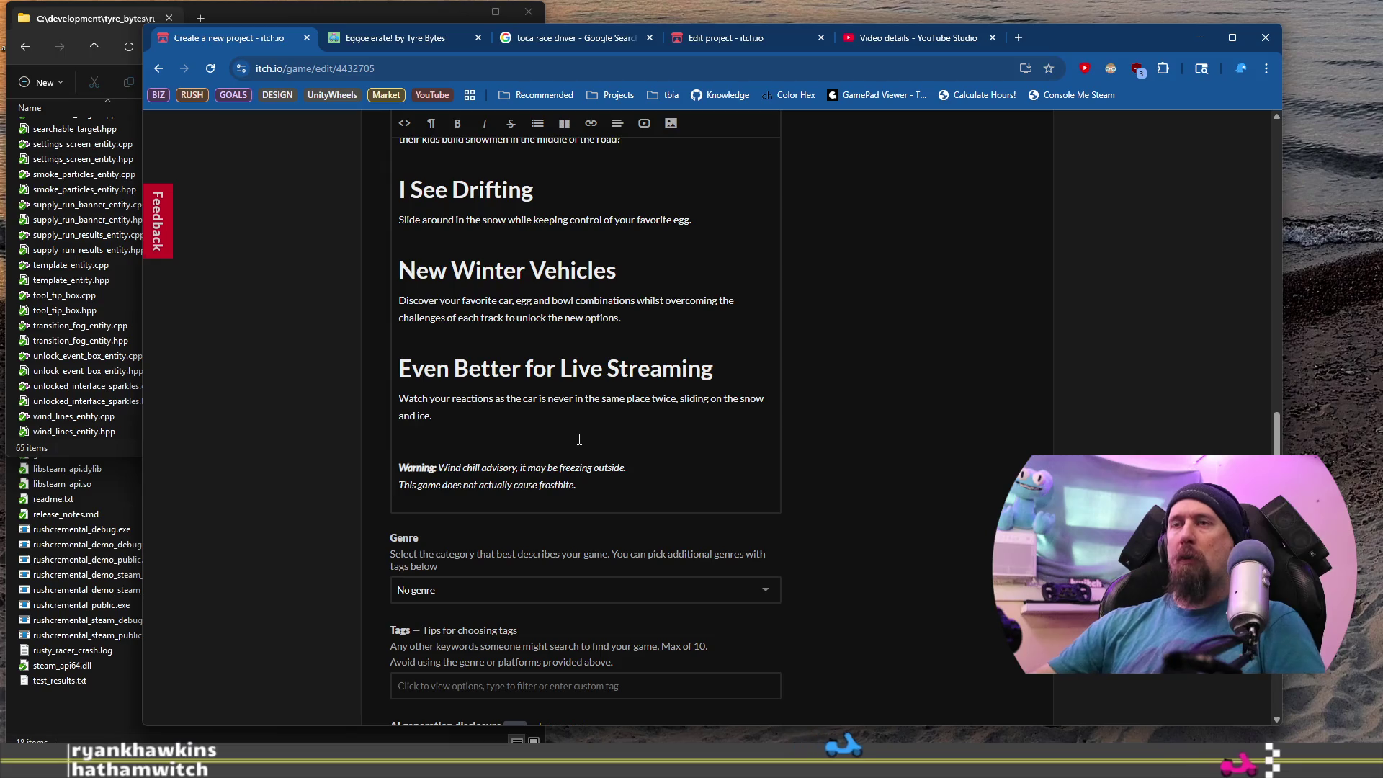
{"action": "key", "text": "BackSpace"}
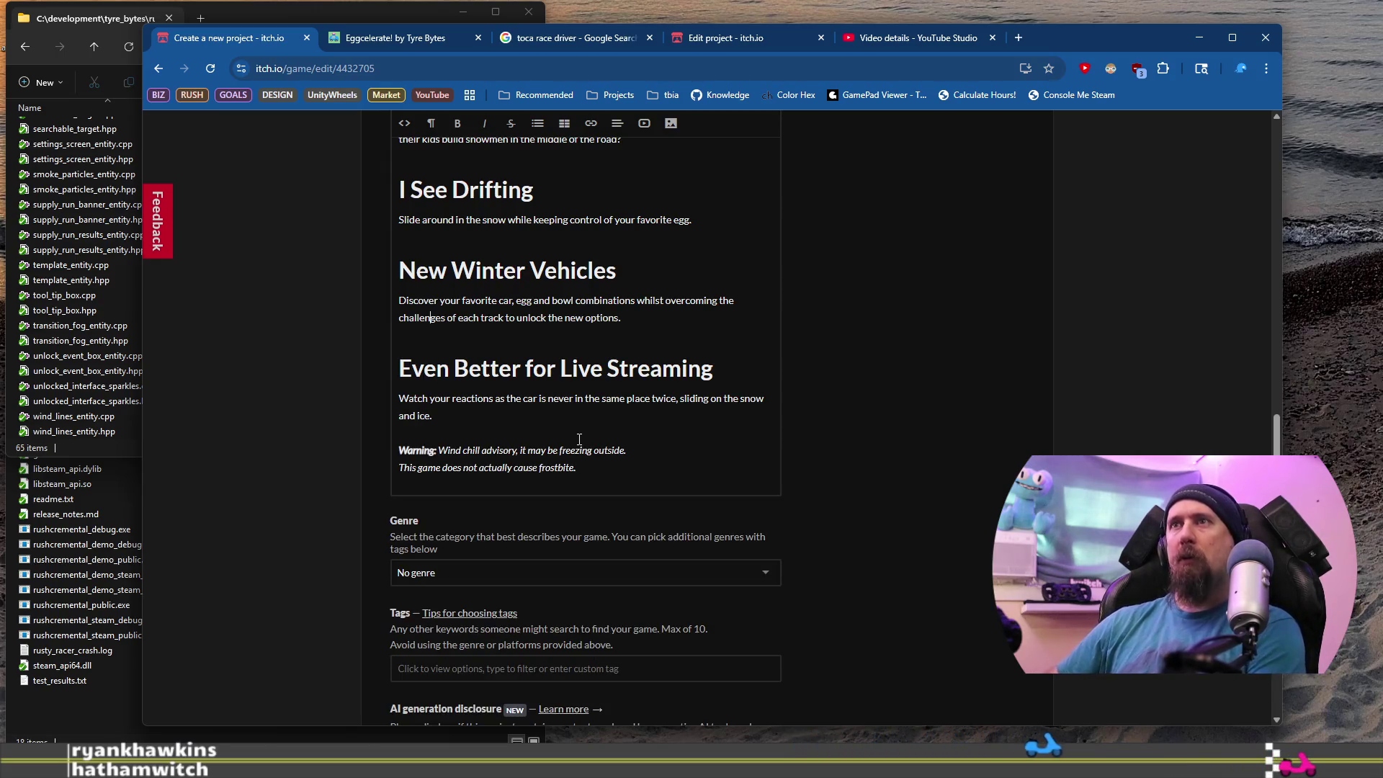
{"action": "key", "text": "BackSpace"}
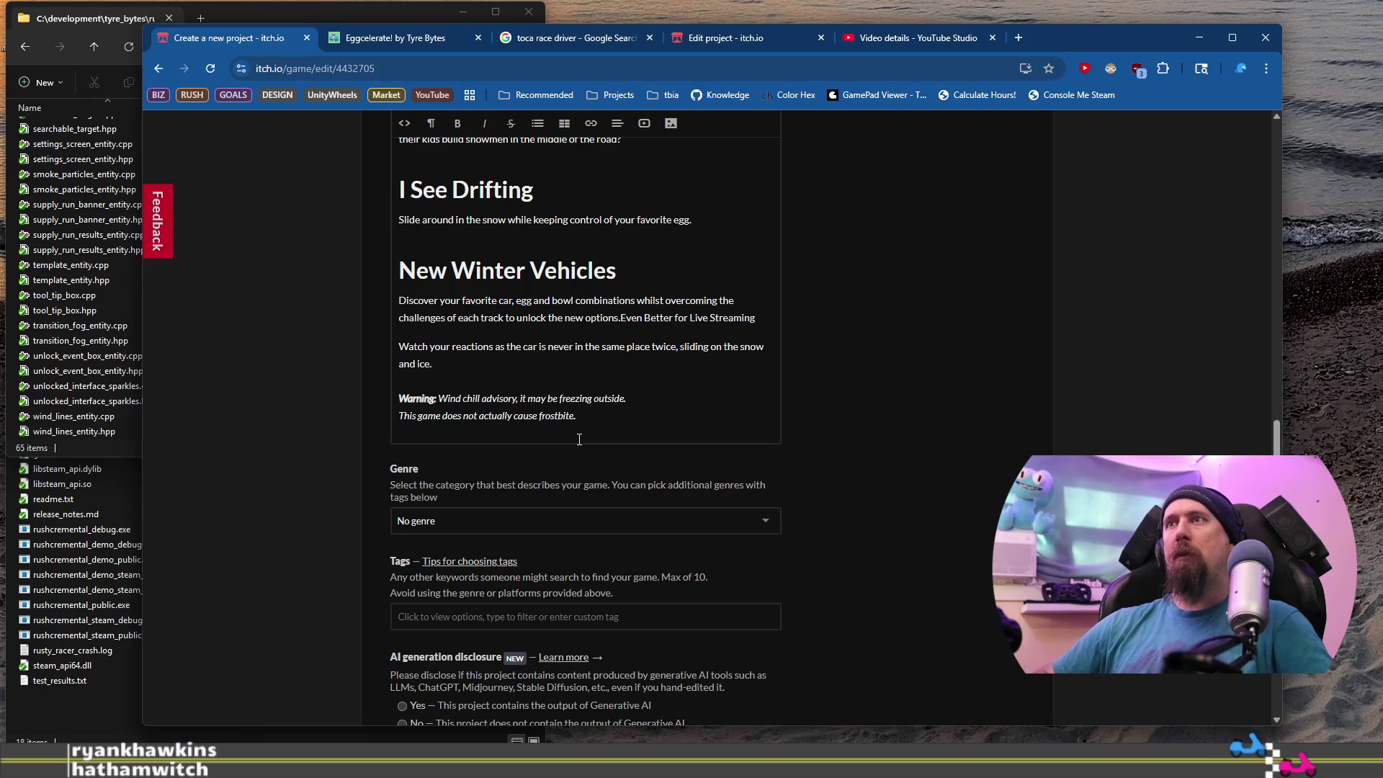
{"action": "key", "text": "ctrl+z"}
{"action": "scroll", "coordinate": [591, 410], "scroll_direction": "up", "scroll_amount": 4}
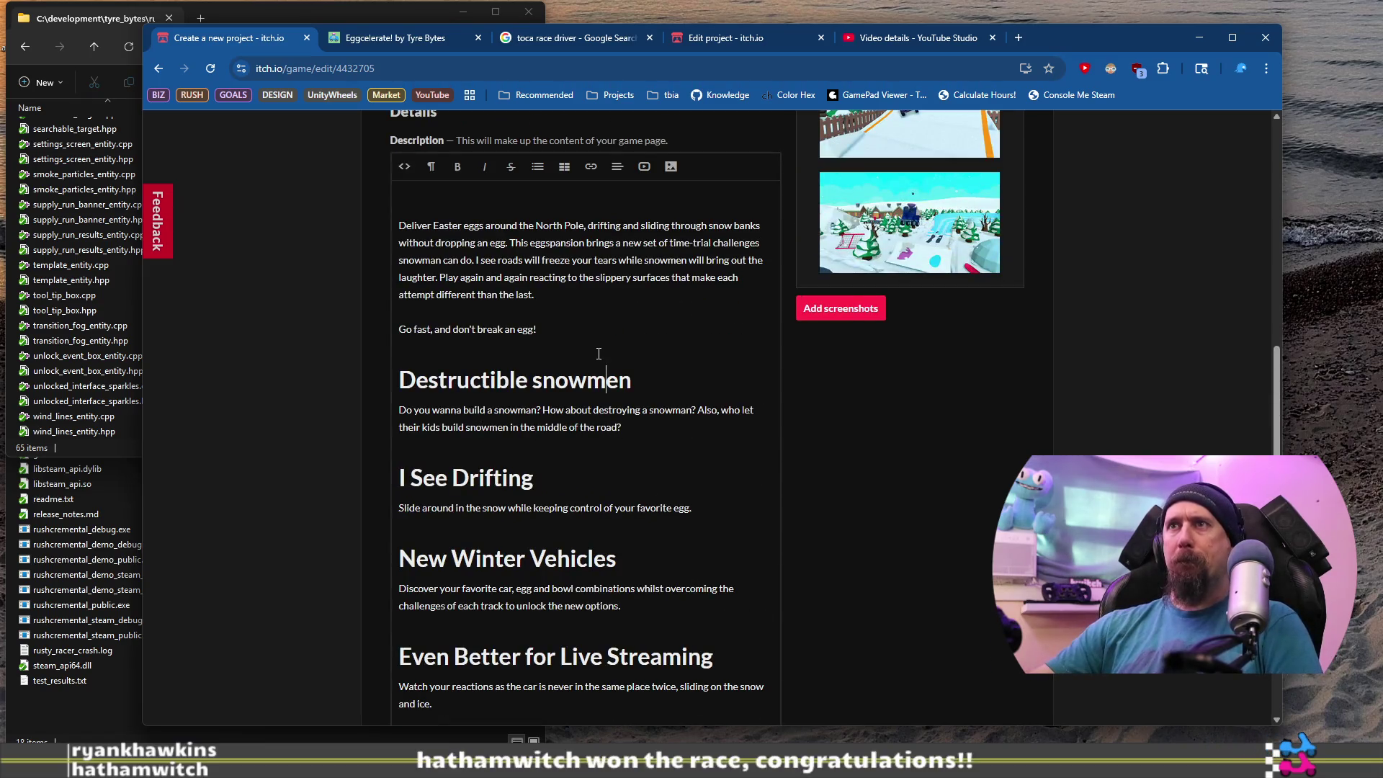
{"action": "scroll", "coordinate": [598, 353], "scroll_direction": "up", "scroll_amount": 3}
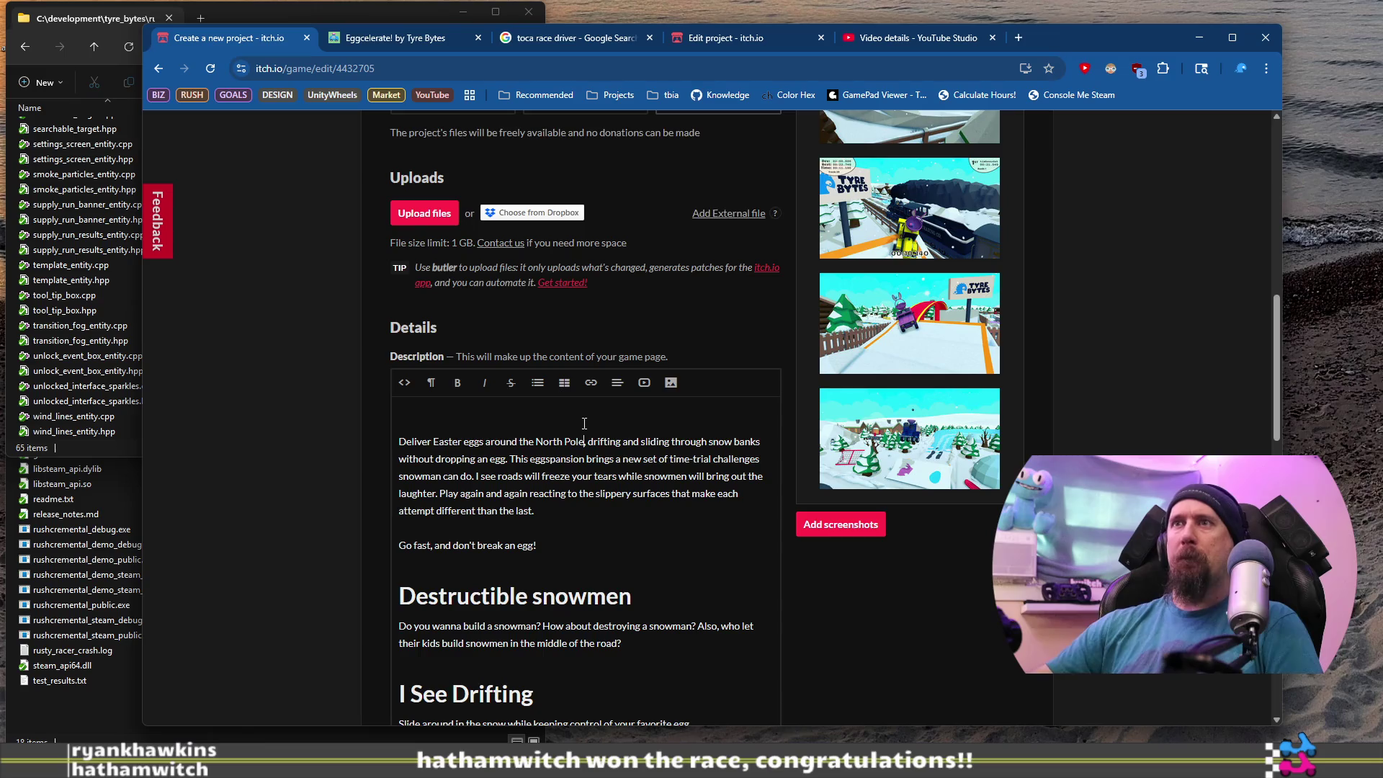
{"action": "key", "text": "BackSpace"}
{"action": "scroll", "coordinate": [584, 423], "scroll_direction": "down", "scroll_amount": 10}
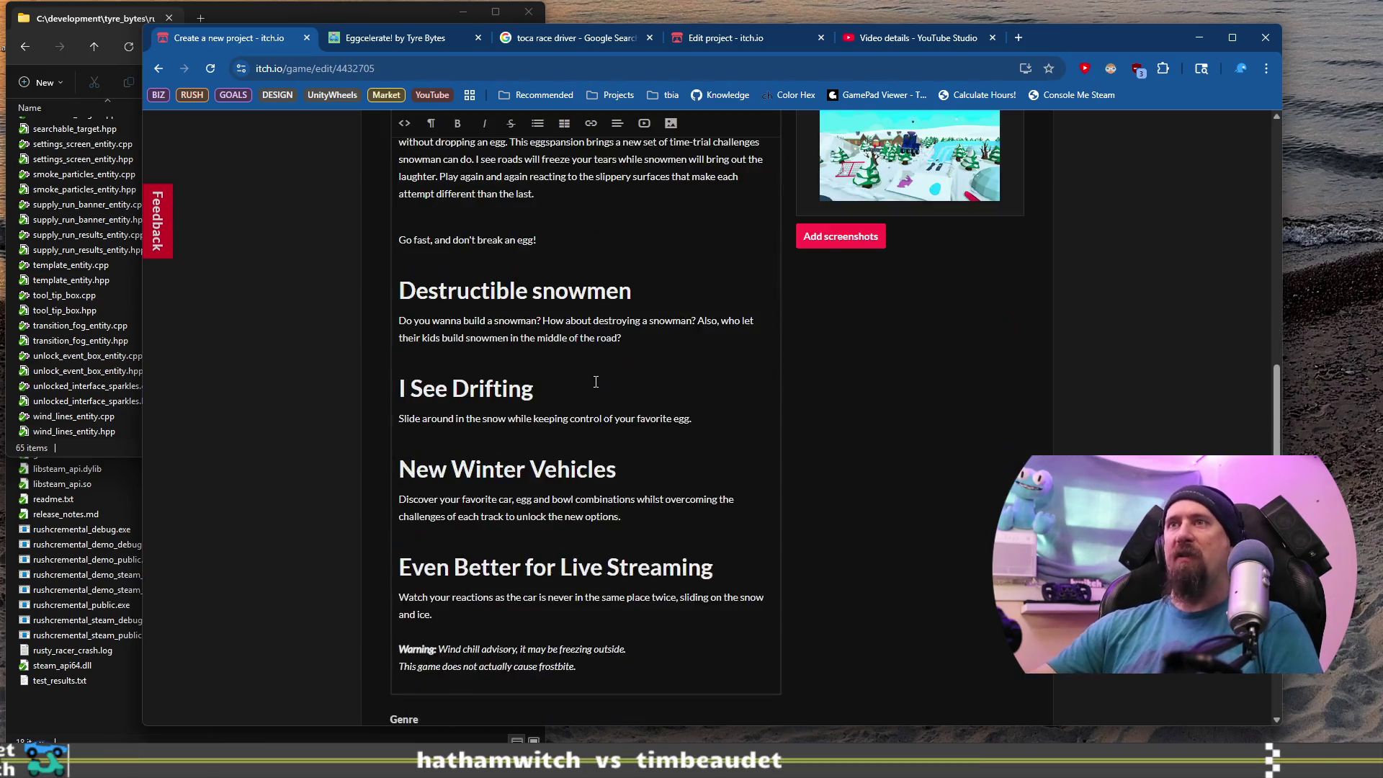
{"action": "left_click", "coordinate": [663, 411]}
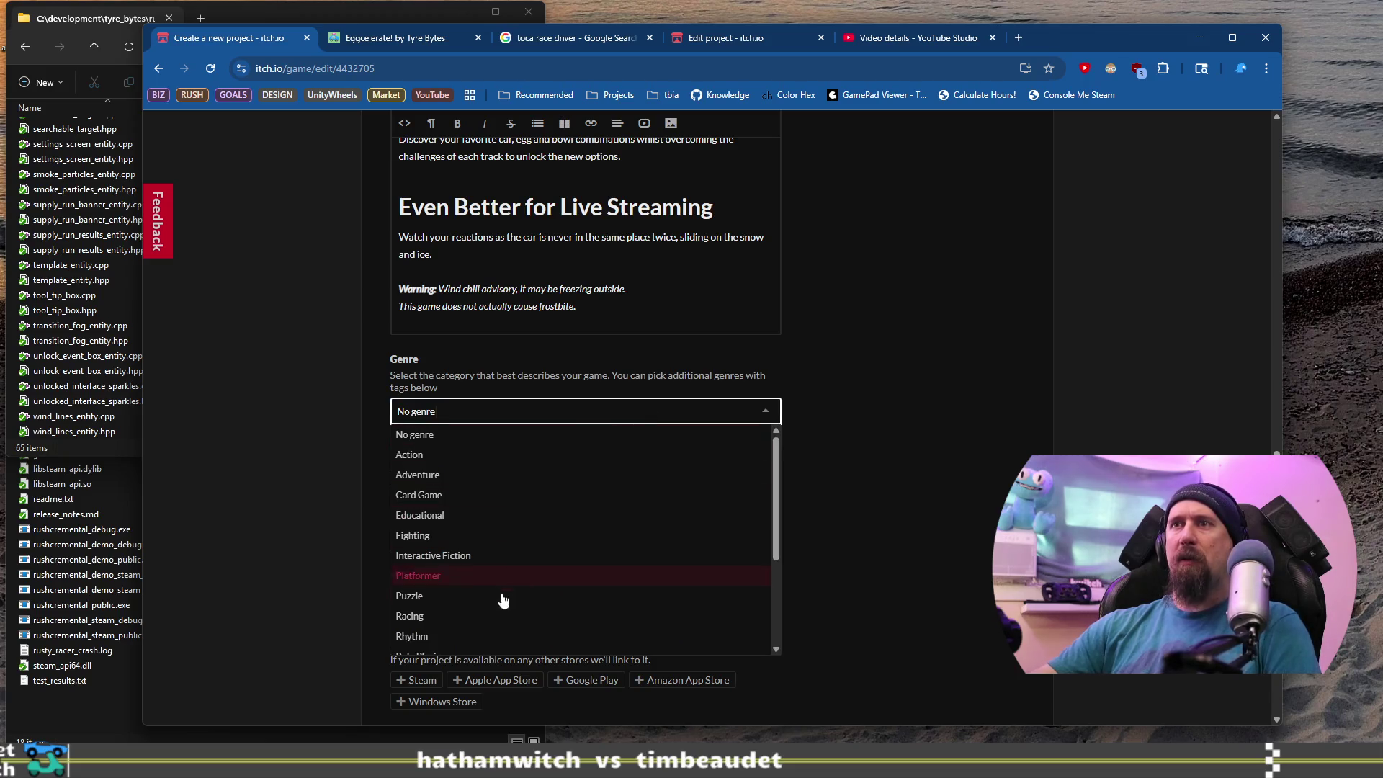
Set the genre to Racing and add Driving as the first tag.
{"action": "left_click", "coordinate": [496, 623]}
{"action": "scroll", "coordinate": [576, 432], "scroll_direction": "down", "scroll_amount": 2}
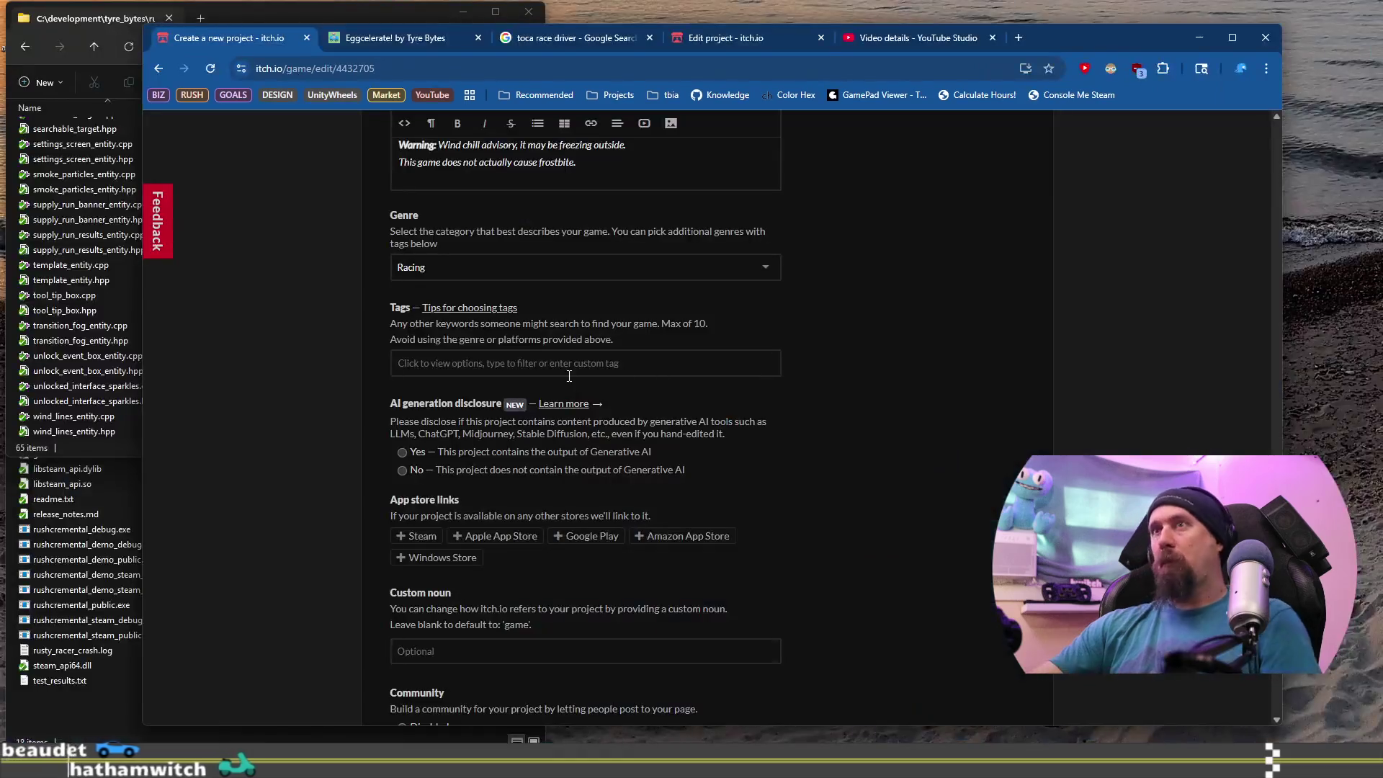
{"action": "left_click", "coordinate": [569, 369]}
{"action": "type", "text": "Driving"}
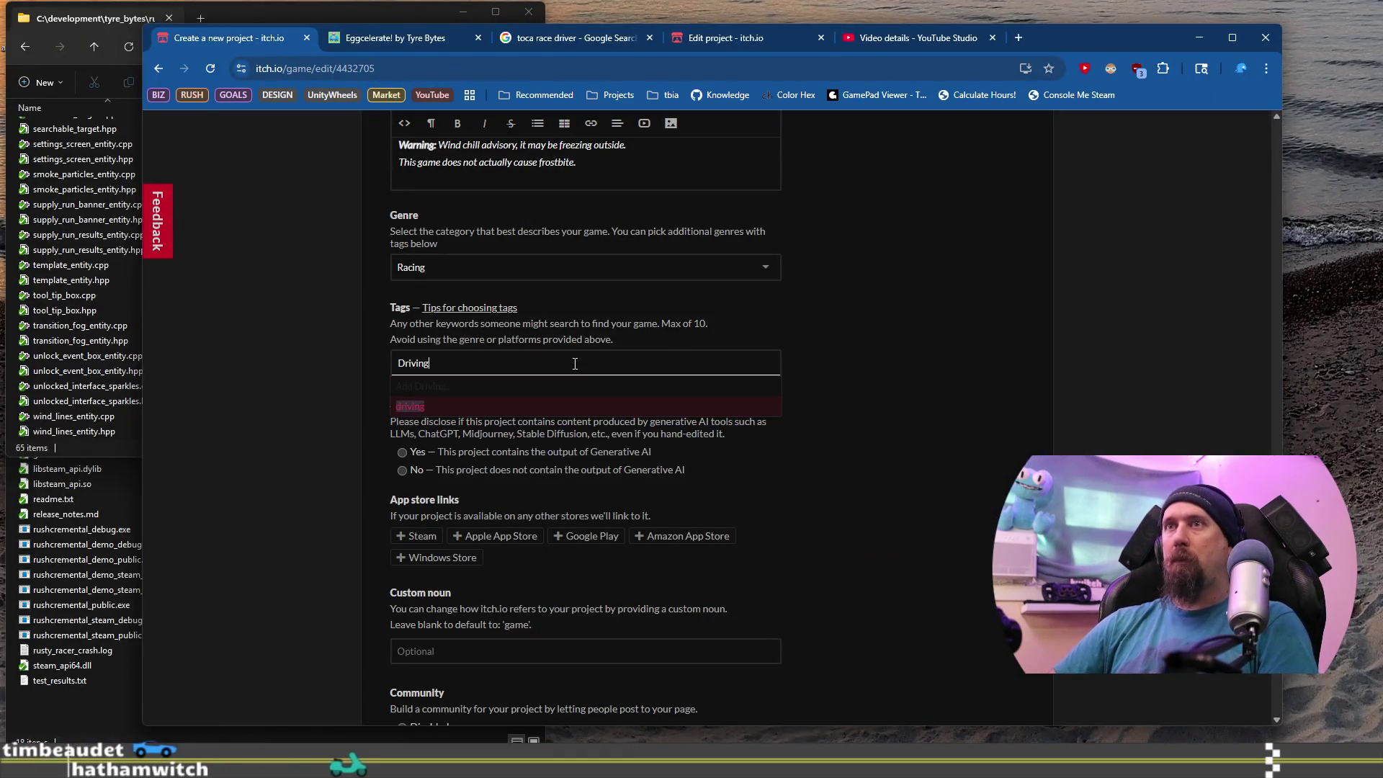
{"action": "key", "text": "Return"}
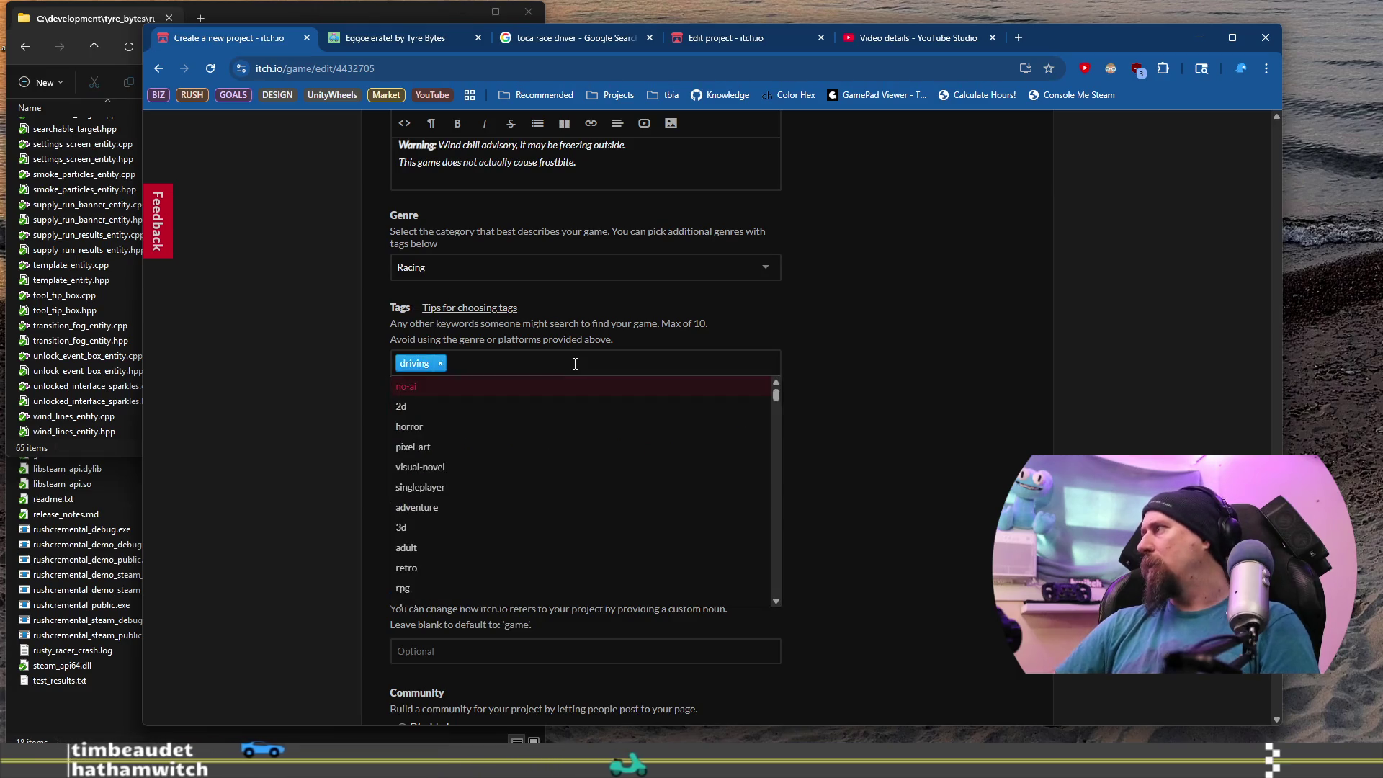
Add the offroad, physics, snow and arcade tags.
{"action": "type", "text": "offroad"}
{"action": "key", "text": "Return"}
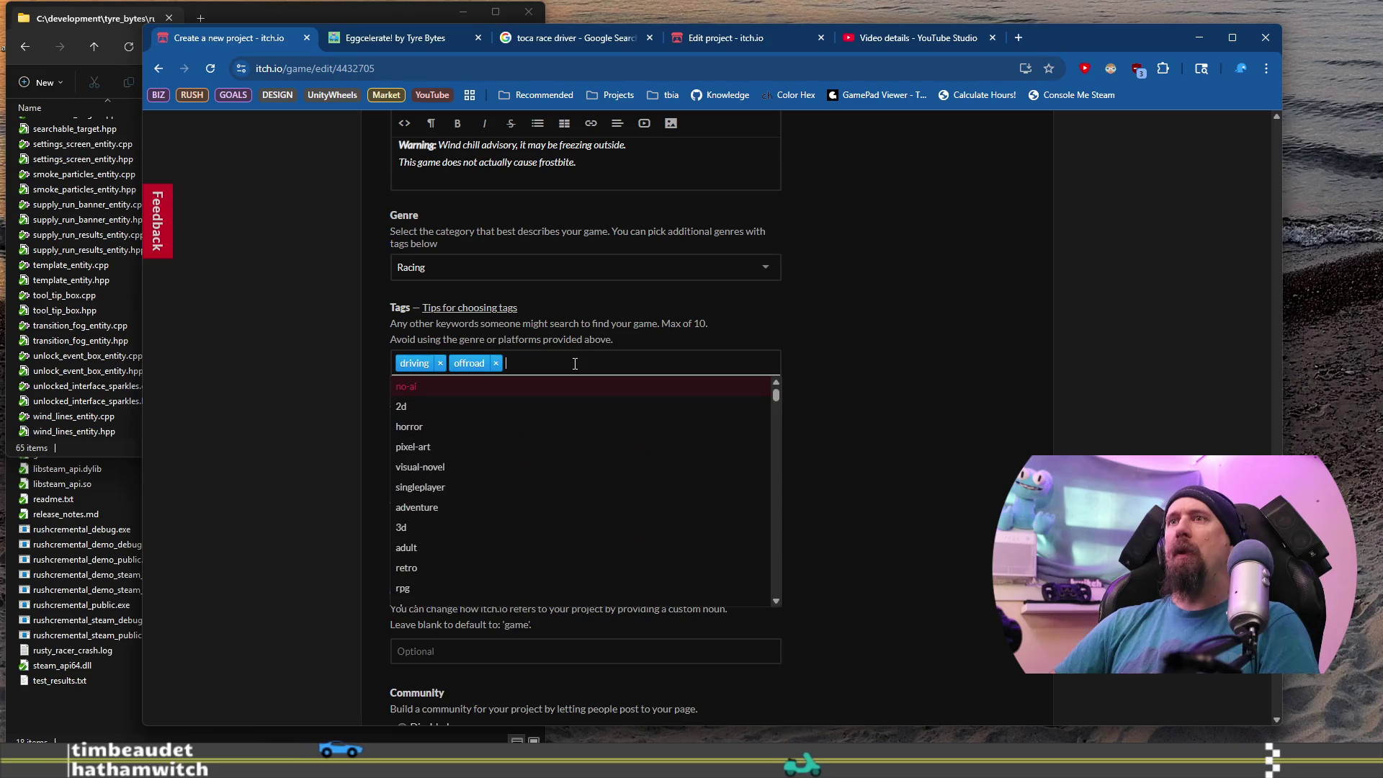
{"action": "type", "text": " physics"}
{"action": "key", "text": "Return"}
{"action": "type", "text": "snow"}
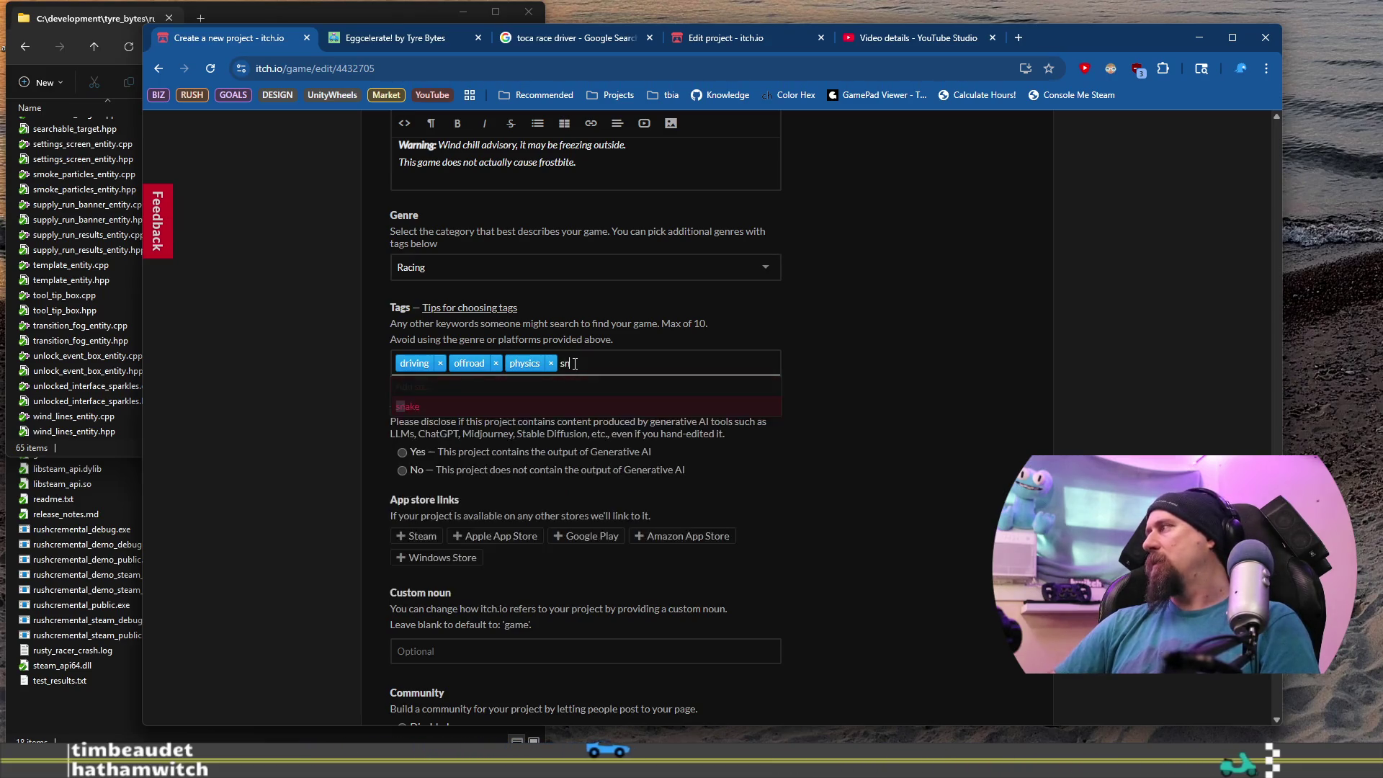
{"action": "key", "text": "Return"}
{"action": "type", "text": "cade"}
{"action": "key", "text": "Return"}
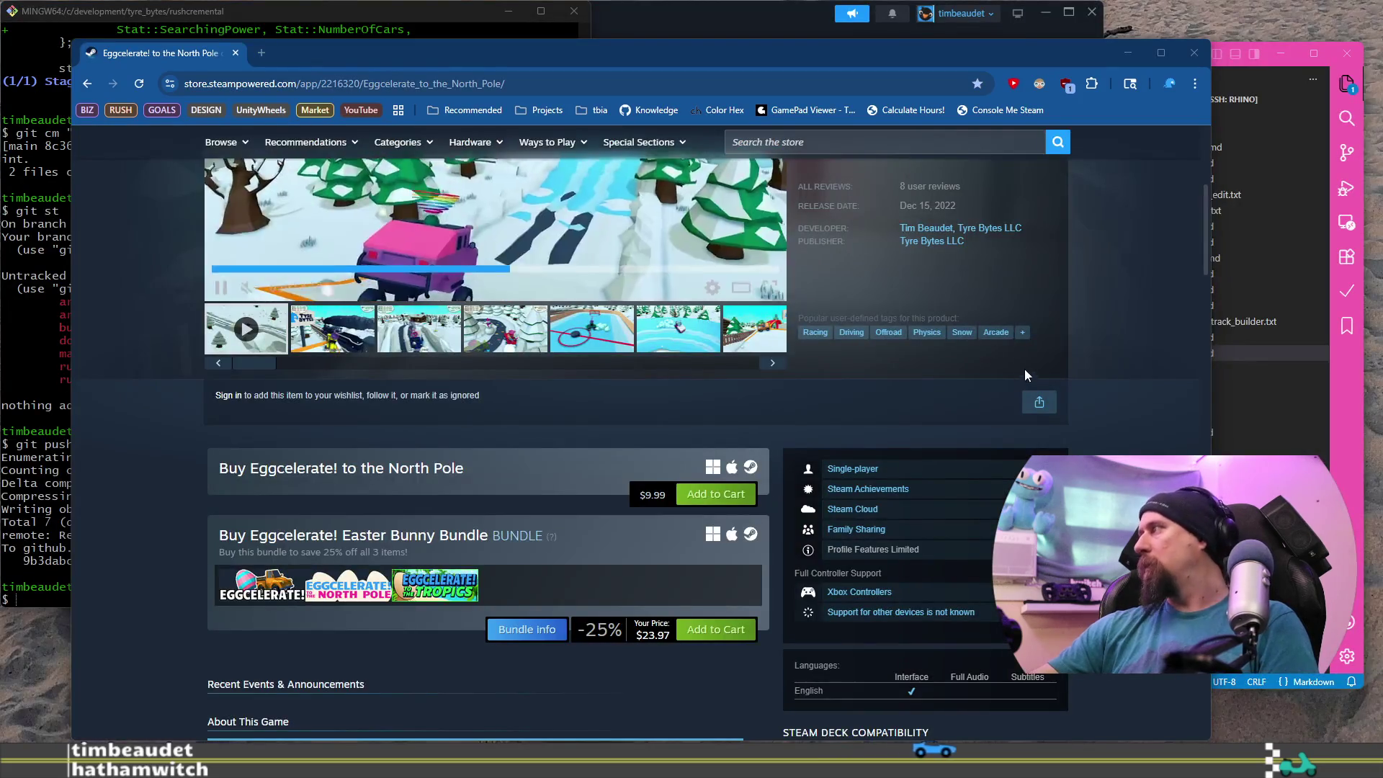
Check Steam's full tag list and add the cute and colorful tags.
{"action": "left_click", "coordinate": [1024, 331]}
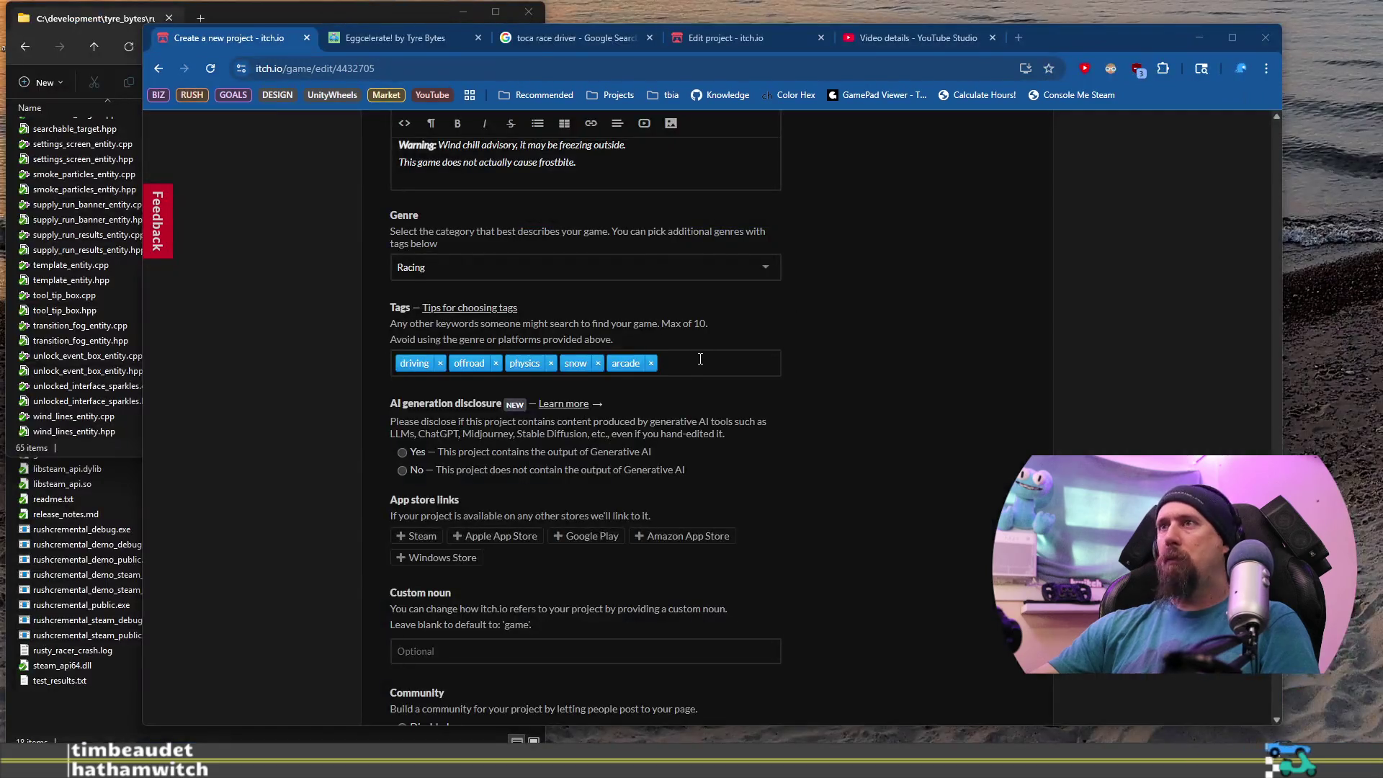
{"action": "left_click", "coordinate": [700, 360]}
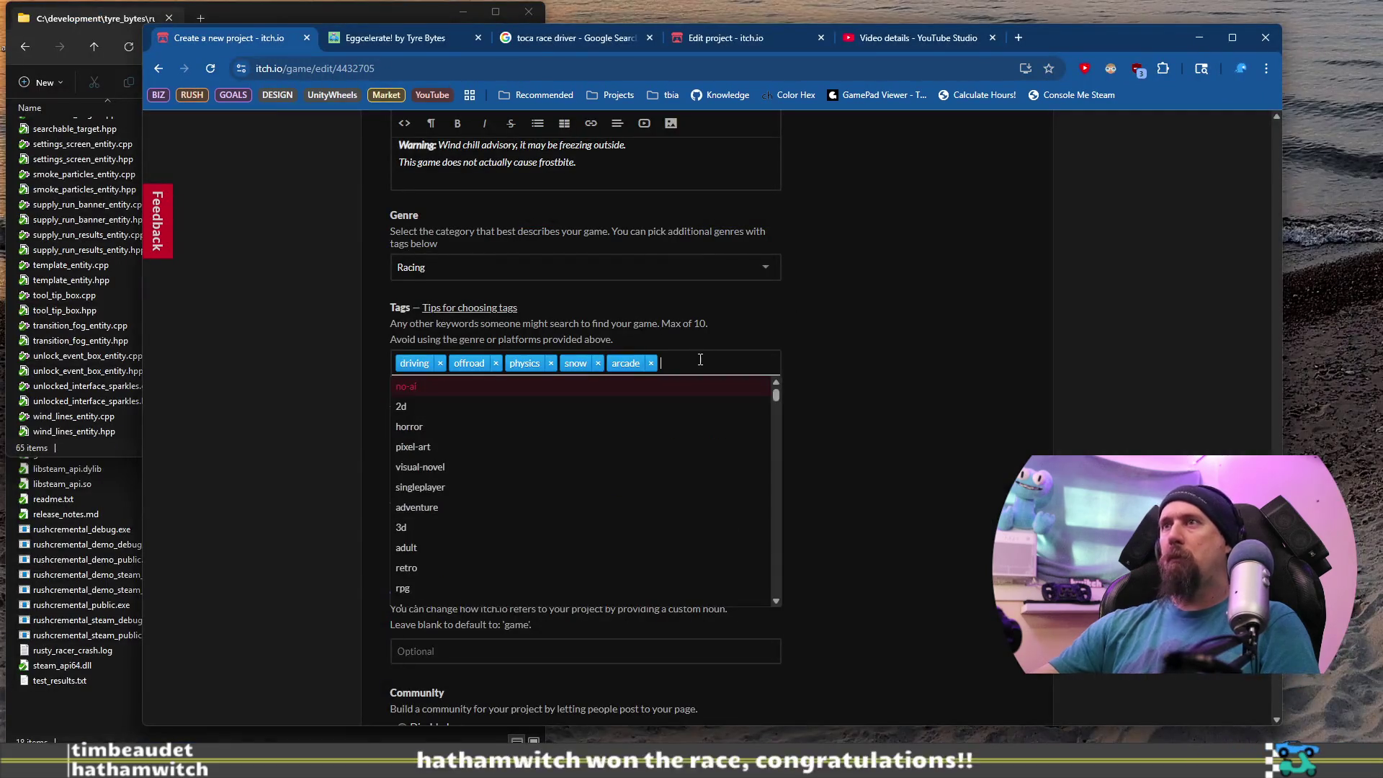
{"action": "type", "text": "cute"}
{"action": "key", "text": "Return"}
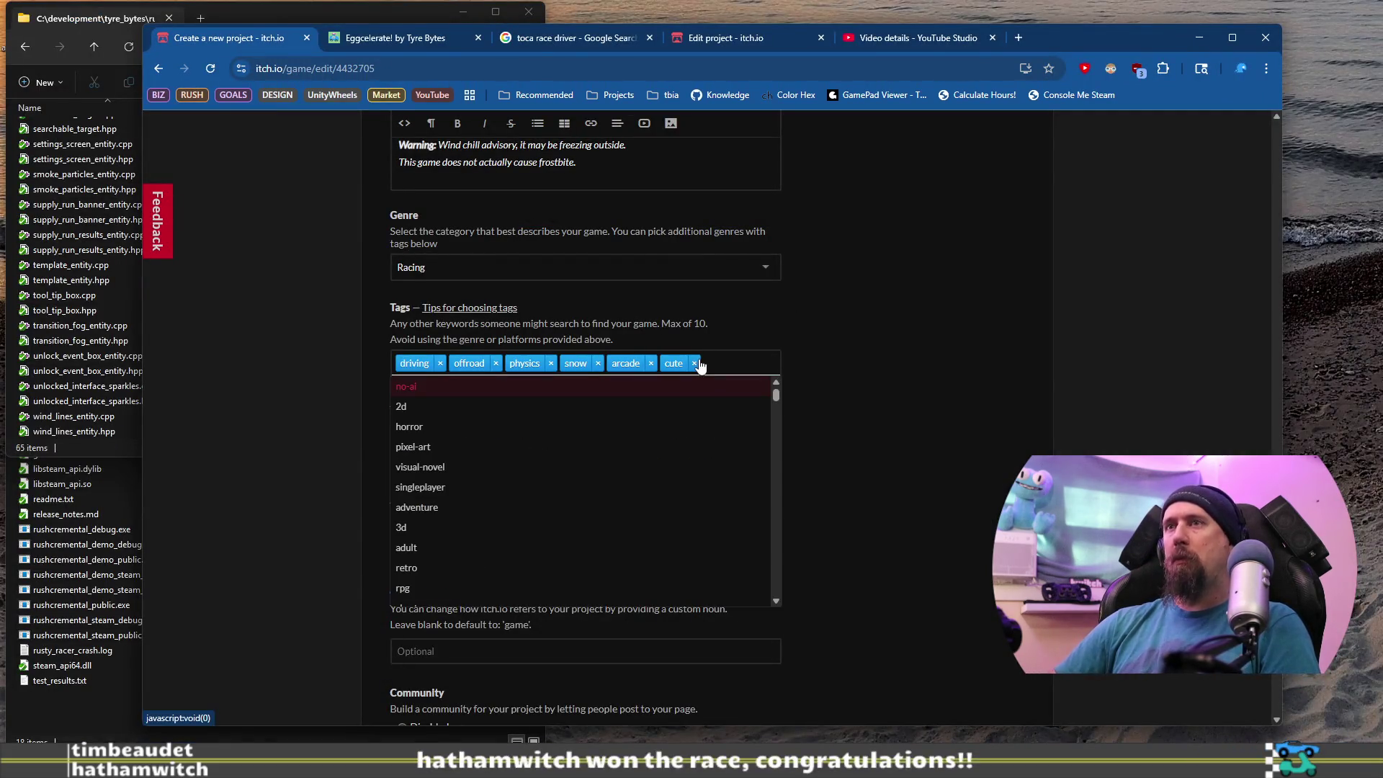
{"action": "type", "text": "color"}
{"action": "key", "text": "Return"}
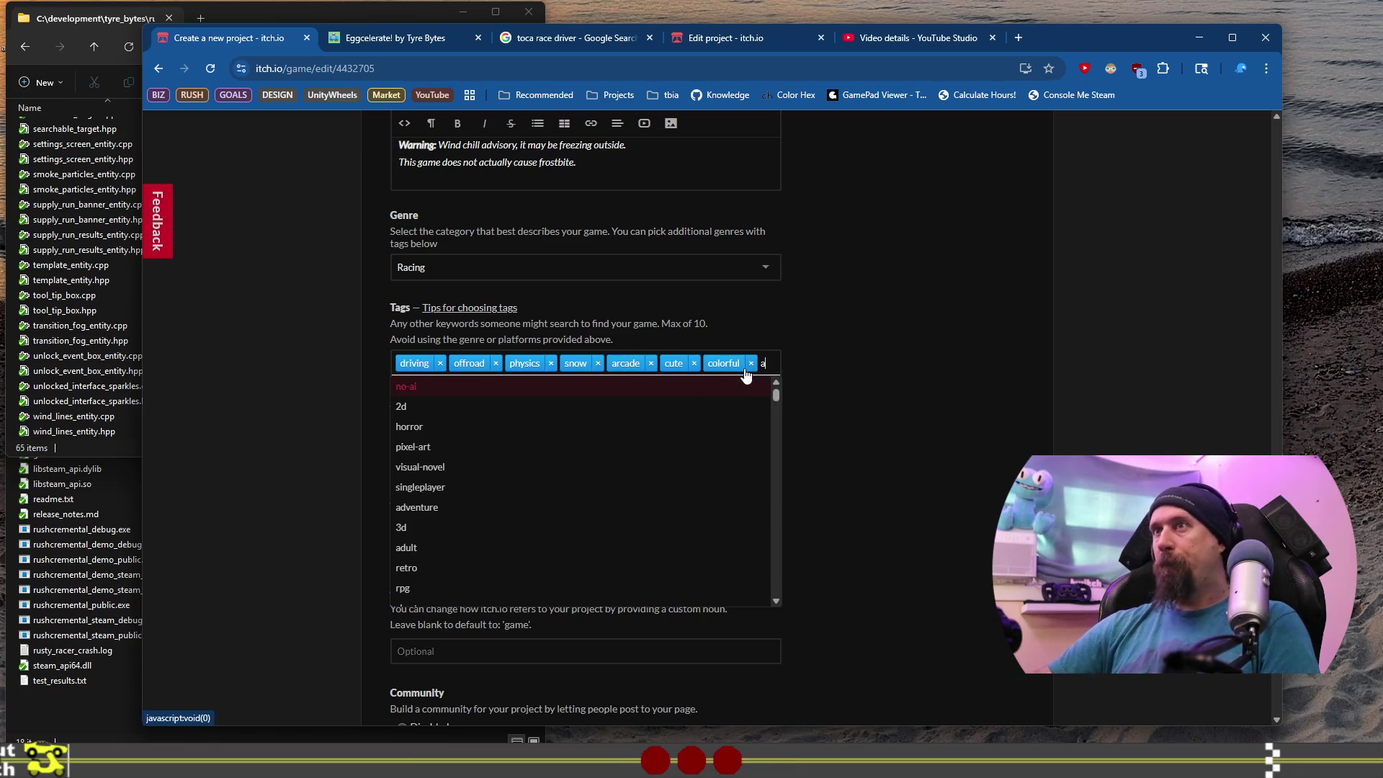
Add the souls-like tag, clearing stray 'ai' and duplicate 'arcade' entries.
{"action": "type", "text": "ai"}
{"action": "key", "text": "BackSpace"}
{"action": "key", "text": "BackSpace"}
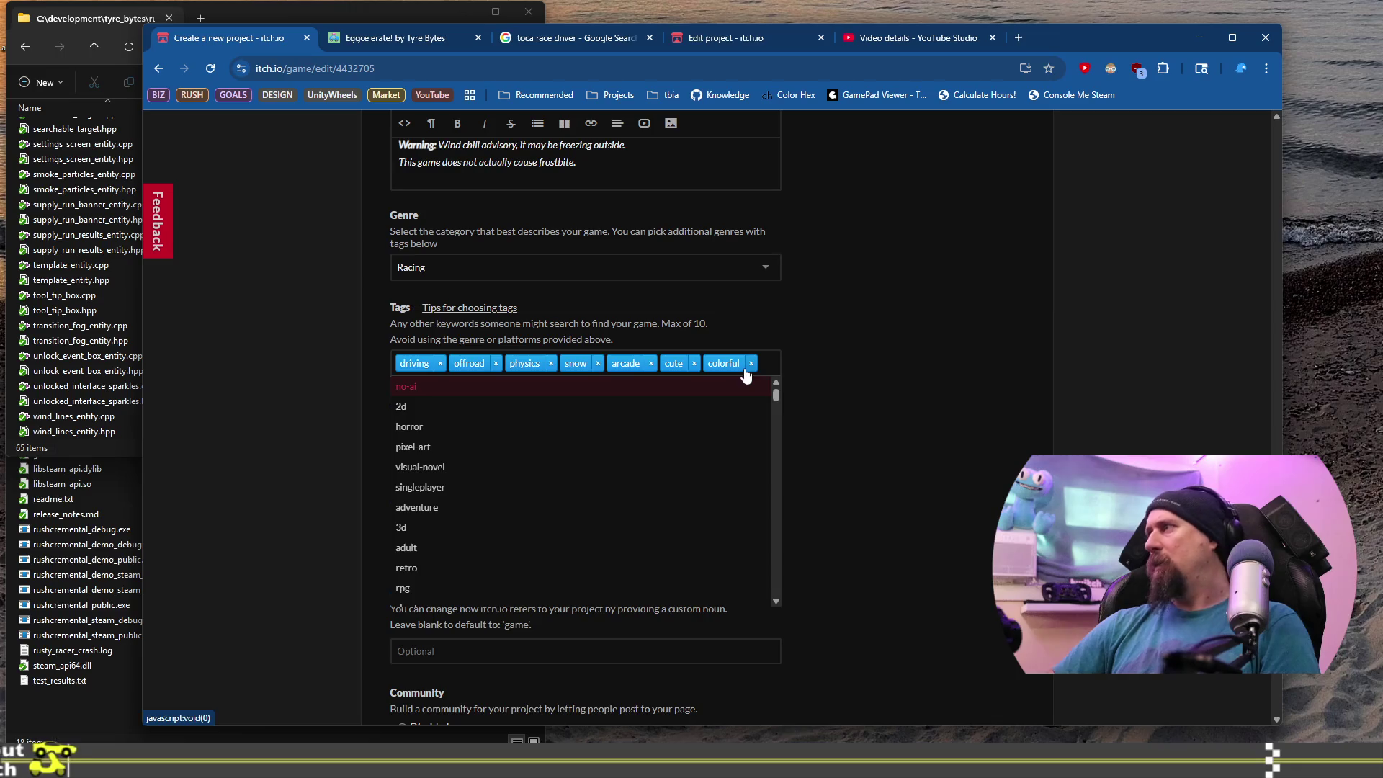
{"action": "type", "text": "souls"}
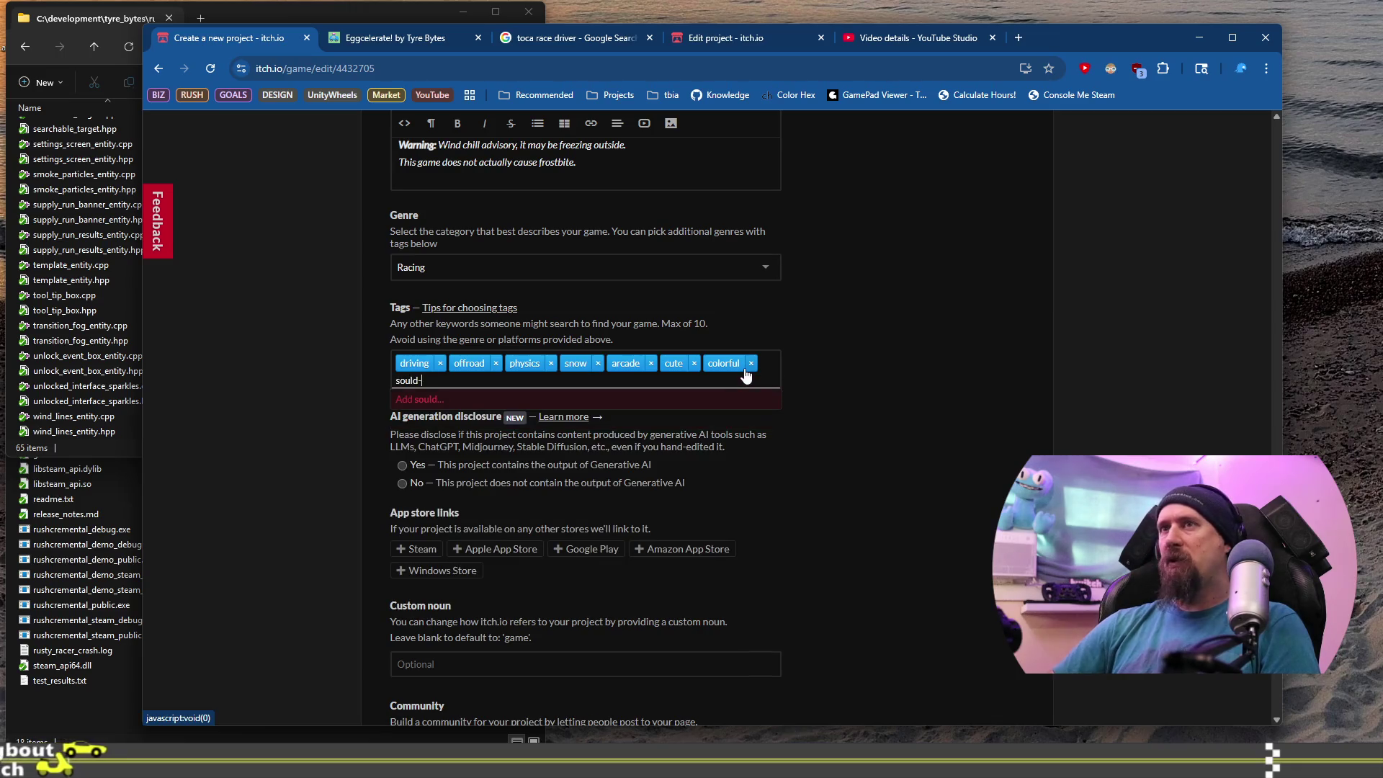
{"action": "type", "text": "-like"}
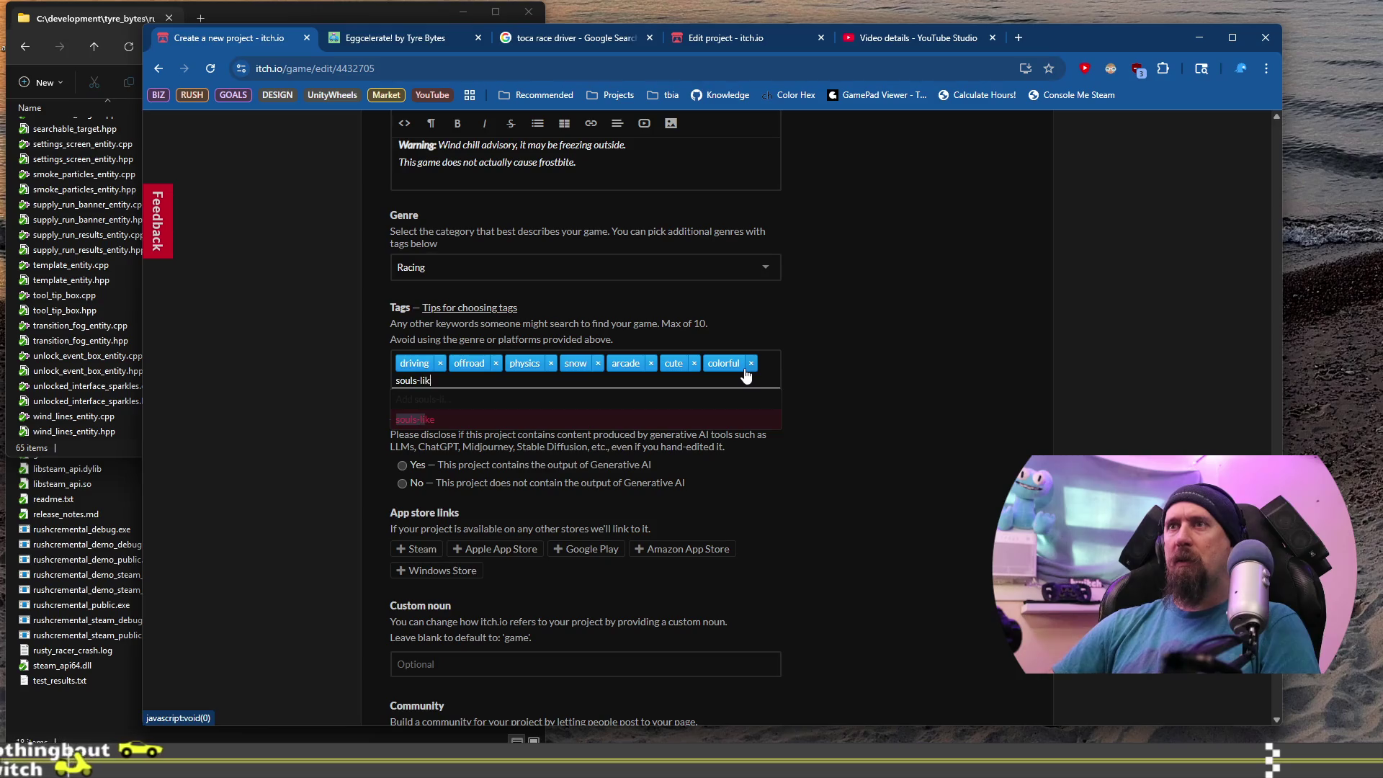
{"action": "key", "text": "Return"}
{"action": "type", "text": "ar"}
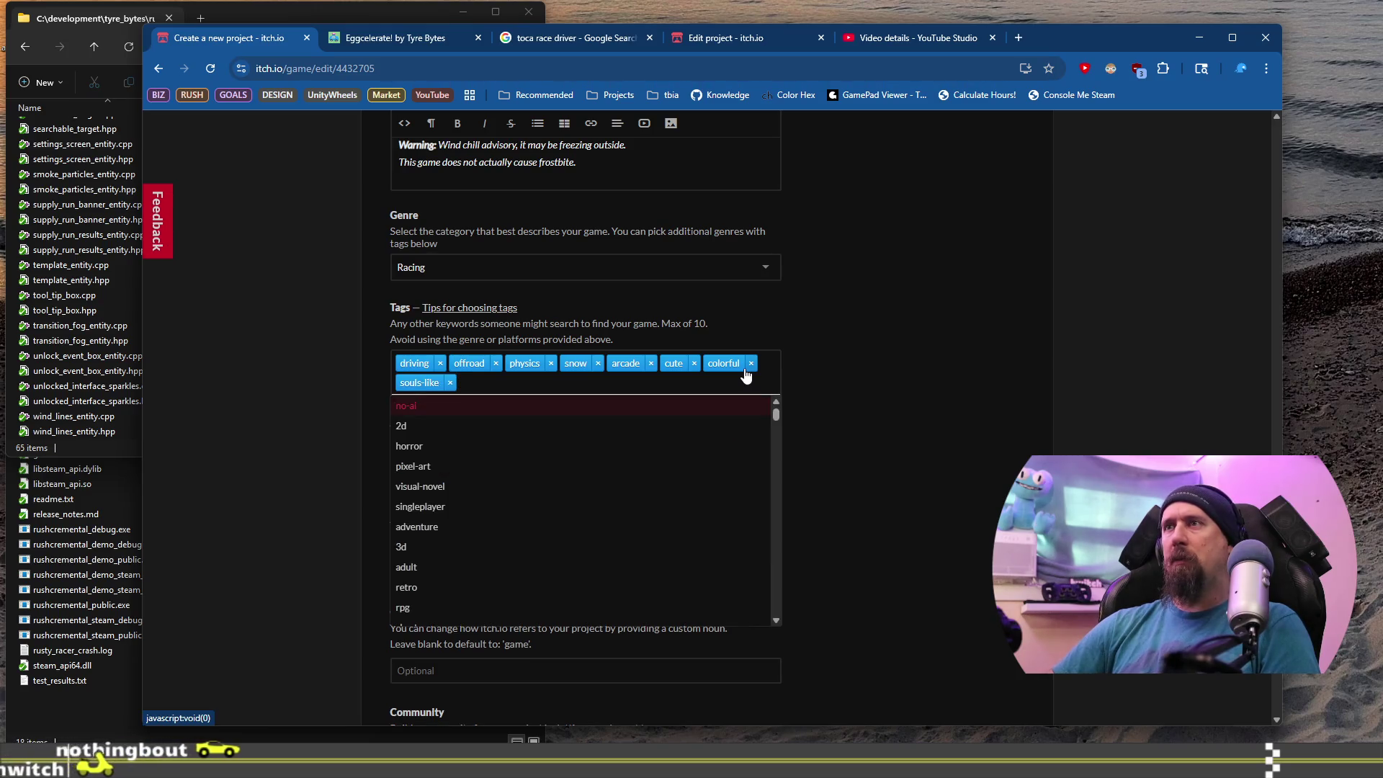
{"action": "type", "text": "cade"}
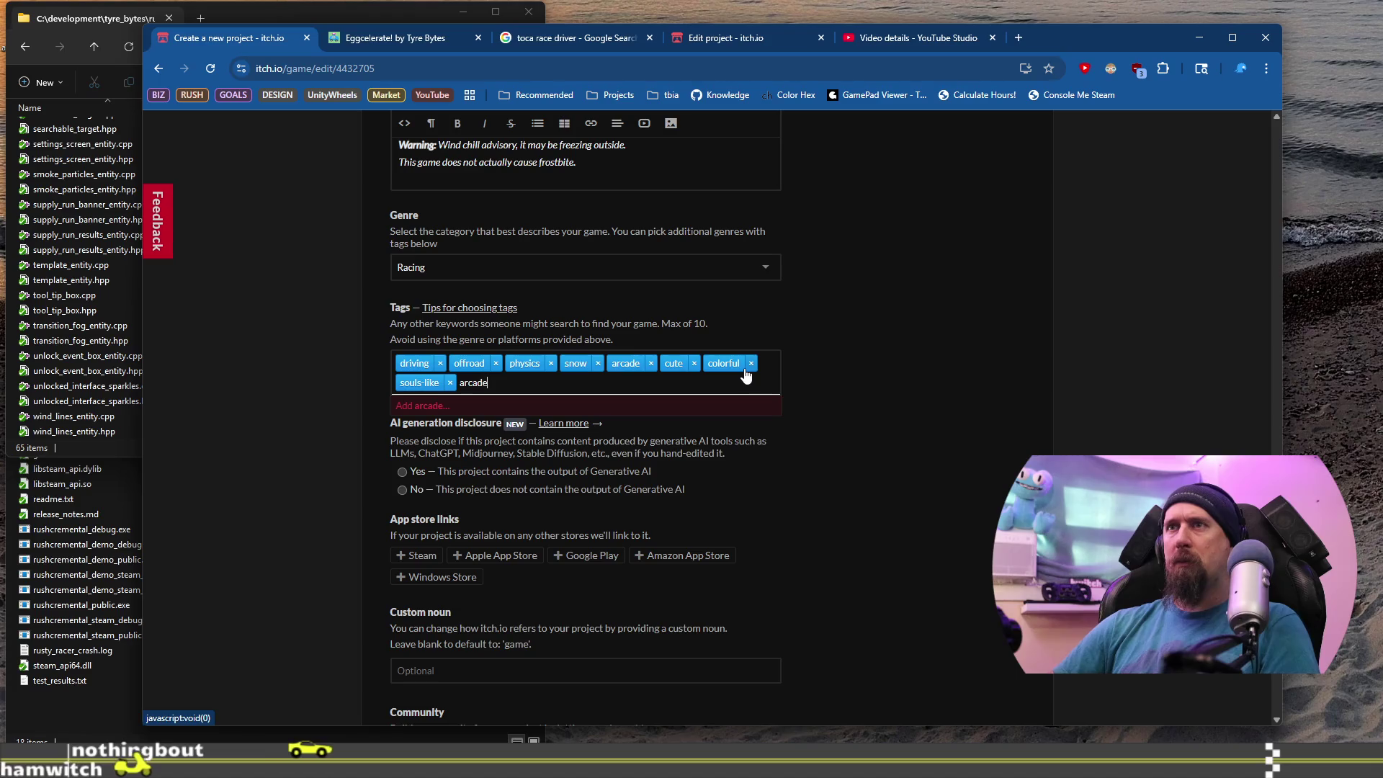
{"action": "key", "text": "BackSpace"}
{"action": "key", "text": "BackSpace"}
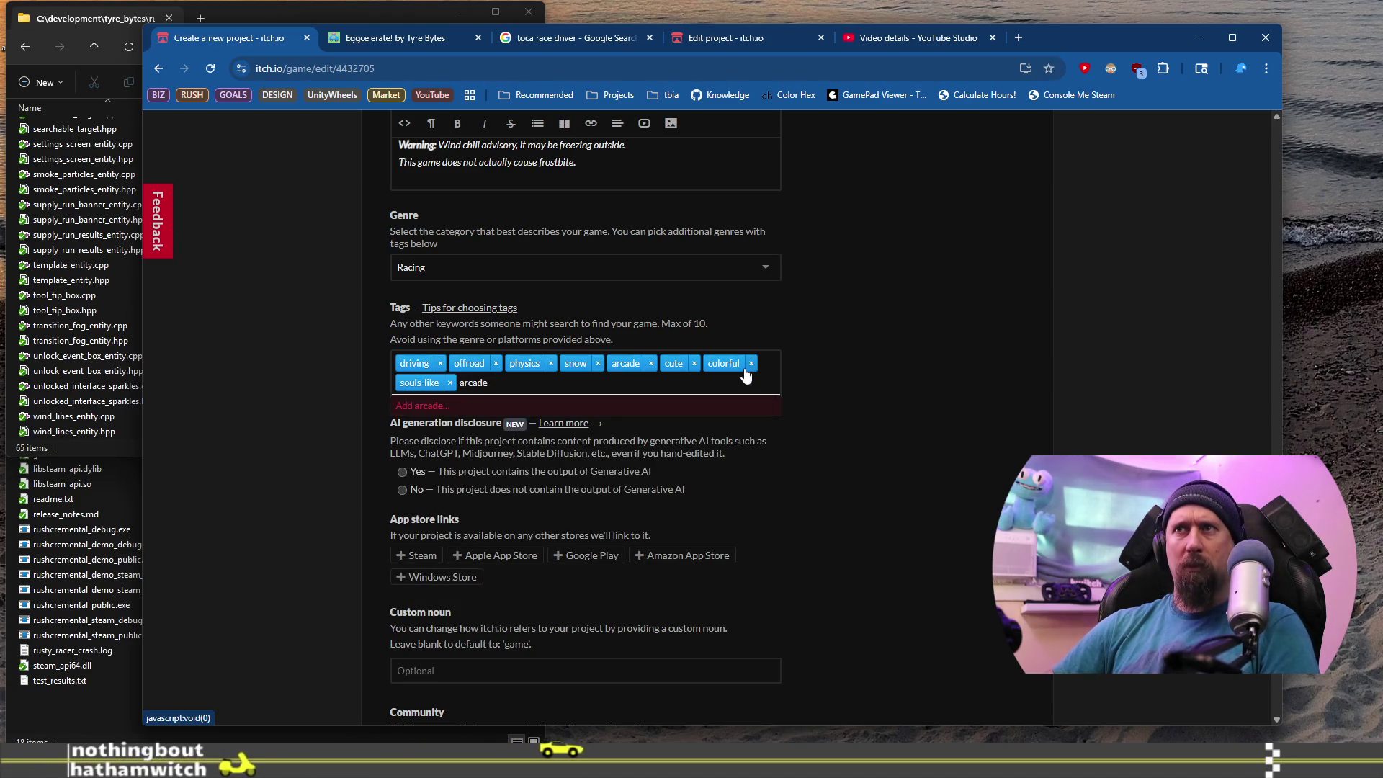
{"action": "key", "text": "BackSpace"}
{"action": "key", "text": "BackSpace"}
{"action": "key", "text": "BackSpace"}
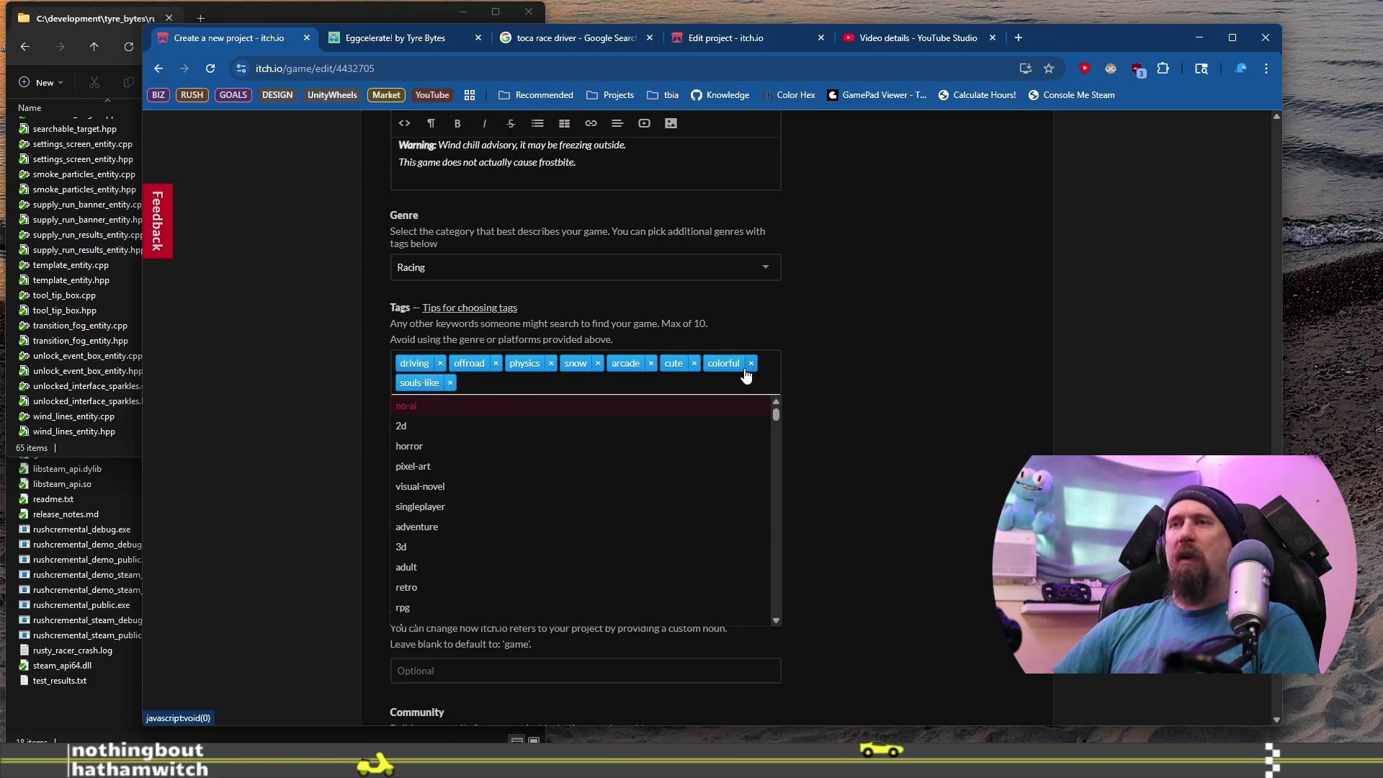
{"action": "scroll", "coordinate": [681, 502], "scroll_direction": "down", "scroll_amount": 3}
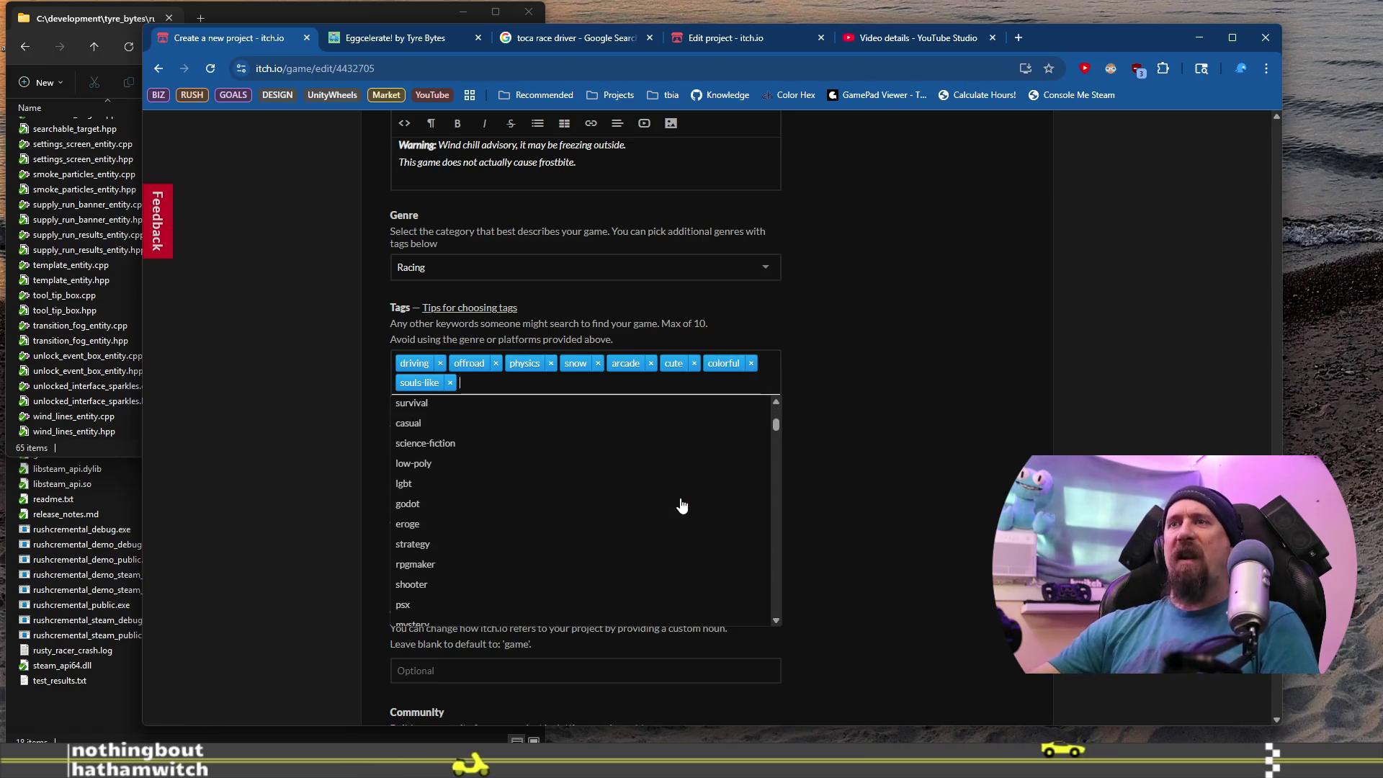
{"action": "scroll", "coordinate": [681, 504], "scroll_direction": "up", "scroll_amount": 2}
{"action": "scroll", "coordinate": [683, 506], "scroll_direction": "up", "scroll_amount": 2}
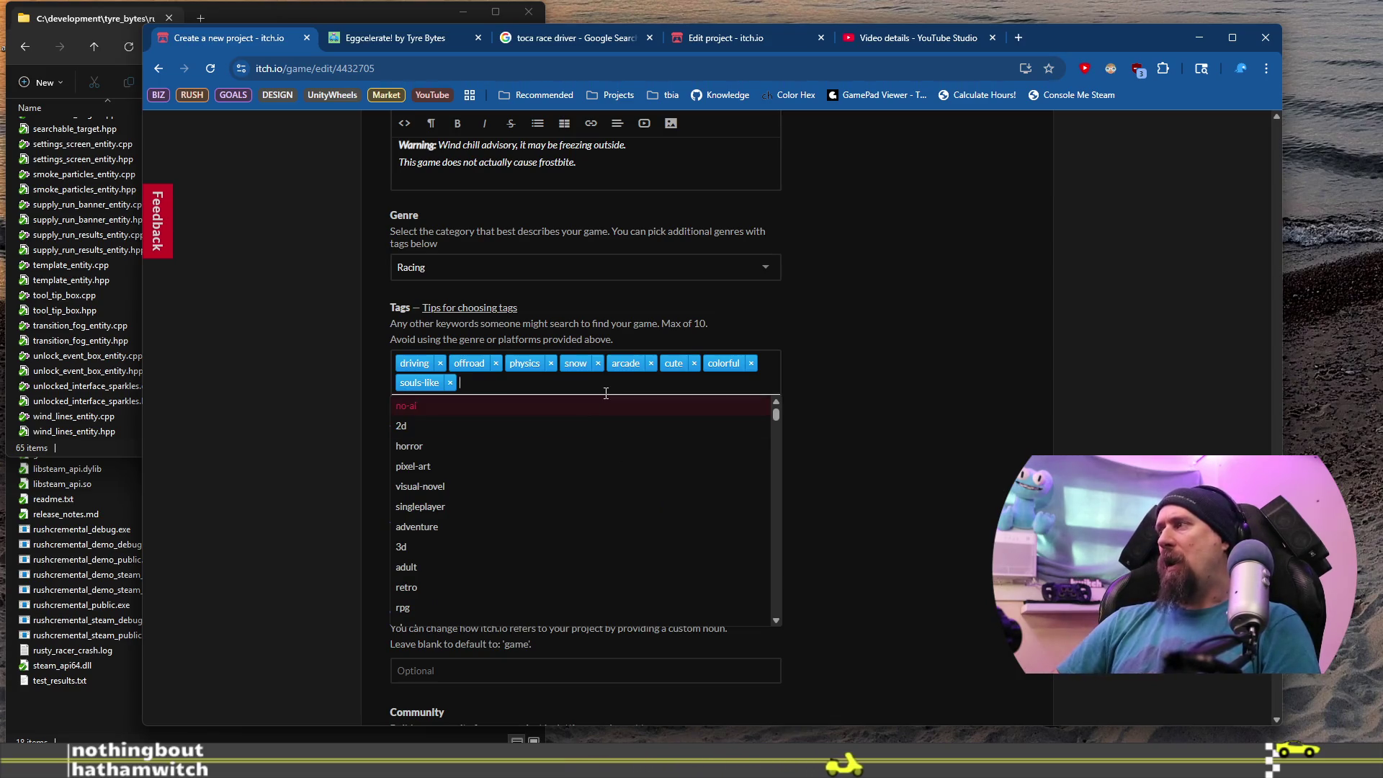
Add the family-friendly and singleplayer tags.
{"action": "type", "text": "famil"}
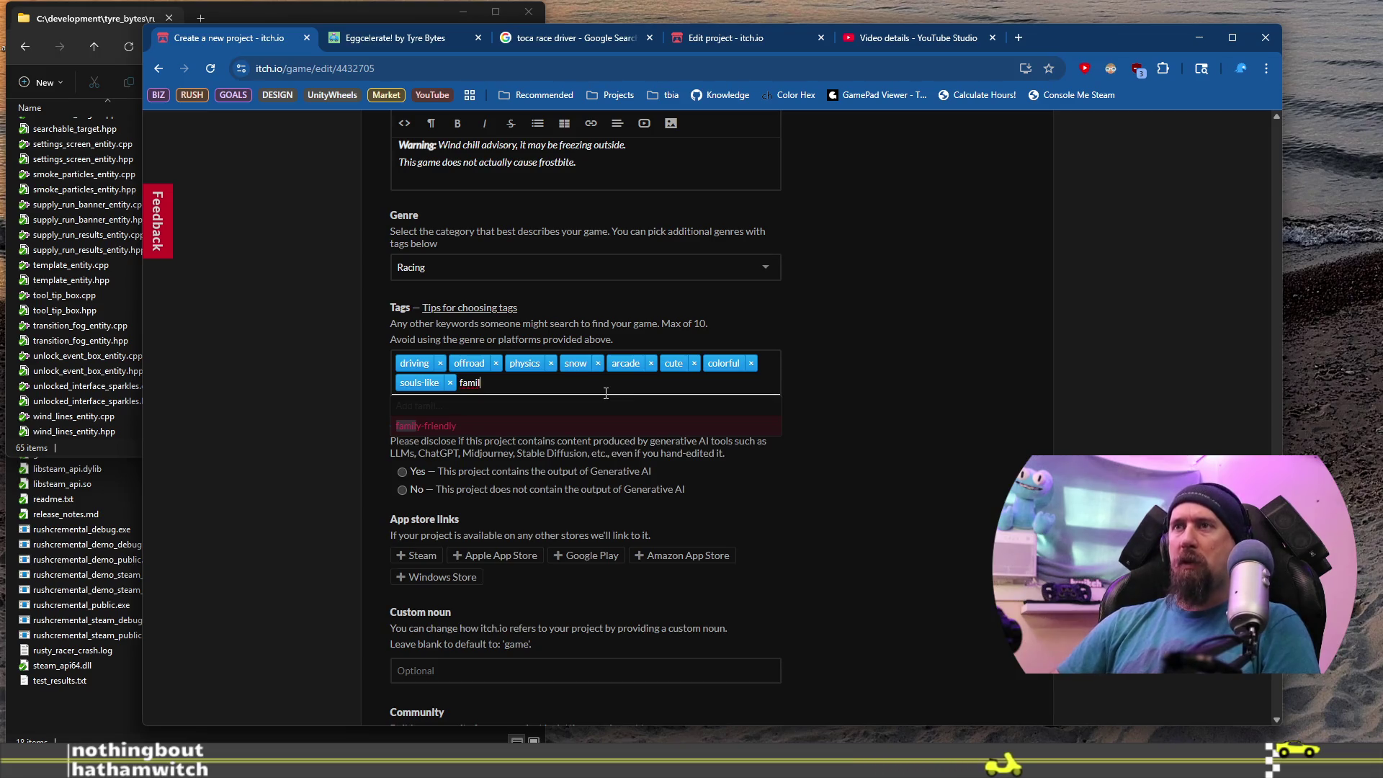
{"action": "key", "text": "Return"}
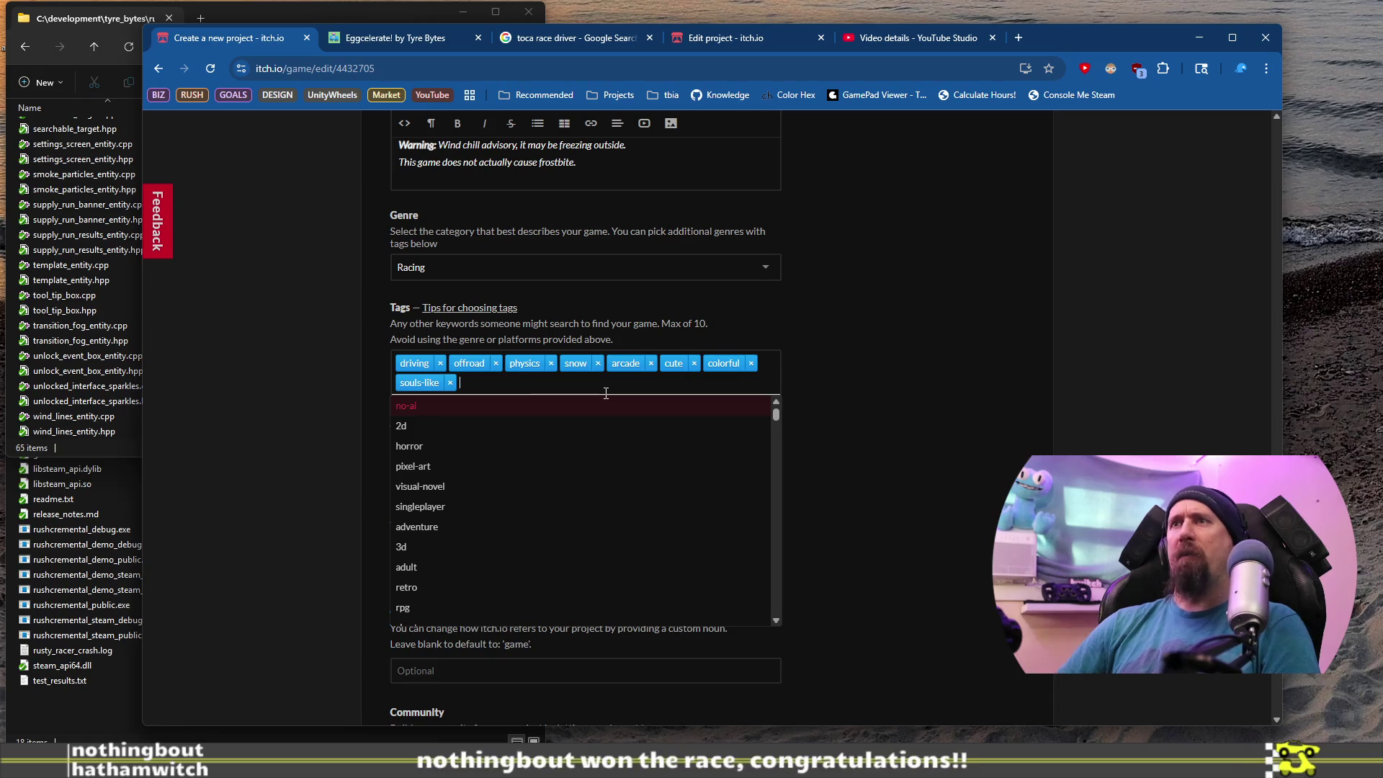
{"action": "type", "text": "famil"}
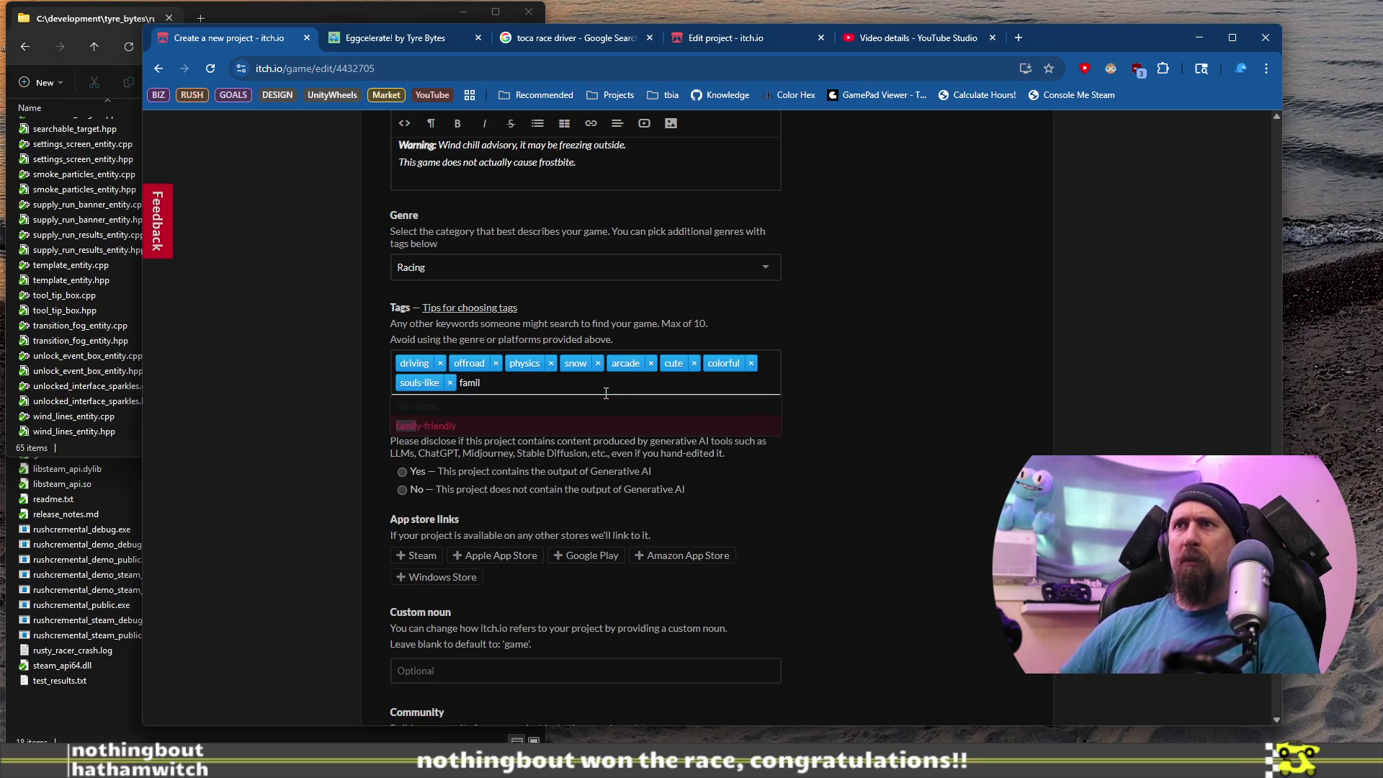
{"action": "left_click", "coordinate": [467, 428]}
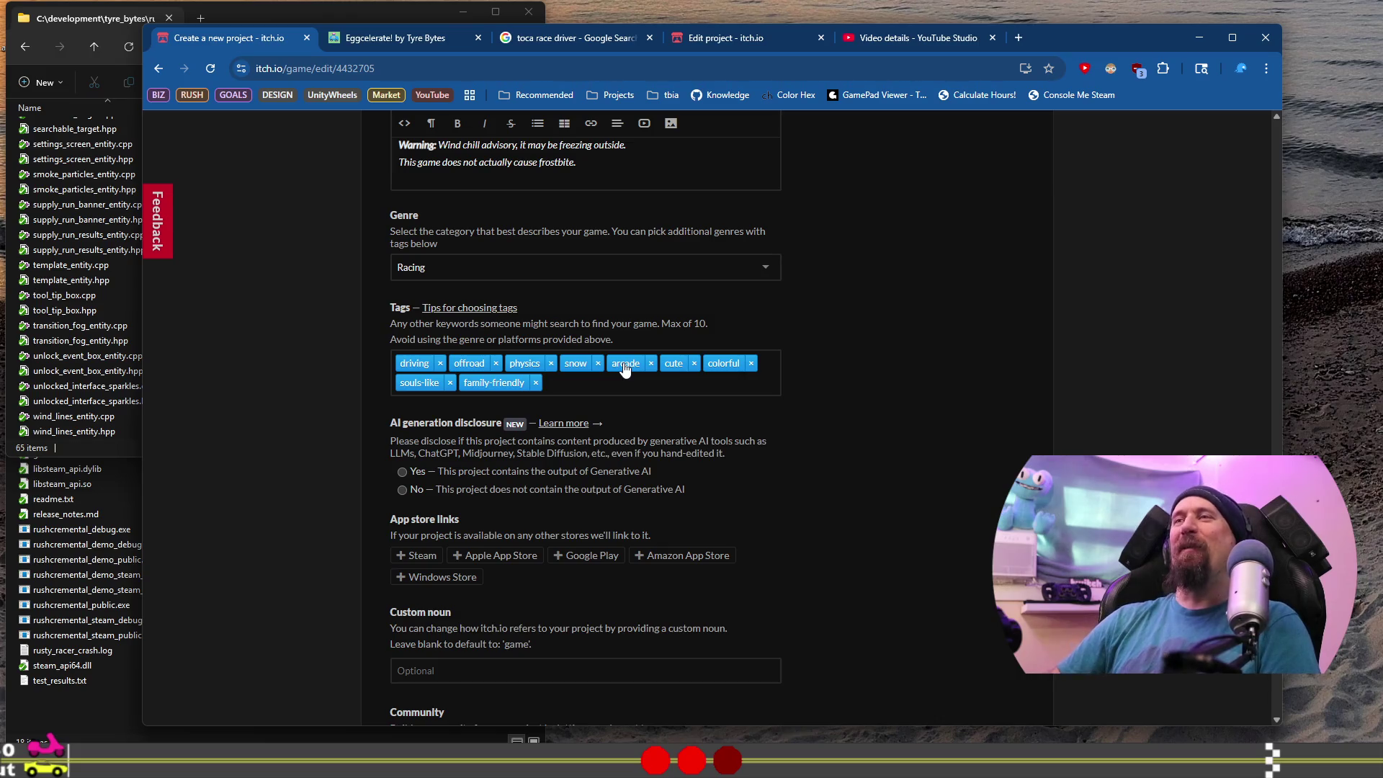
{"action": "type", "text": "tettt"}
{"action": "key", "text": "Return"}
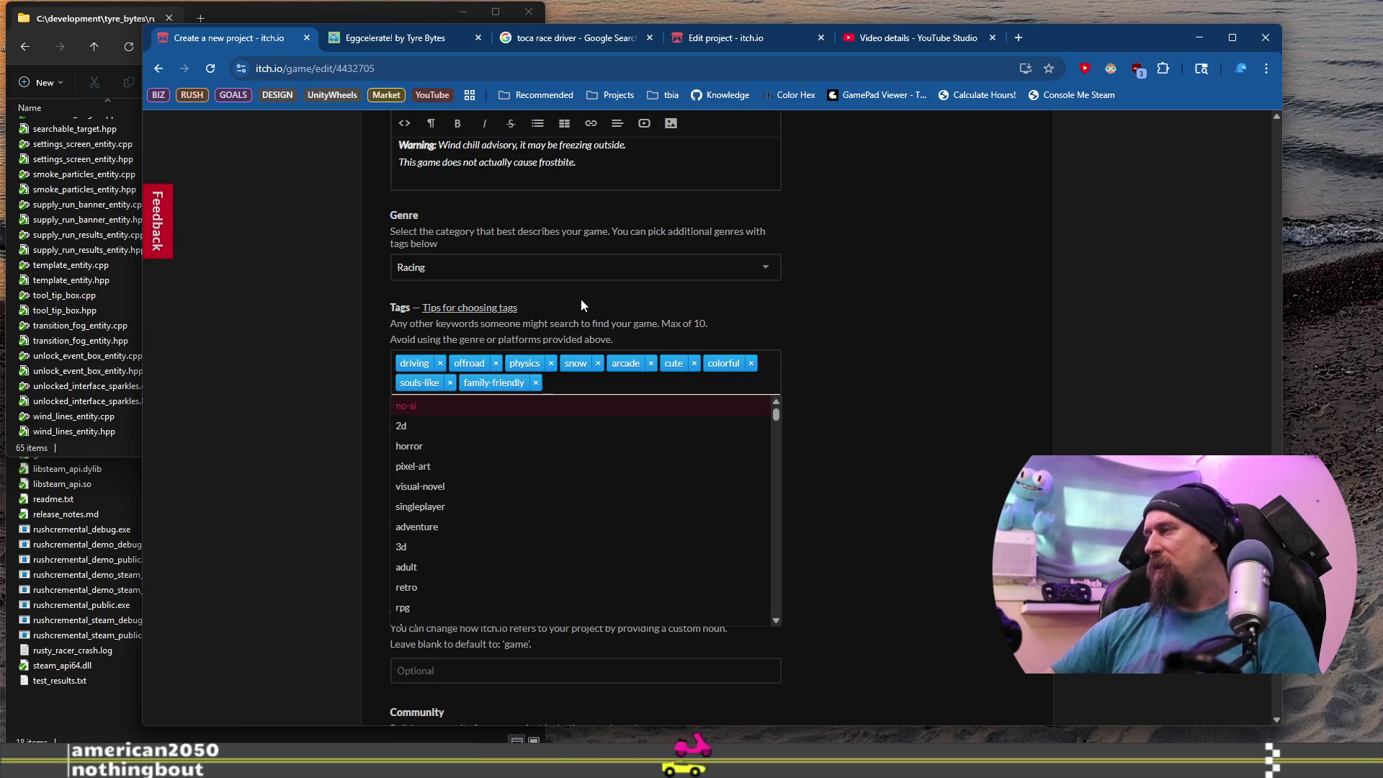
{"action": "type", "text": "sin"}
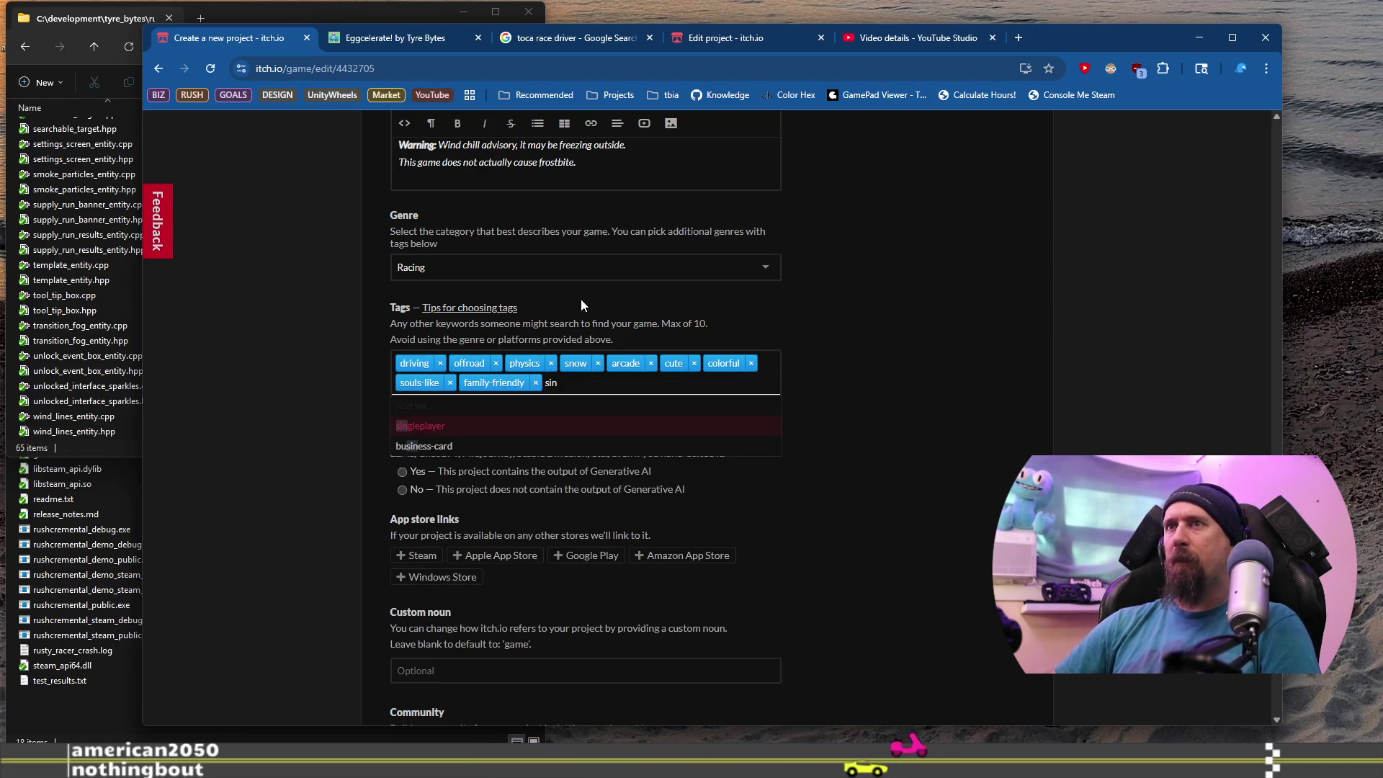
{"action": "key", "text": "Return"}
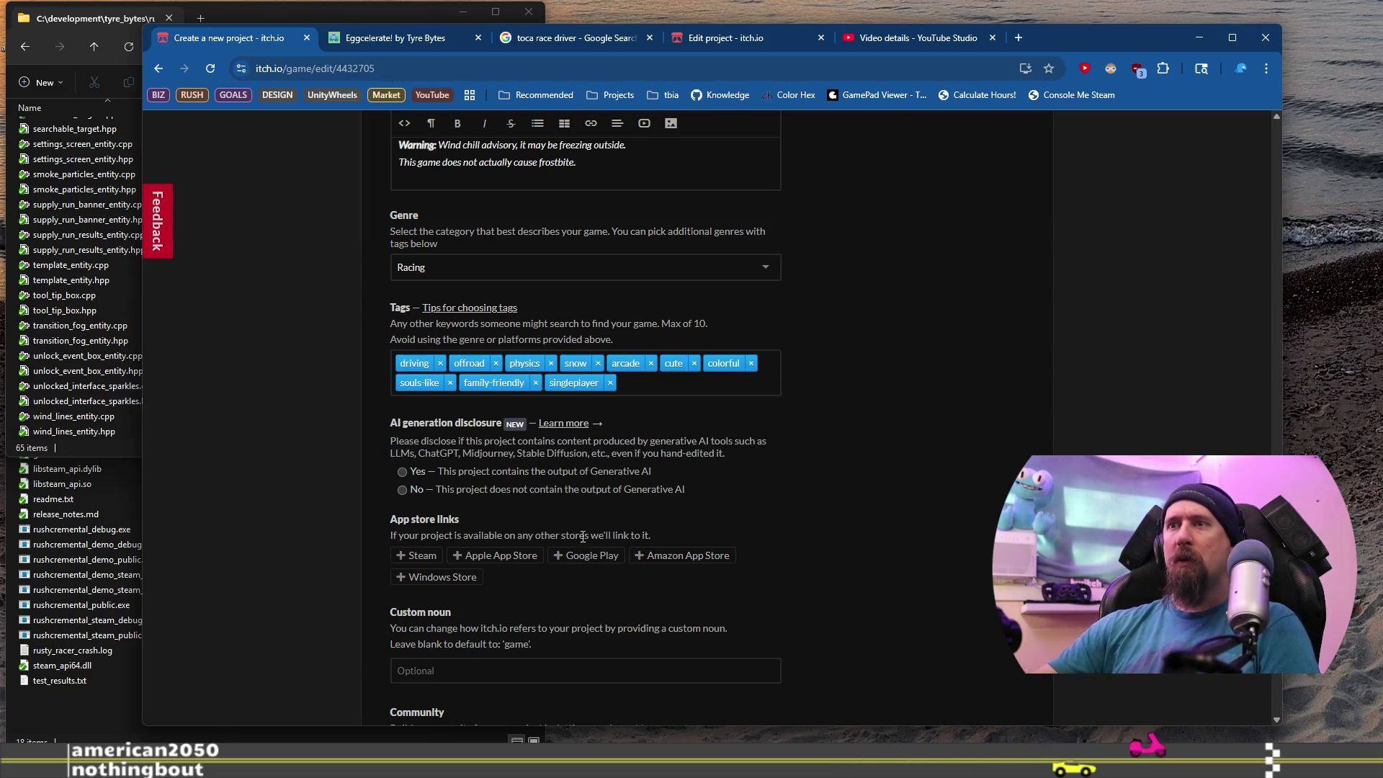
{"action": "scroll", "coordinate": [578, 548], "scroll_direction": "down", "scroll_amount": 5}
{"action": "scroll", "coordinate": [578, 551], "scroll_direction": "up", "scroll_amount": 15}
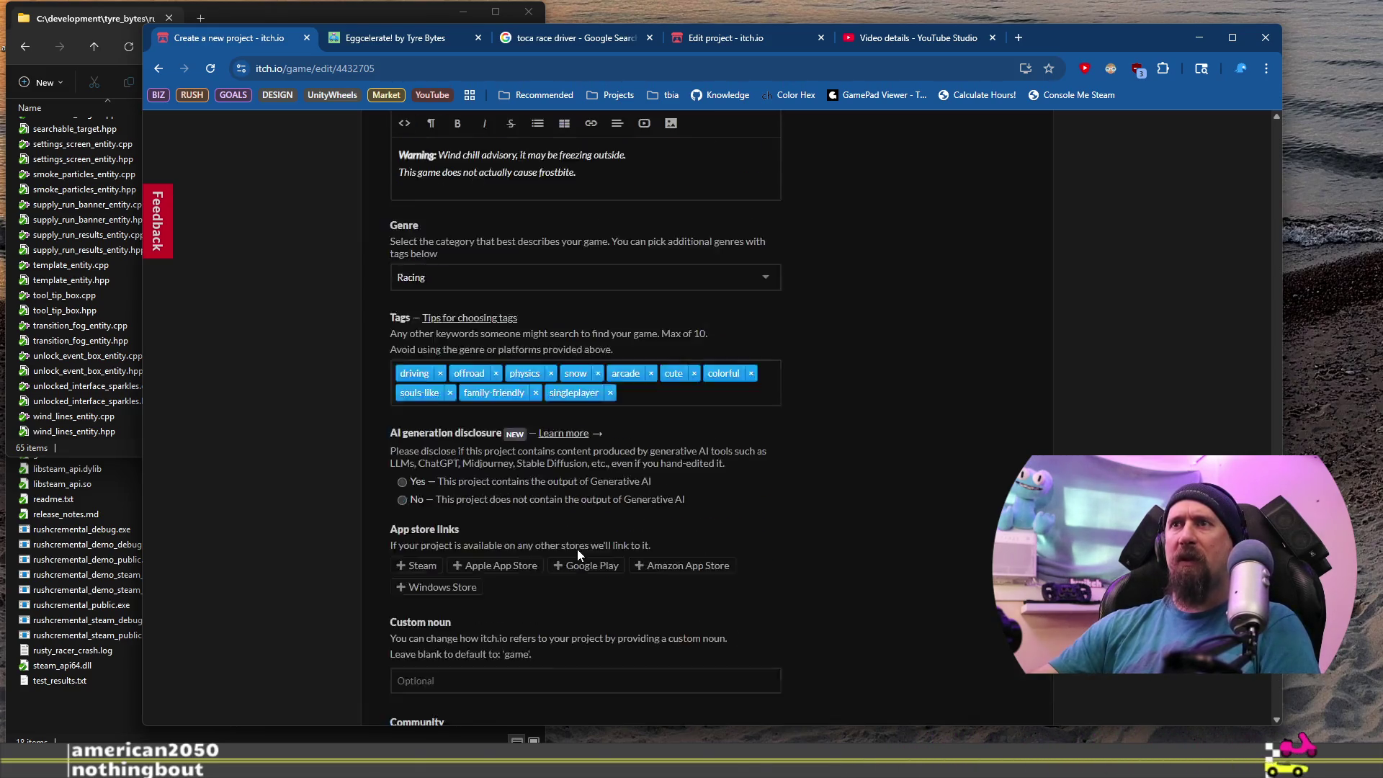
Remove the singleplayer tag and add eggs as the tenth tag, retyping an initial 'egg'.
{"action": "scroll", "coordinate": [577, 549], "scroll_direction": "up", "scroll_amount": 6}
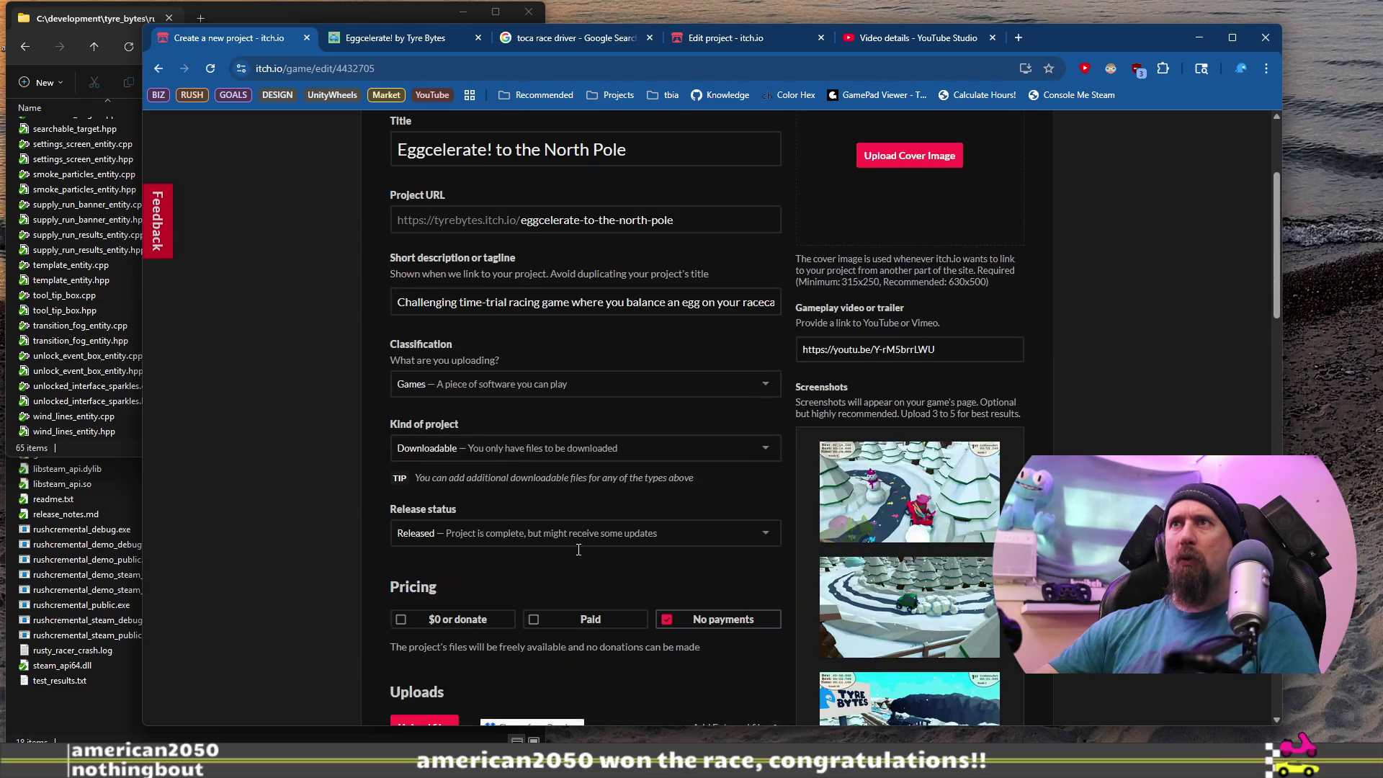
{"action": "scroll", "coordinate": [577, 549], "scroll_direction": "up", "scroll_amount": 3}
{"action": "scroll", "coordinate": [577, 549], "scroll_direction": "down", "scroll_amount": 20}
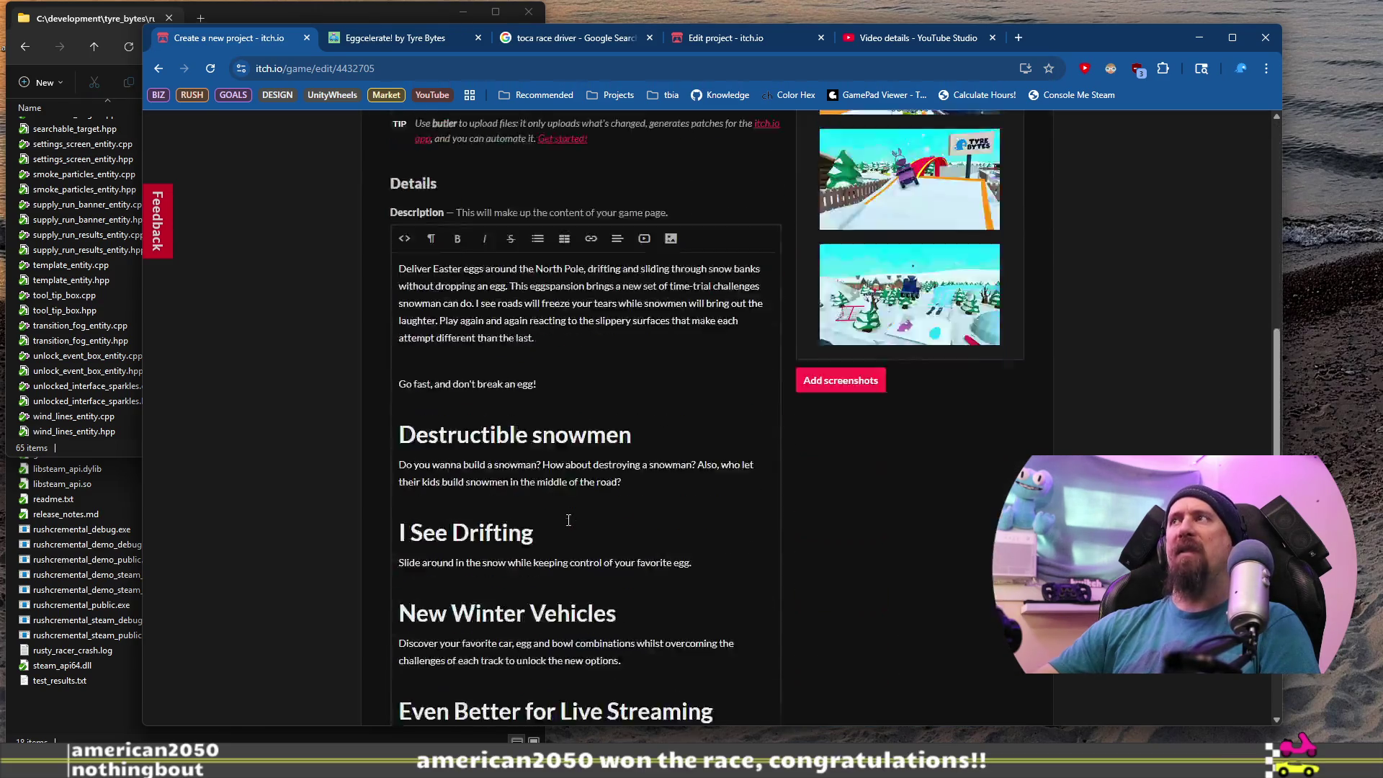
{"action": "key", "text": "BackSpace"}
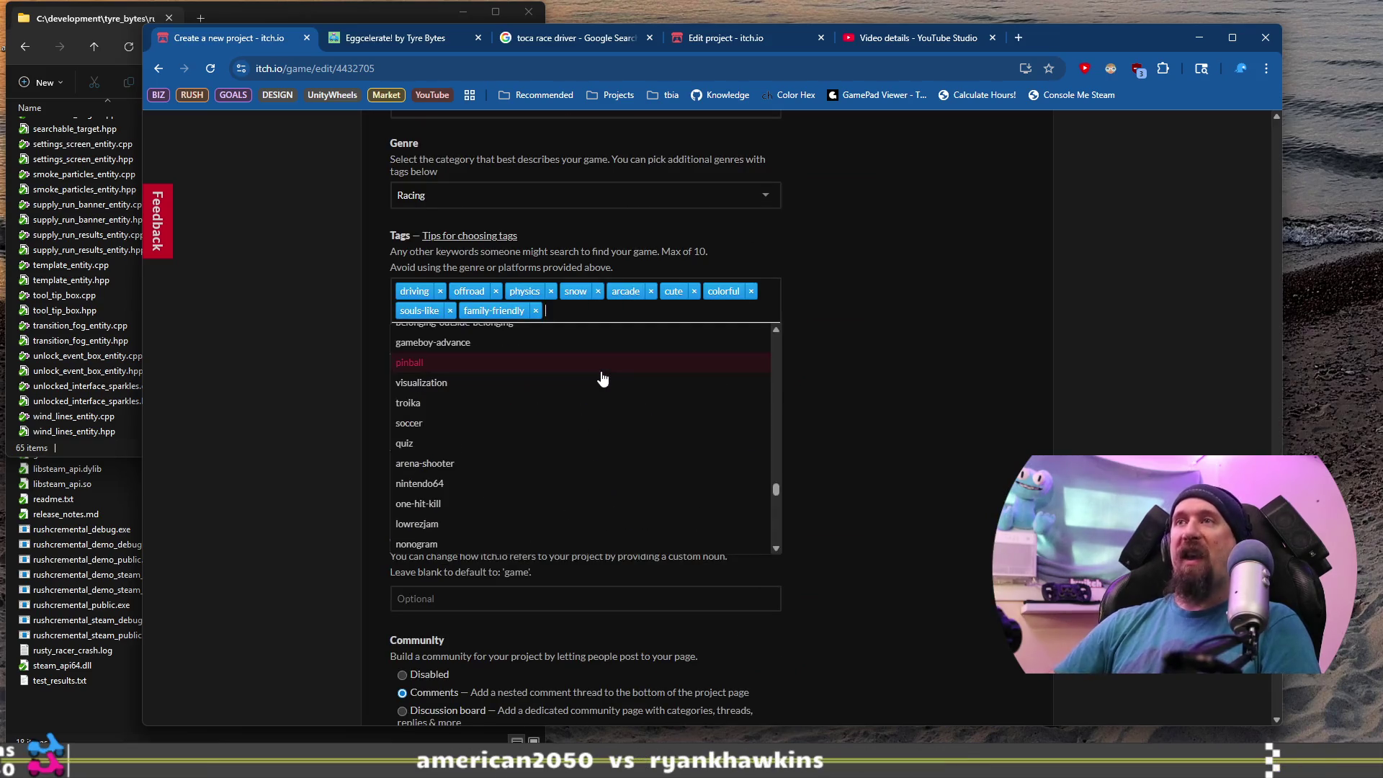
{"action": "type", "text": "egg"}
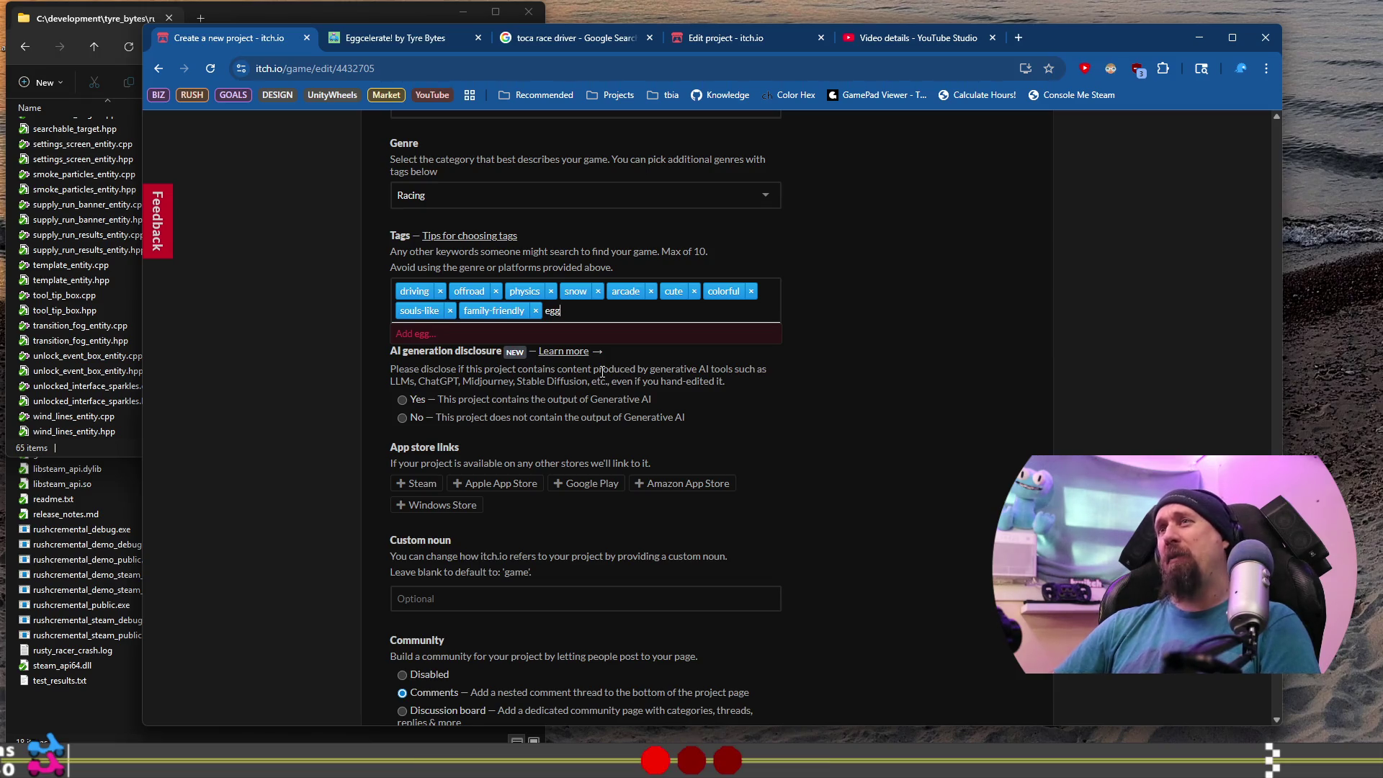
{"action": "key", "text": "Return"}
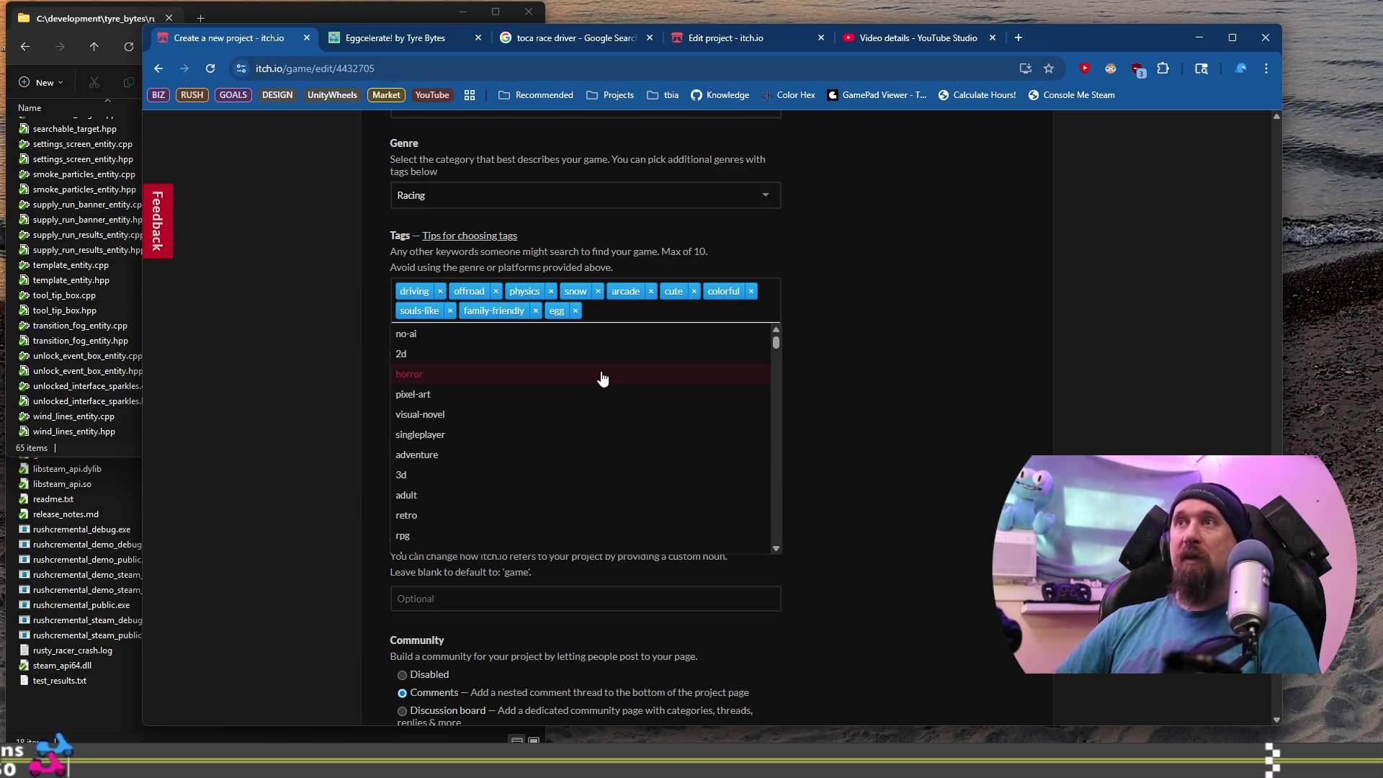
{"action": "key", "text": "BackSpace"}
{"action": "type", "text": "eggs"}
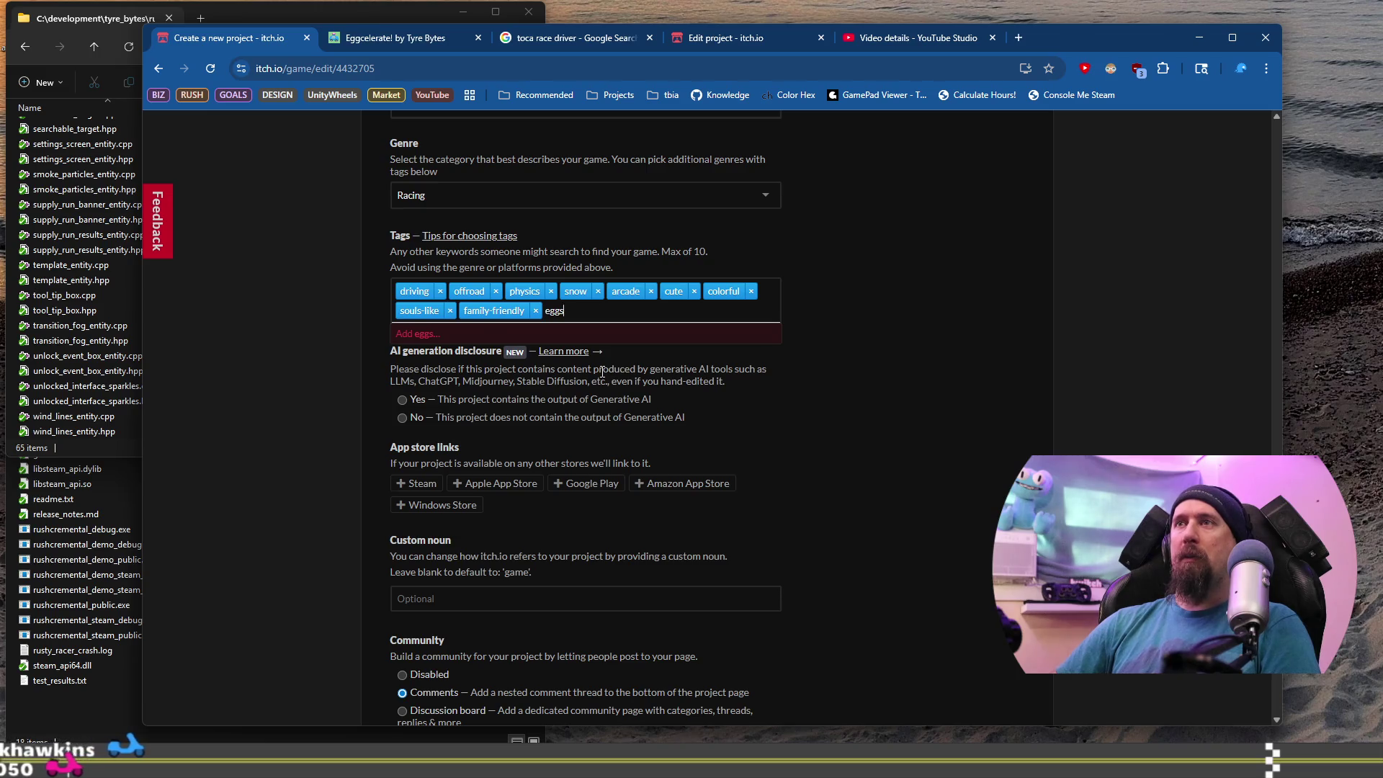
{"action": "key", "text": "Return"}
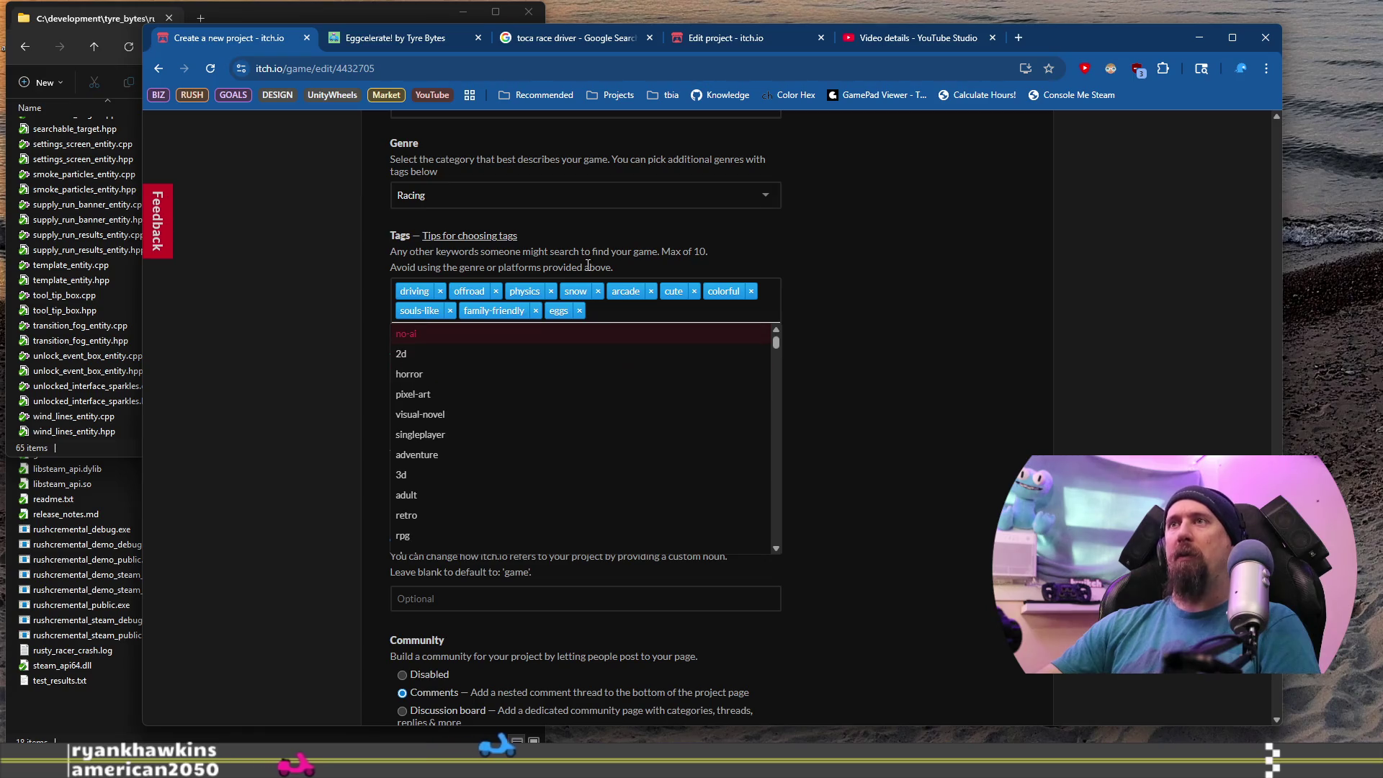
{"action": "scroll", "coordinate": [851, 371], "scroll_direction": "down", "scroll_amount": 4}
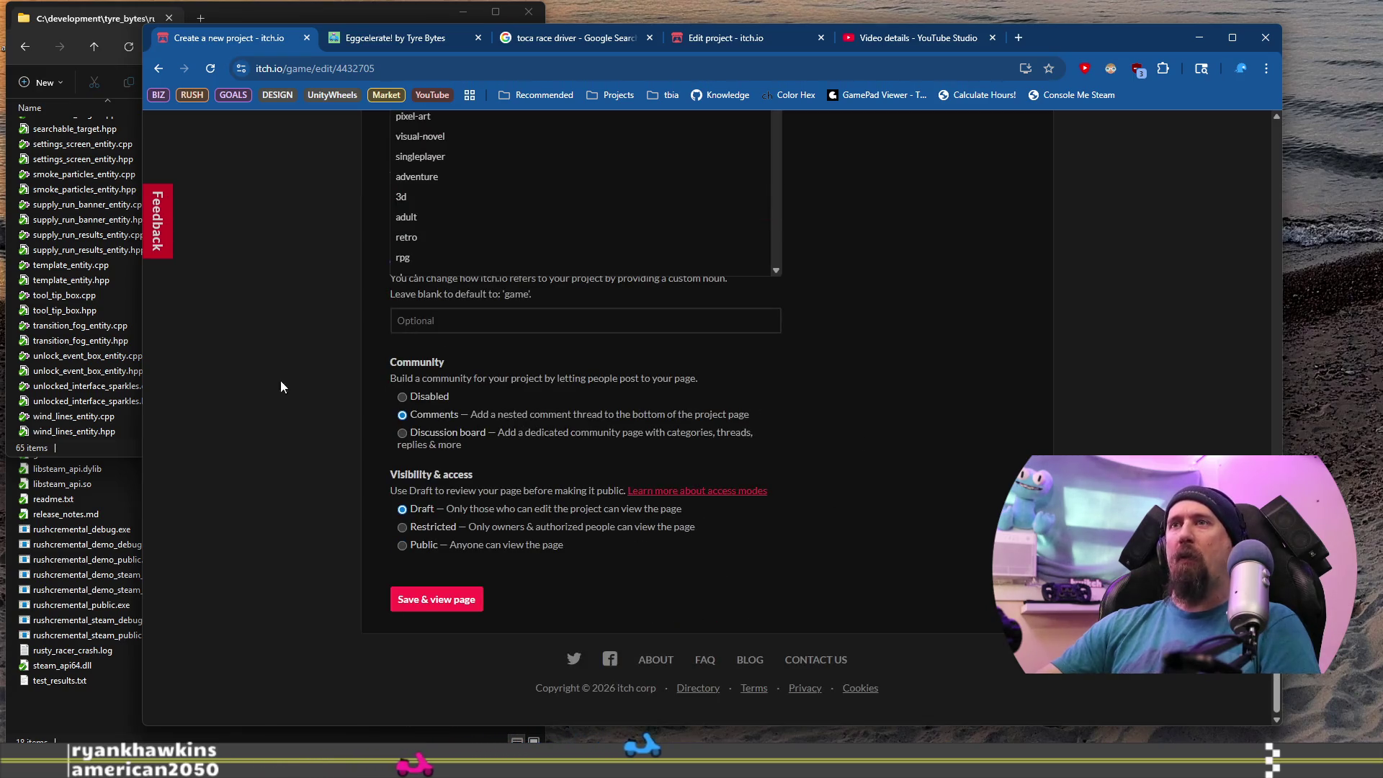
Declare that the project contains no generative AI.
{"action": "scroll", "coordinate": [379, 418], "scroll_direction": "up", "scroll_amount": 3}
{"action": "left_click", "coordinate": [551, 446]}
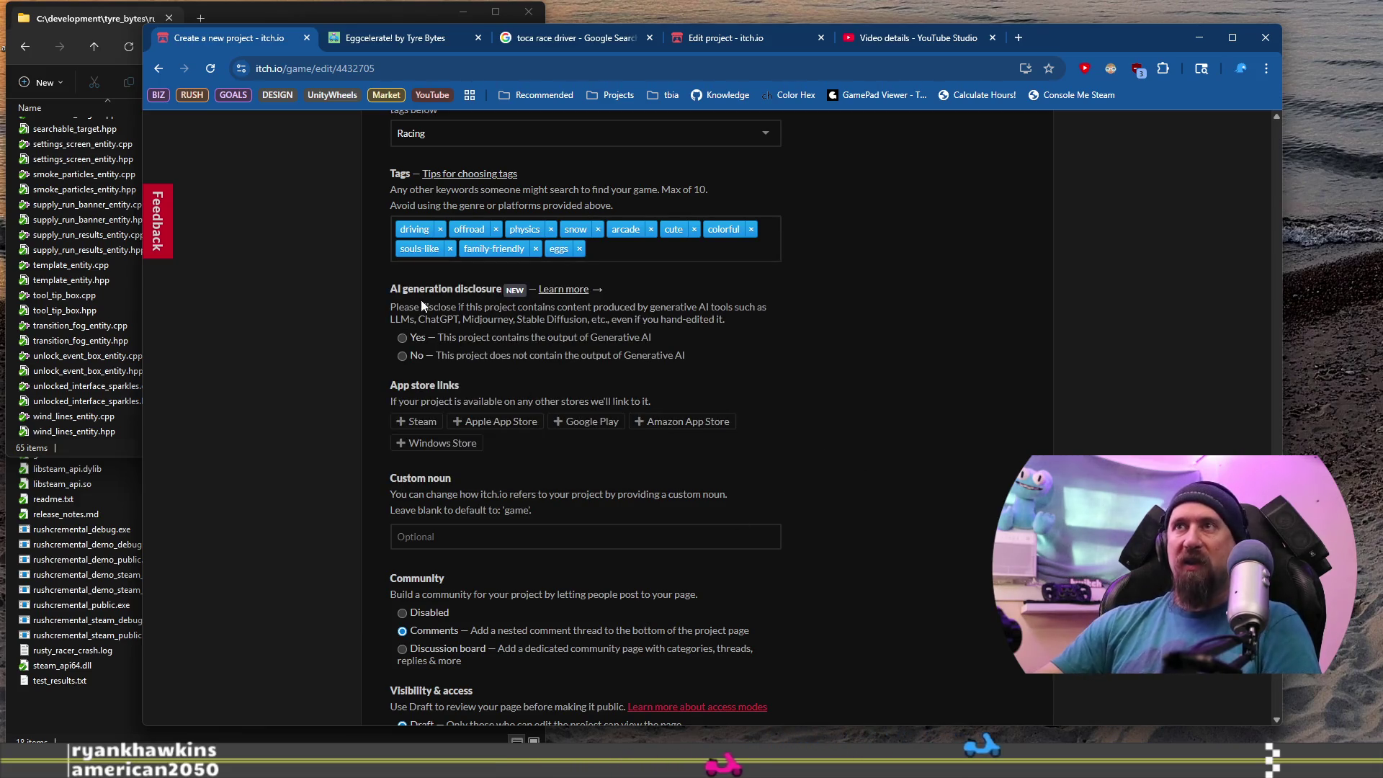
{"action": "left_click", "coordinate": [412, 360]}
{"action": "scroll", "coordinate": [379, 393], "scroll_direction": "down", "scroll_amount": 2}
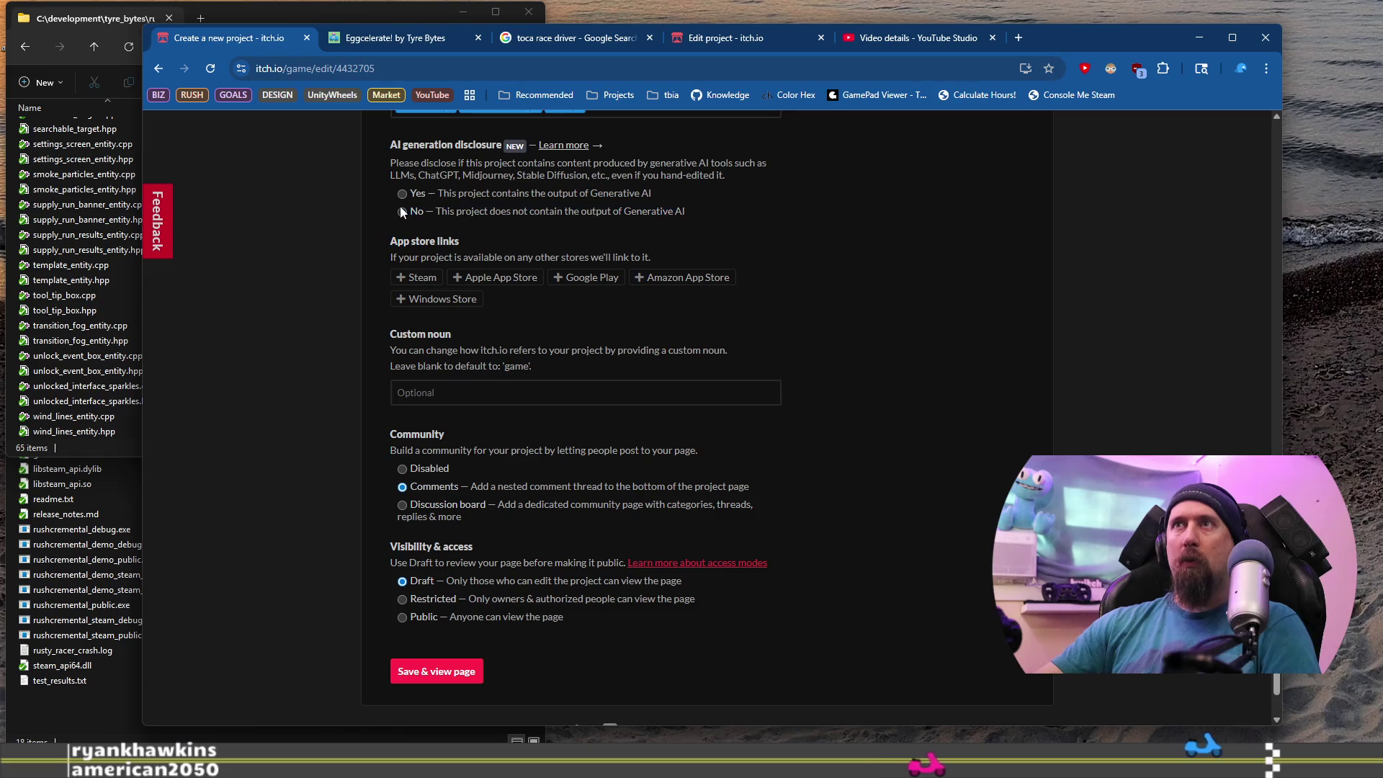
Add a Steam app store link and paste the Steam store page URL.
{"action": "left_click", "coordinate": [416, 277]}
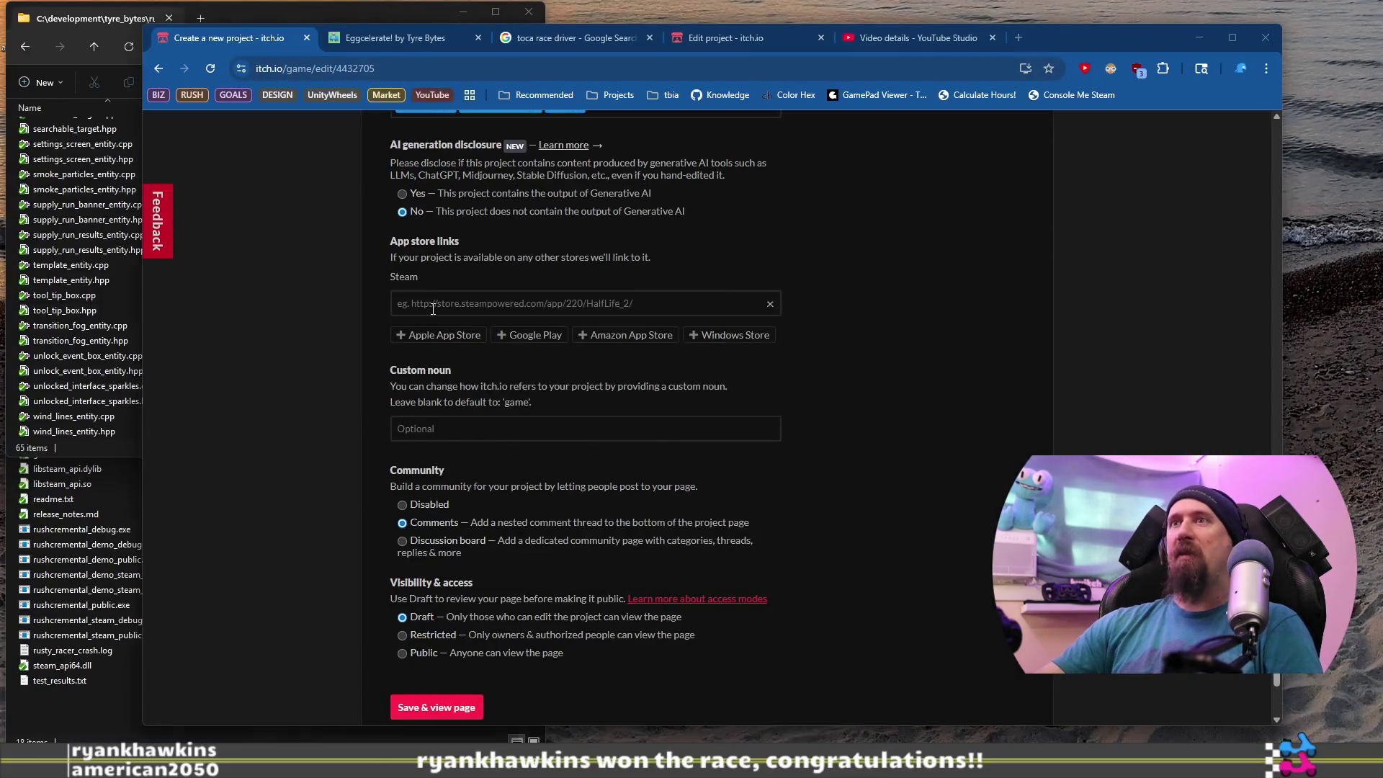
{"action": "left_click", "coordinate": [433, 309]}
{"action": "type", "text": "https://store.steampowered.com/app/2216320/Eggcelerate_to_the_North_Pole/"}
{"action": "left_click", "coordinate": [826, 372]}
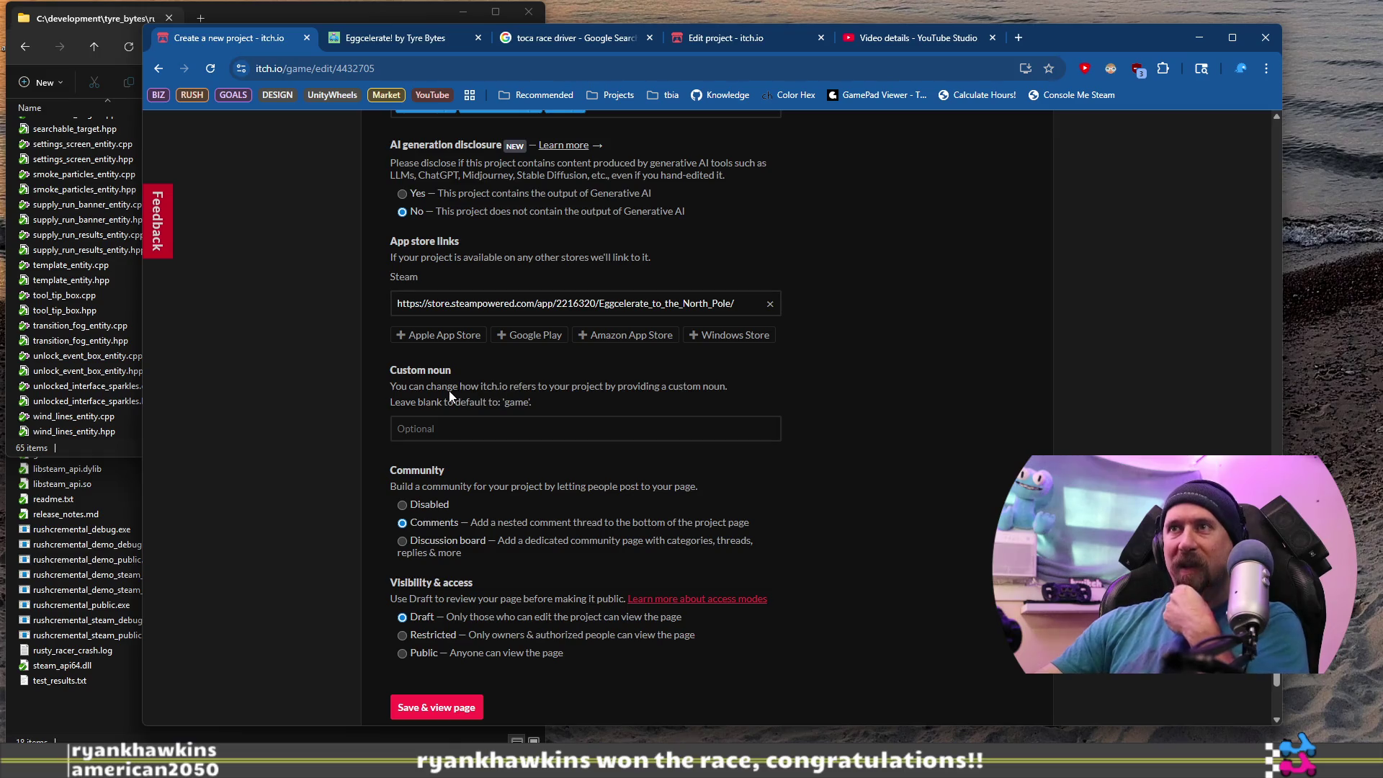
Set the custom noun to 'Steam Game', disable community posts, and save the project.
{"action": "left_click_drag", "start_coordinate": [448, 391], "coordinate": [564, 404]}
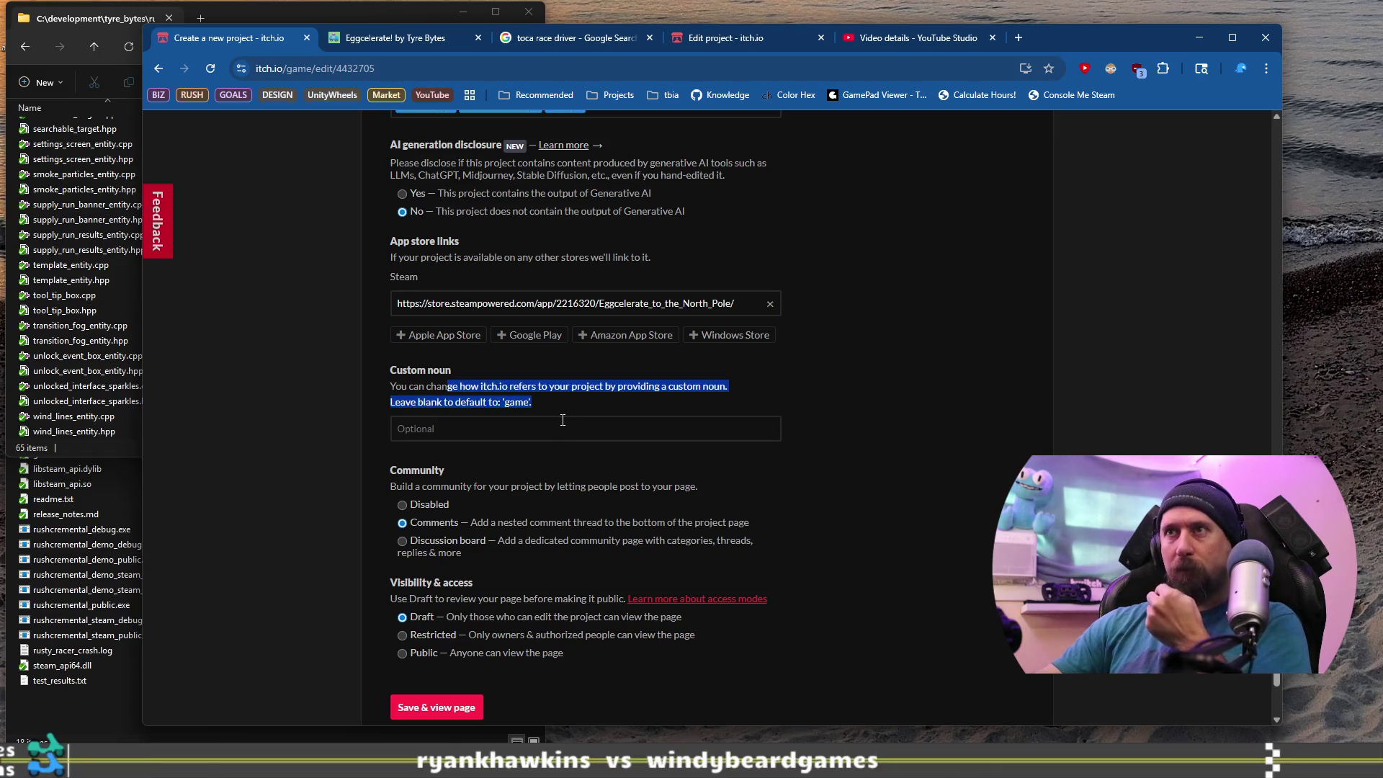
{"action": "left_click", "coordinate": [558, 431]}
{"action": "type", "text": "S"}
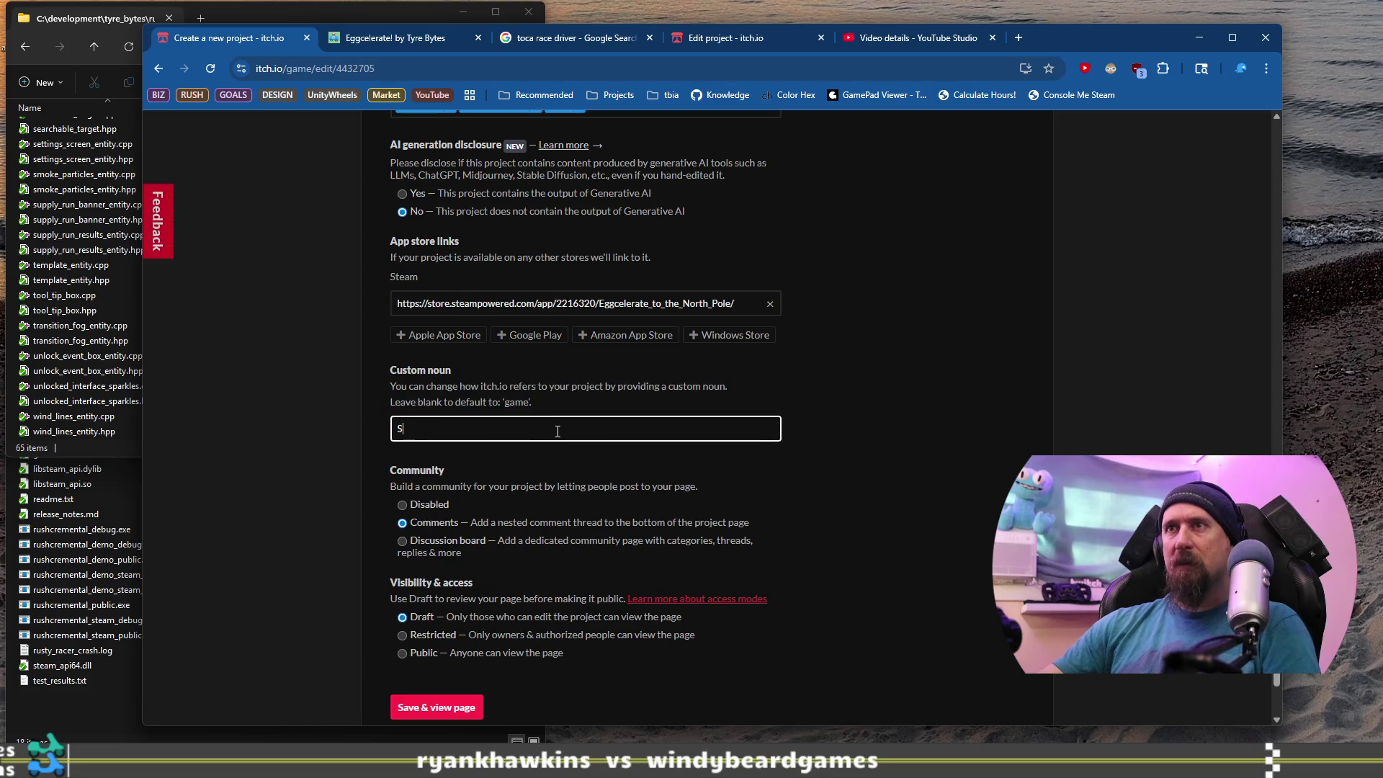
{"action": "type", "text": "team Game"}
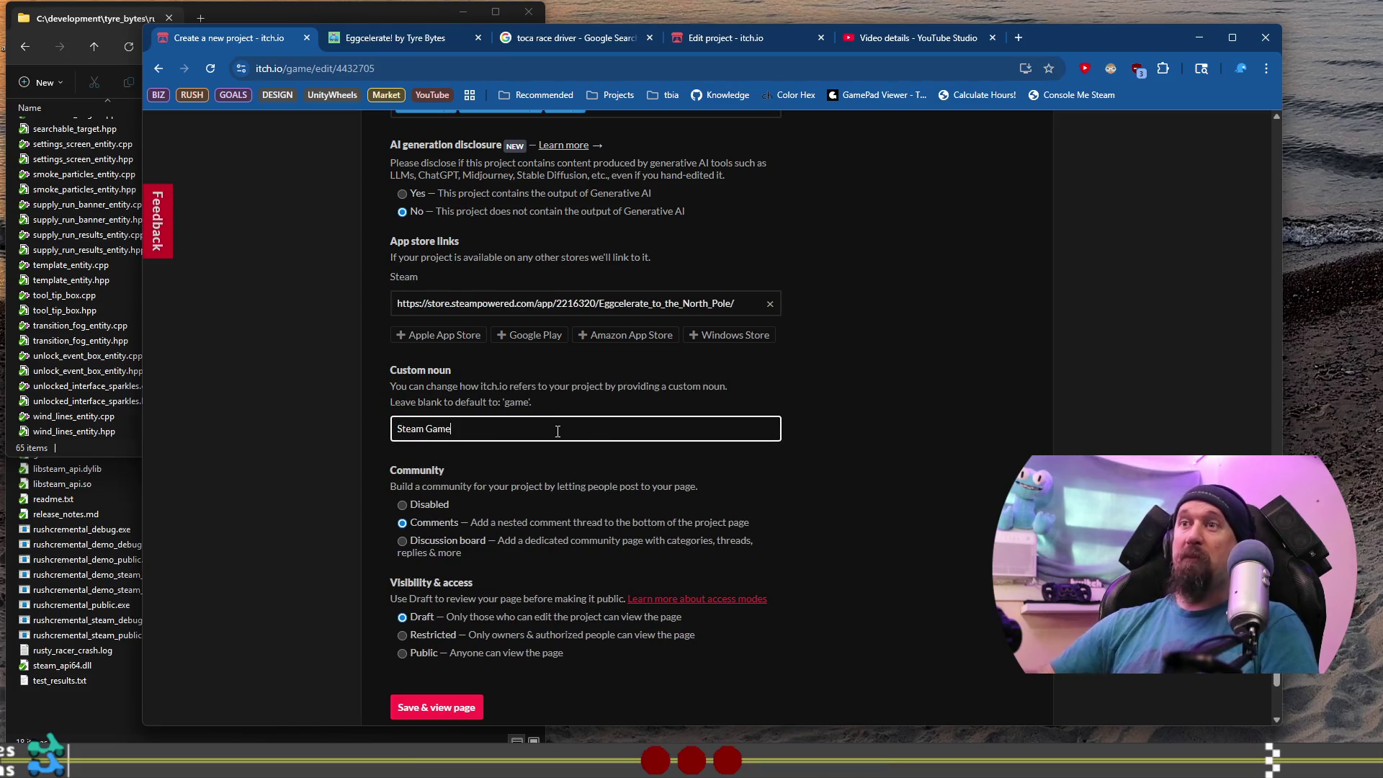
{"action": "scroll", "coordinate": [715, 415], "scroll_direction": "down", "scroll_amount": 1}
{"action": "left_click", "coordinate": [832, 389]}
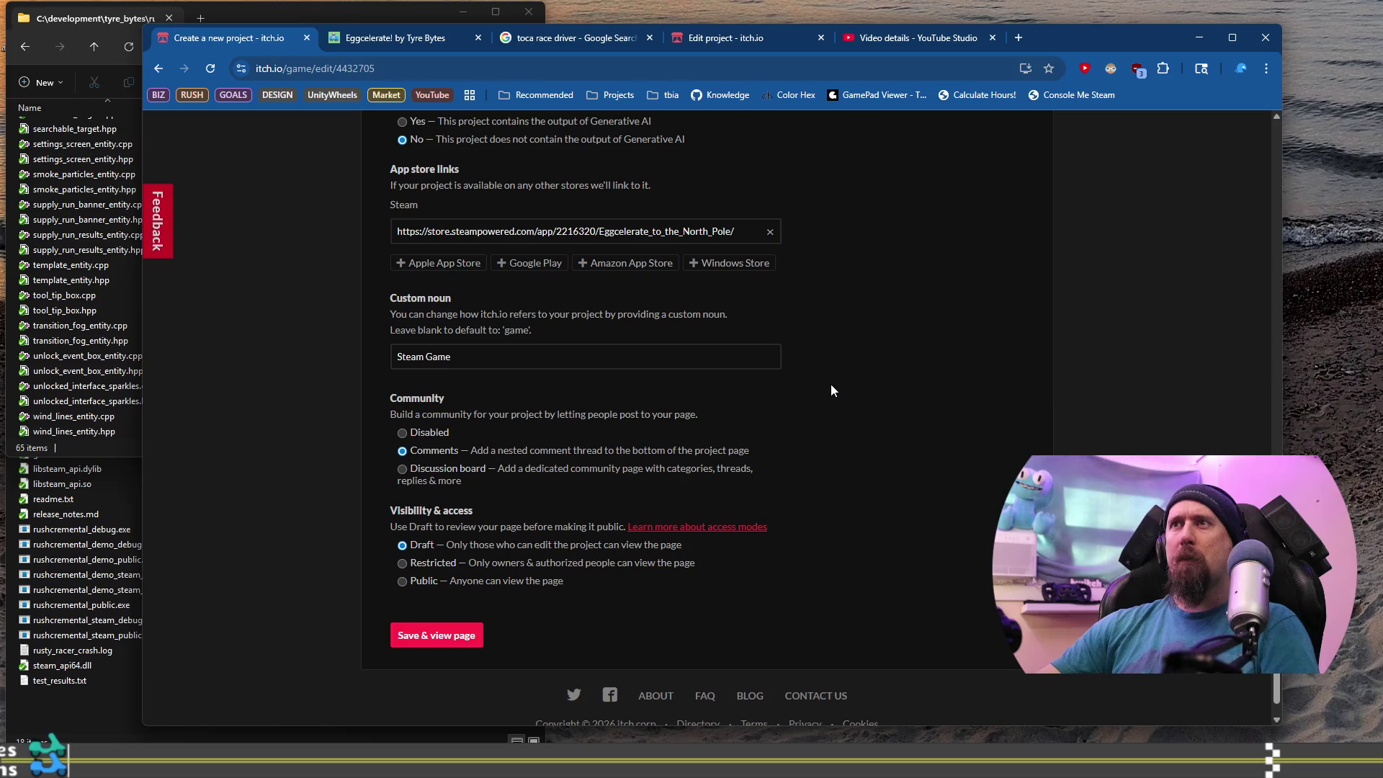
{"action": "left_click_drag", "start_coordinate": [774, 357], "coordinate": [382, 348]}
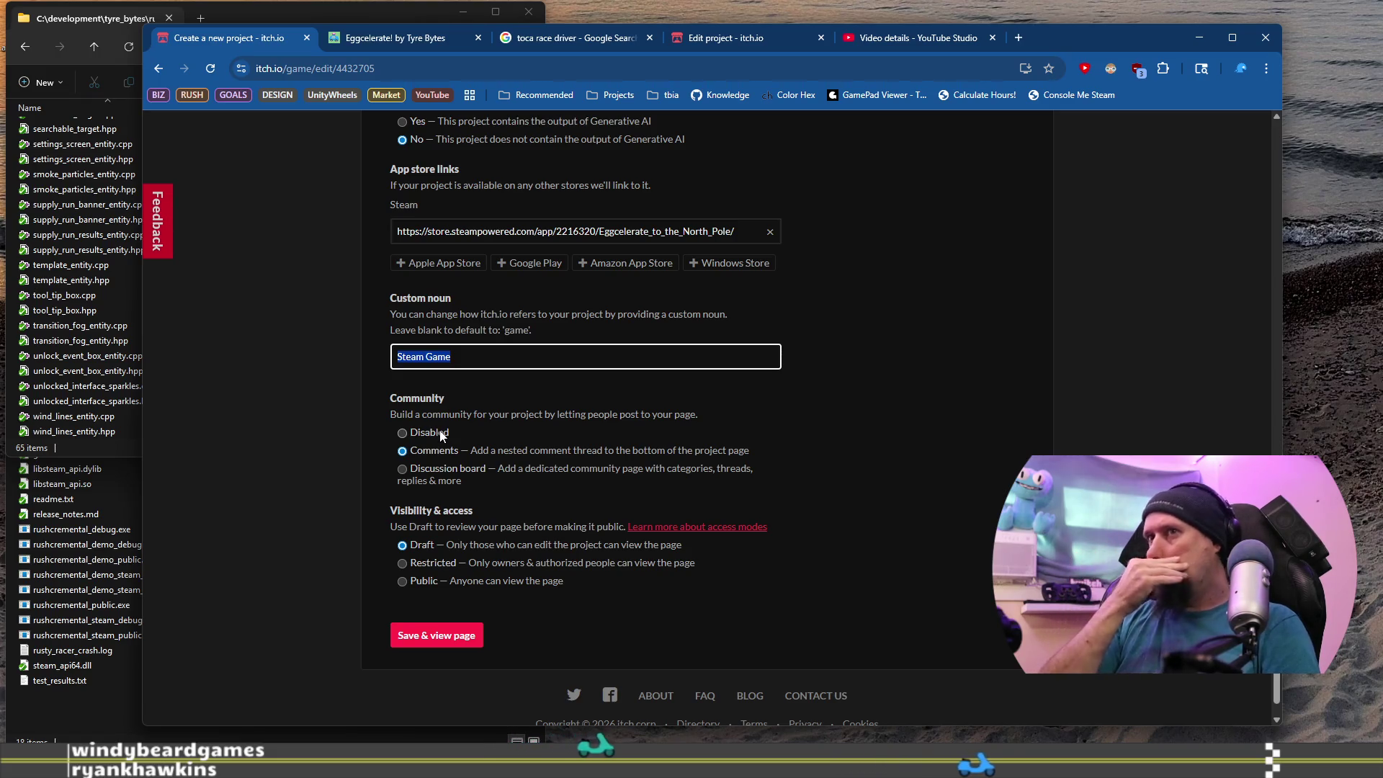
{"action": "left_click", "coordinate": [441, 433]}
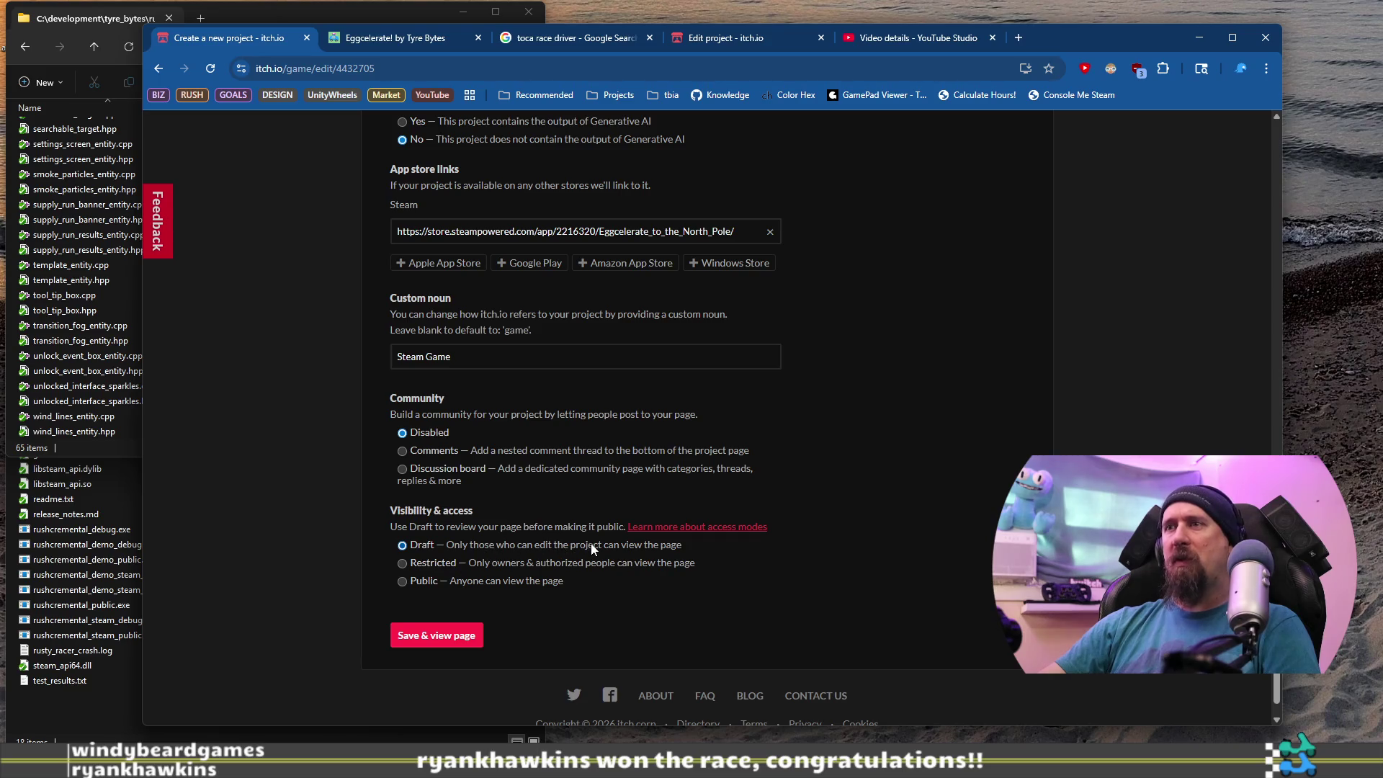
{"action": "left_click", "coordinate": [436, 638]}
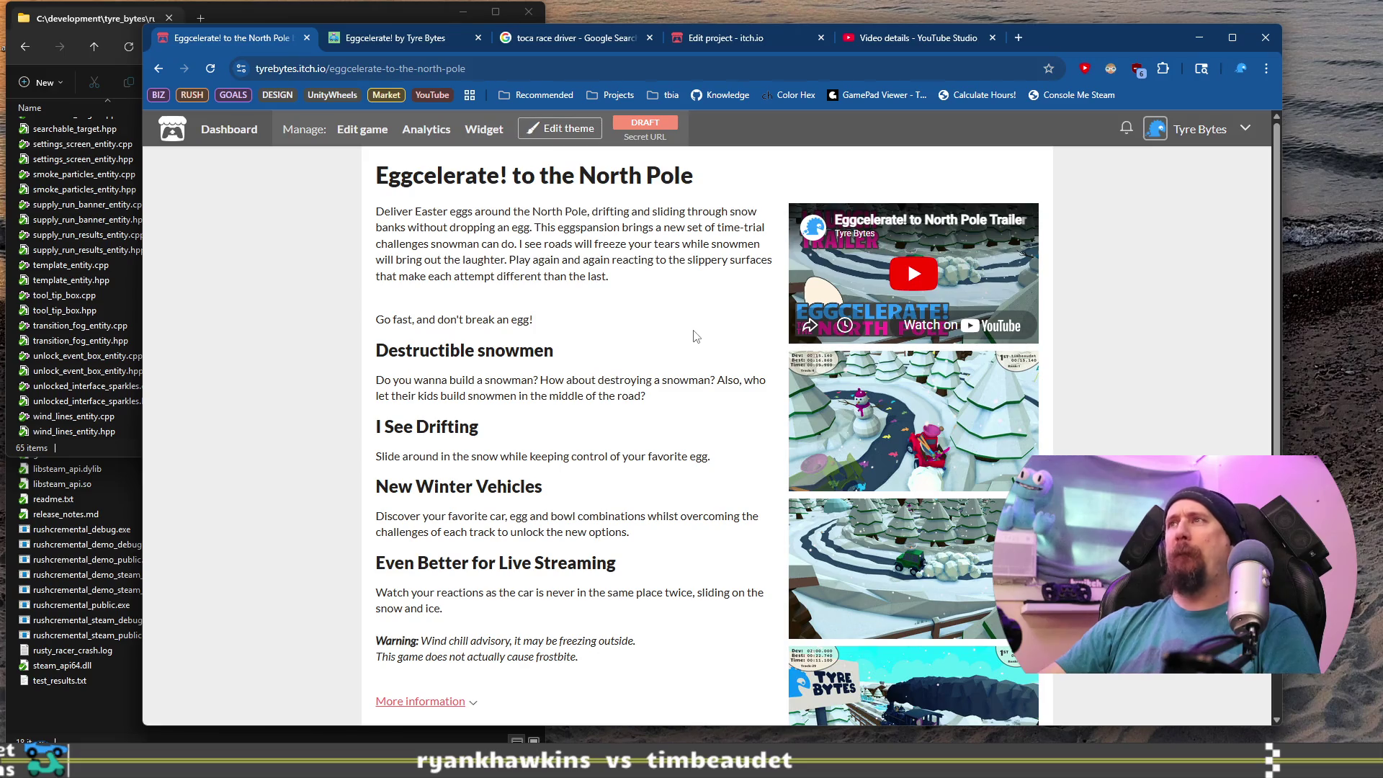
Expand the More information table on the North Pole draft page.
{"action": "scroll", "coordinate": [696, 336], "scroll_direction": "down", "scroll_amount": 5}
{"action": "scroll", "coordinate": [696, 337], "scroll_direction": "up", "scroll_amount": 5}
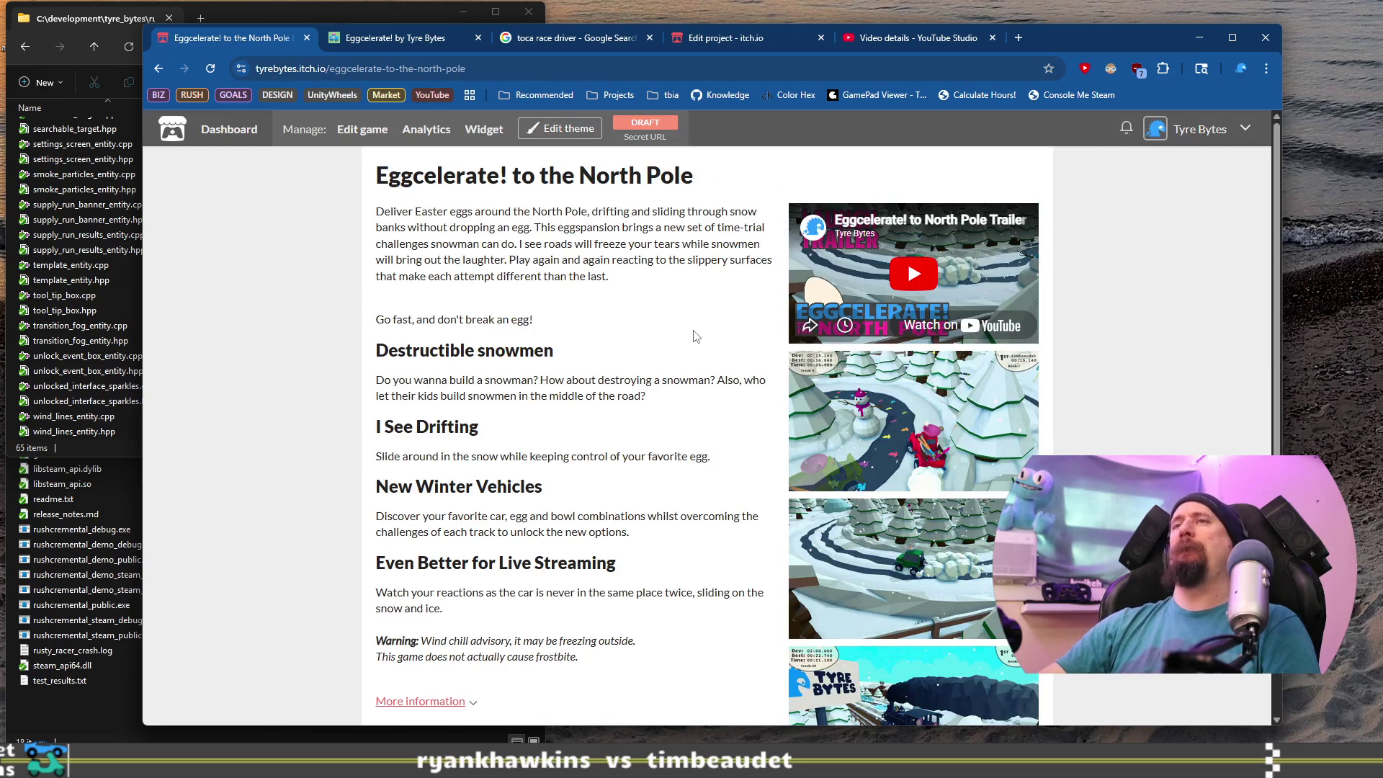
{"action": "scroll", "coordinate": [696, 336], "scroll_direction": "down", "scroll_amount": 4}
{"action": "left_click", "coordinate": [445, 416]}
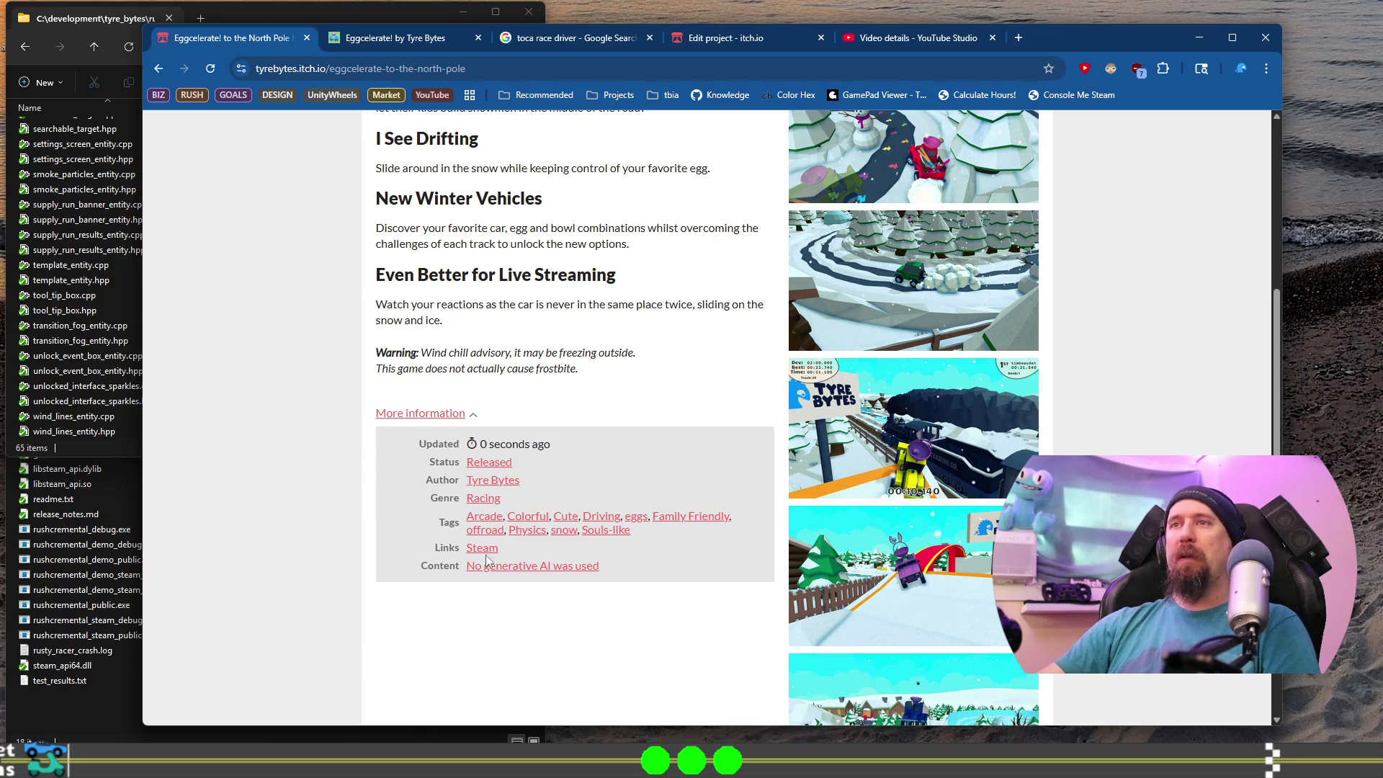
{"action": "scroll", "coordinate": [523, 395], "scroll_direction": "up", "scroll_amount": 4}
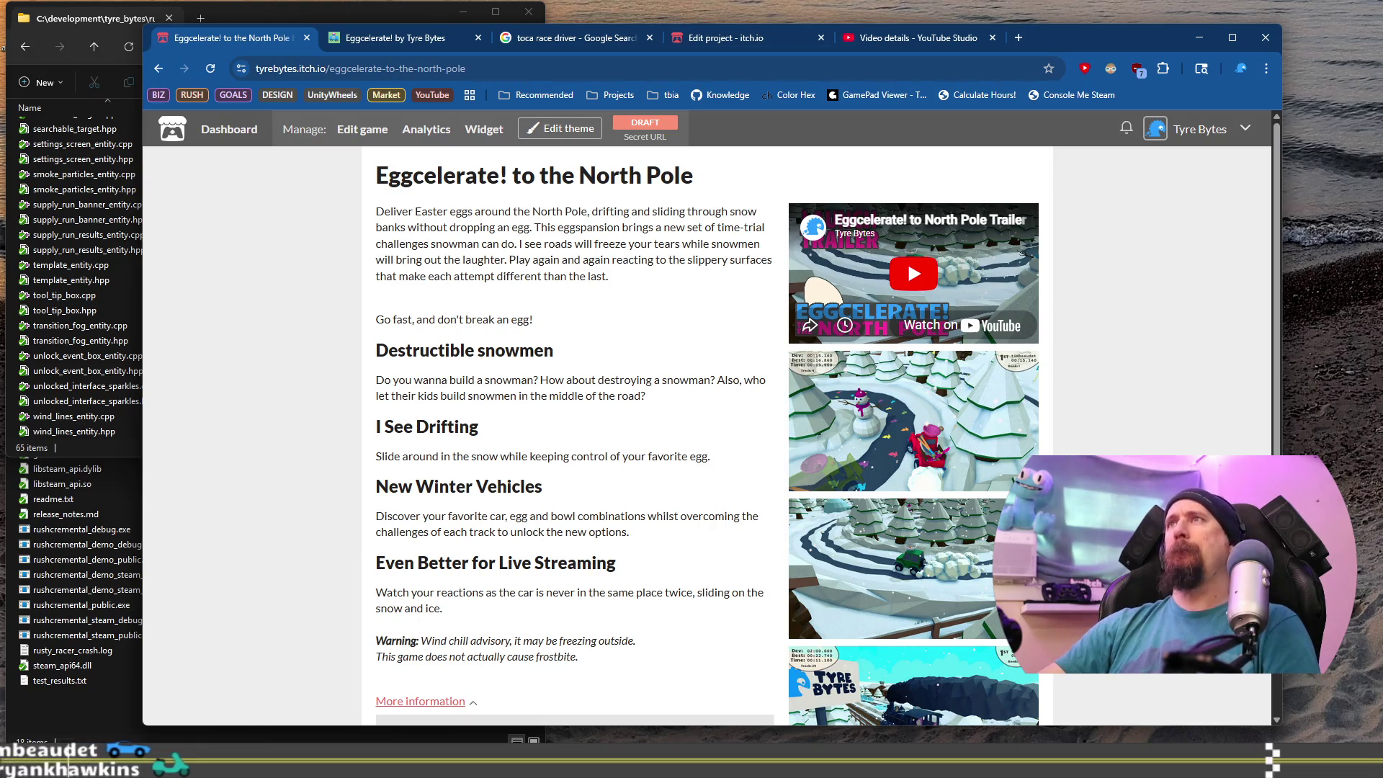
Compare it against the original Eggcelerate! page, then return to the North Pole draft.
{"action": "key", "text": "ctrl+Tab"}
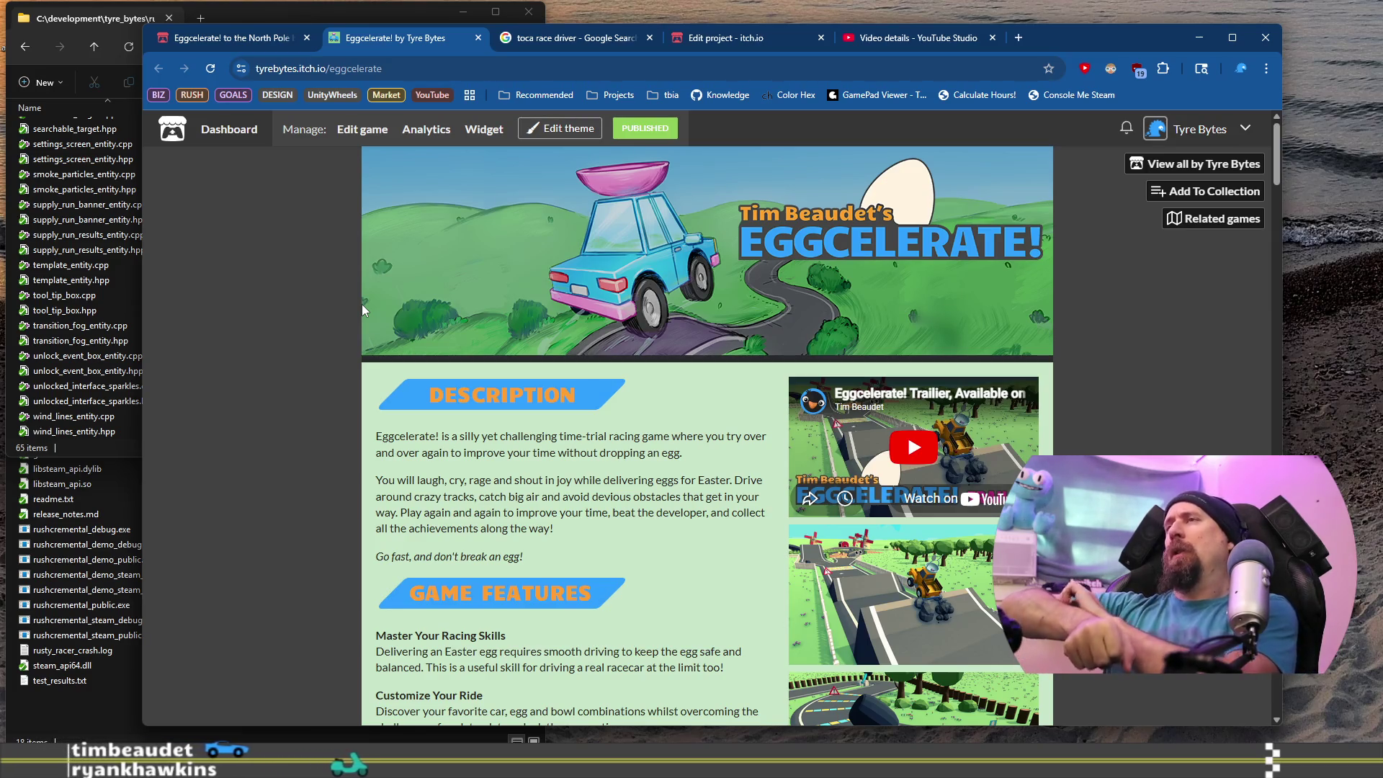
{"action": "left_click", "coordinate": [280, 45]}
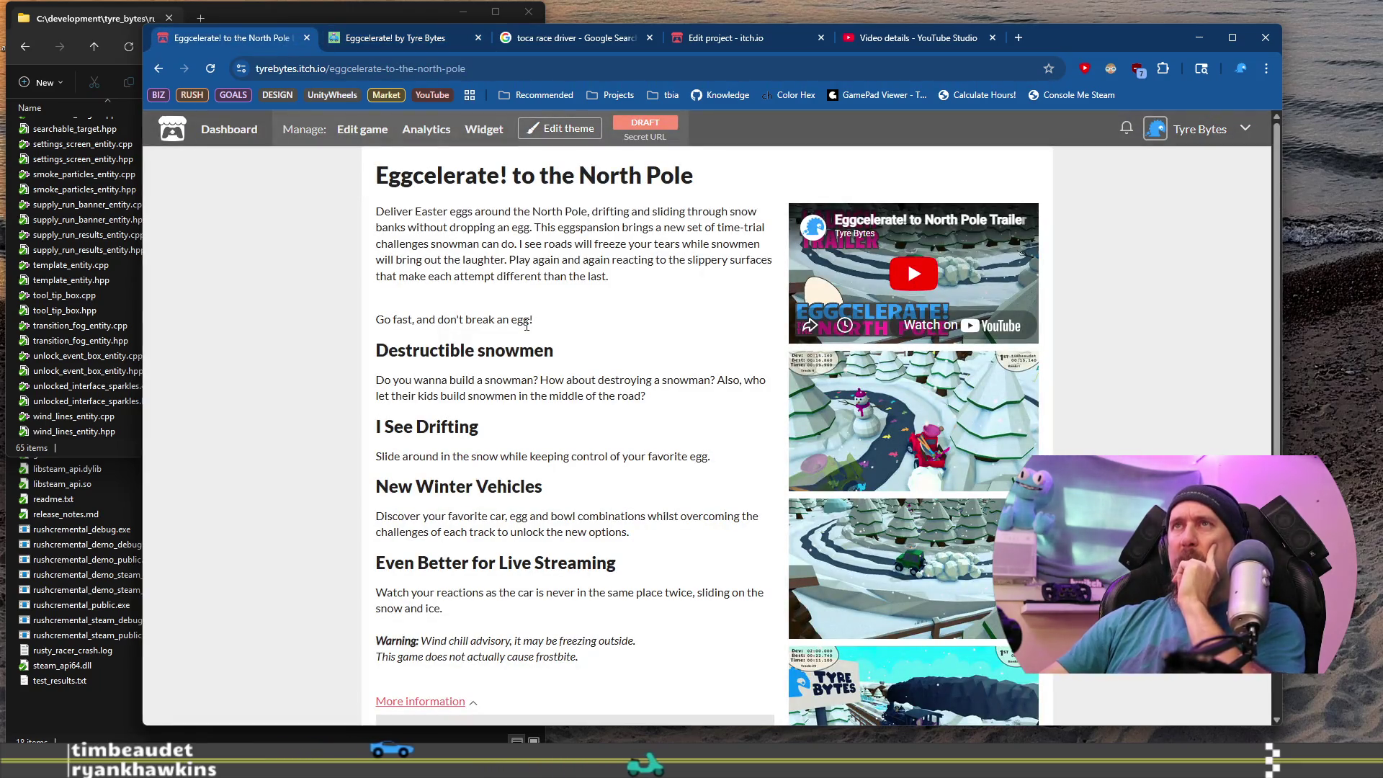
{"action": "key", "text": "ctrl+Tab"}
{"action": "scroll", "coordinate": [533, 387], "scroll_direction": "down", "scroll_amount": 5}
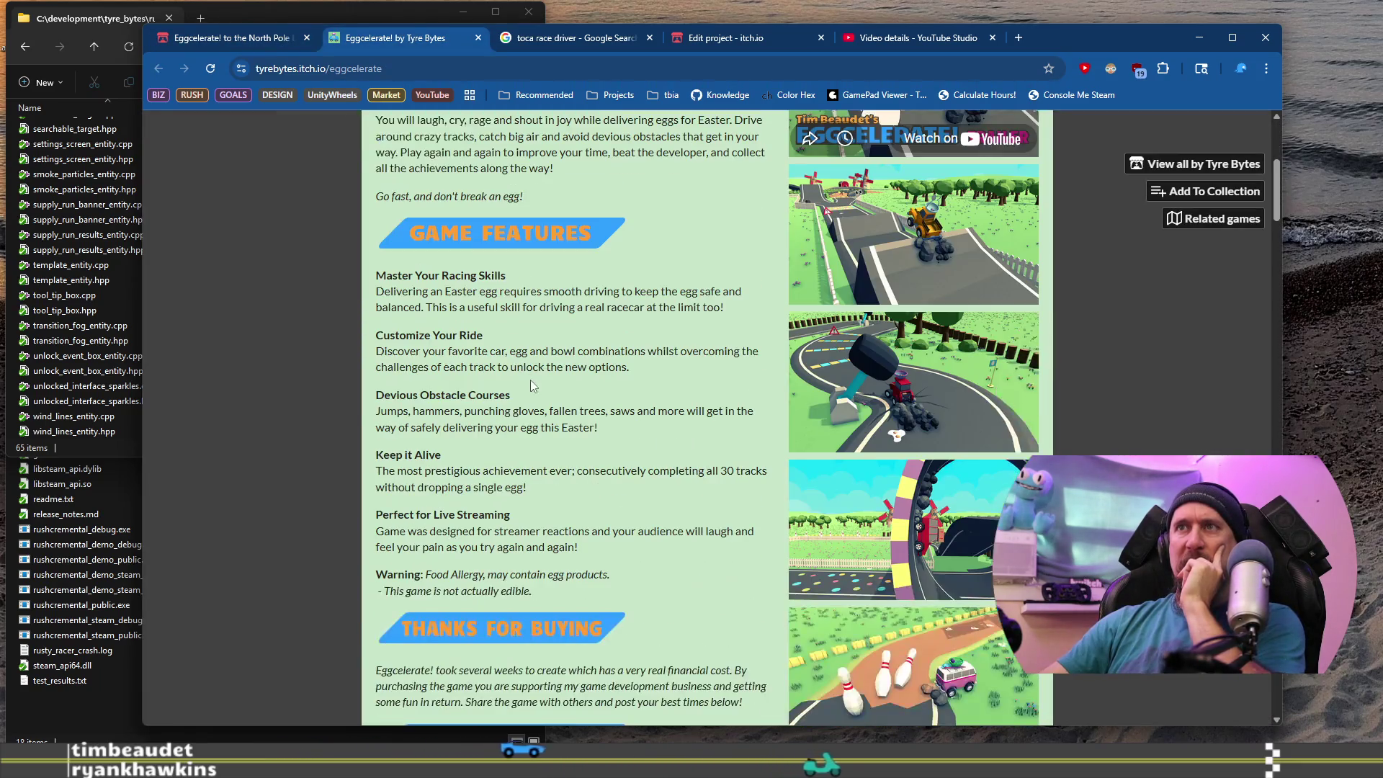
{"action": "scroll", "coordinate": [533, 387], "scroll_direction": "down", "scroll_amount": 3}
{"action": "scroll", "coordinate": [533, 380], "scroll_direction": "down", "scroll_amount": 6}
{"action": "scroll", "coordinate": [533, 383], "scroll_direction": "up", "scroll_amount": 14}
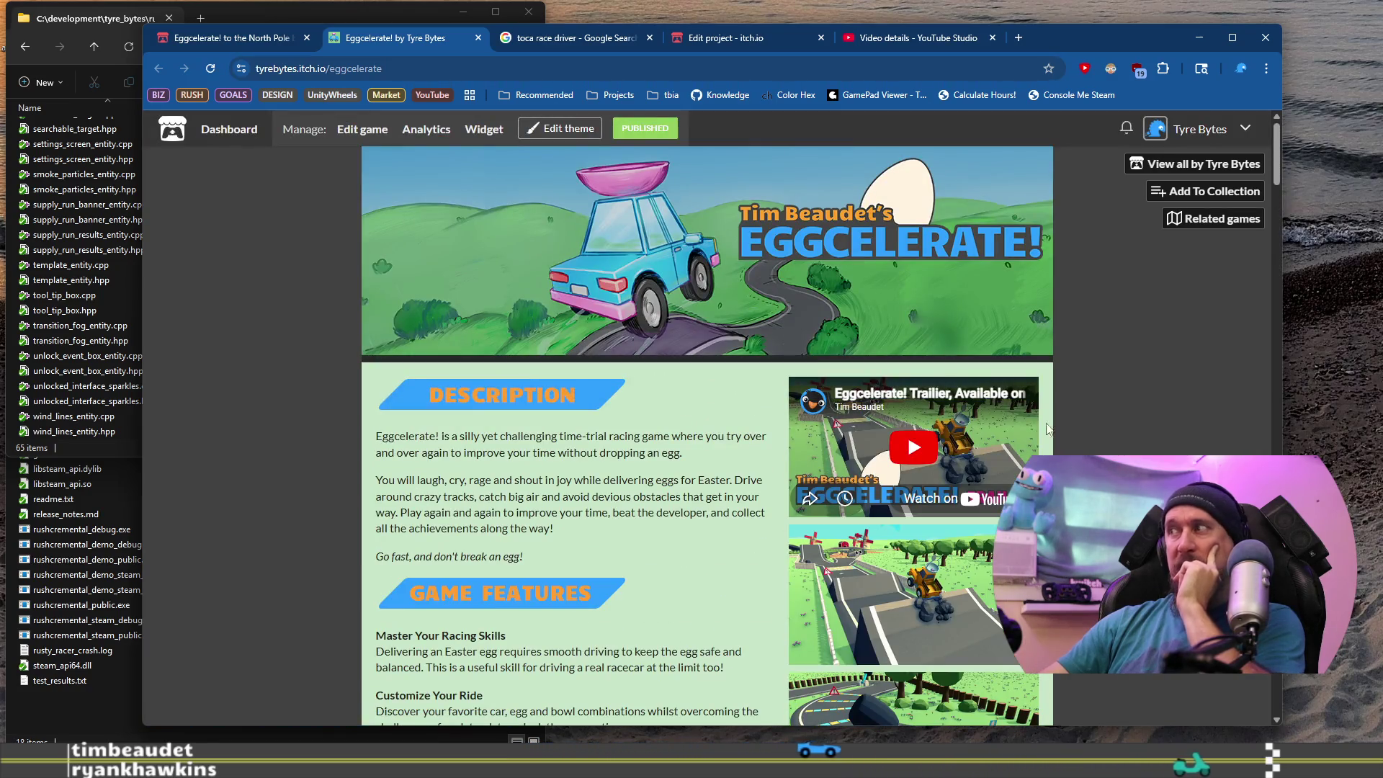
{"action": "scroll", "coordinate": [140, 443], "scroll_direction": "down", "scroll_amount": 15}
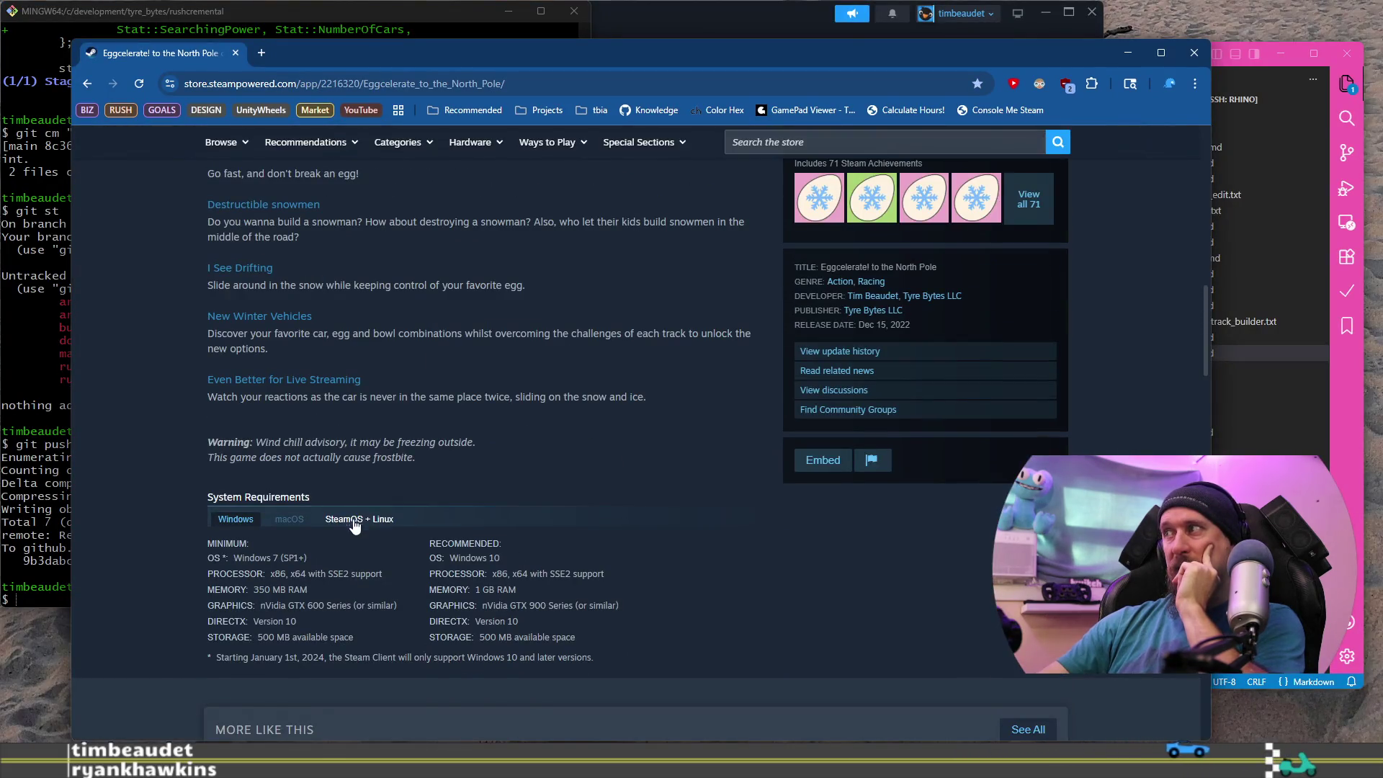
{"action": "scroll", "coordinate": [300, 419], "scroll_direction": "up", "scroll_amount": 5}
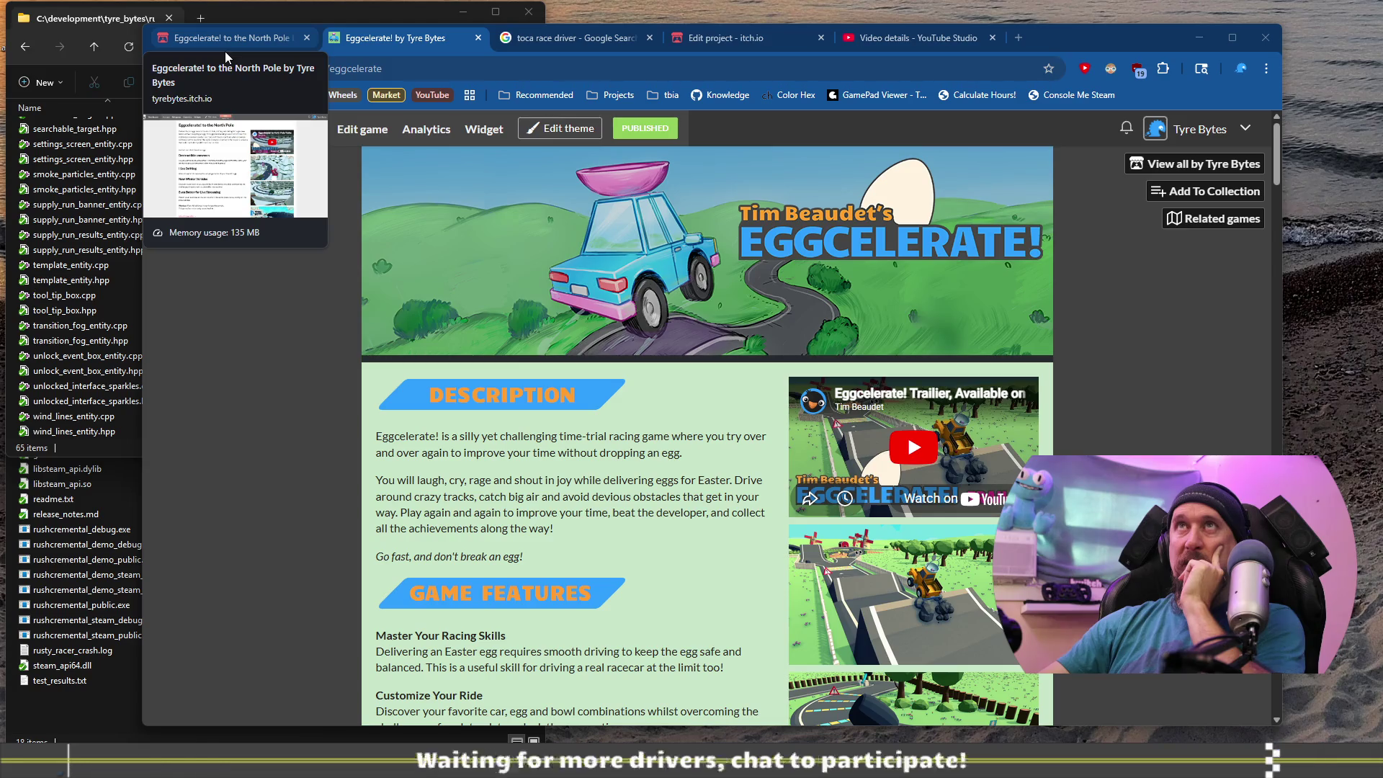
{"action": "left_click", "coordinate": [261, 38]}
{"action": "scroll", "coordinate": [322, 308], "scroll_direction": "down", "scroll_amount": 2}
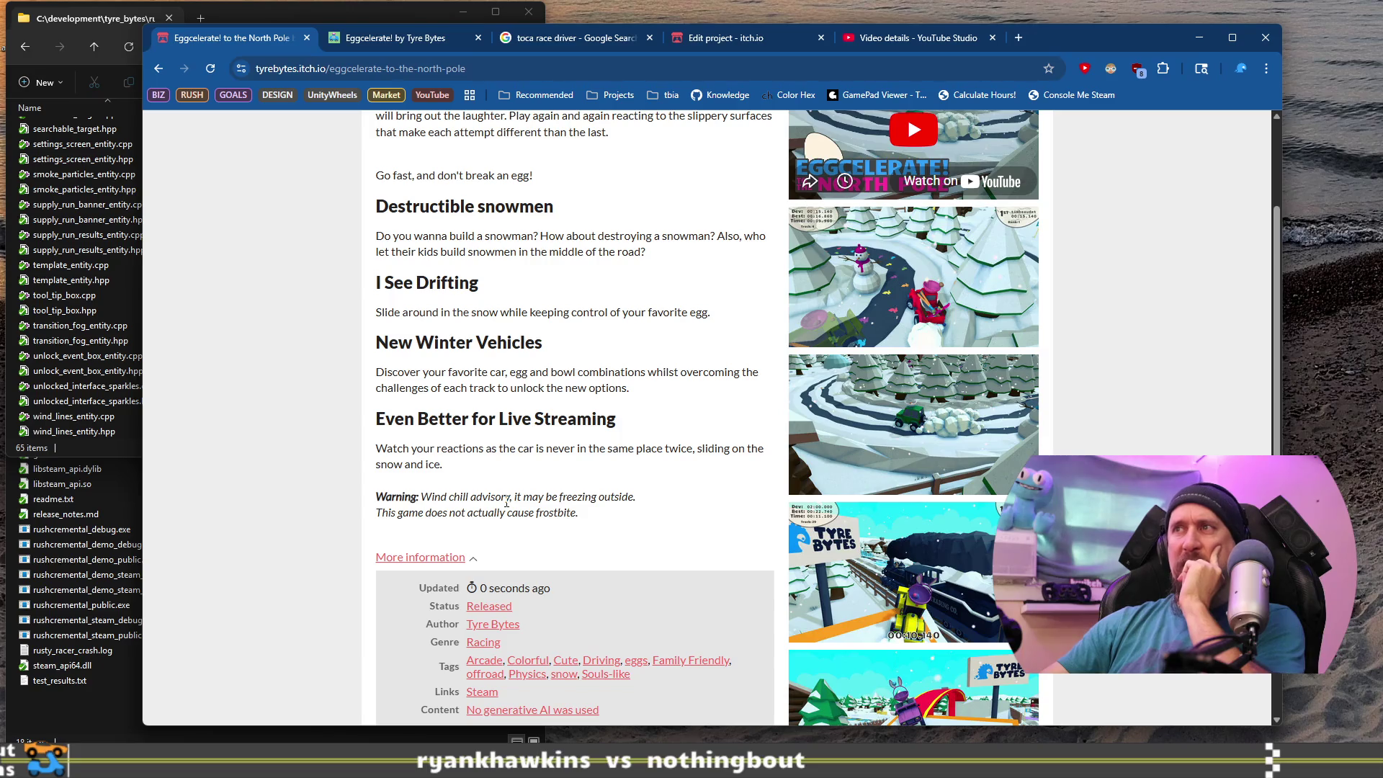
{"action": "scroll", "coordinate": [503, 490], "scroll_direction": "up", "scroll_amount": 2}
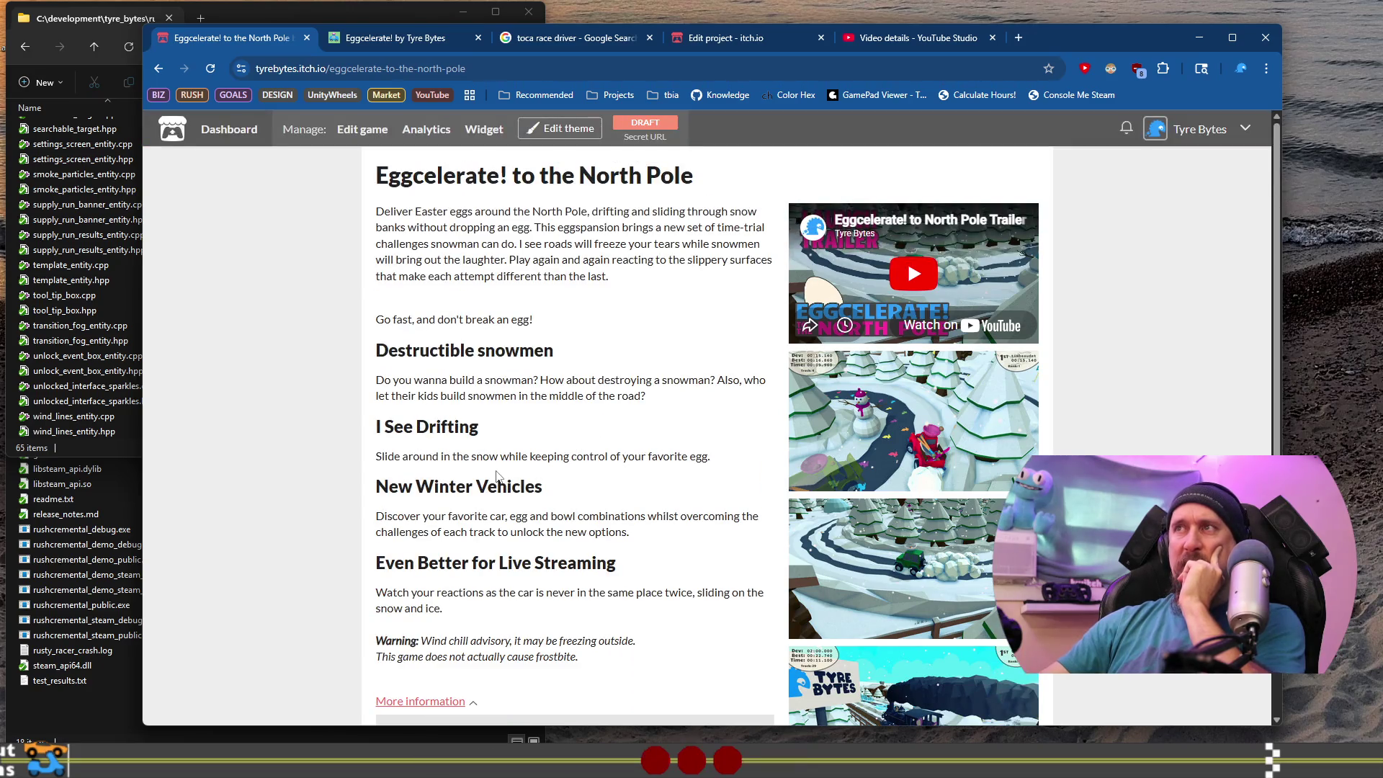
{"action": "scroll", "coordinate": [496, 476], "scroll_direction": "down", "scroll_amount": 1}
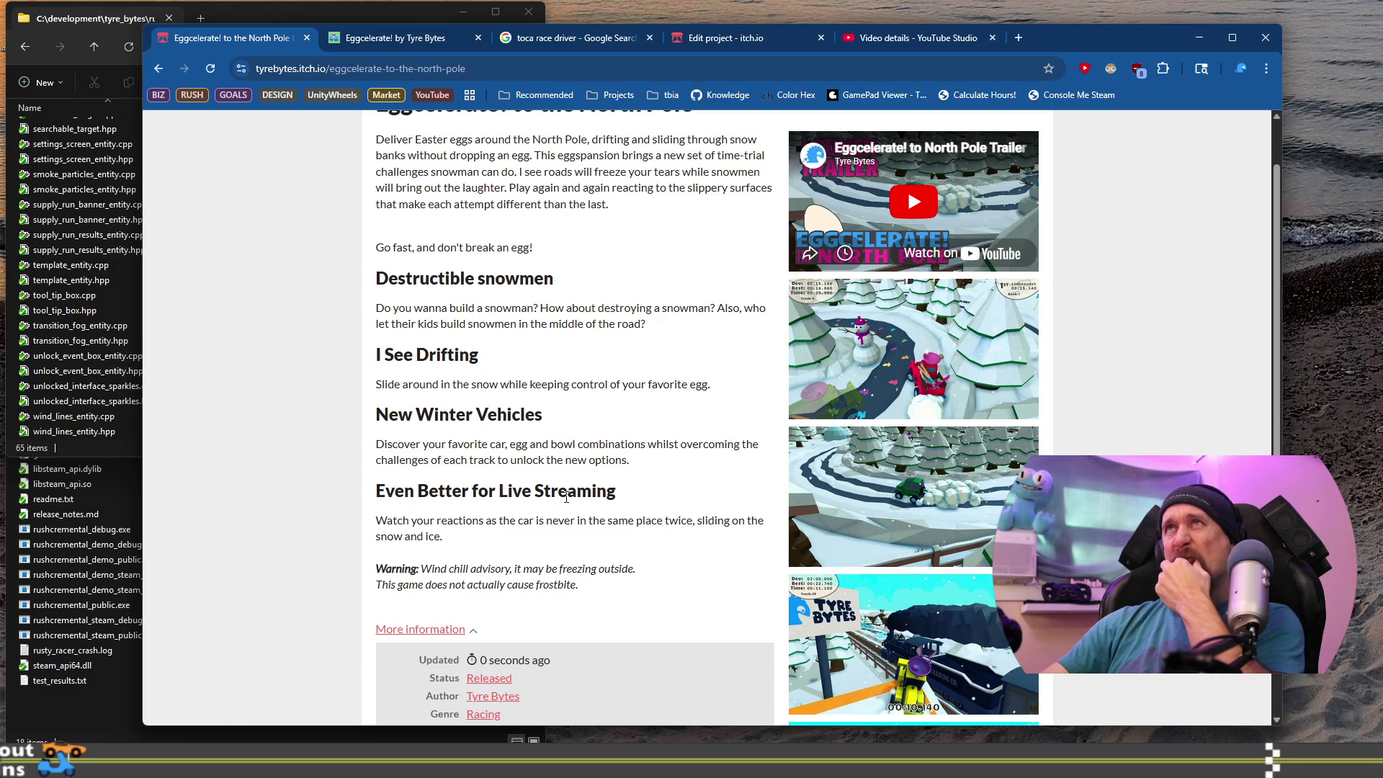
{"action": "left_click_drag", "start_coordinate": [579, 585], "coordinate": [422, 570]}
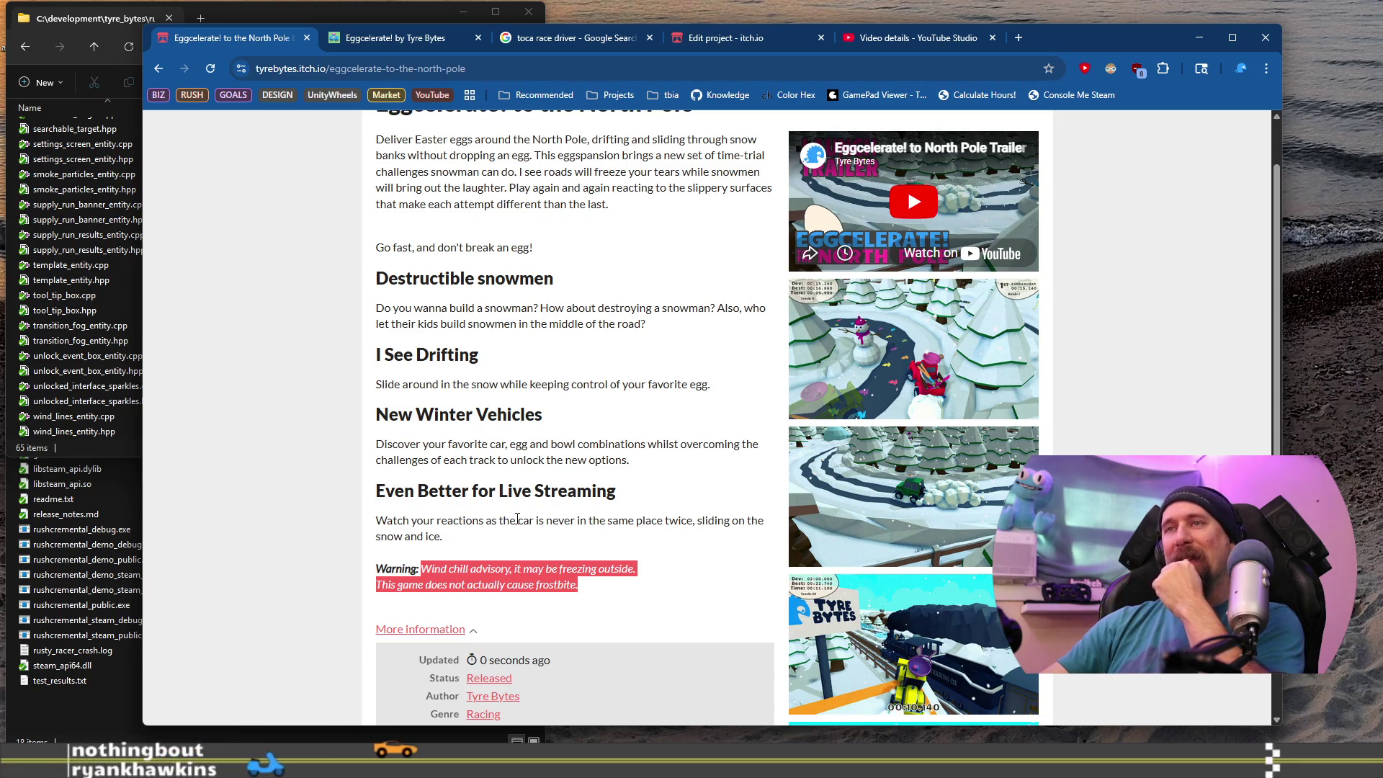
{"action": "left_click", "coordinate": [469, 541]}
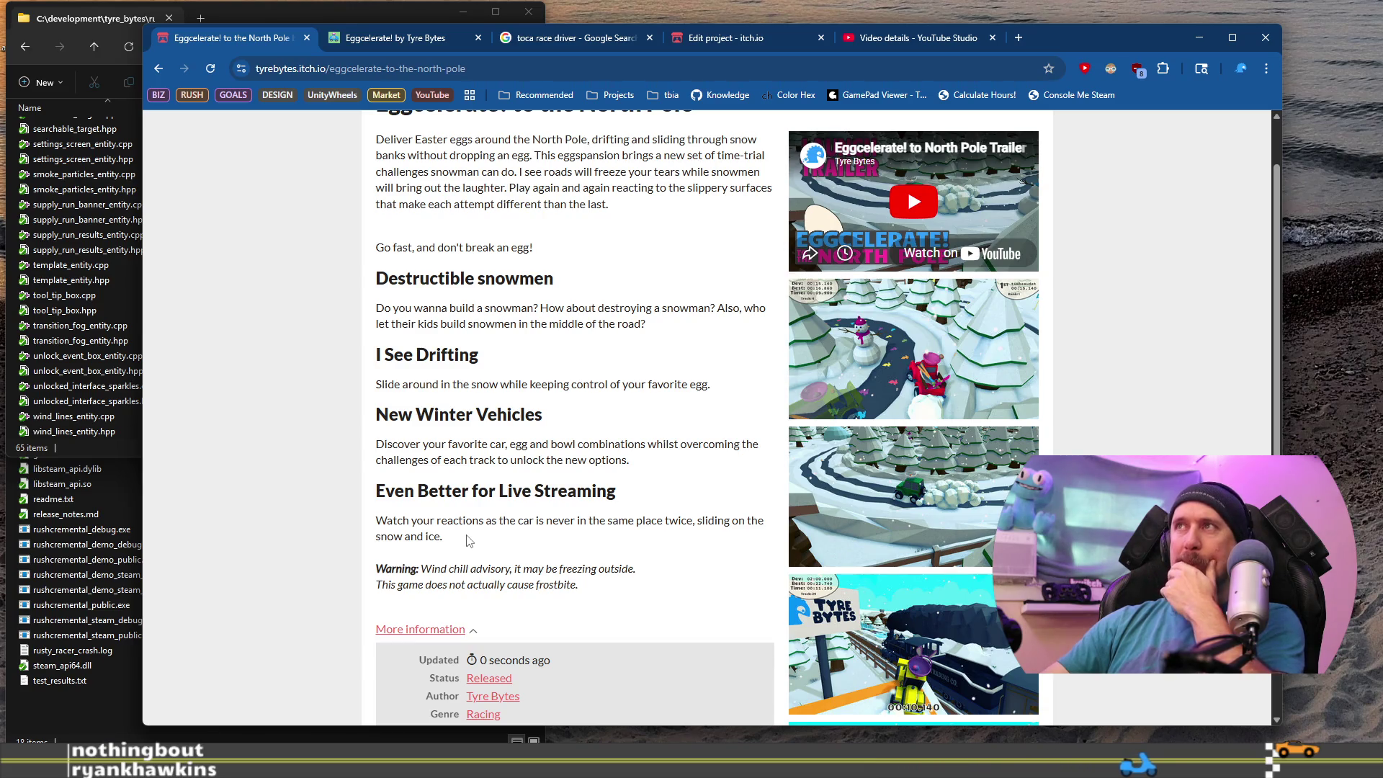
{"action": "scroll", "coordinate": [467, 540], "scroll_direction": "down", "scroll_amount": 5}
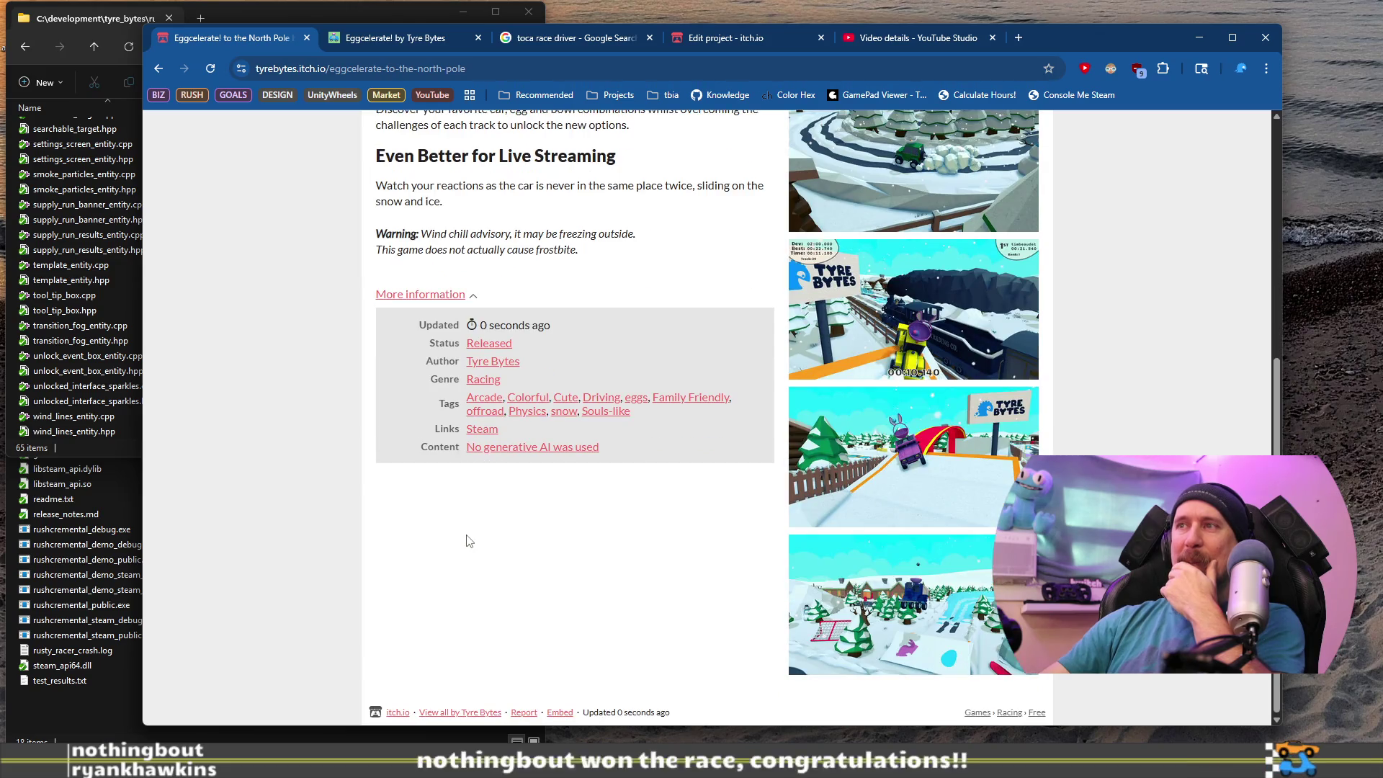
{"action": "scroll", "coordinate": [467, 540], "scroll_direction": "up", "scroll_amount": 5}
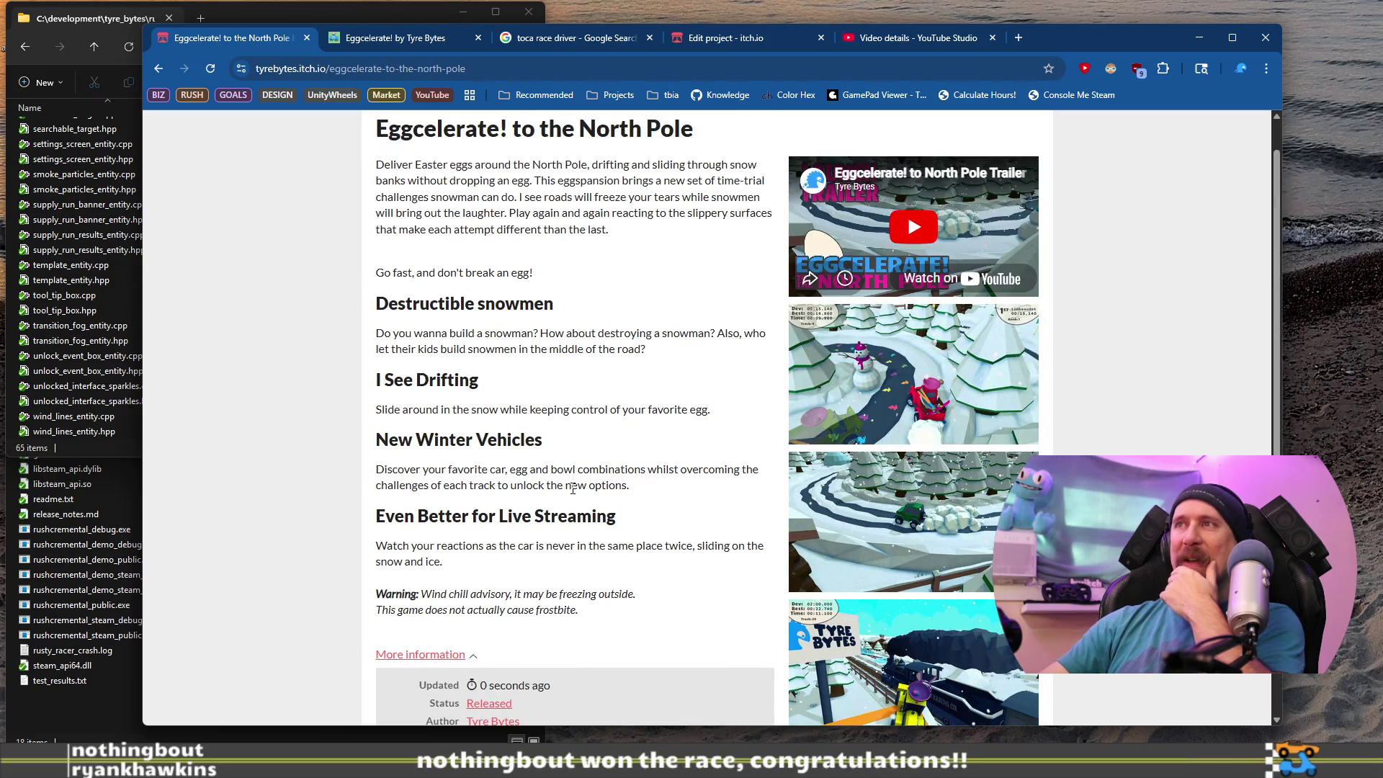
{"action": "scroll", "coordinate": [573, 489], "scroll_direction": "up", "scroll_amount": 1}
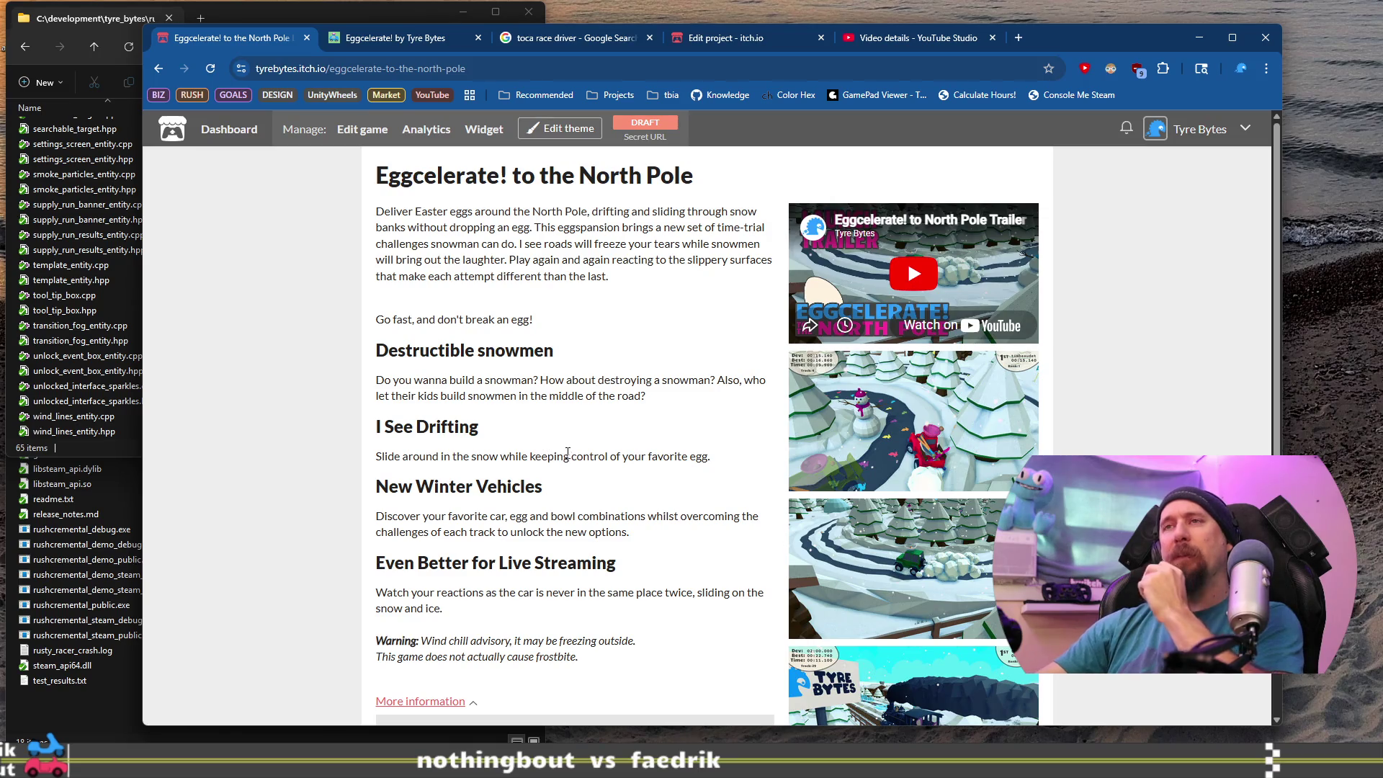
{"action": "scroll", "coordinate": [567, 452], "scroll_direction": "down", "scroll_amount": 1}
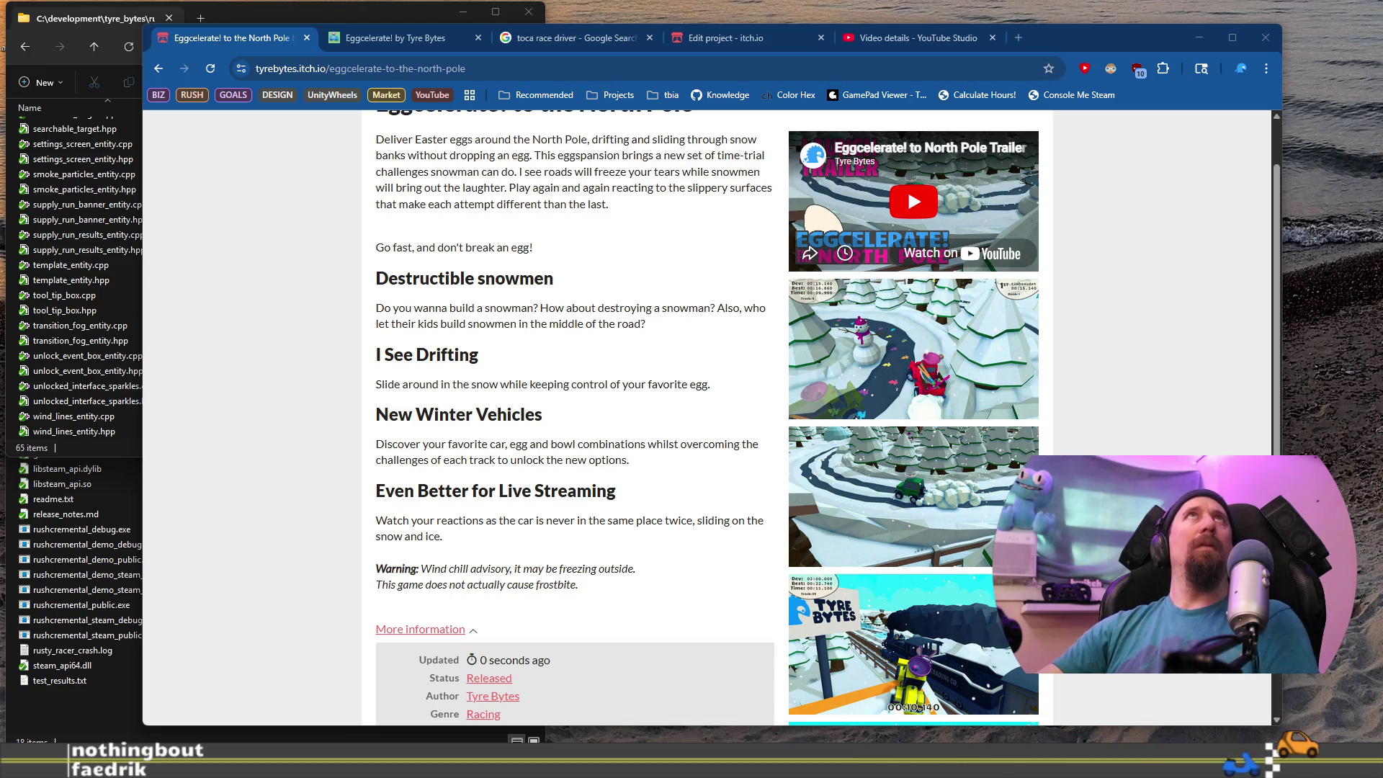
{"action": "key", "text": "alt+Tab"}
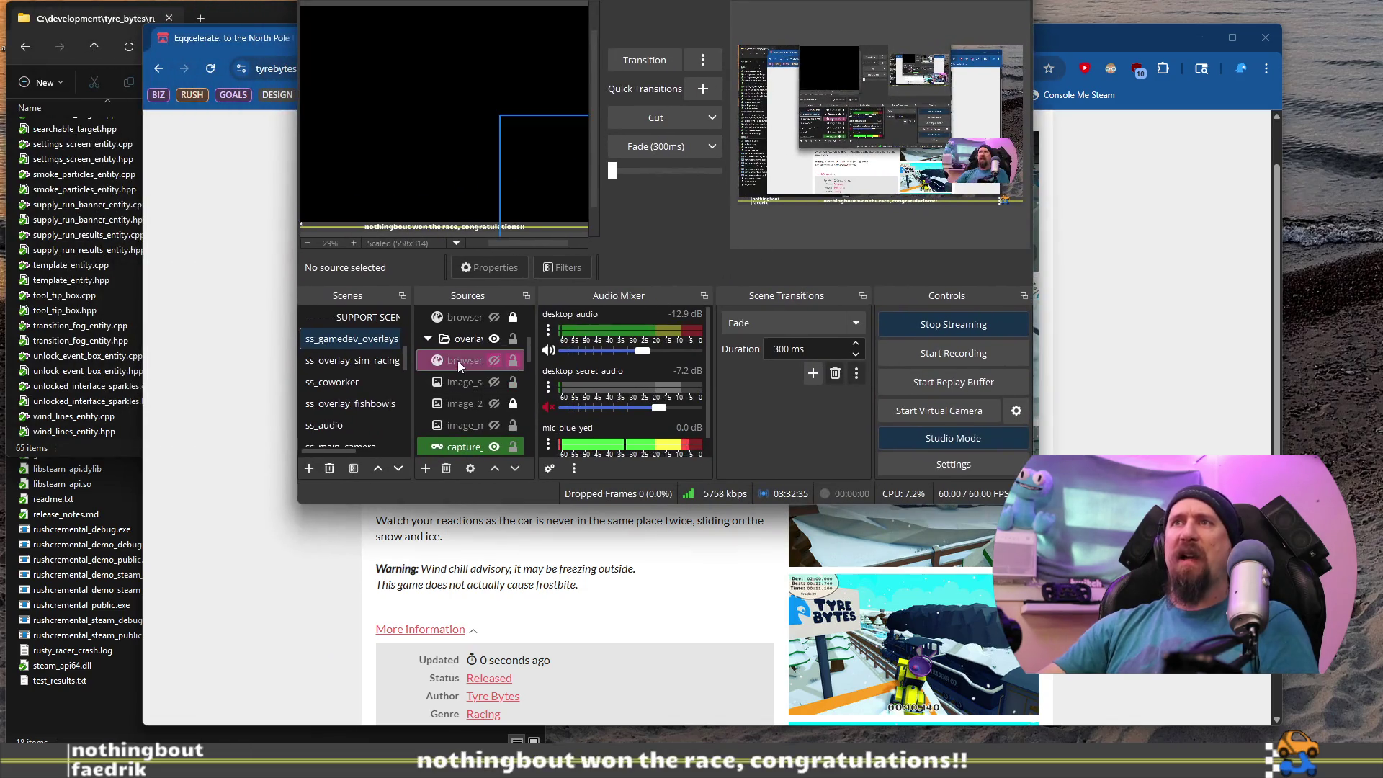
Dismiss the ss_gamedev_overlays scene menu, scroll the Scenes list, and switch back to the itch.io page.
{"action": "right_click", "coordinate": [354, 344]}
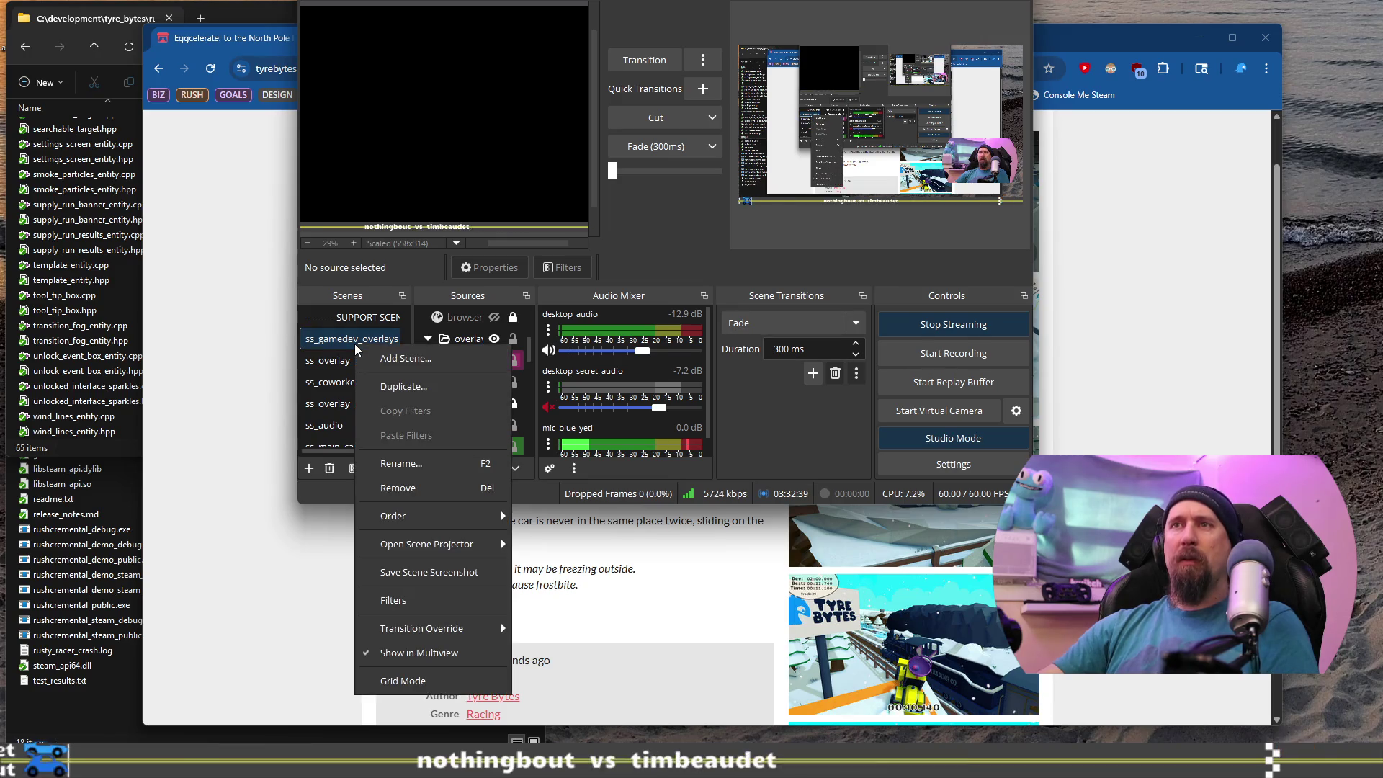
{"action": "key", "text": "Escape"}
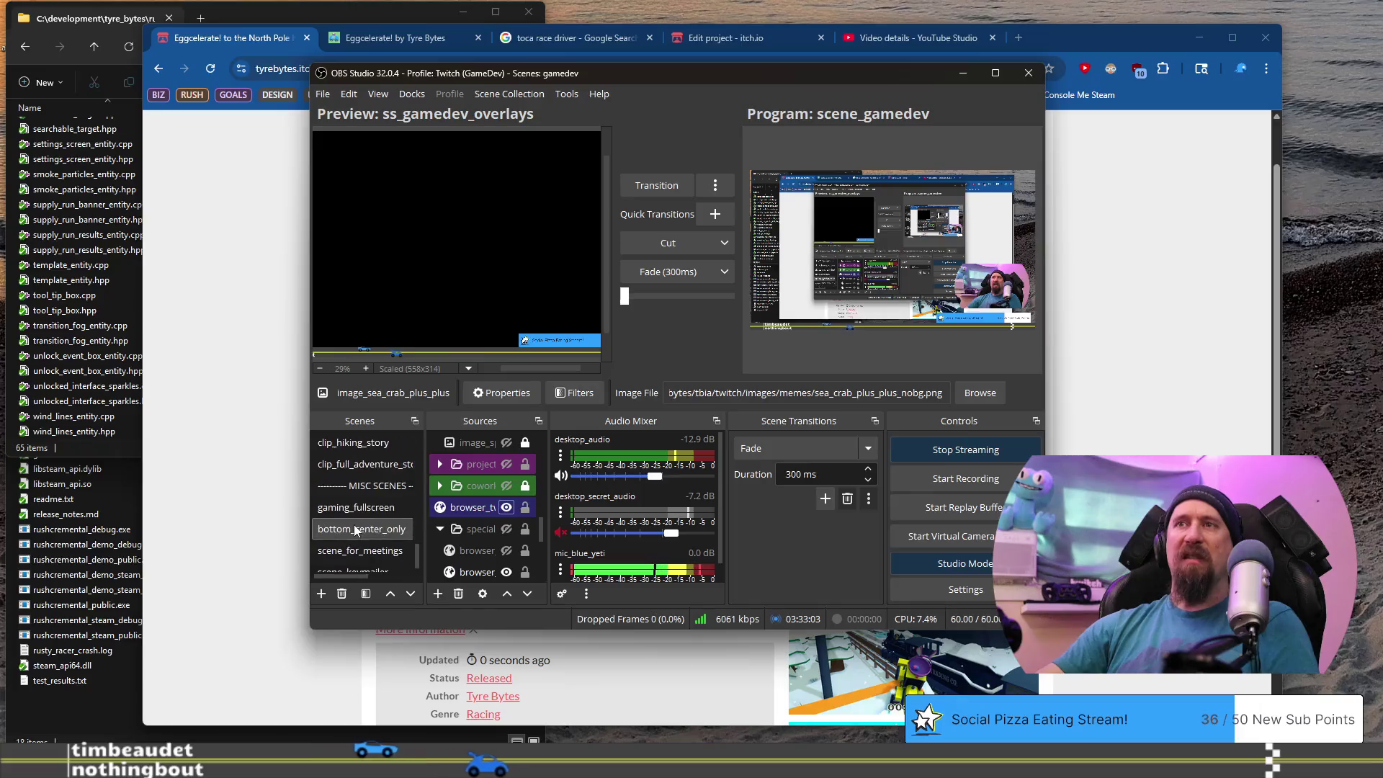
{"action": "scroll", "coordinate": [354, 529], "scroll_direction": "up", "scroll_amount": 10}
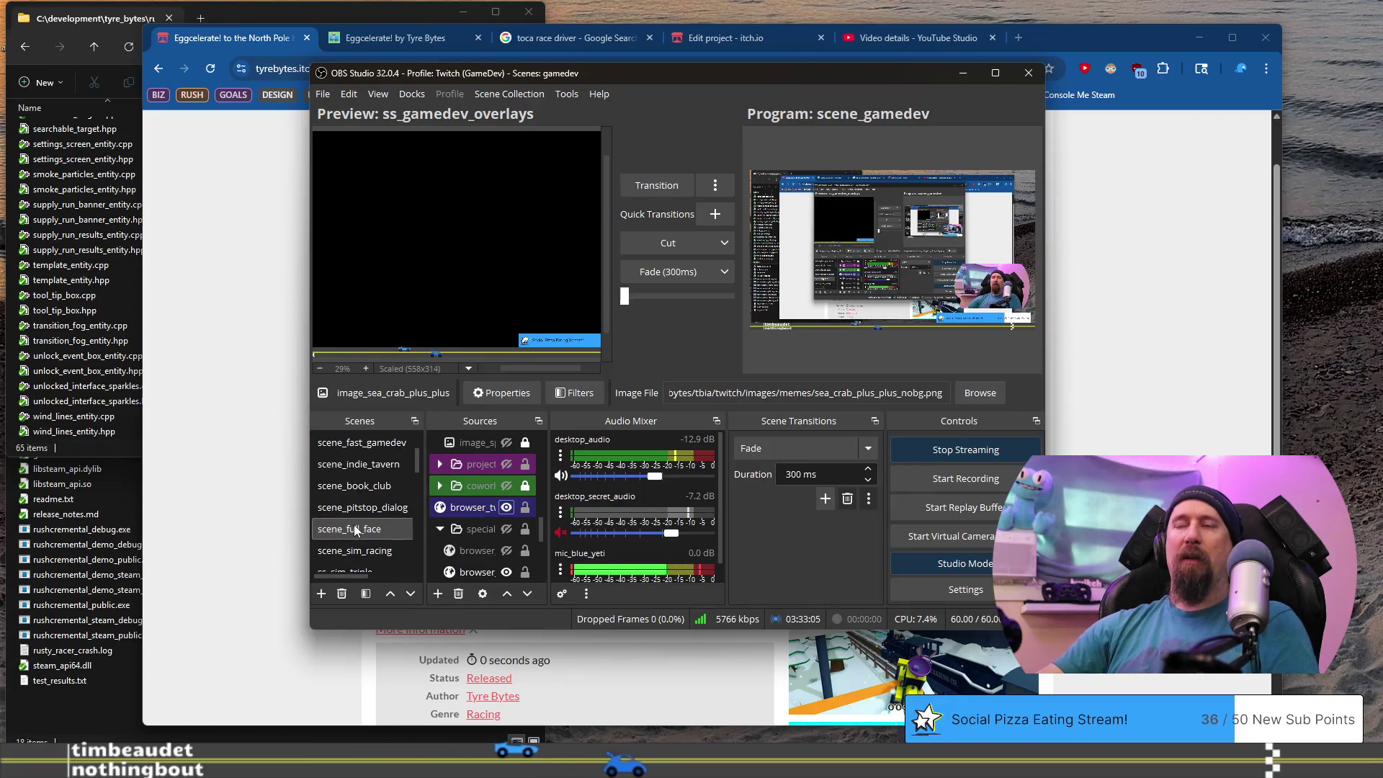
{"action": "scroll", "coordinate": [363, 475], "scroll_direction": "down", "scroll_amount": 2}
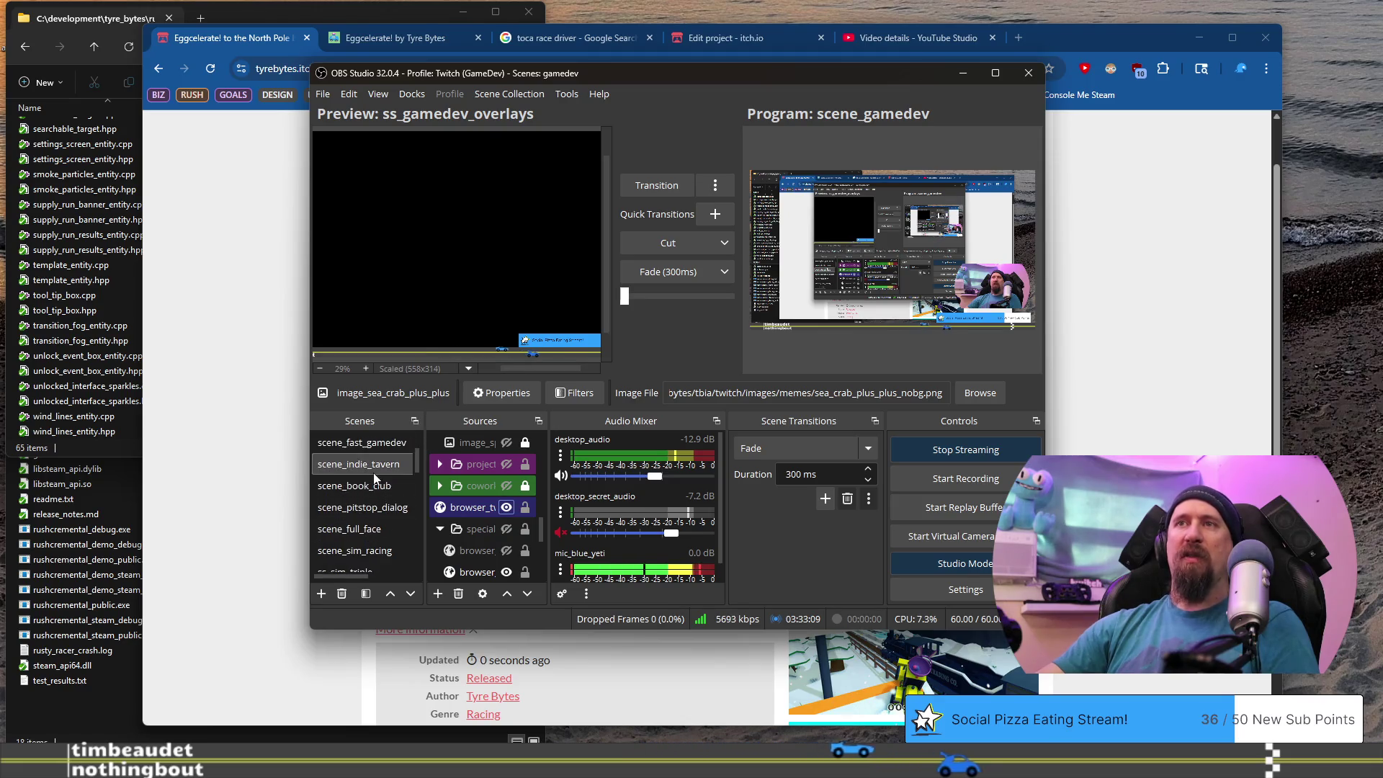
{"action": "scroll", "coordinate": [374, 475], "scroll_direction": "down", "scroll_amount": 6}
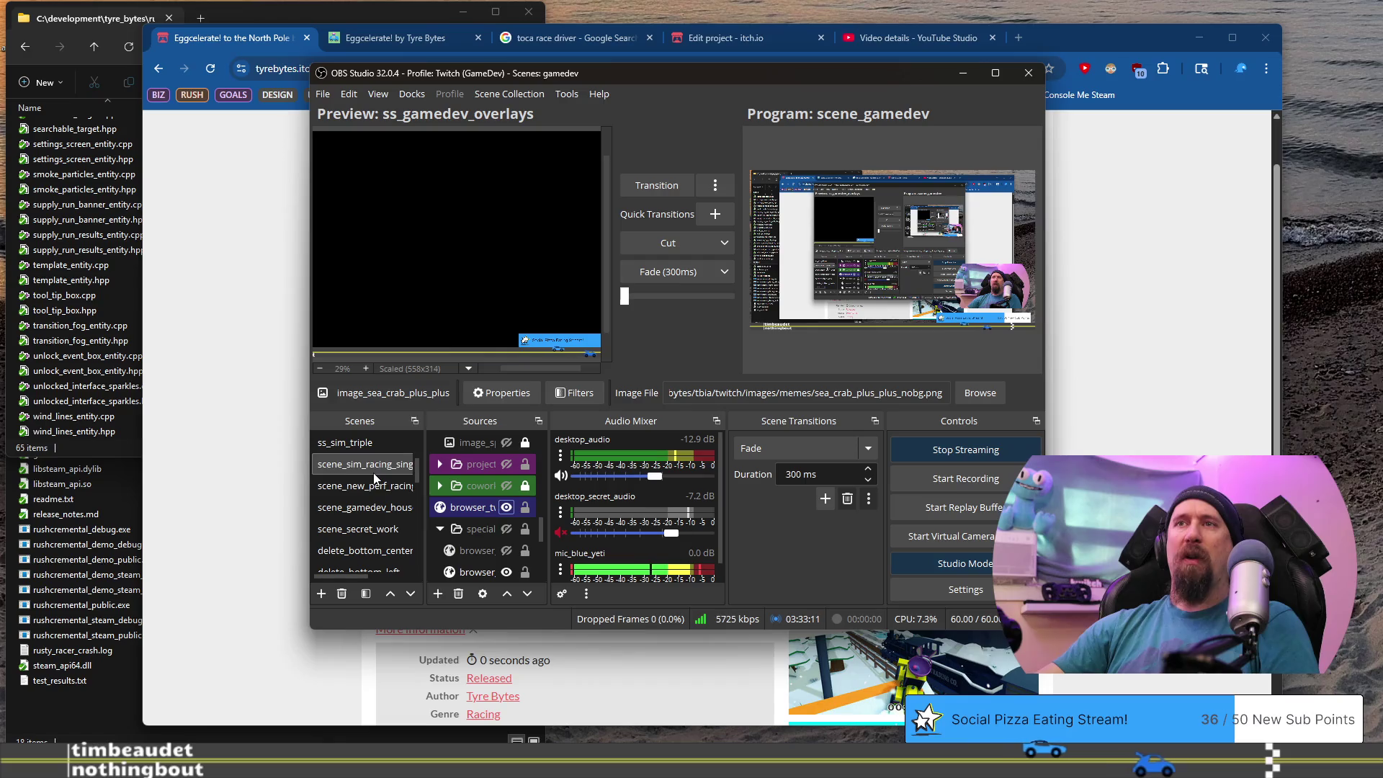
{"action": "scroll", "coordinate": [369, 490], "scroll_direction": "up", "scroll_amount": 3}
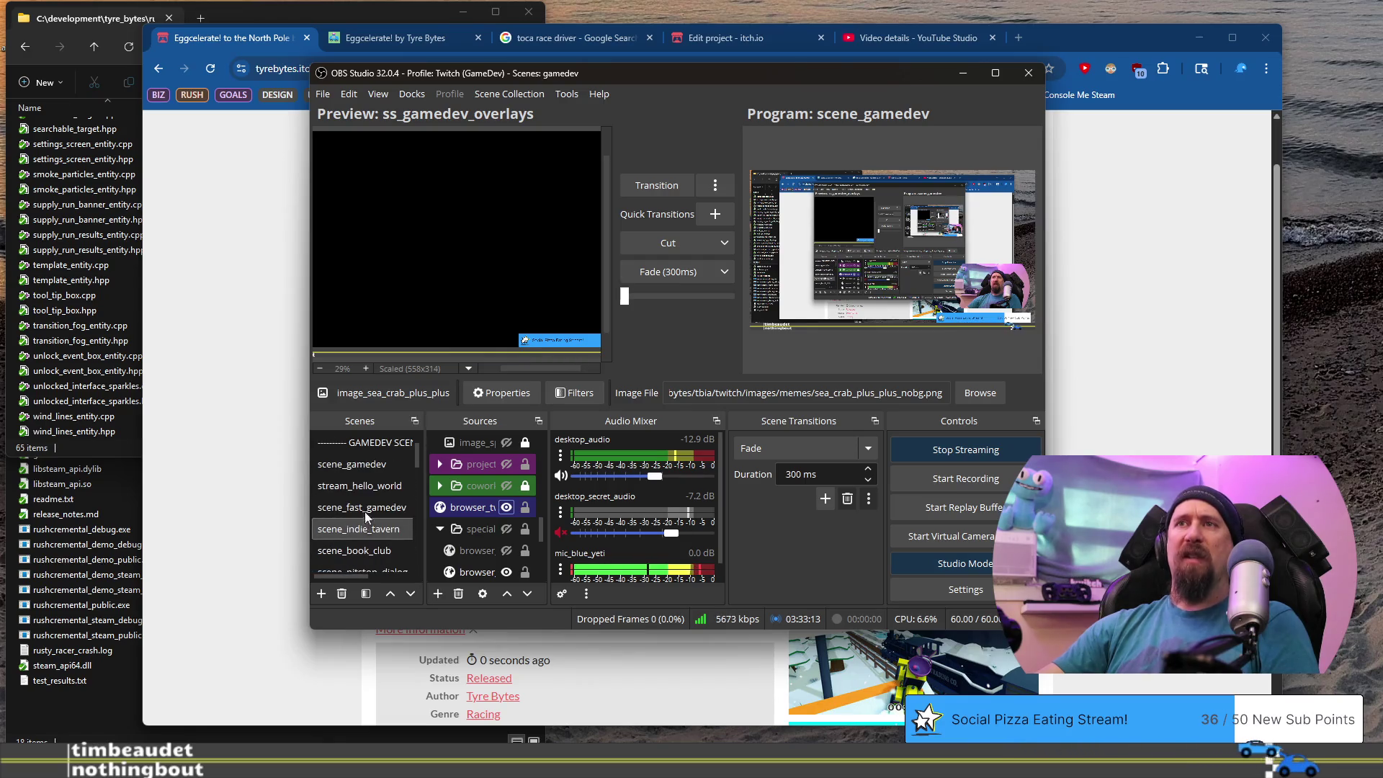
{"action": "scroll", "coordinate": [369, 487], "scroll_direction": "down", "scroll_amount": 5}
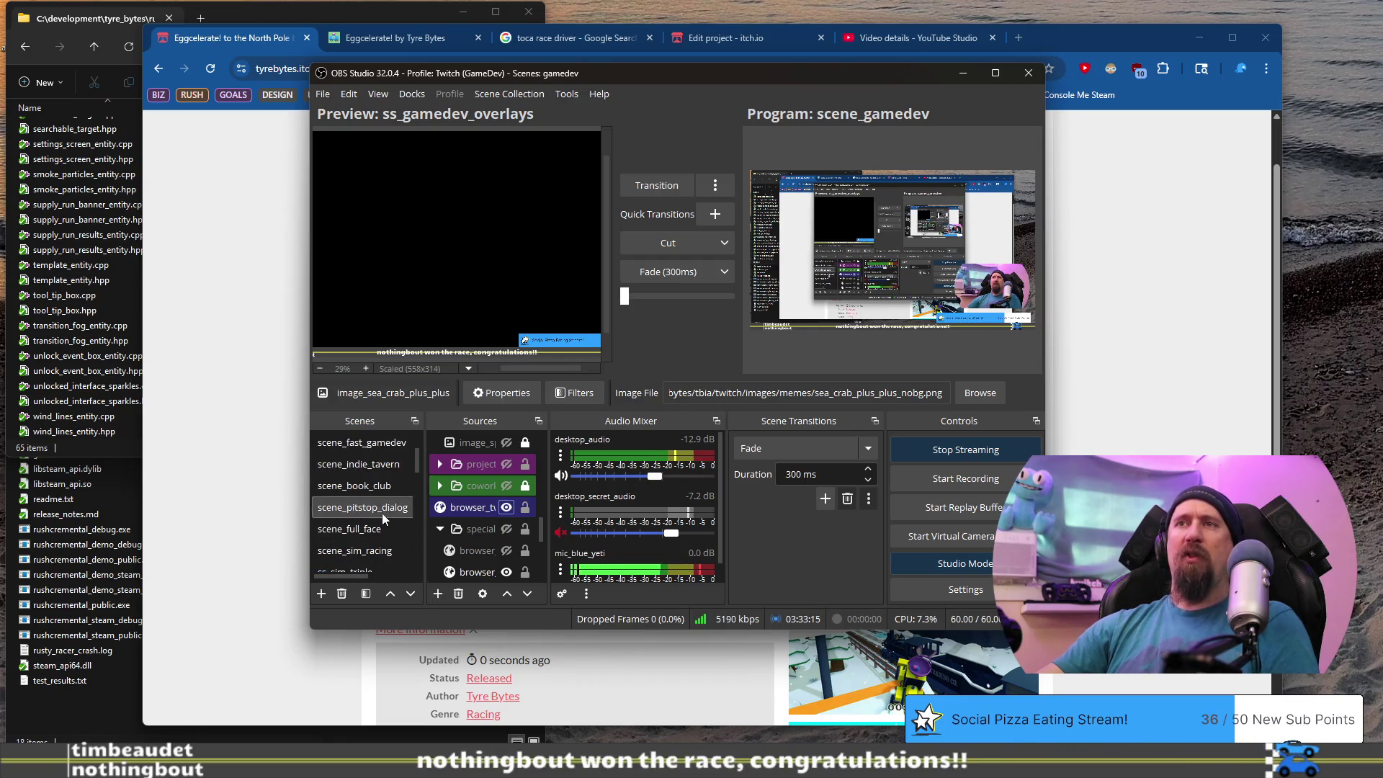
{"action": "scroll", "coordinate": [374, 512], "scroll_direction": "down", "scroll_amount": 4}
{"action": "scroll", "coordinate": [375, 513], "scroll_direction": "down", "scroll_amount": 1}
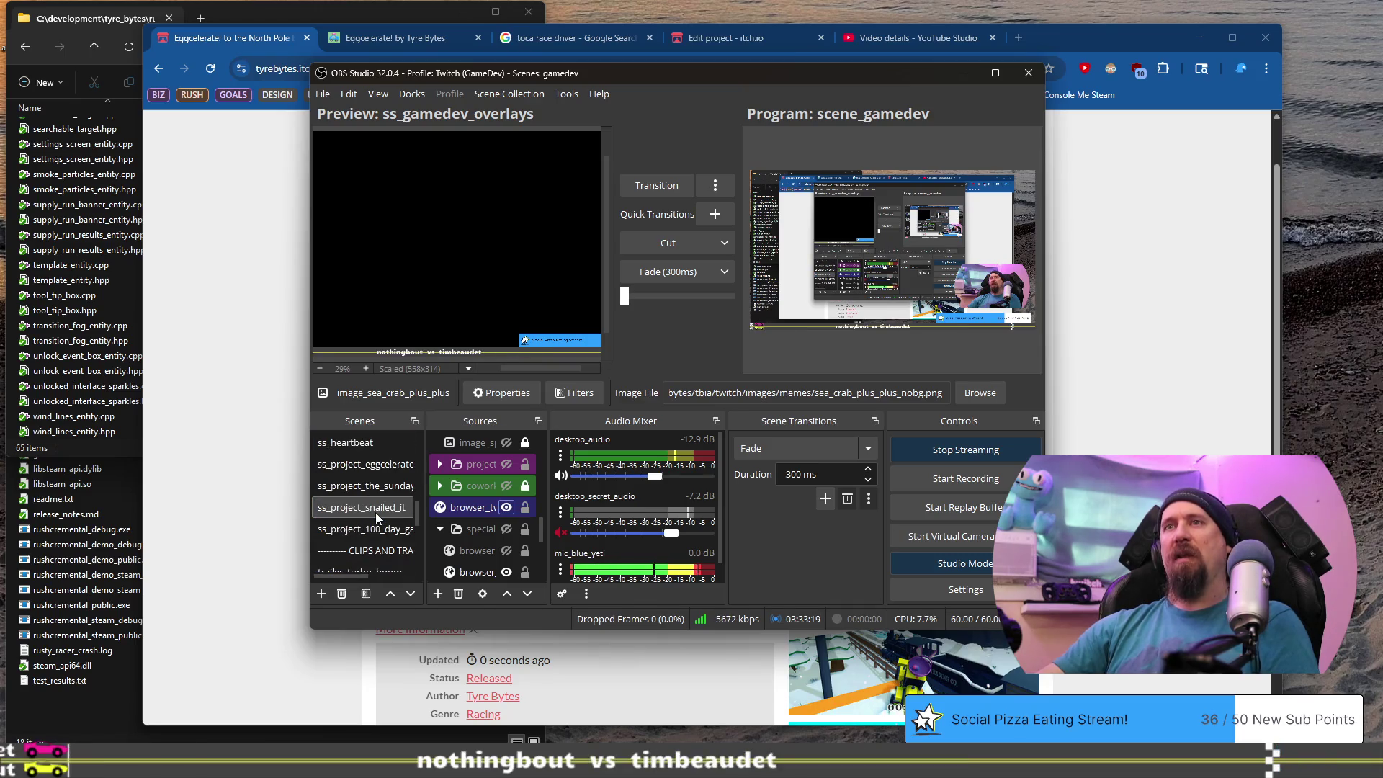
{"action": "scroll", "coordinate": [375, 512], "scroll_direction": "down", "scroll_amount": 4}
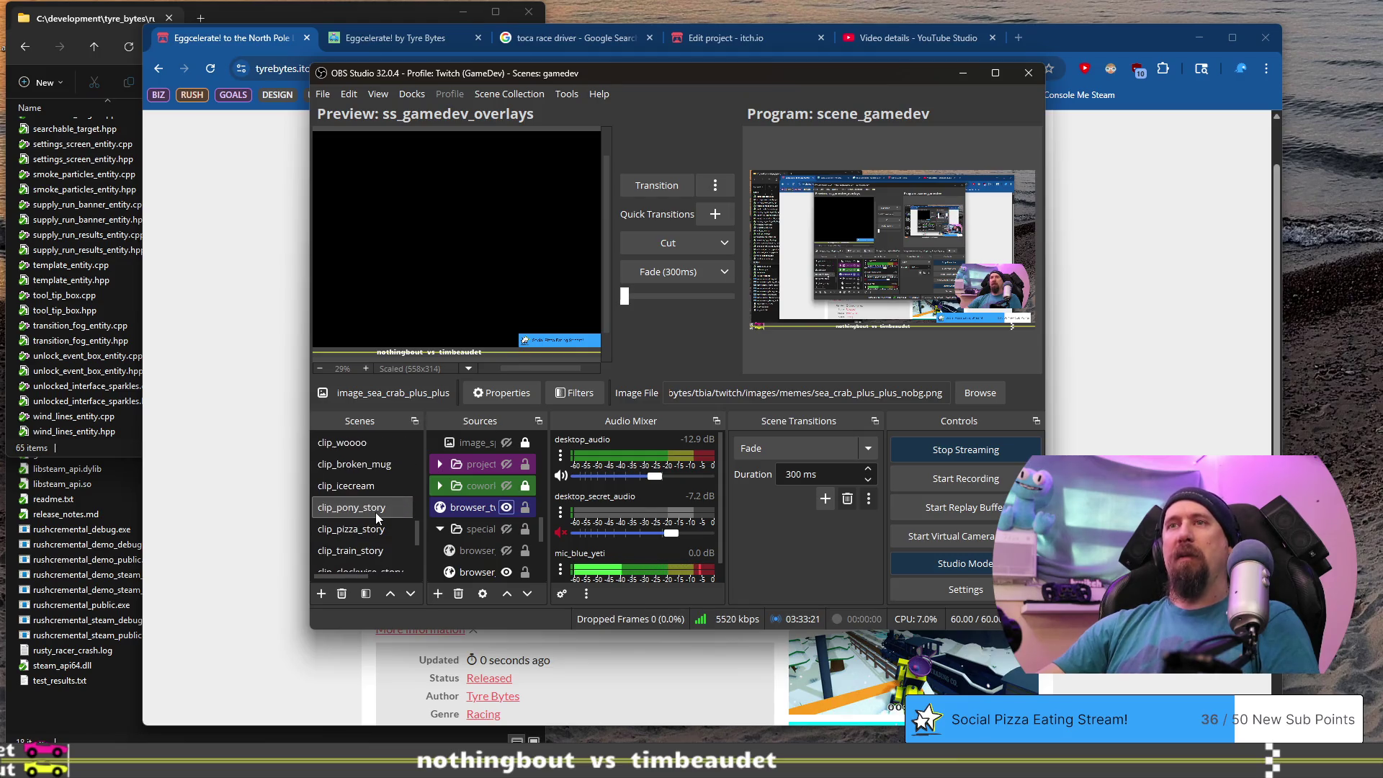
{"action": "scroll", "coordinate": [374, 512], "scroll_direction": "down", "scroll_amount": 3}
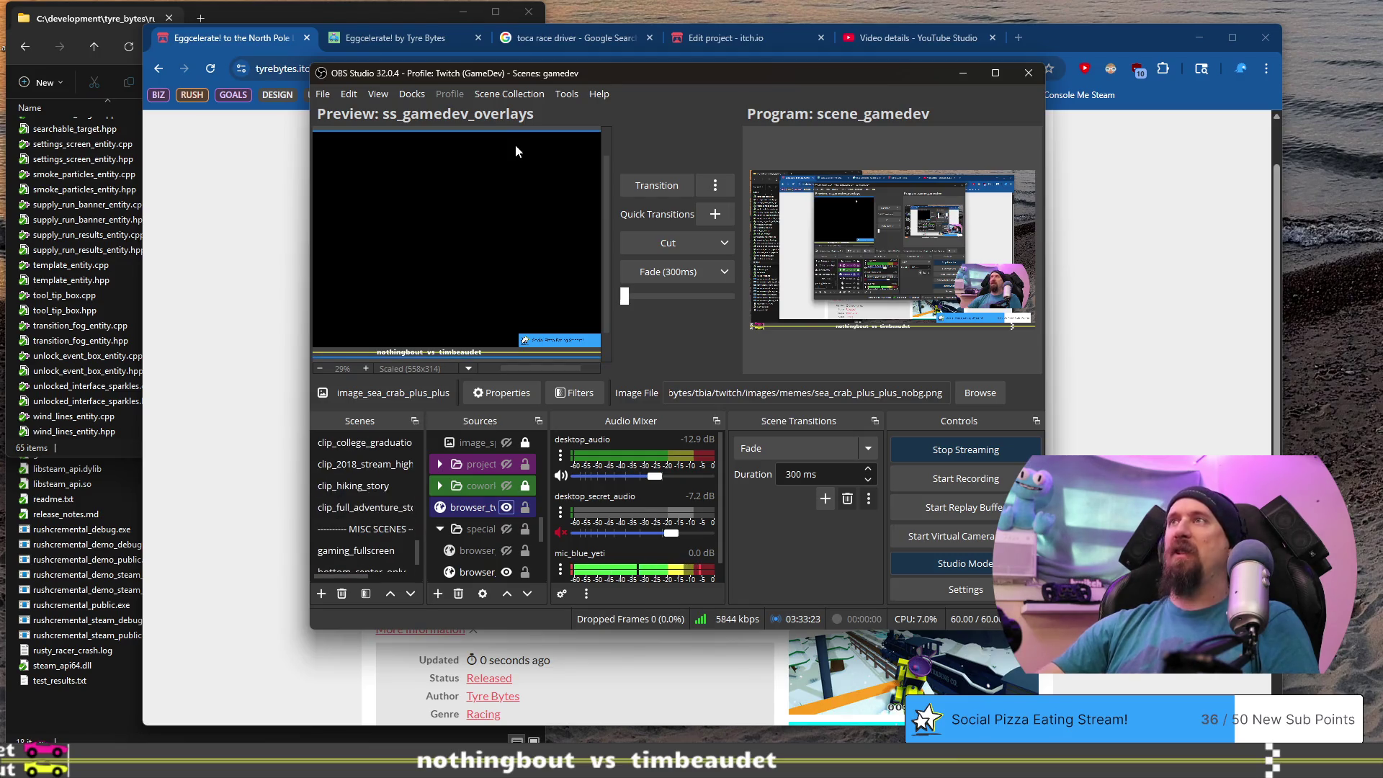
{"action": "key", "text": "alt+Tab"}
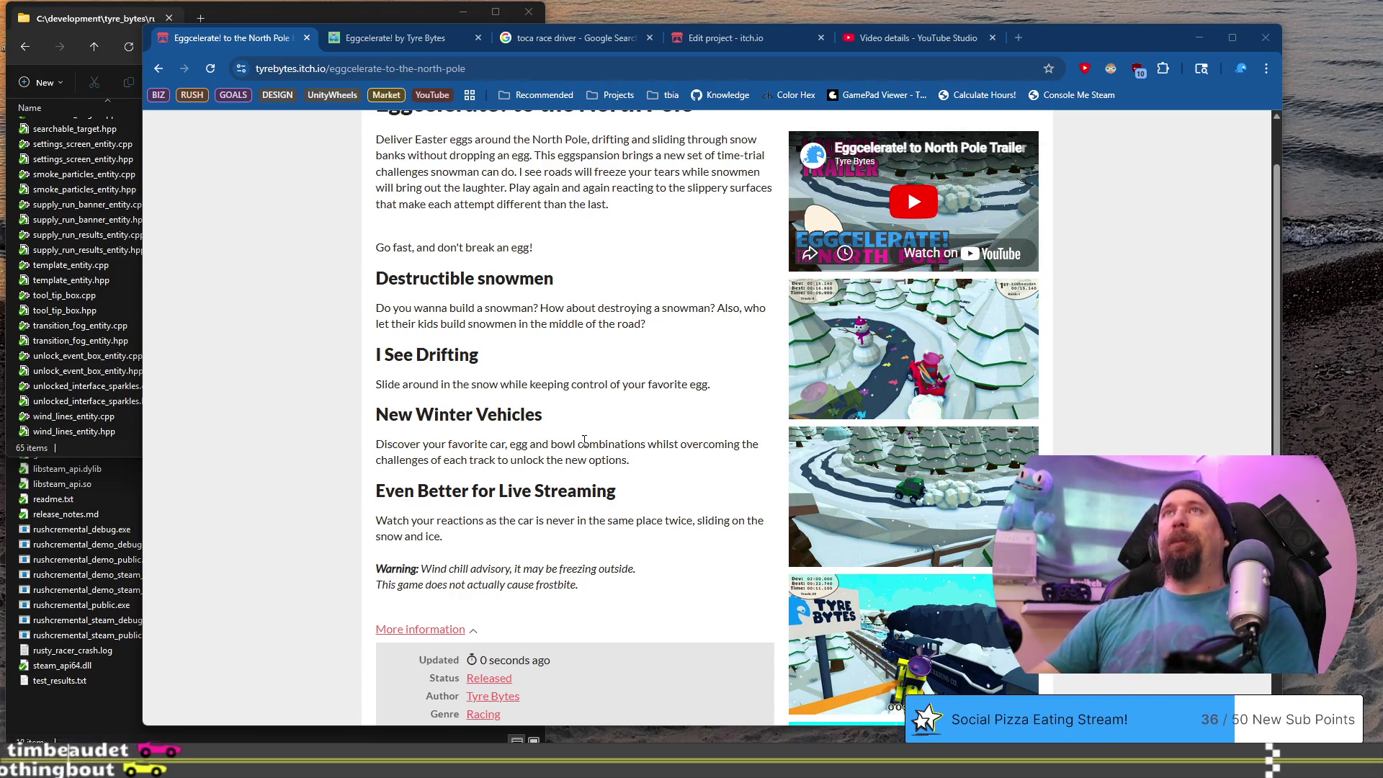
{"action": "left_click", "coordinate": [318, 216]}
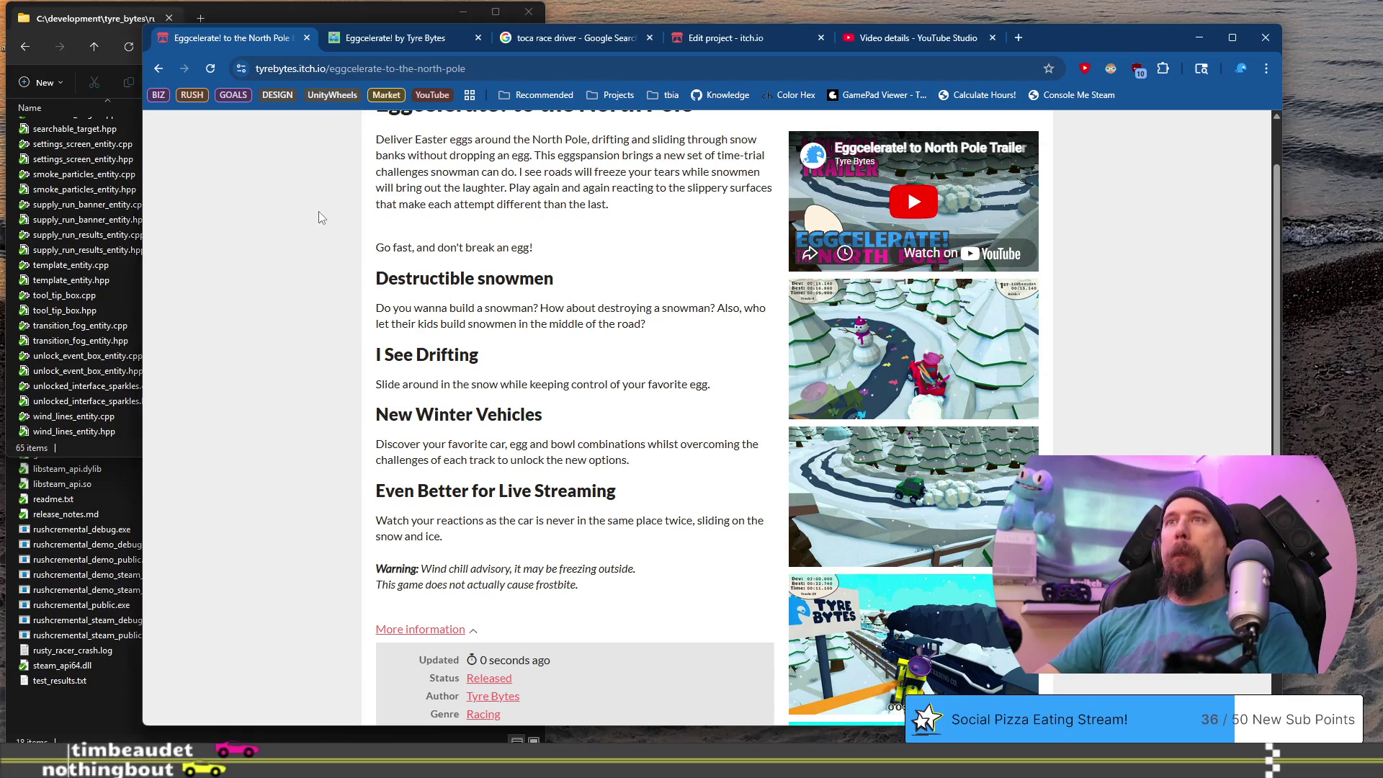
{"action": "scroll", "coordinate": [317, 216], "scroll_direction": "down", "scroll_amount": 5}
{"action": "scroll", "coordinate": [570, 359], "scroll_direction": "up", "scroll_amount": 6}
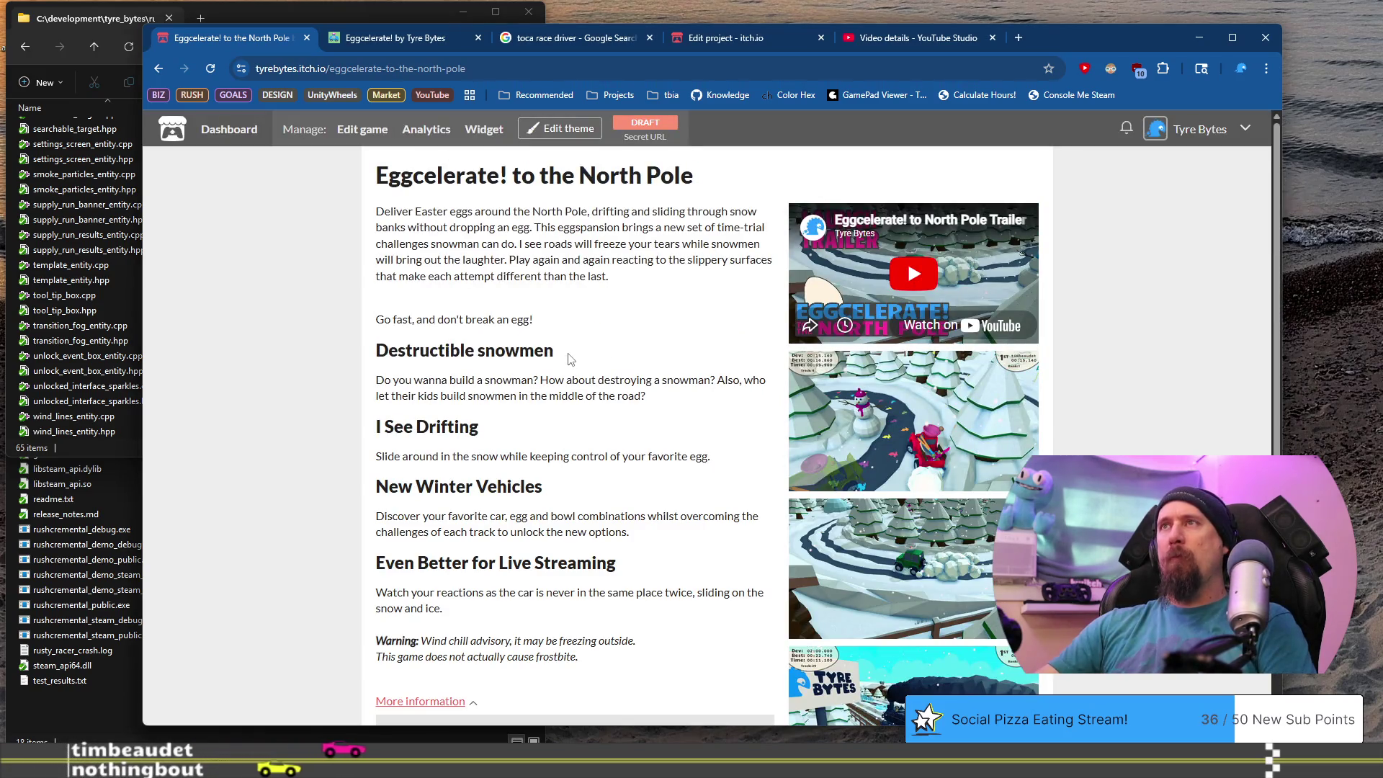
{"action": "scroll", "coordinate": [570, 358], "scroll_direction": "down", "scroll_amount": 1}
{"action": "scroll", "coordinate": [570, 358], "scroll_direction": "up", "scroll_amount": 1}
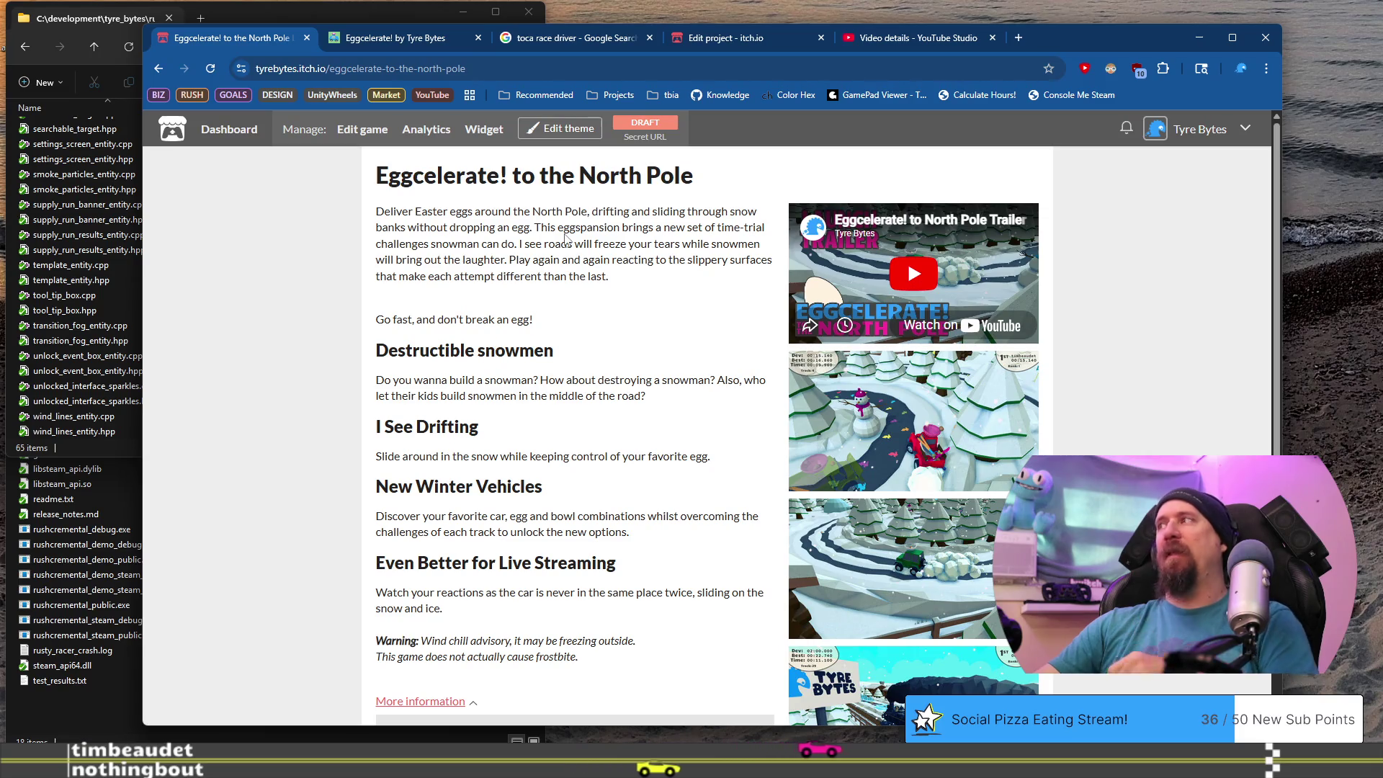
{"action": "key", "text": "alt+Tab"}
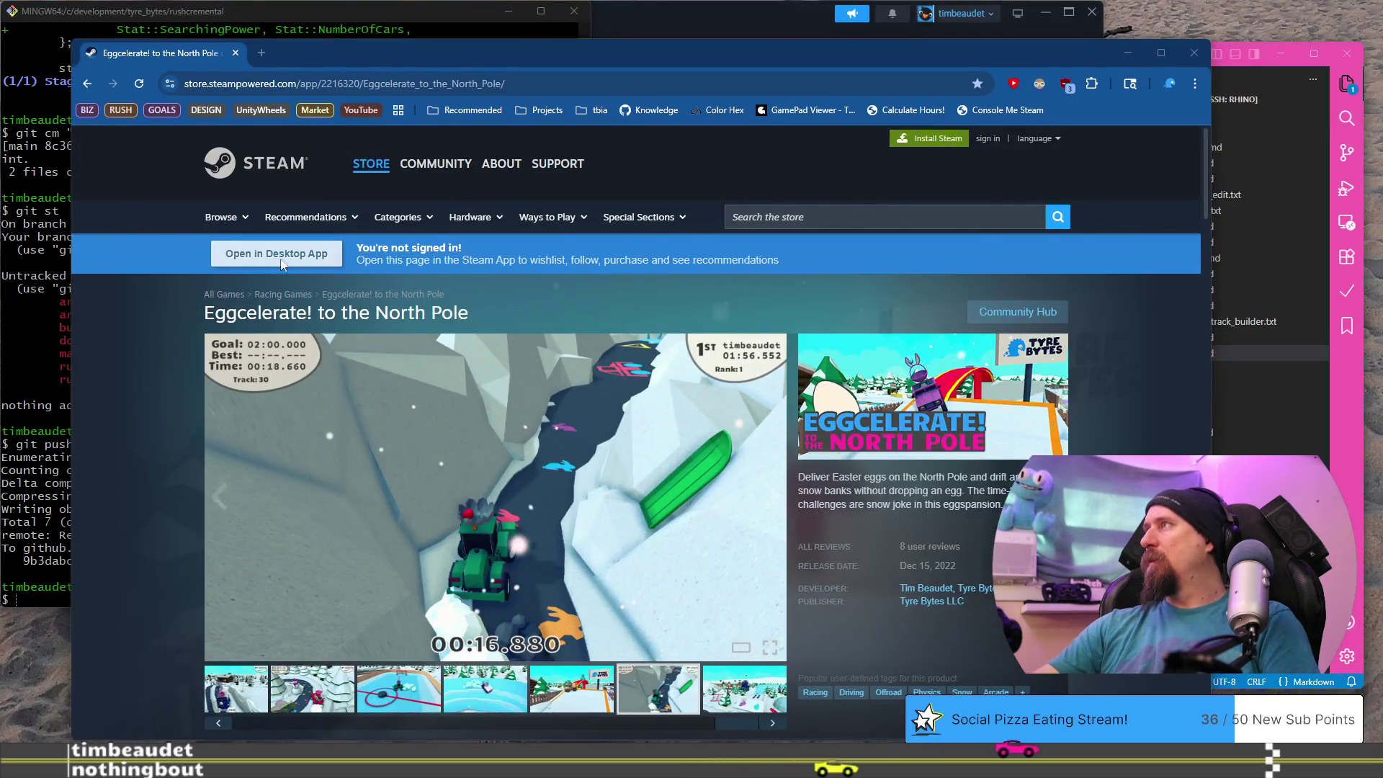
{"action": "scroll", "coordinate": [296, 198], "scroll_direction": "down", "scroll_amount": 10}
{"action": "left_click_drag", "start_coordinate": [283, 421], "coordinate": [269, 420]}
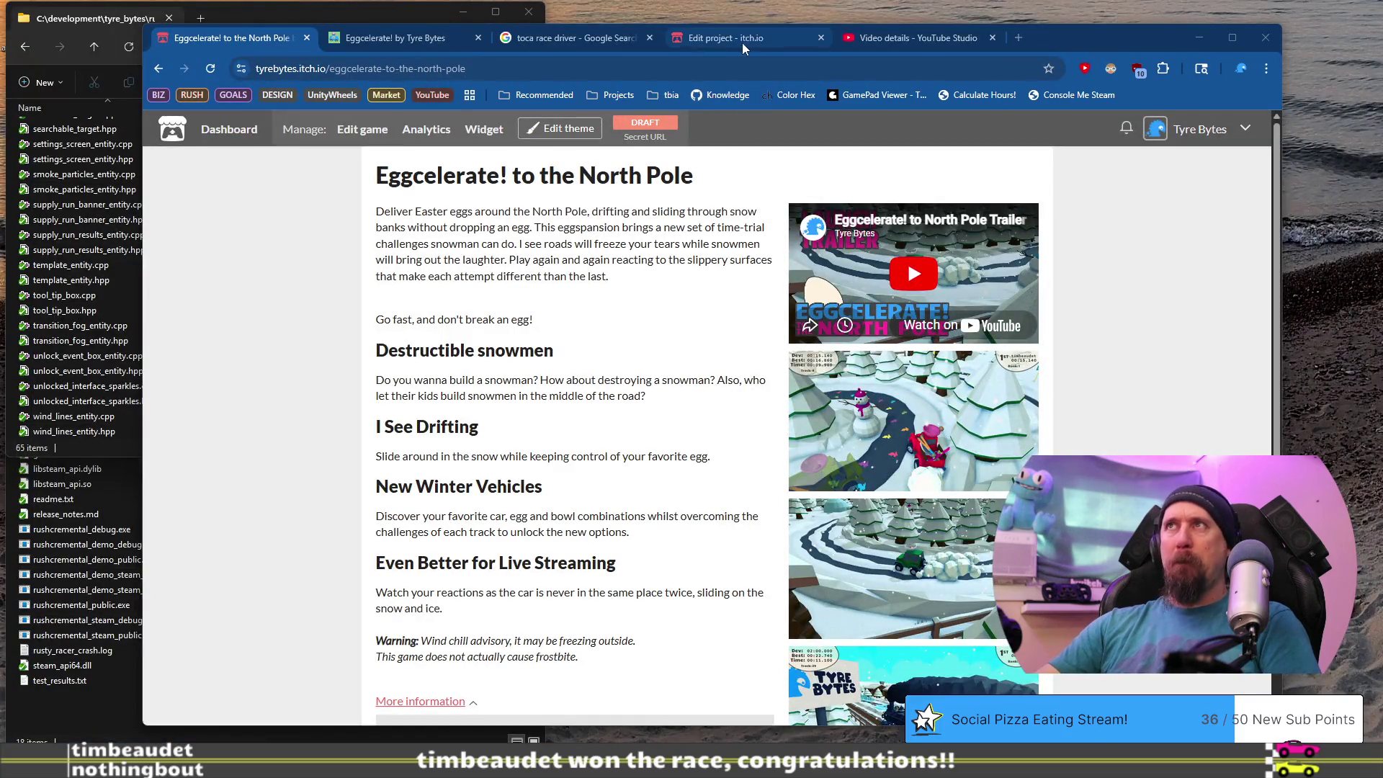
In the original Eggcelerate! project's edit page, set pricing to No payments.
{"action": "left_click", "coordinate": [745, 41]}
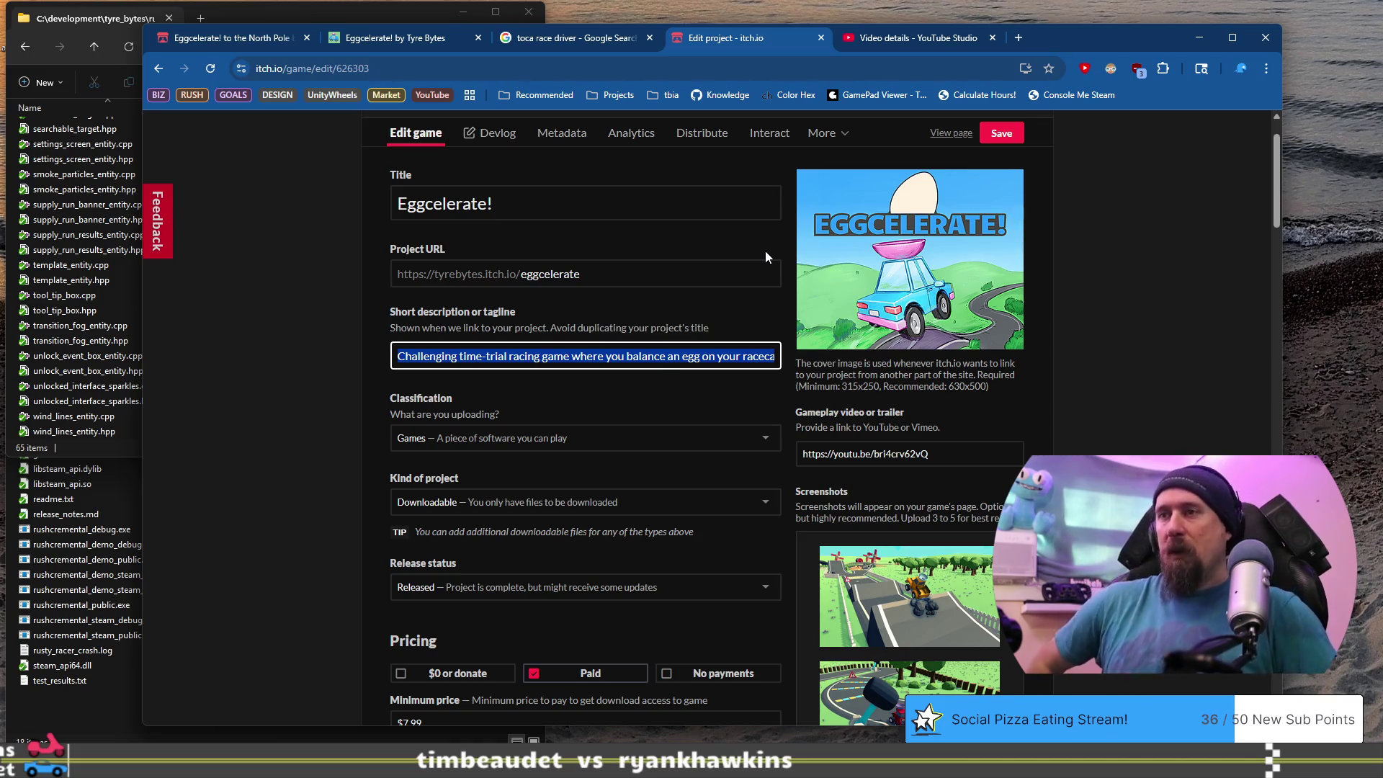
{"action": "scroll", "coordinate": [765, 257], "scroll_direction": "down", "scroll_amount": 4}
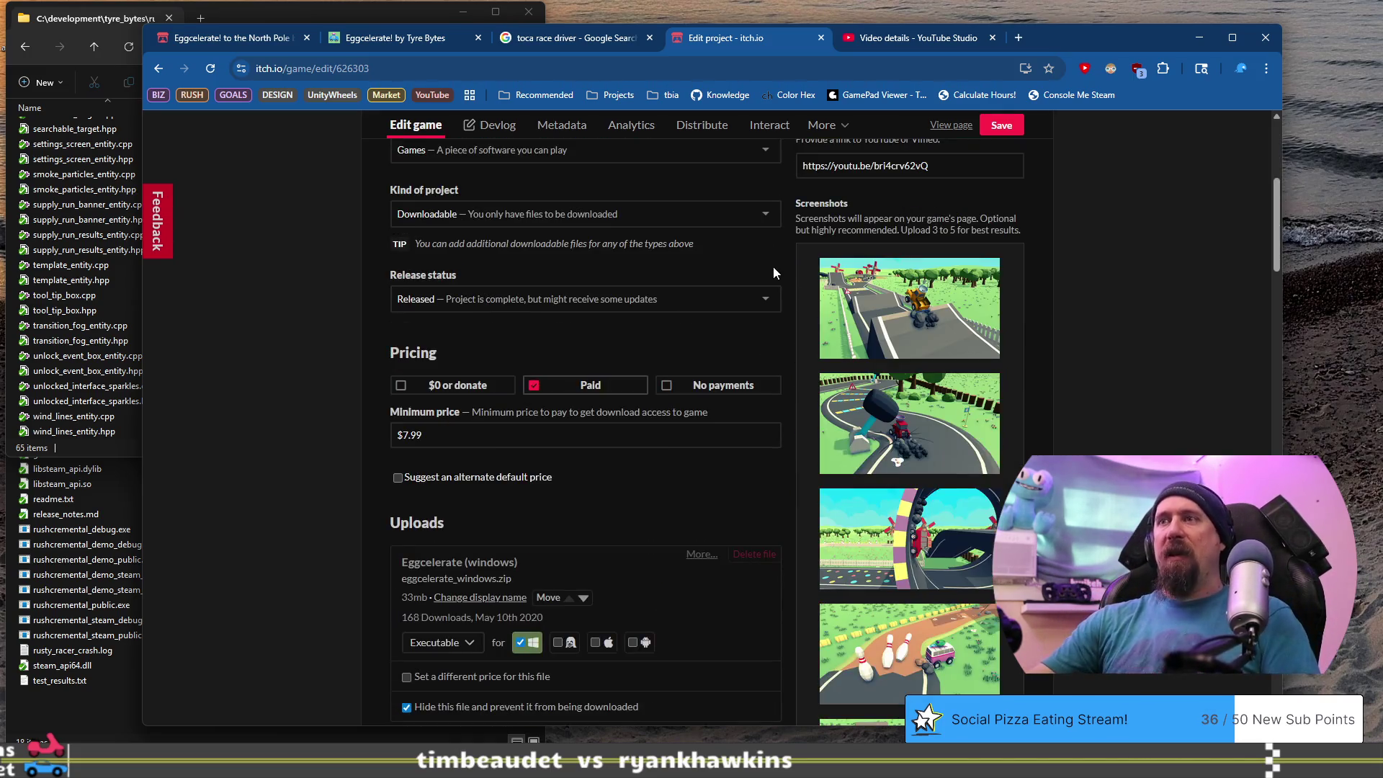
{"action": "left_click", "coordinate": [696, 387]}
{"action": "scroll", "coordinate": [346, 317], "scroll_direction": "down", "scroll_amount": 4}
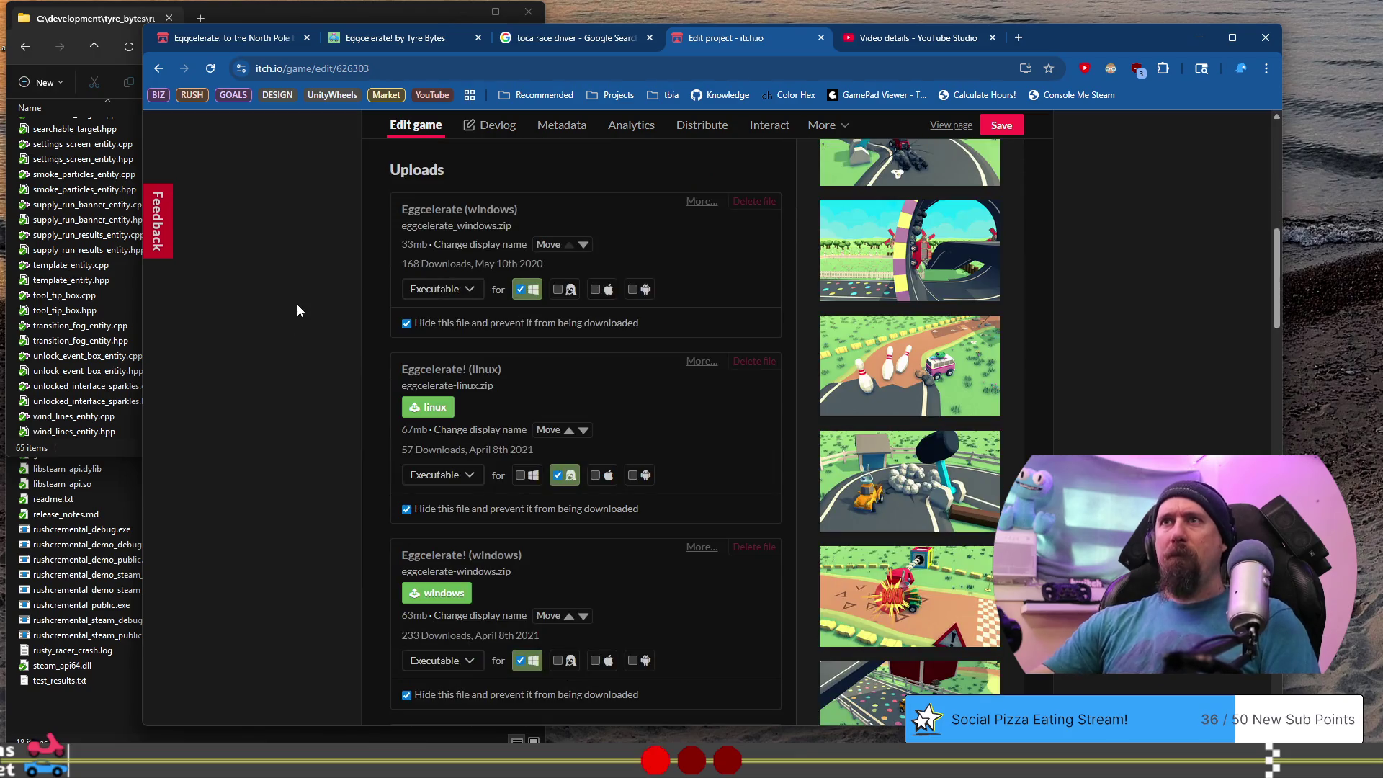
{"action": "scroll", "coordinate": [300, 309], "scroll_direction": "down", "scroll_amount": 12}
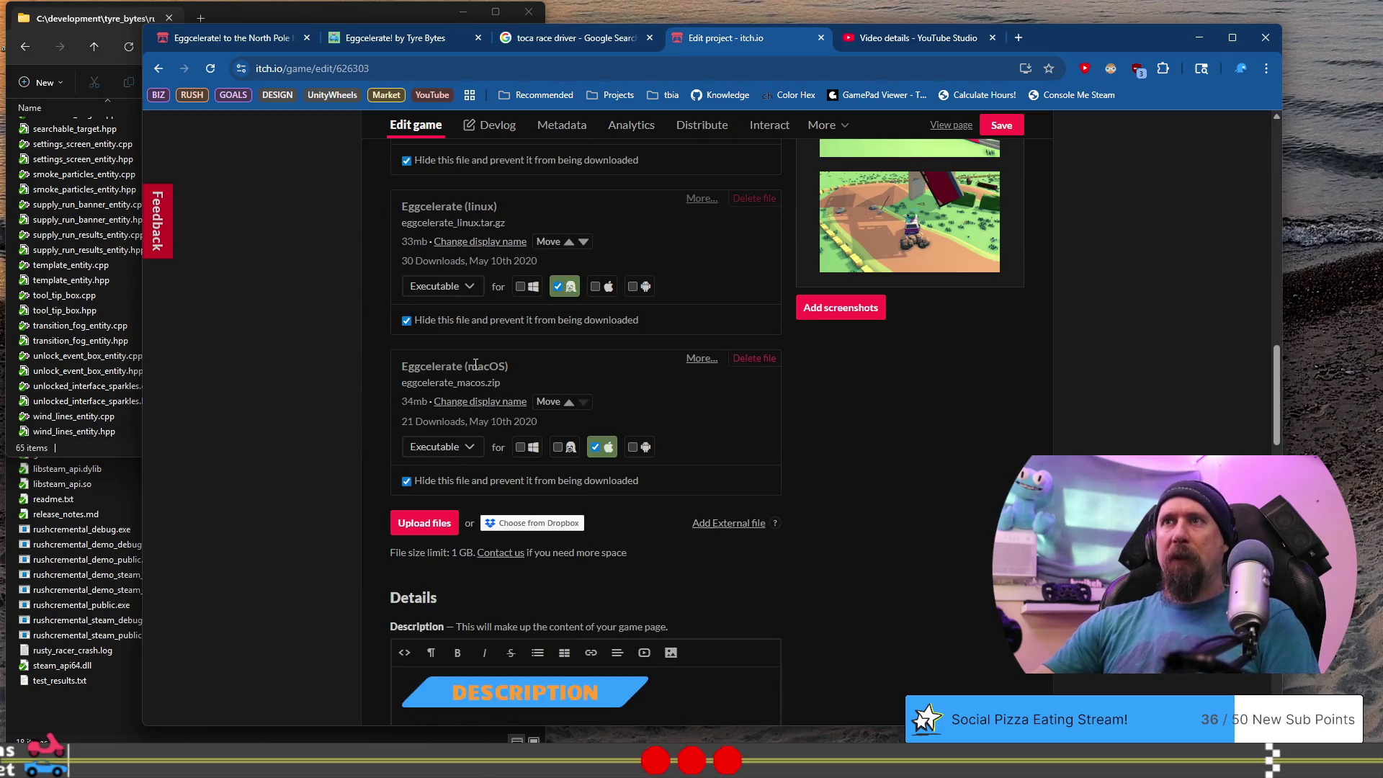
{"action": "scroll", "coordinate": [474, 365], "scroll_direction": "down", "scroll_amount": 1}
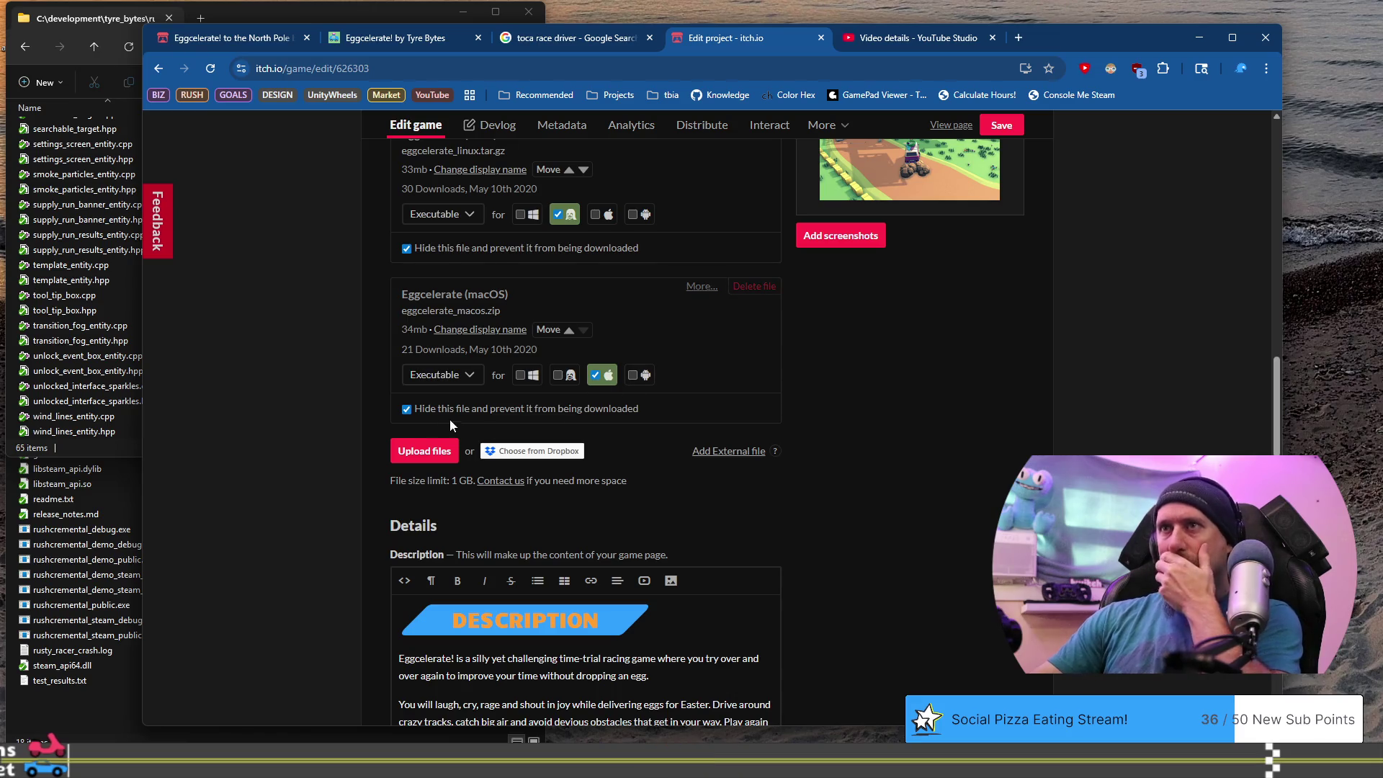
{"action": "scroll", "coordinate": [309, 431], "scroll_direction": "down", "scroll_amount": 12}
{"action": "scroll", "coordinate": [308, 431], "scroll_direction": "down", "scroll_amount": 6}
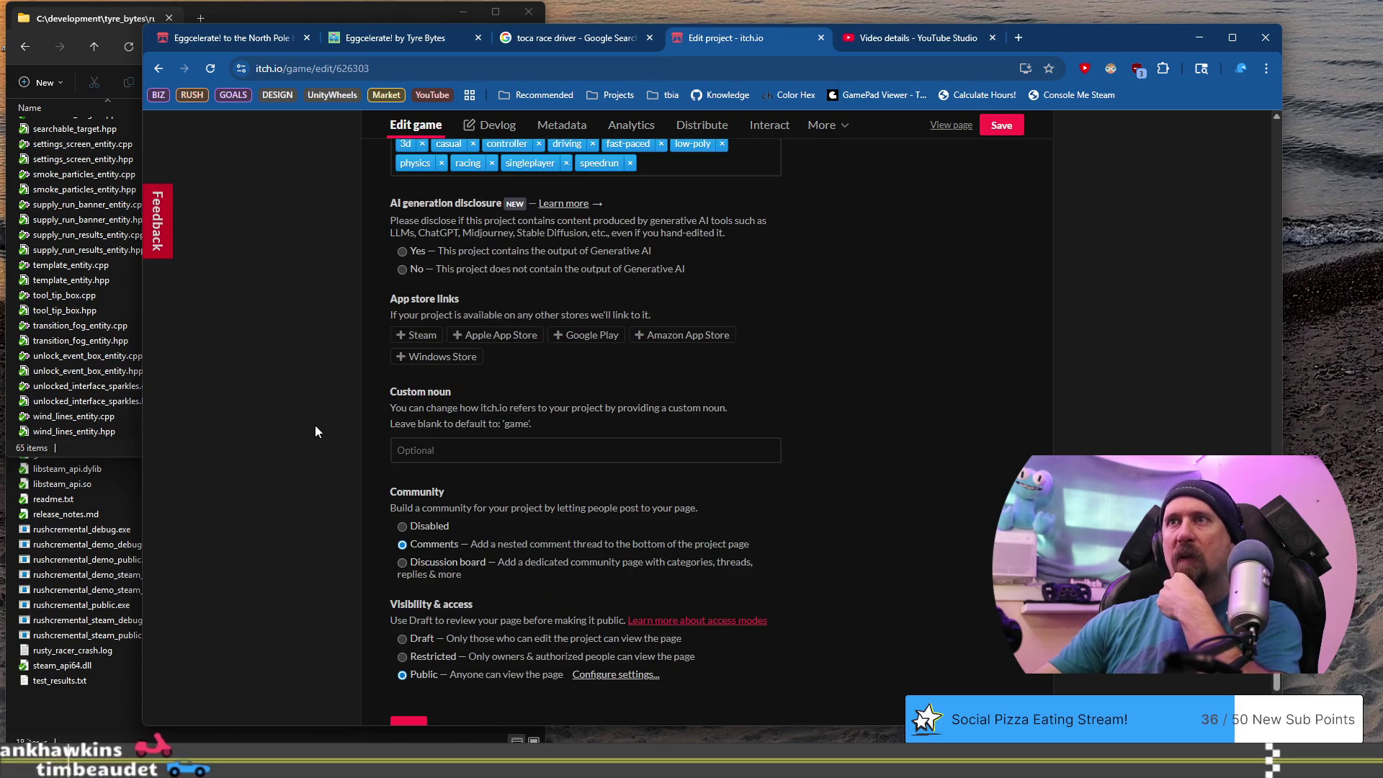
Add a Steam link with the Eggcelerate! Steam store URL and save the project.
{"action": "left_click", "coordinate": [403, 337]}
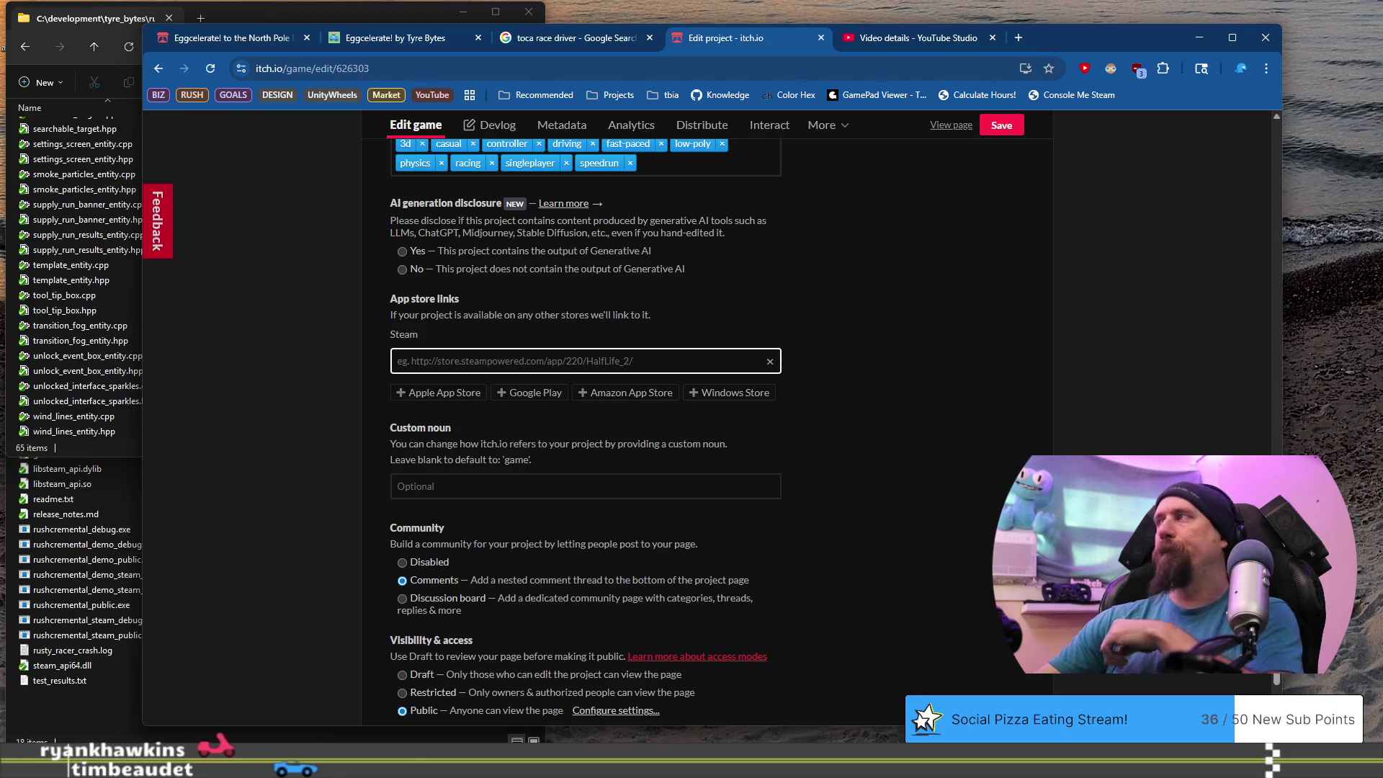
{"action": "key", "text": "ctrl+super+Right"}
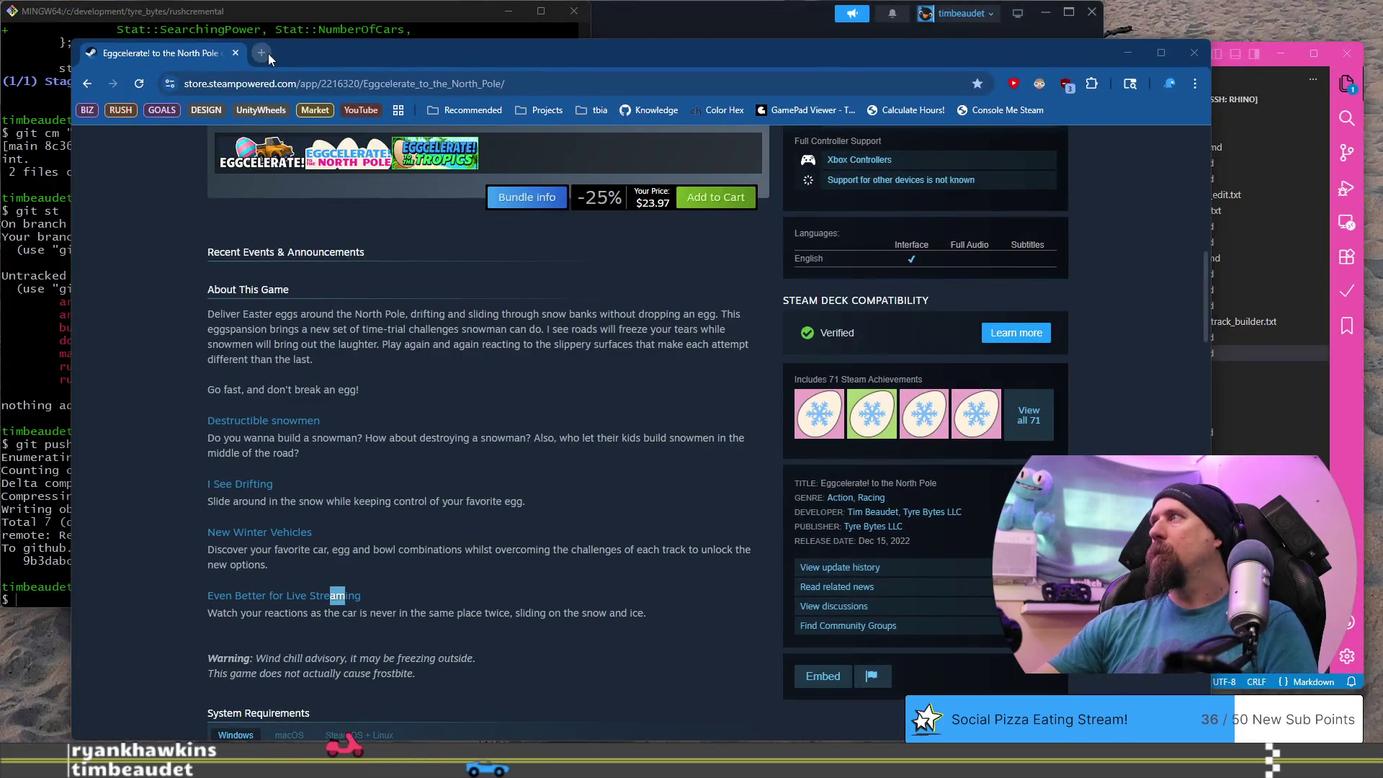
{"action": "left_click", "coordinate": [266, 53]}
{"action": "type", "text": "egg"}
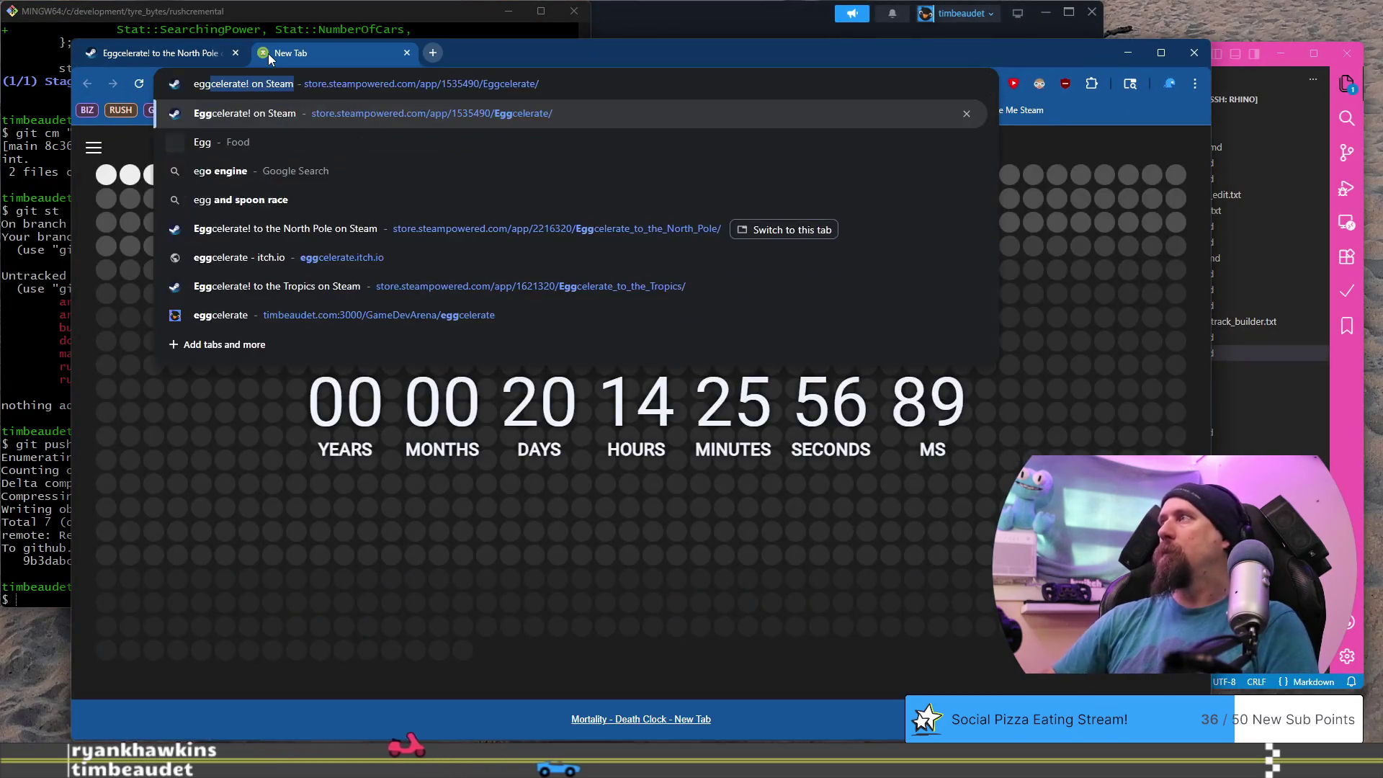
{"action": "key", "text": "Return"}
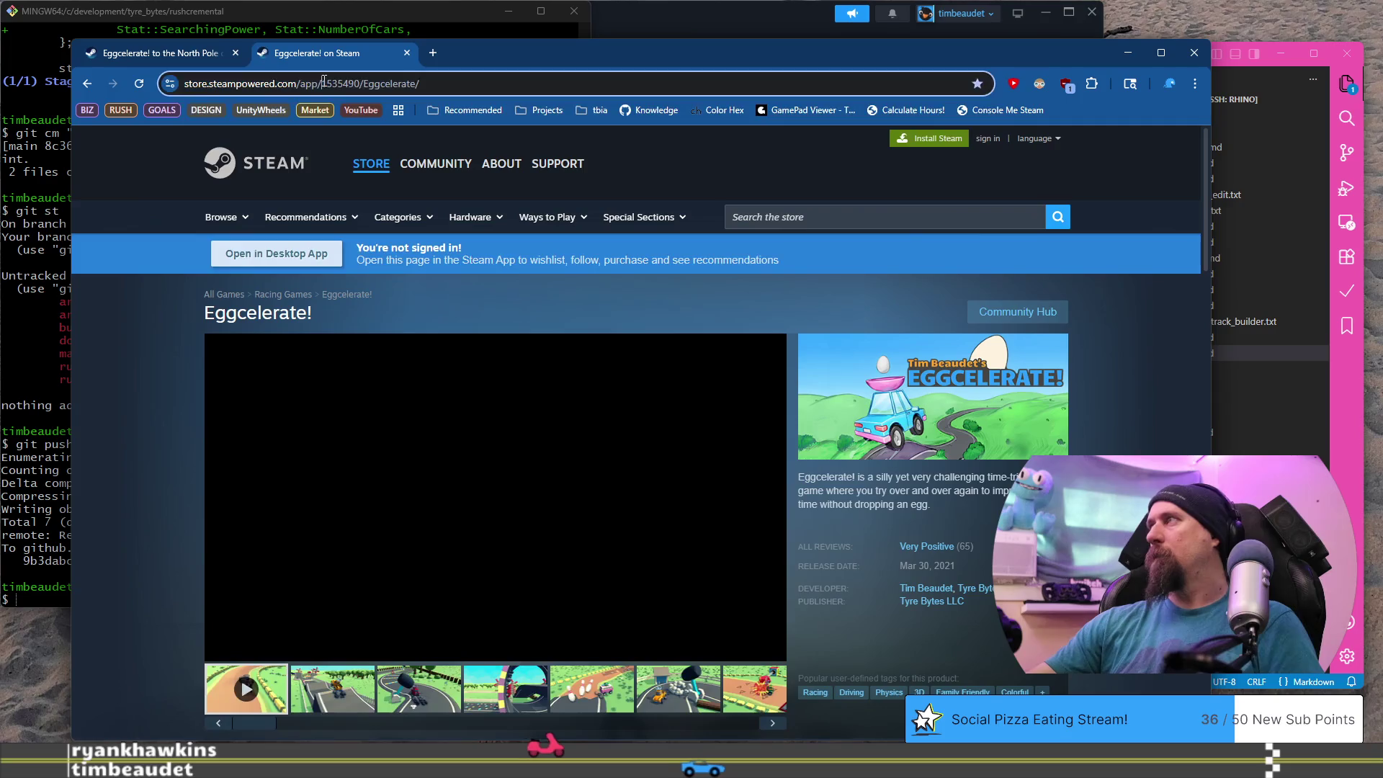
{"action": "left_click", "coordinate": [290, 83]}
{"action": "key", "text": "ctrl+super+Left"}
{"action": "left_click", "coordinate": [467, 374]}
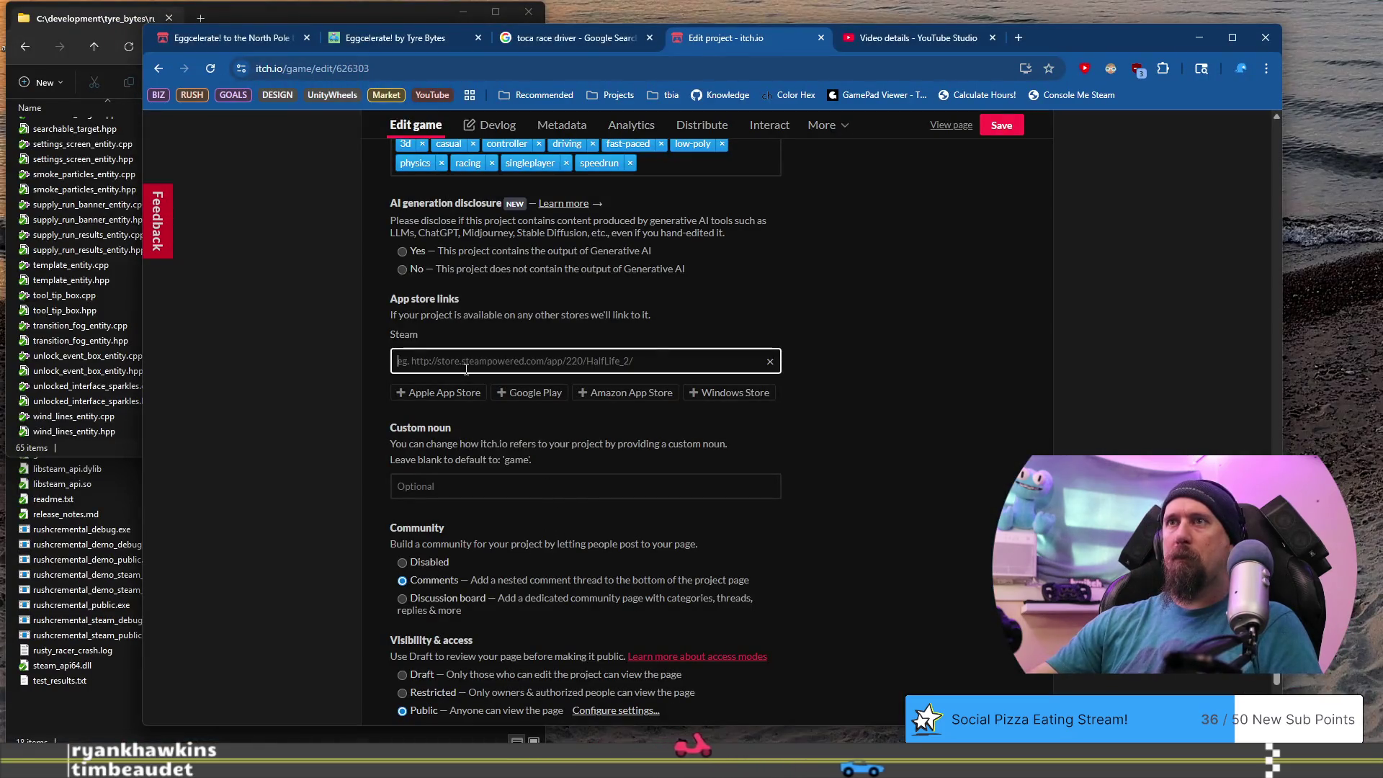
{"action": "type", "text": "https://store.steampowered.com/app/1535490/Eggcelerate/"}
{"action": "left_click", "coordinate": [1011, 121]}
{"action": "scroll", "coordinate": [911, 442], "scroll_direction": "up", "scroll_amount": 3}
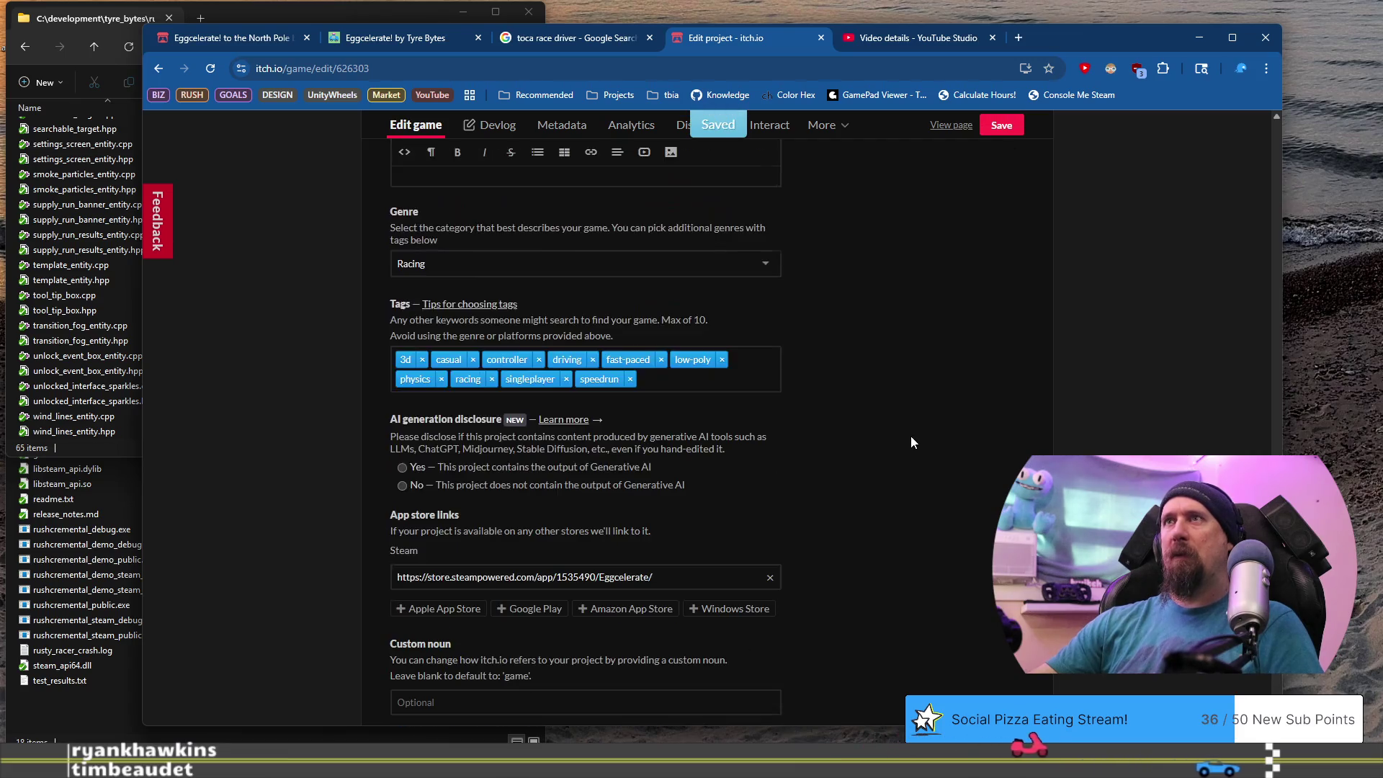
{"action": "scroll", "coordinate": [911, 435], "scroll_direction": "up", "scroll_amount": 20}
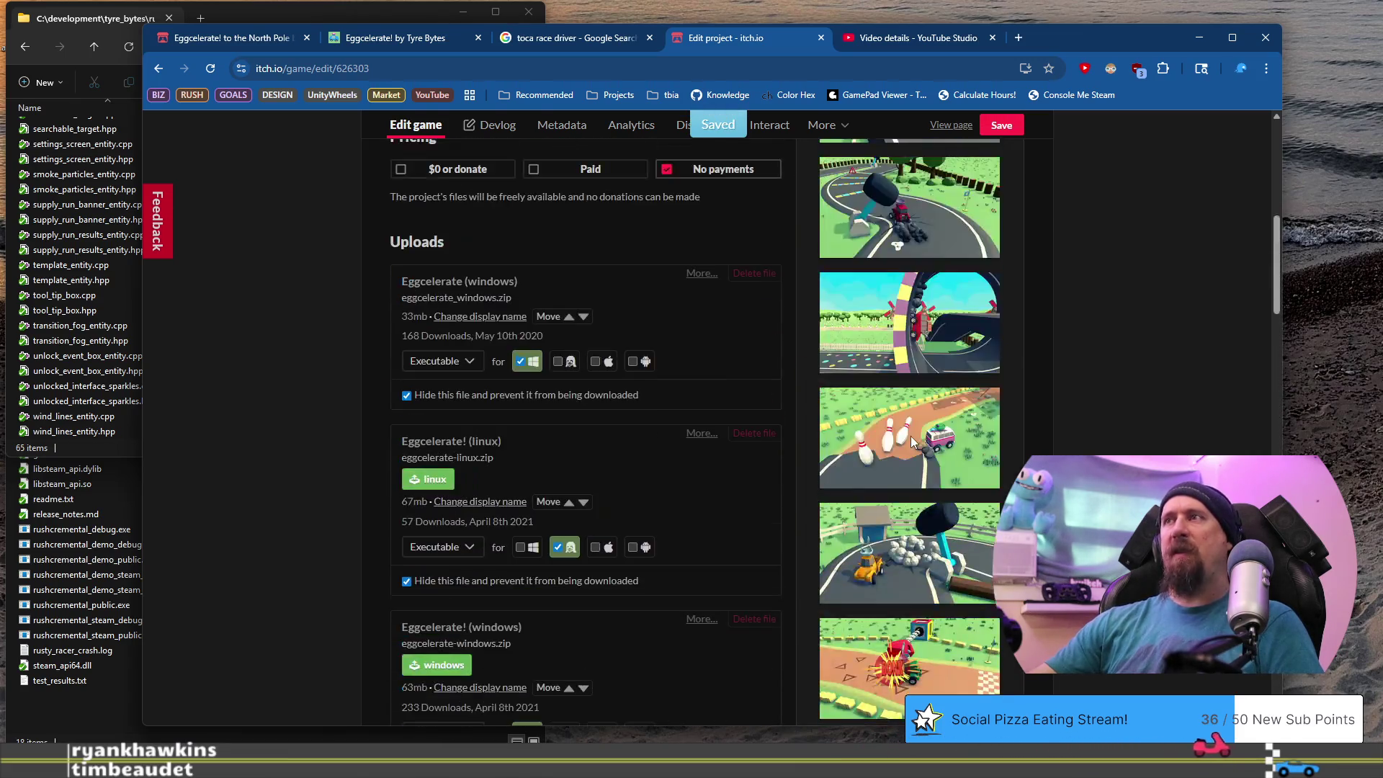
Open the Eggcelerate! game page from the Tyre Bytes itch.io profile.
{"action": "left_click", "coordinate": [232, 40]}
{"action": "left_click", "coordinate": [397, 39]}
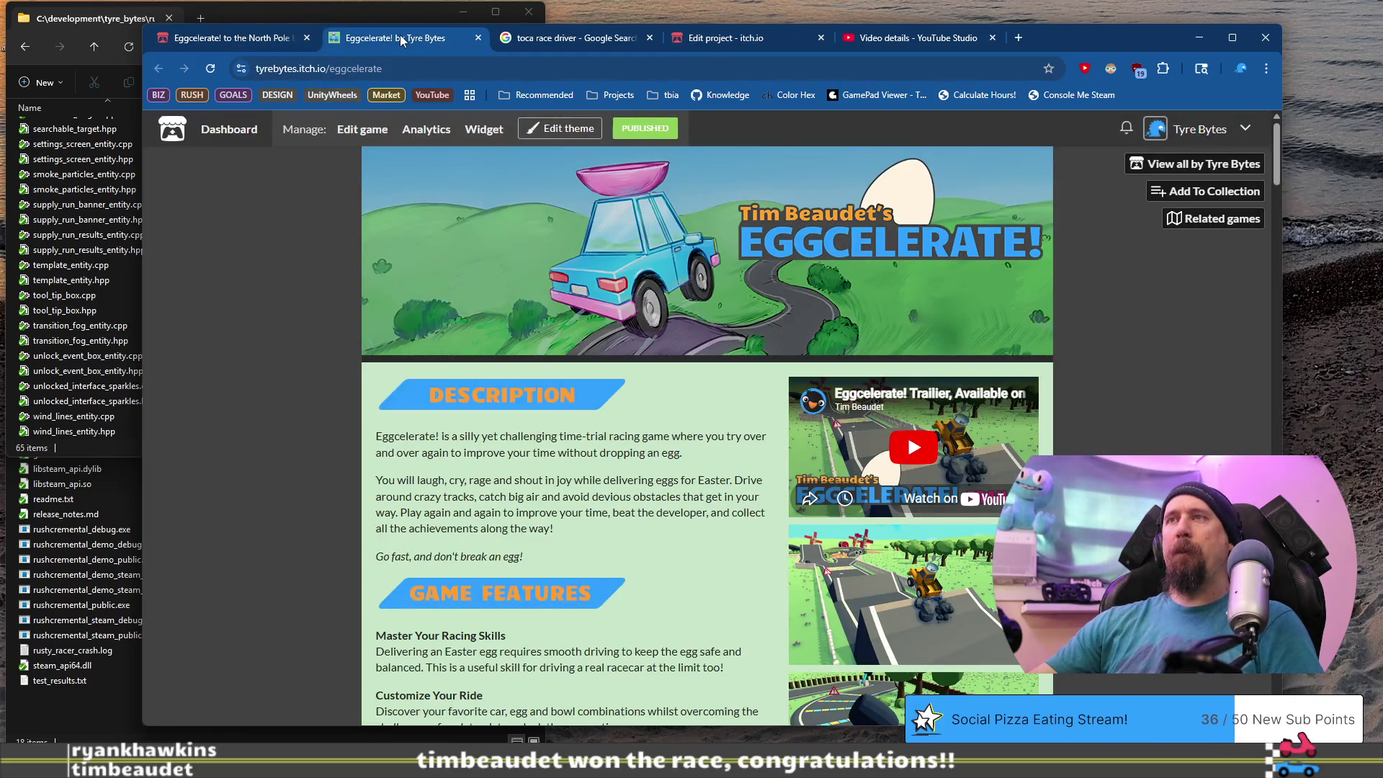
{"action": "left_click", "coordinate": [1018, 39]}
{"action": "type", "text": "tyre"}
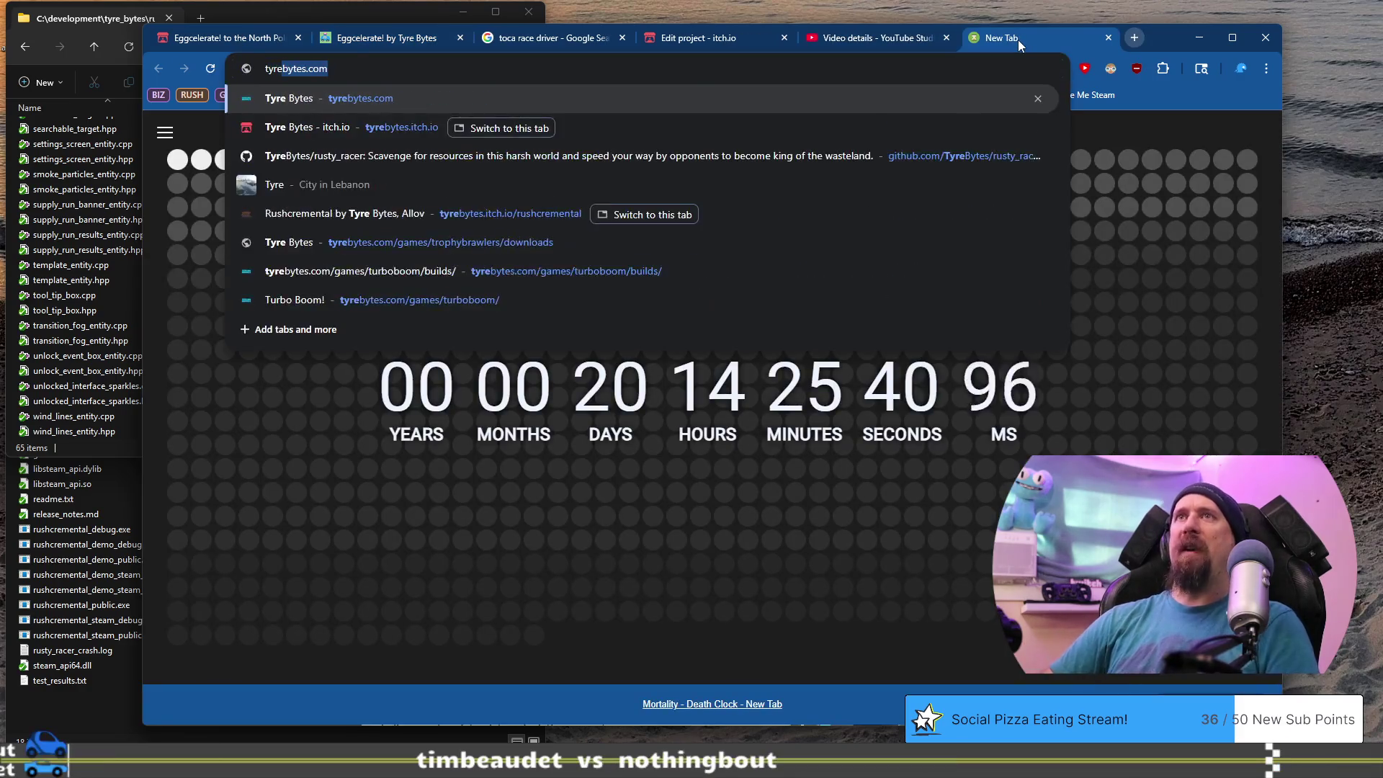
{"action": "type", "text": "bytes.itc"}
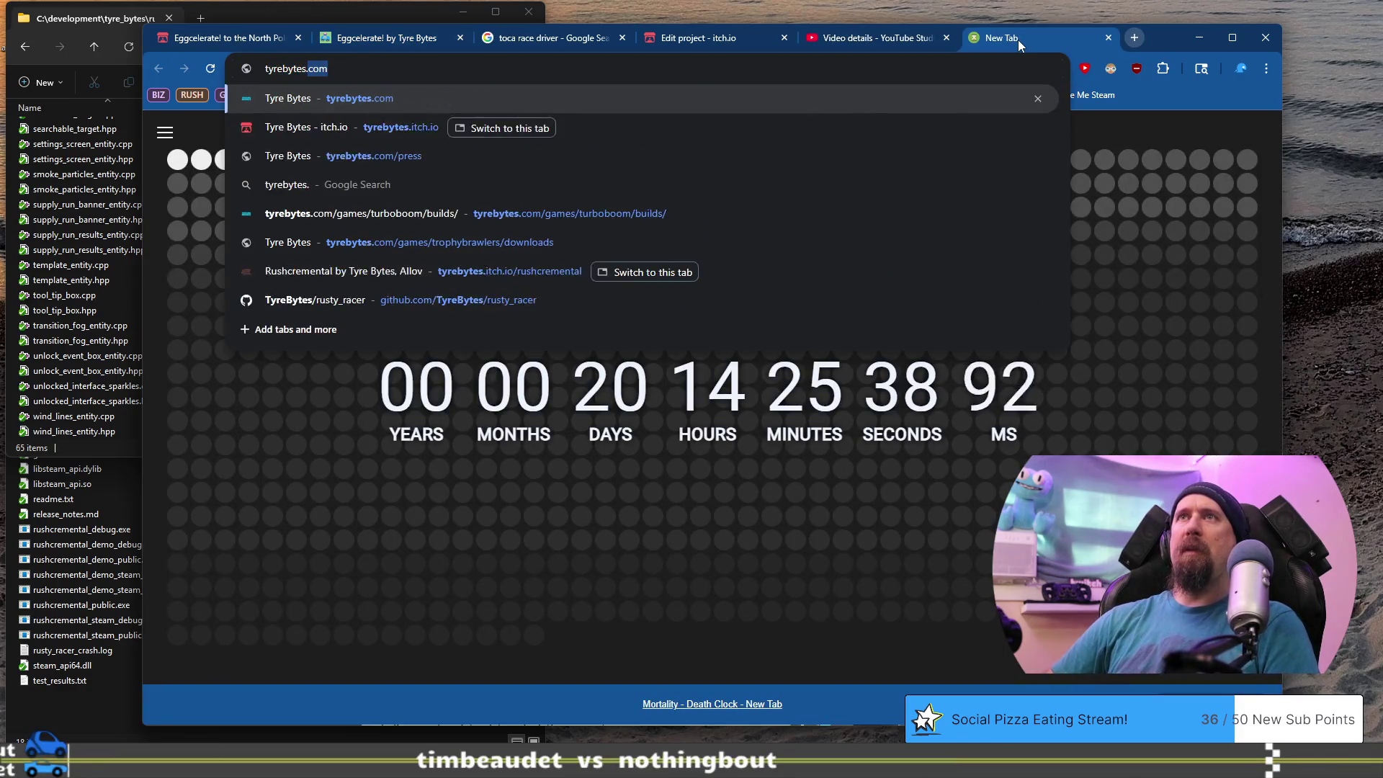
{"action": "key", "text": "Return"}
{"action": "scroll", "coordinate": [706, 396], "scroll_direction": "down", "scroll_amount": 2}
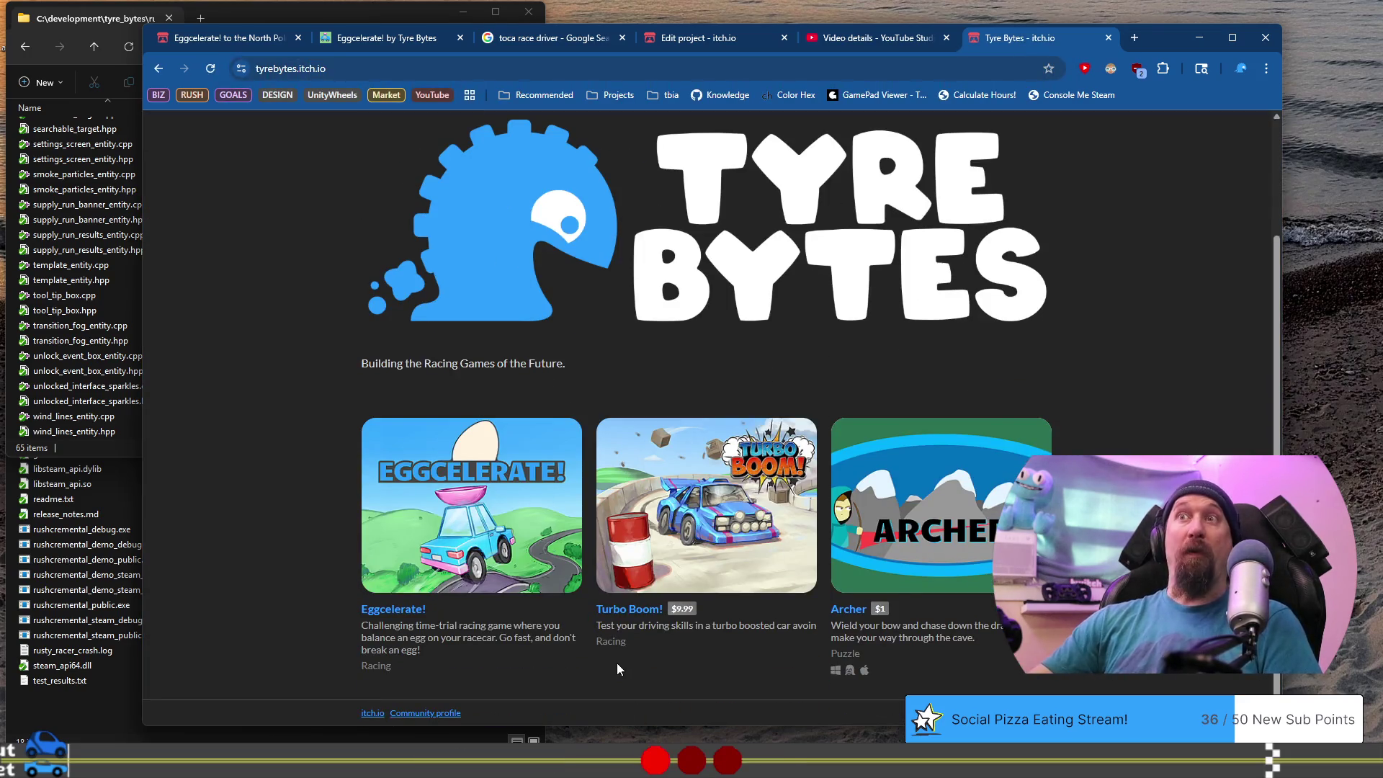
{"action": "left_click", "coordinate": [511, 506]}
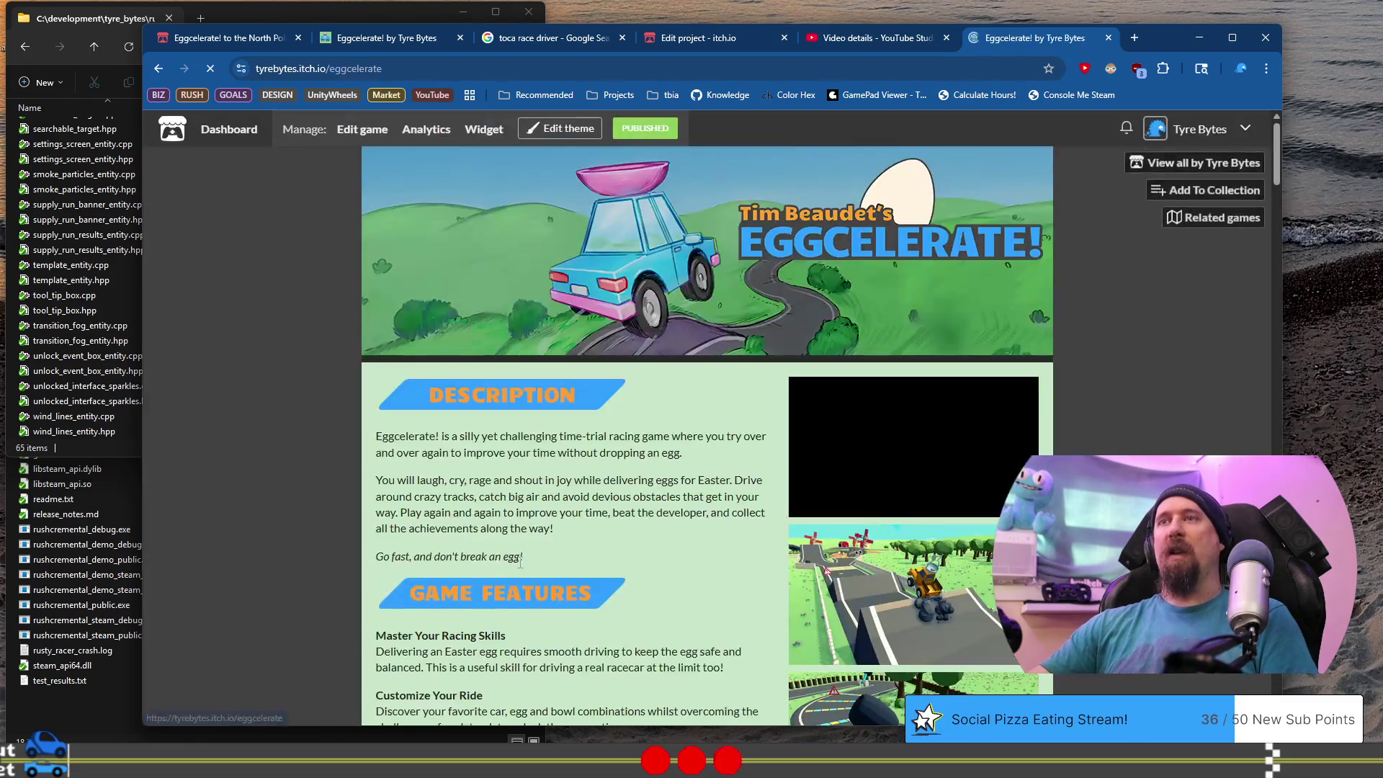
{"action": "left_click", "coordinate": [162, 69]}
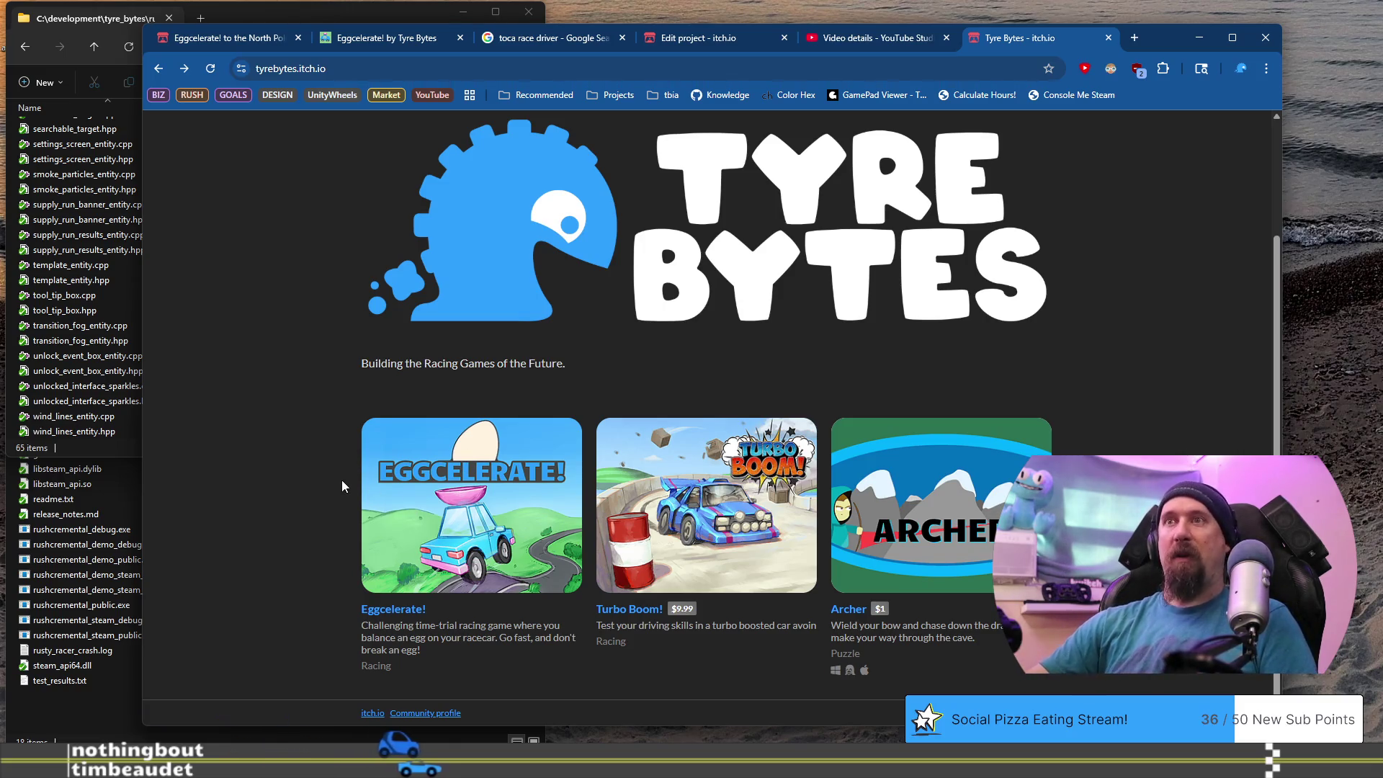
{"action": "left_click", "coordinate": [474, 488]}
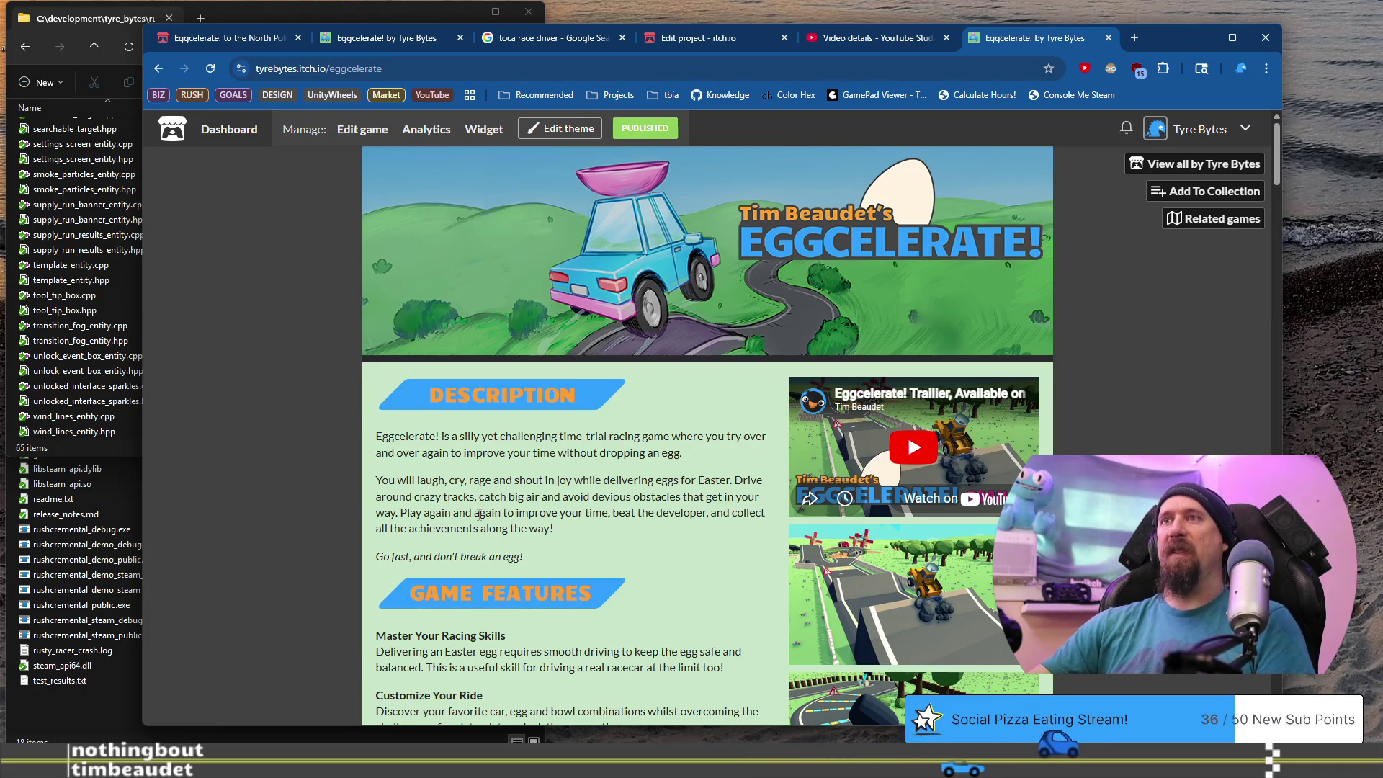
Read through the Eggcelerate! page, including its Thanks for Buying paragraph, then return to the North Pole tab.
{"action": "scroll", "coordinate": [479, 514], "scroll_direction": "down", "scroll_amount": 15}
{"action": "scroll", "coordinate": [488, 493], "scroll_direction": "up", "scroll_amount": 5}
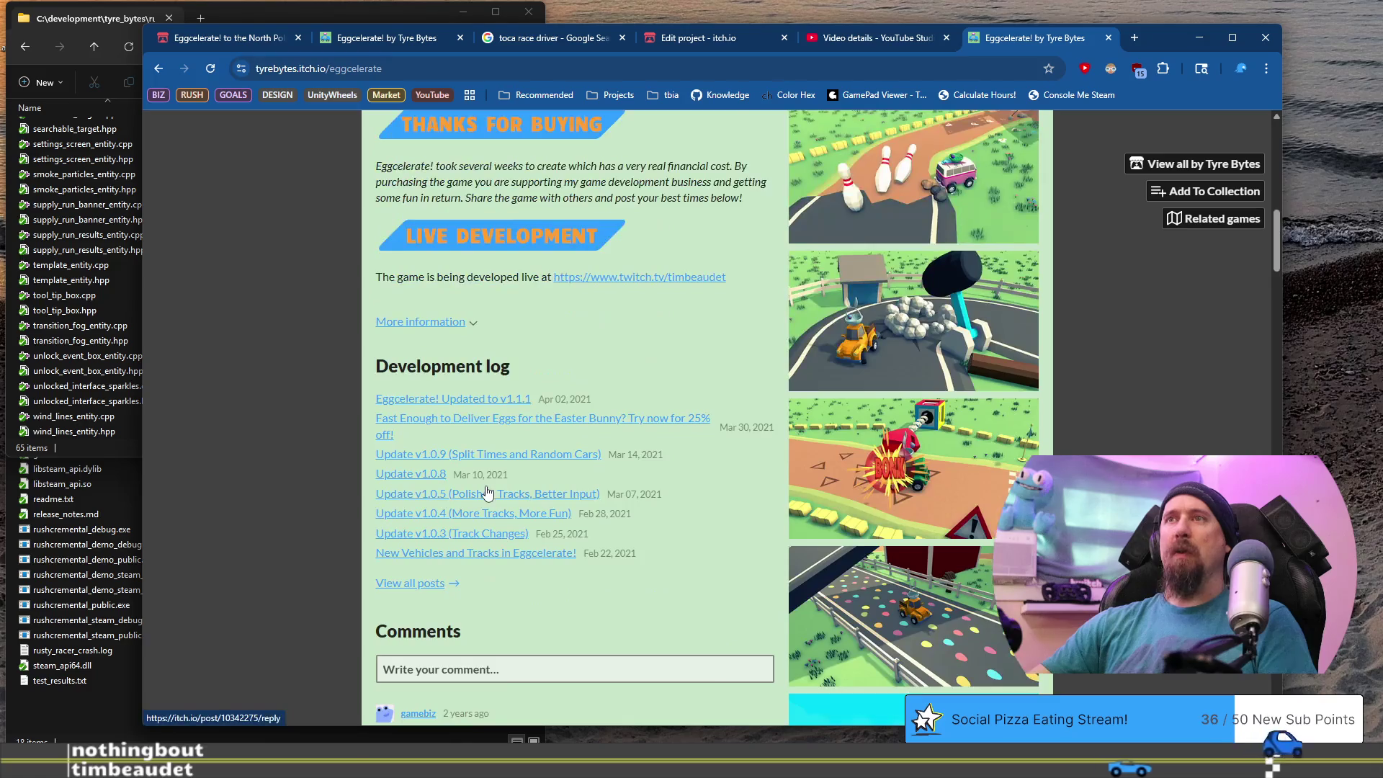
{"action": "scroll", "coordinate": [487, 493], "scroll_direction": "down", "scroll_amount": 3}
{"action": "scroll", "coordinate": [486, 492], "scroll_direction": "down", "scroll_amount": 20}
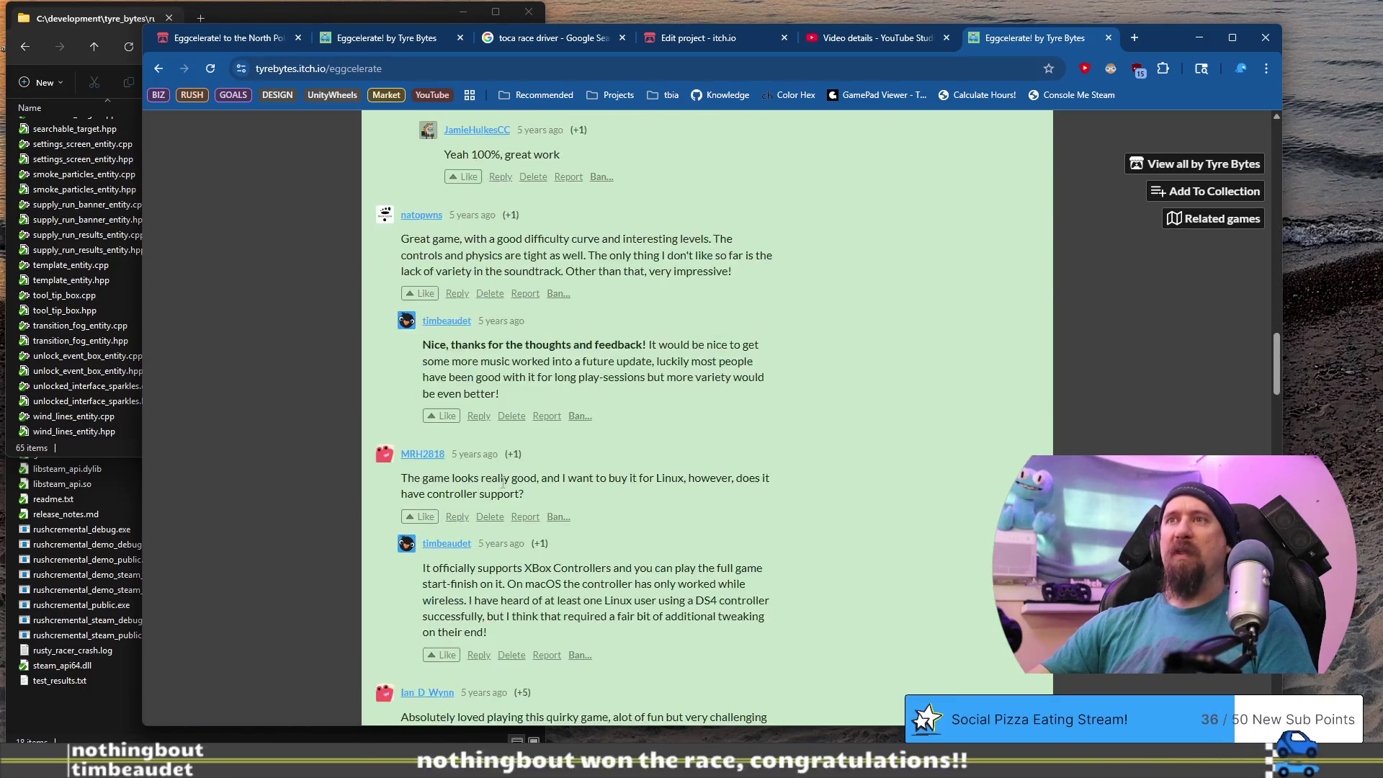
{"action": "scroll", "coordinate": [503, 481], "scroll_direction": "up", "scroll_amount": 20}
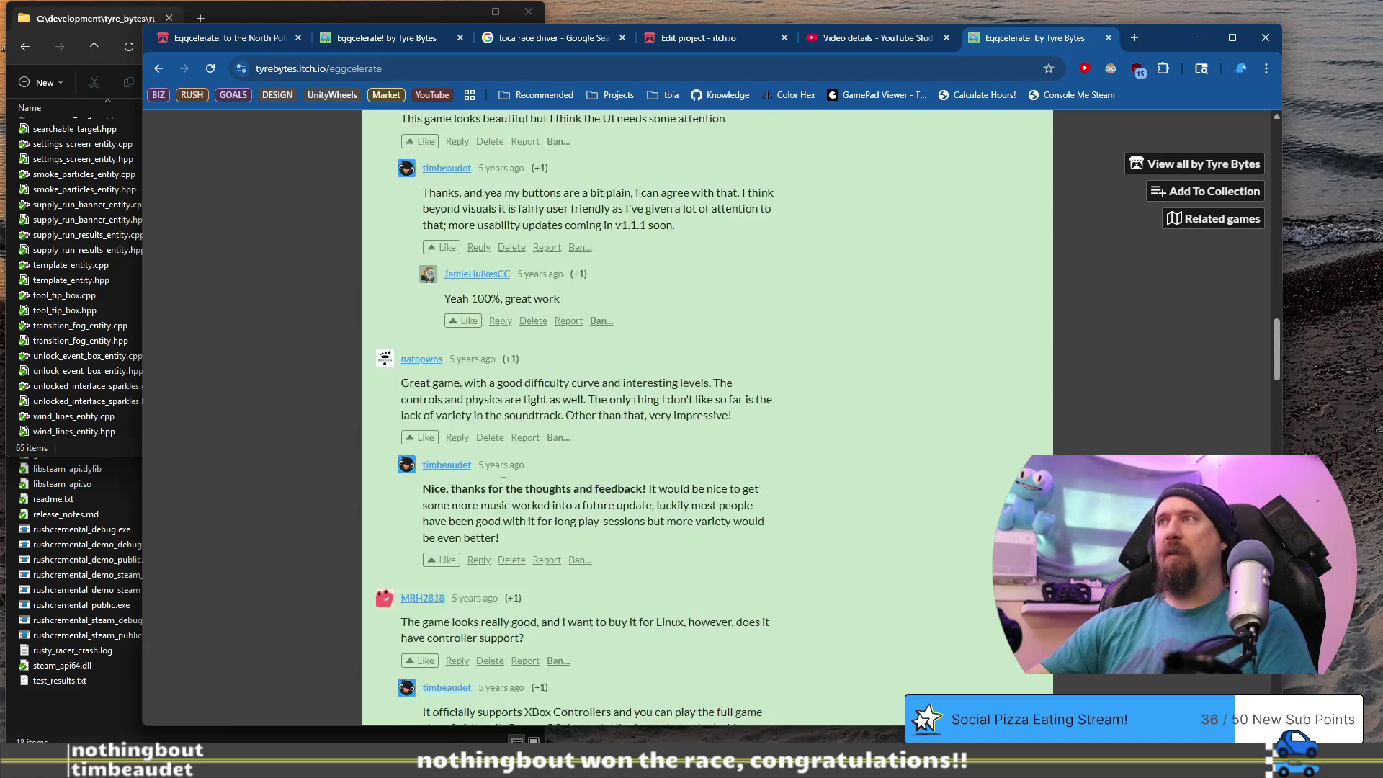
{"action": "scroll", "coordinate": [505, 479], "scroll_direction": "down", "scroll_amount": 5}
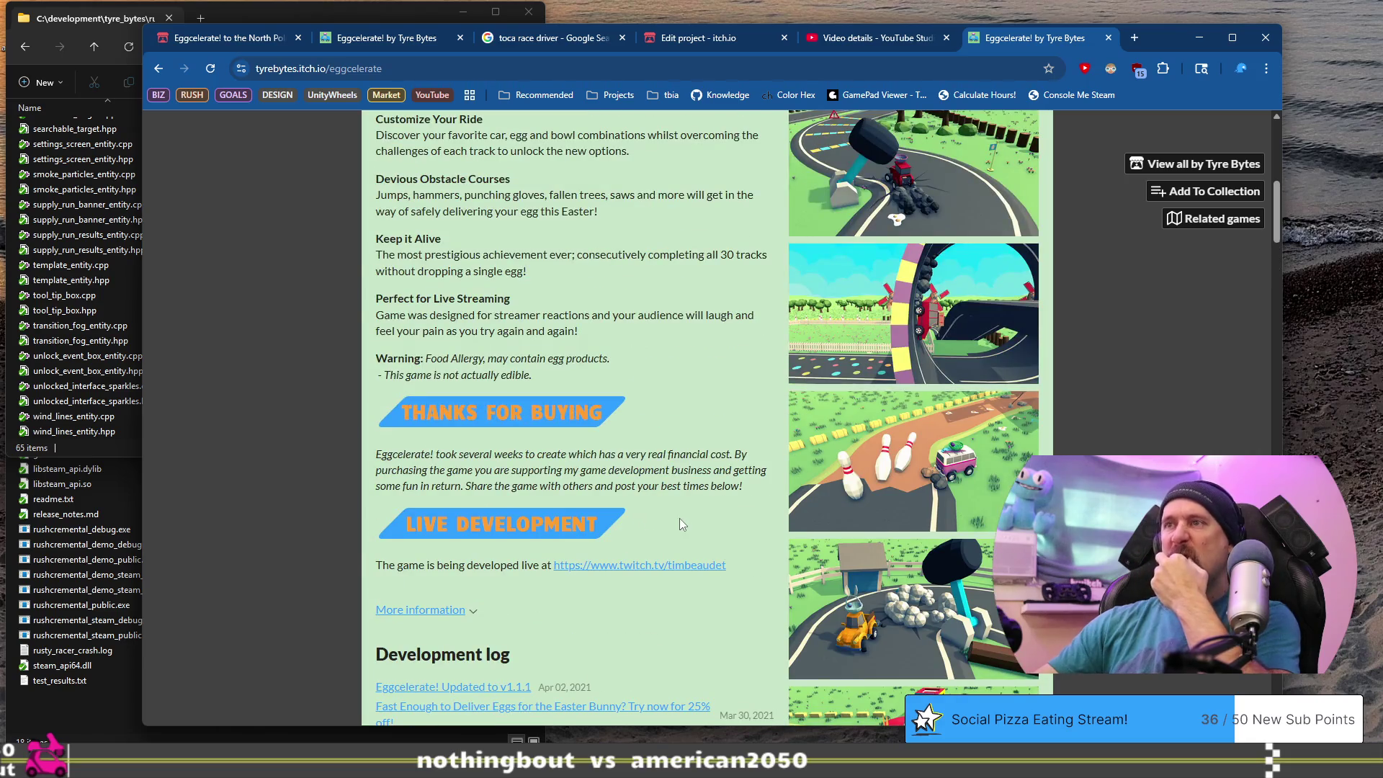
{"action": "scroll", "coordinate": [686, 524], "scroll_direction": "down", "scroll_amount": 2}
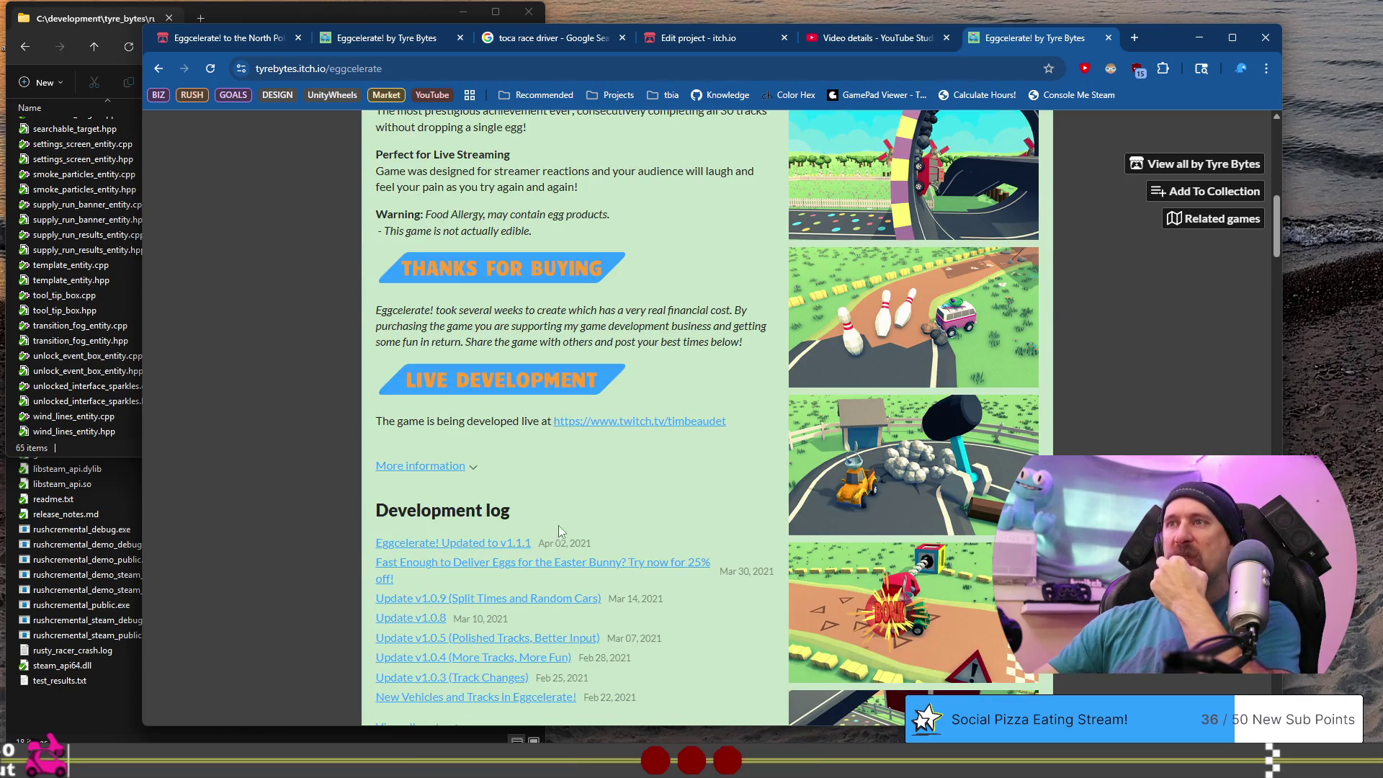
{"action": "scroll", "coordinate": [607, 504], "scroll_direction": "up", "scroll_amount": 10}
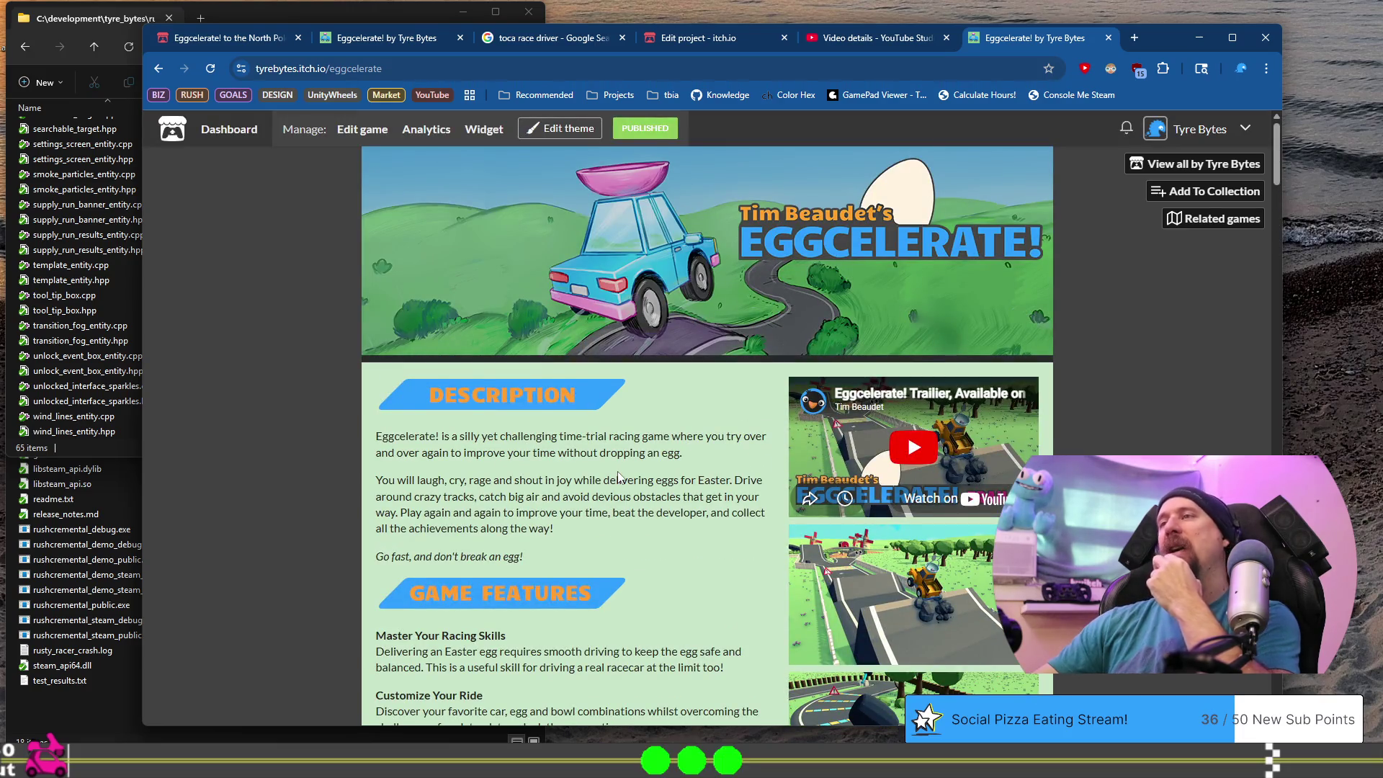
{"action": "scroll", "coordinate": [617, 477], "scroll_direction": "down", "scroll_amount": 4}
{"action": "scroll", "coordinate": [617, 477], "scroll_direction": "down", "scroll_amount": 3}
{"action": "scroll", "coordinate": [617, 477], "scroll_direction": "down", "scroll_amount": 1}
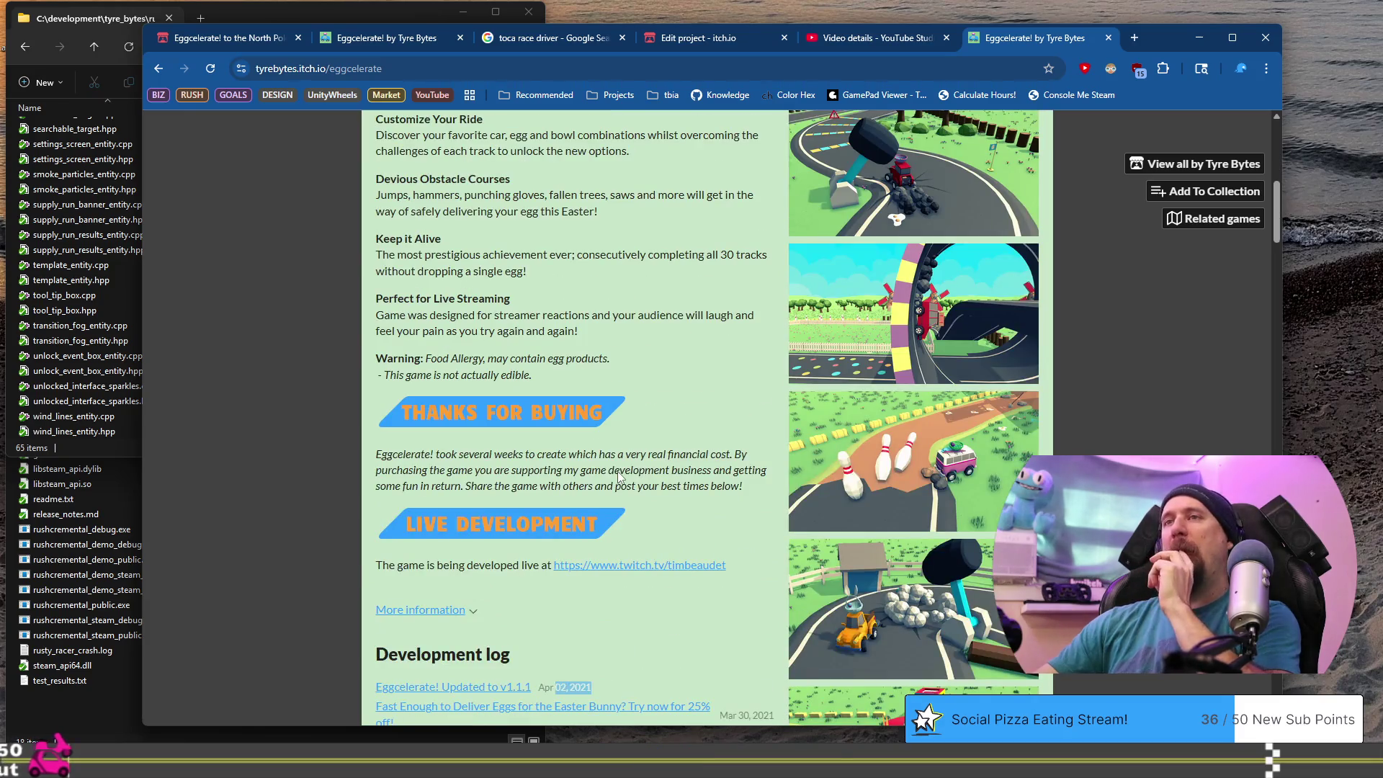
{"action": "scroll", "coordinate": [619, 472], "scroll_direction": "up", "scroll_amount": 4}
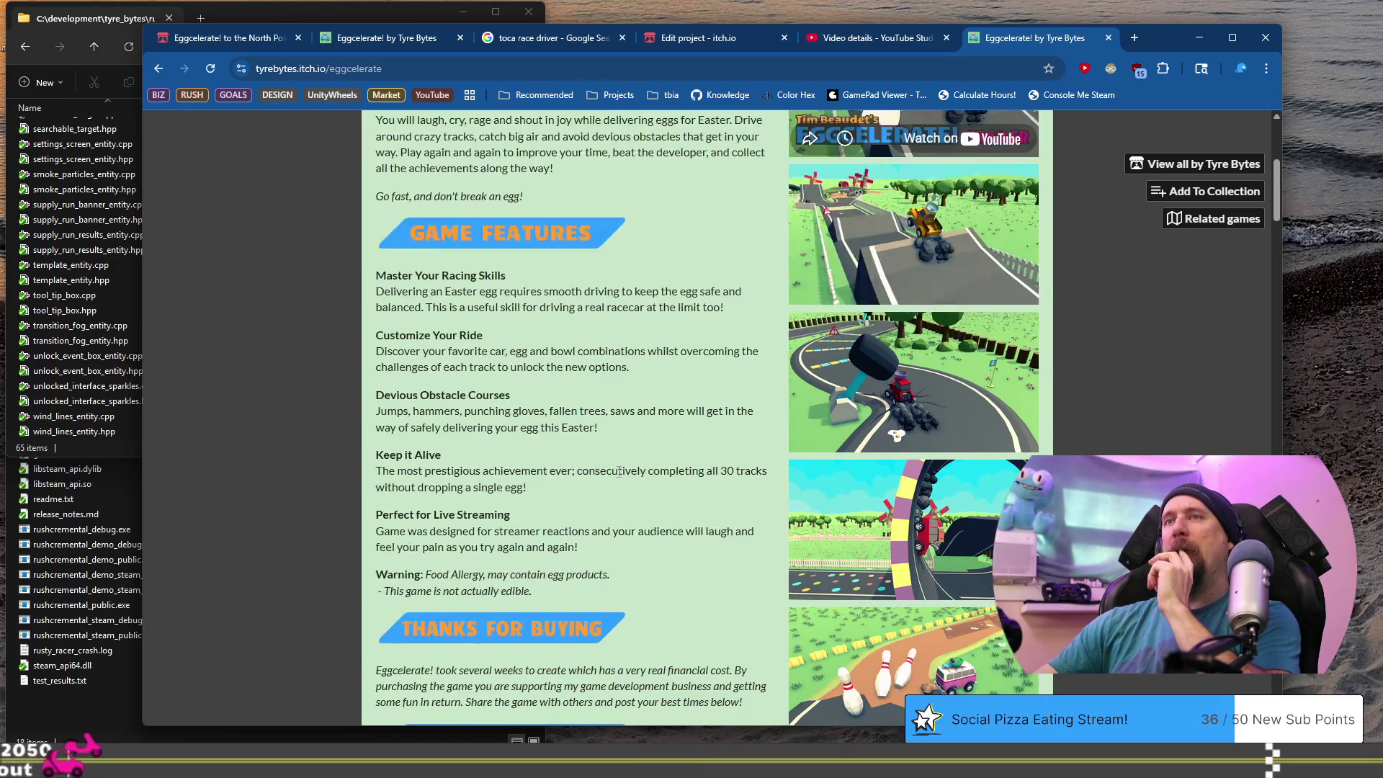
{"action": "scroll", "coordinate": [619, 472], "scroll_direction": "up", "scroll_amount": 2}
{"action": "scroll", "coordinate": [619, 472], "scroll_direction": "down", "scroll_amount": 3}
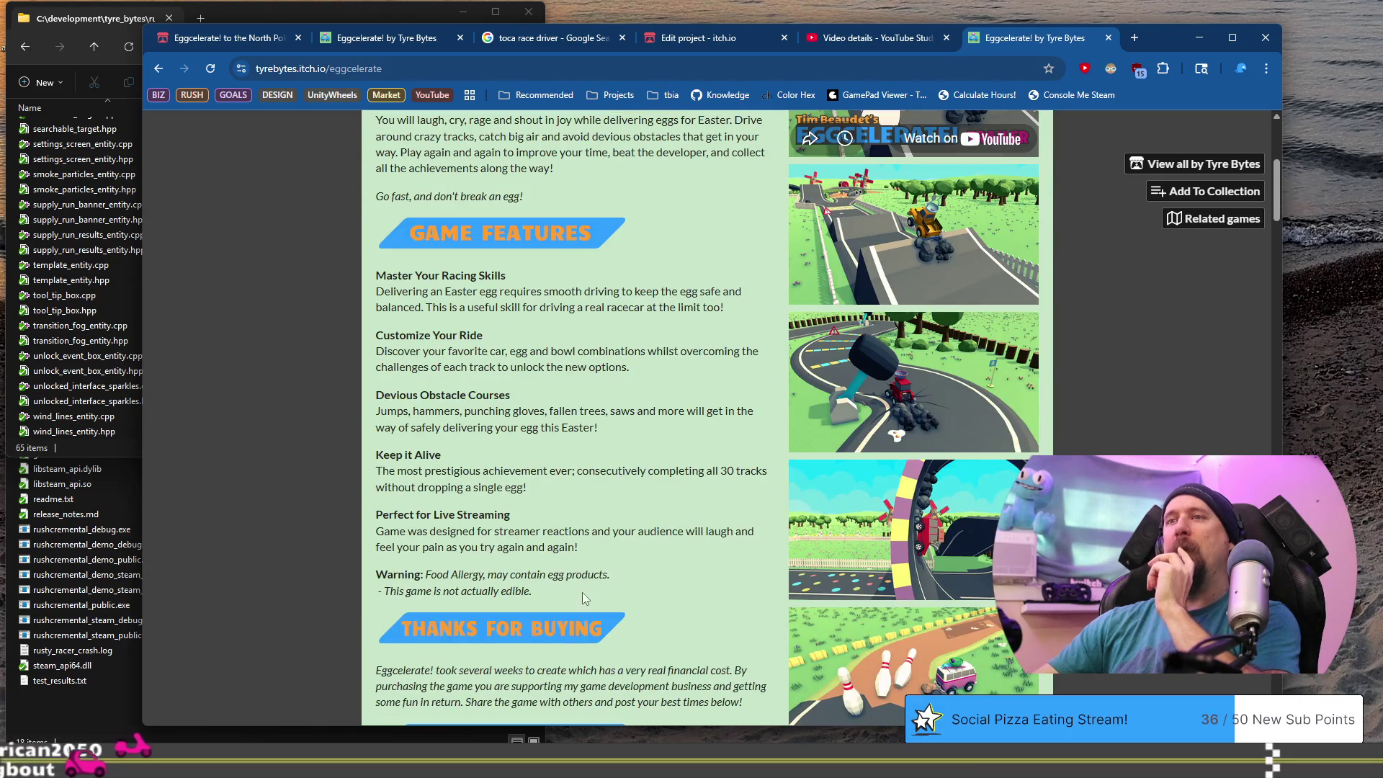
{"action": "scroll", "coordinate": [582, 591], "scroll_direction": "down", "scroll_amount": 3}
{"action": "left_click_drag", "start_coordinate": [438, 454], "coordinate": [732, 487]}
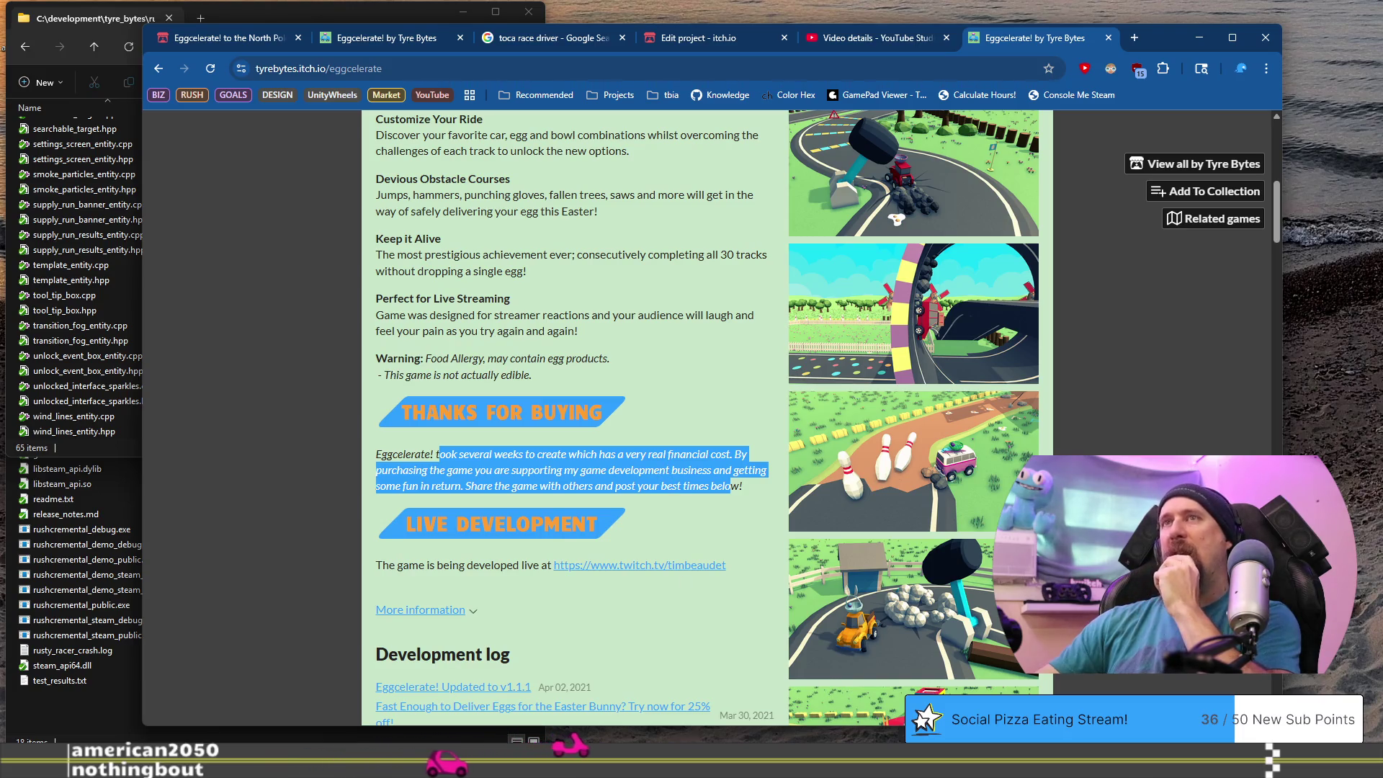
{"action": "left_click", "coordinate": [650, 381]}
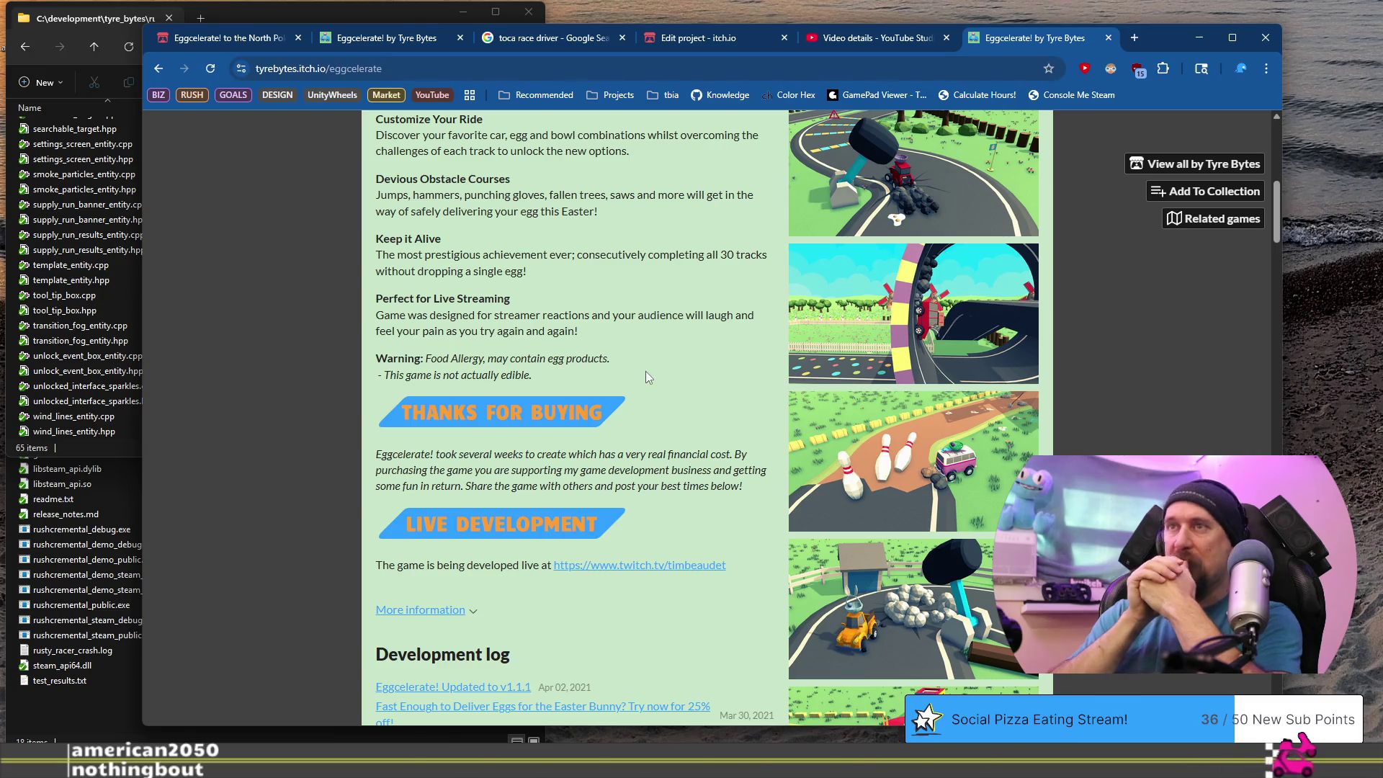
{"action": "scroll", "coordinate": [645, 374], "scroll_direction": "up", "scroll_amount": 3}
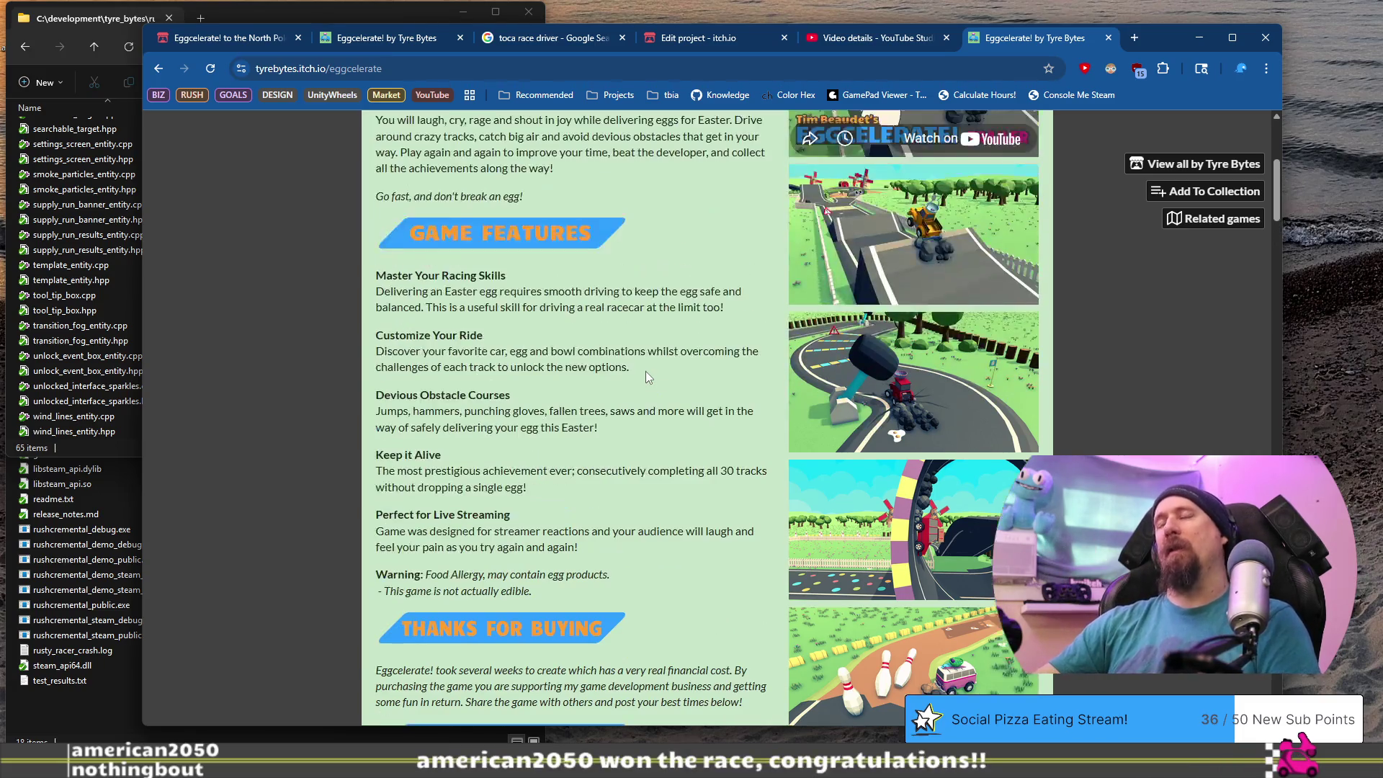
{"action": "scroll", "coordinate": [647, 376], "scroll_direction": "up", "scroll_amount": 5}
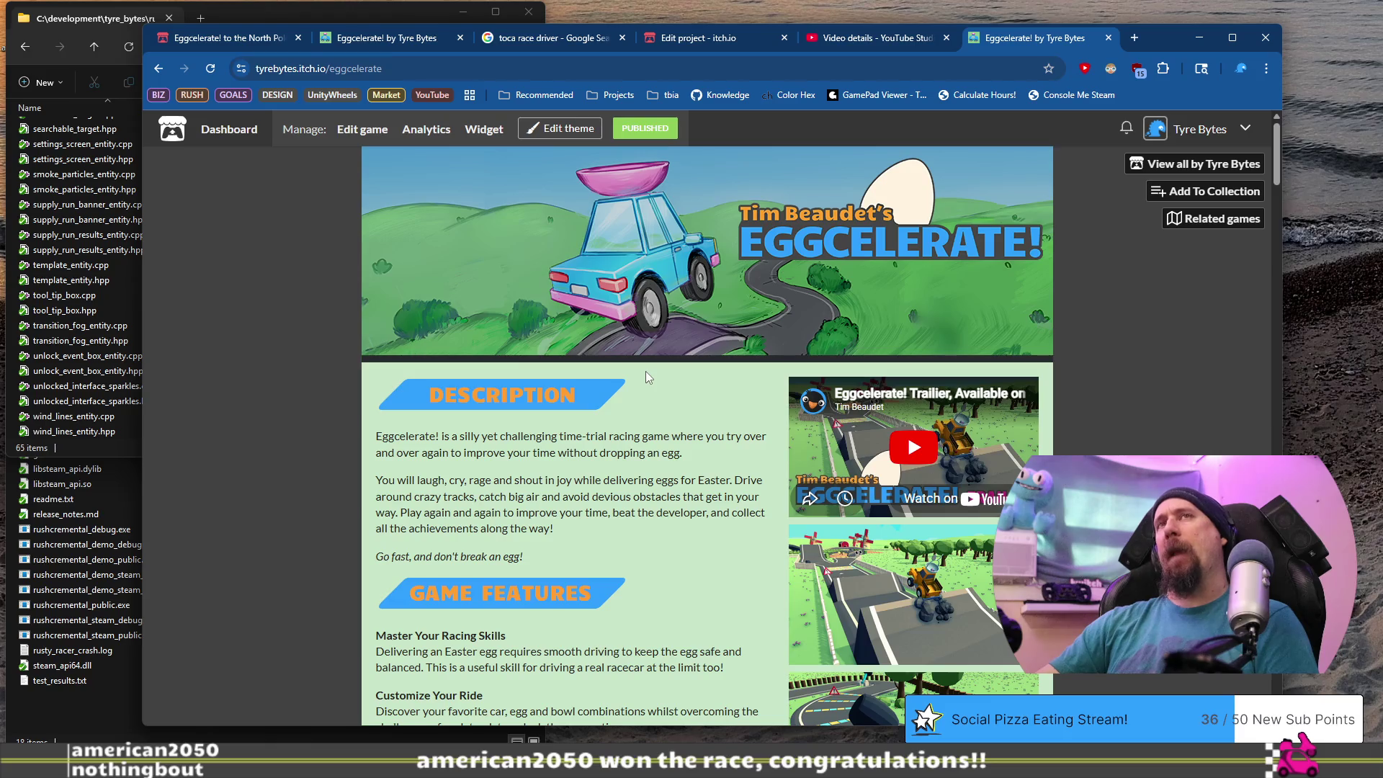
{"action": "left_click", "coordinate": [230, 40]}
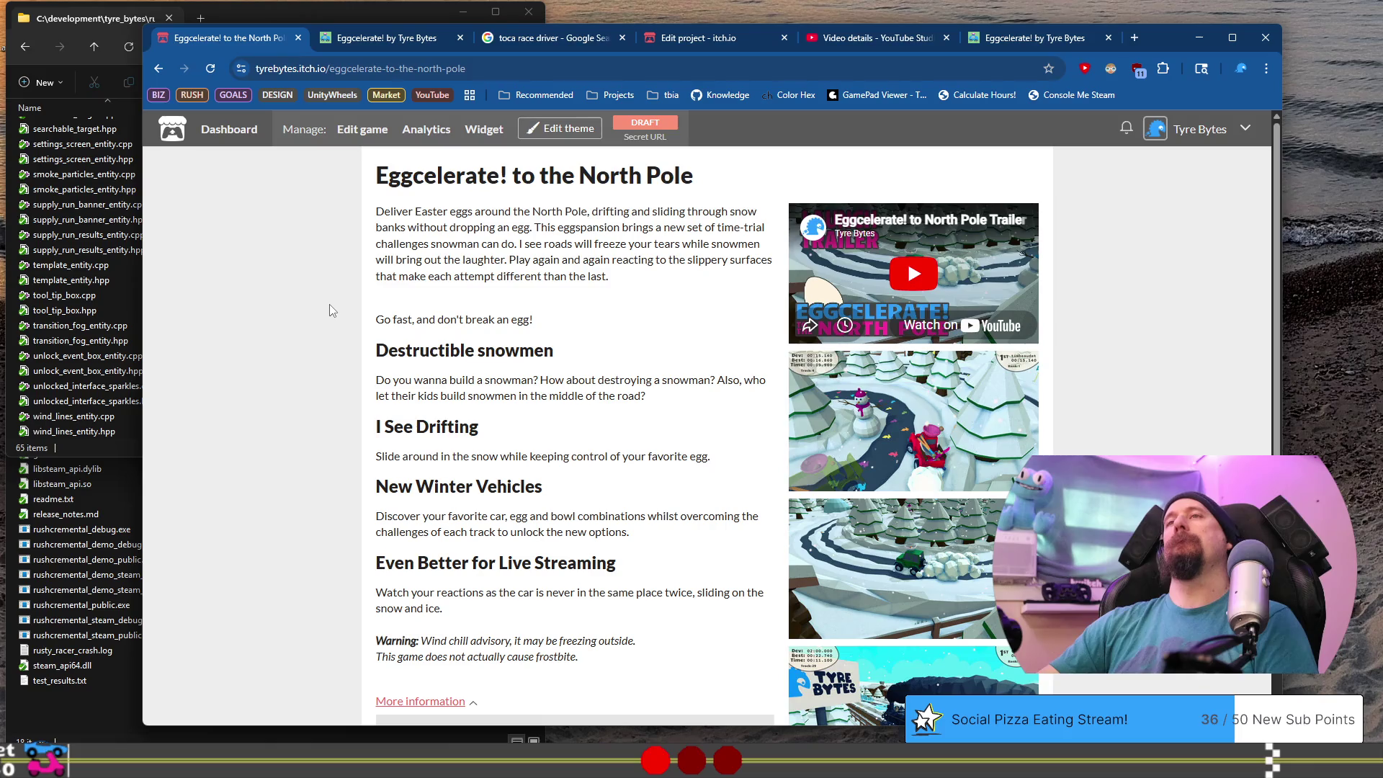
Reload the North Pole draft page and highlight the two itch.io page objectives in today.md.
{"action": "scroll", "coordinate": [330, 304], "scroll_direction": "down", "scroll_amount": 3}
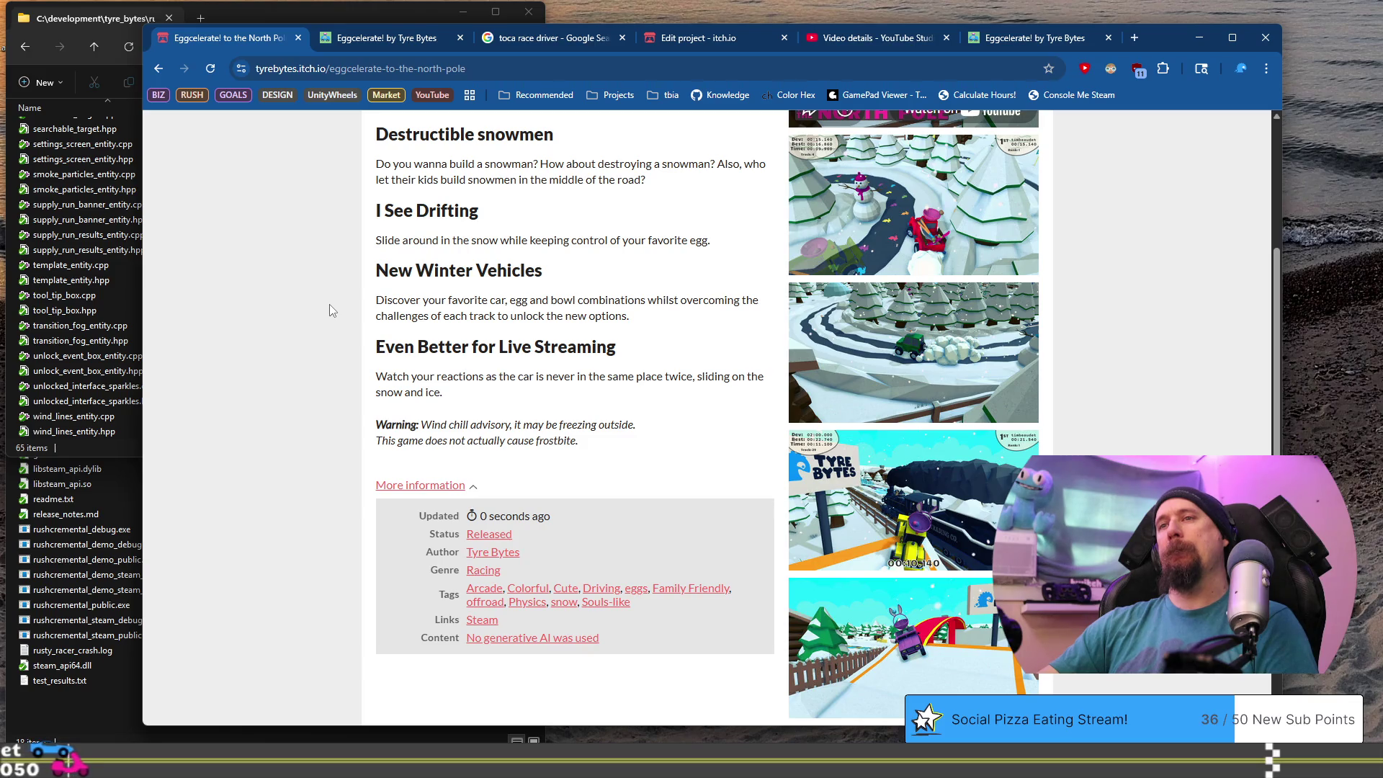
{"action": "scroll", "coordinate": [329, 305], "scroll_direction": "down", "scroll_amount": 3}
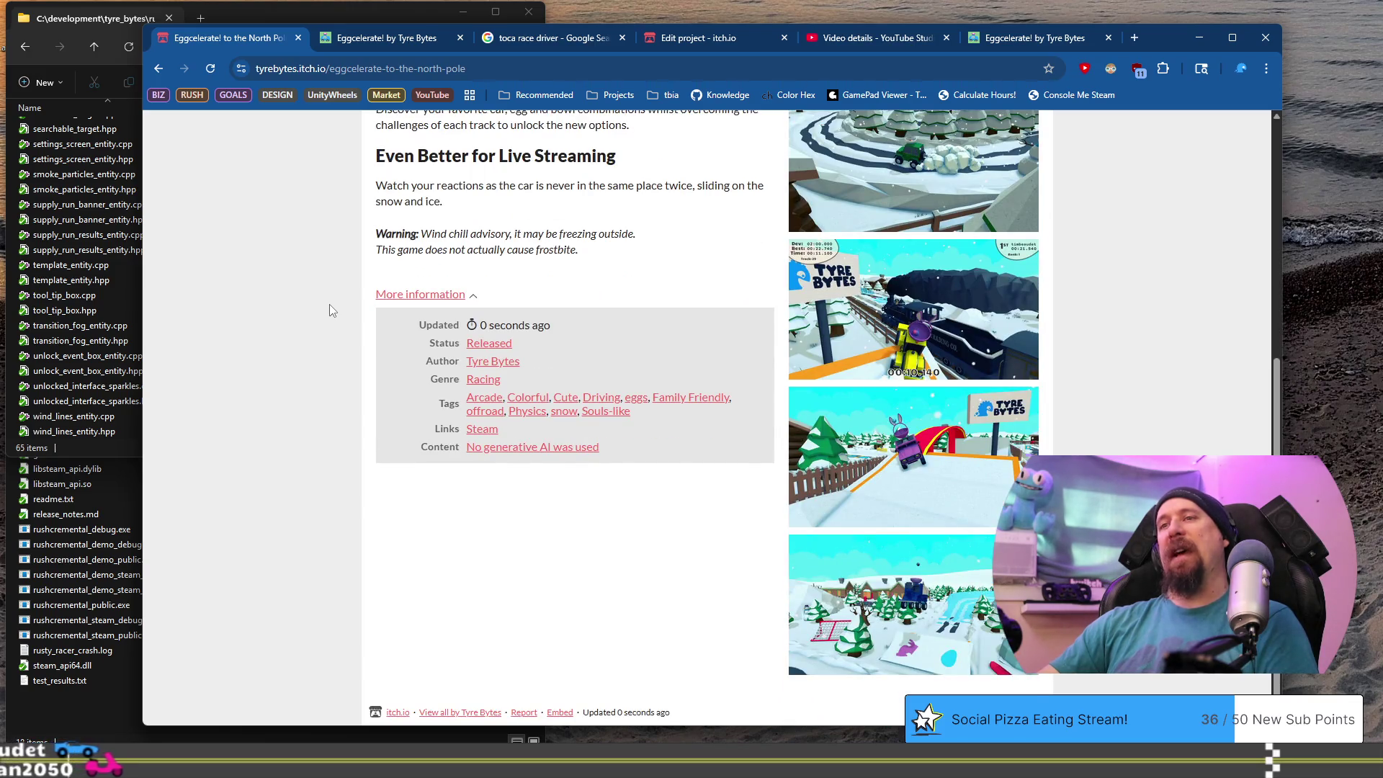
{"action": "key", "text": "F5"}
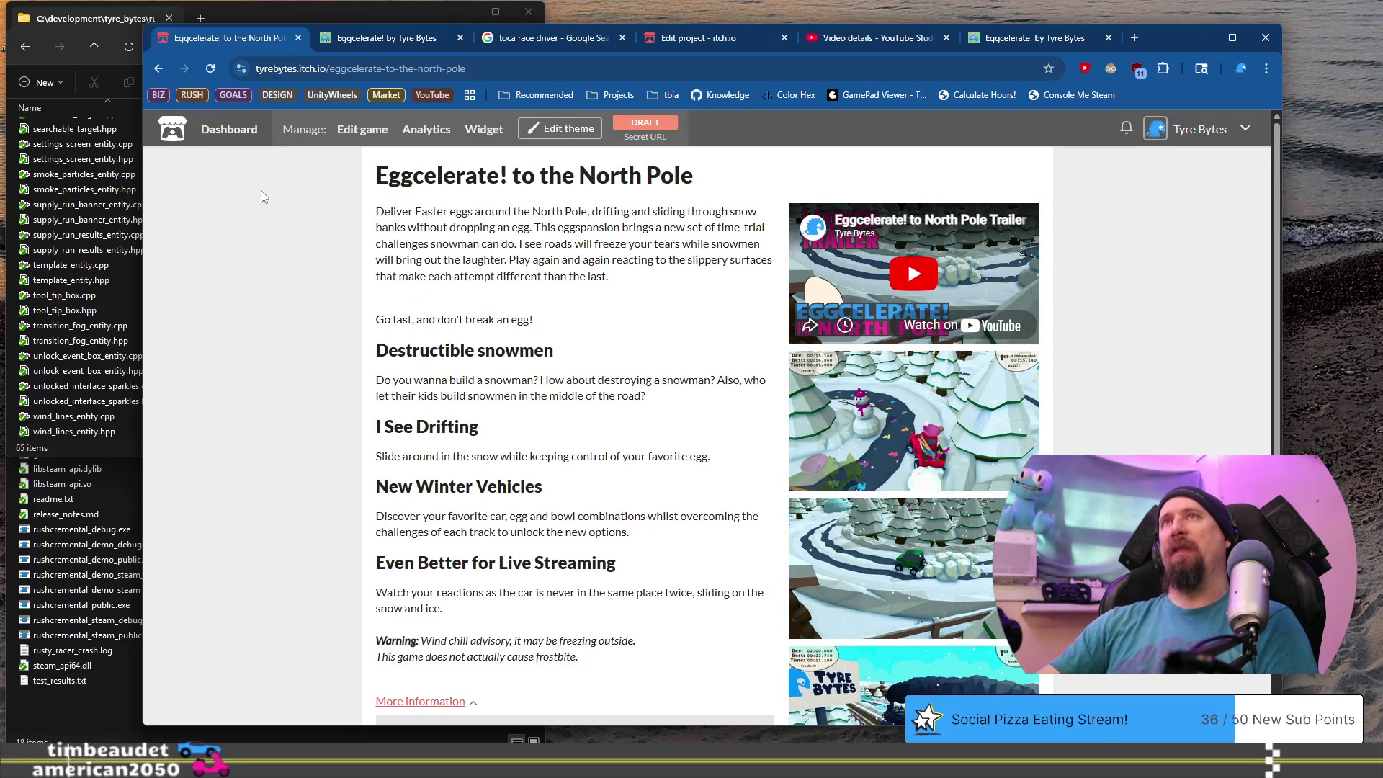
{"action": "key", "text": "ctrl+super+Right"}
{"action": "left_click_drag", "start_coordinate": [465, 486], "coordinate": [715, 510]}
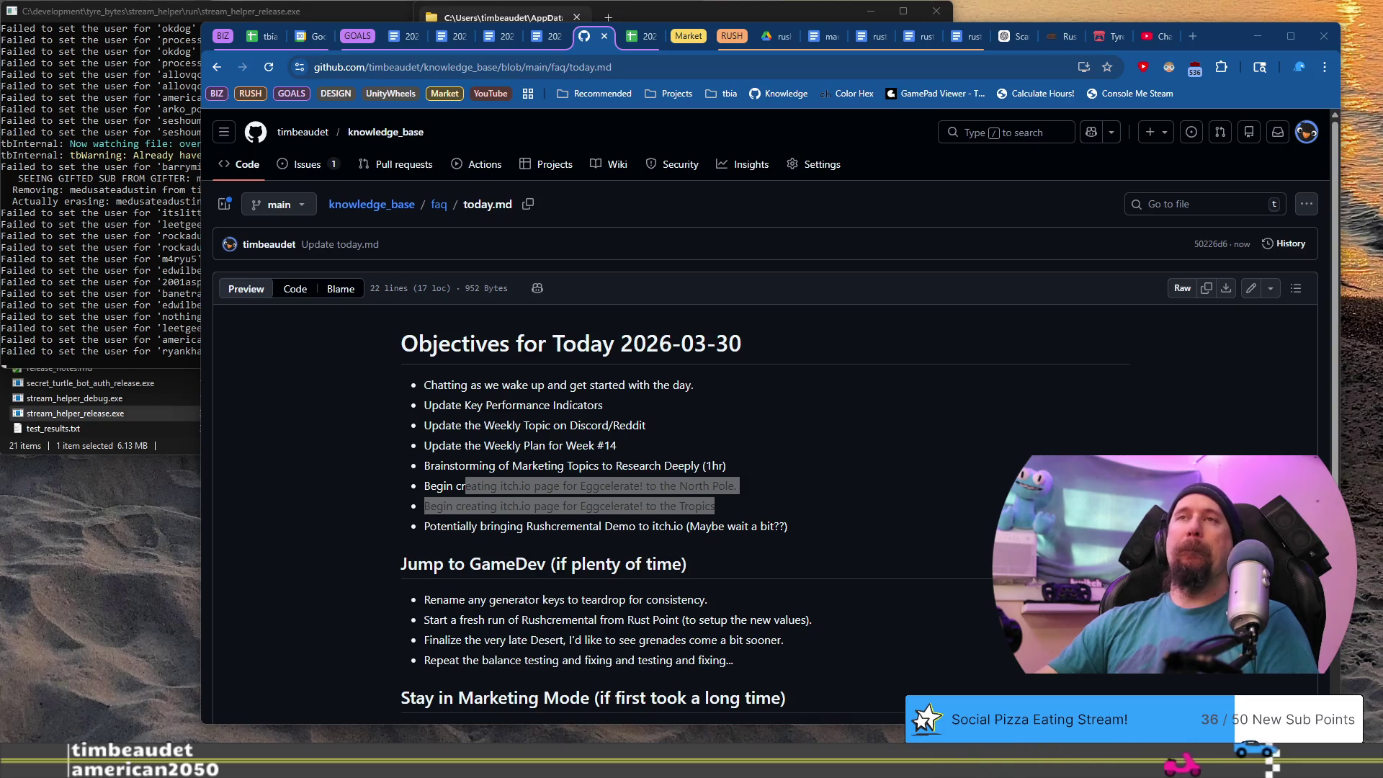
Highlight the 'Potentially bringing Rushcremental Demo to itch.io' objective, then return to the itch.io window.
{"action": "left_click_drag", "start_coordinate": [788, 526], "coordinate": [461, 520]}
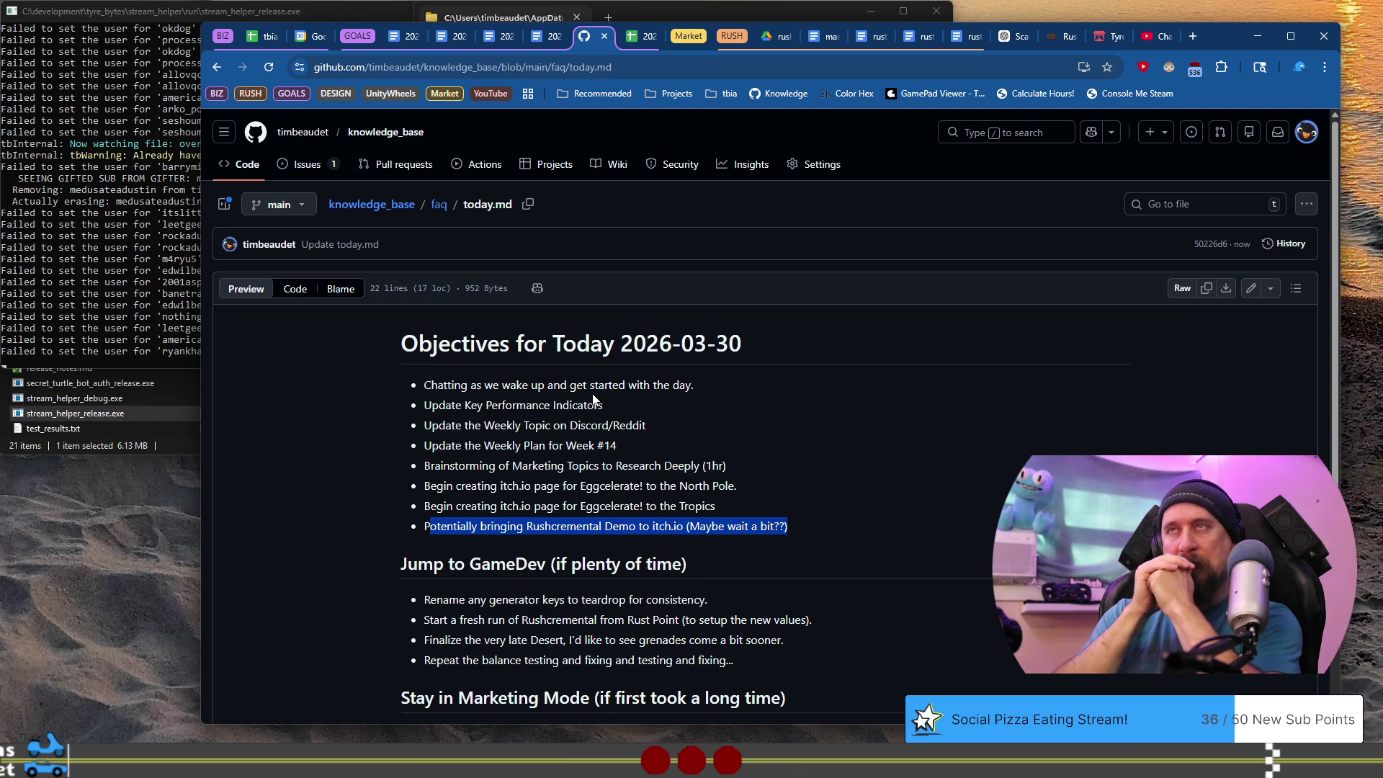
{"action": "key", "text": "ctrl+super+Right"}
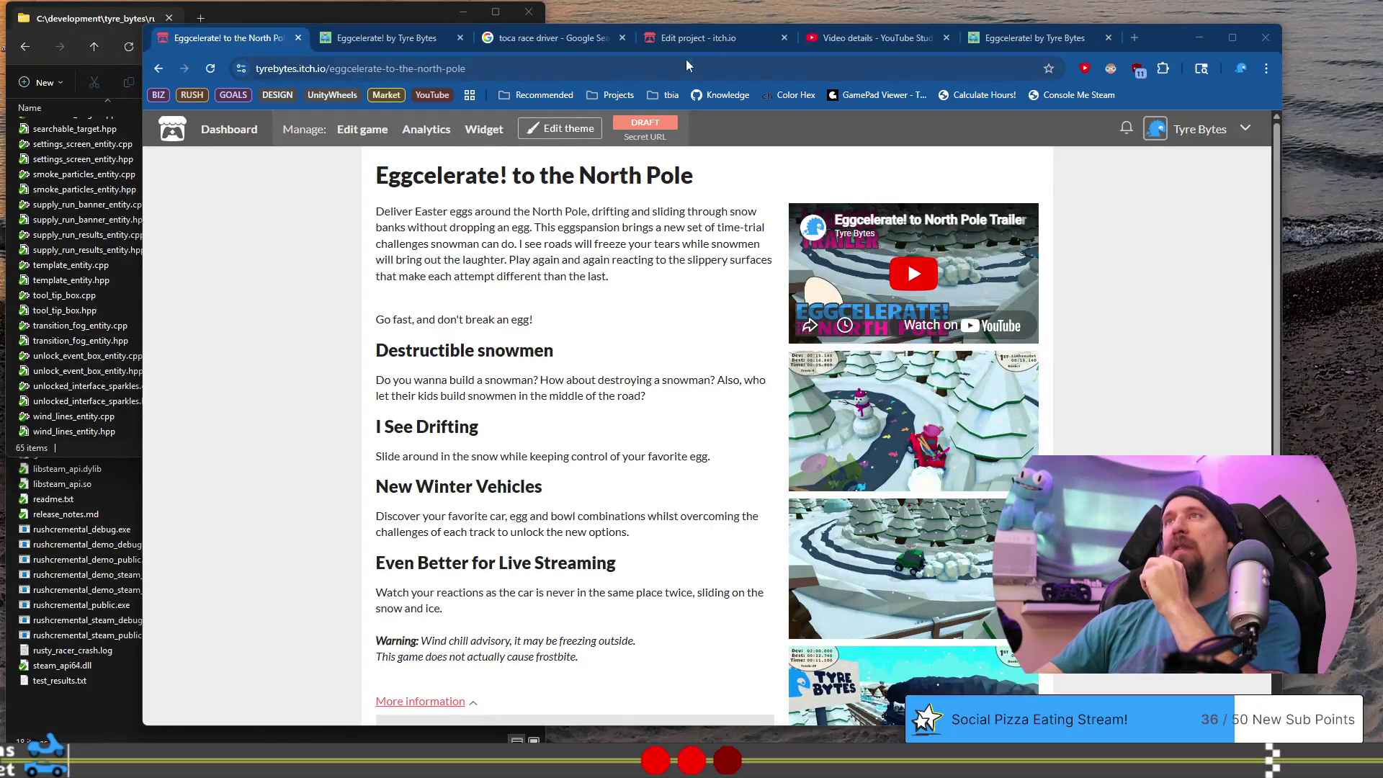
Go from the Edit project page to the Creator Dashboard and open Rushcremental.
{"action": "left_click", "coordinate": [710, 41]}
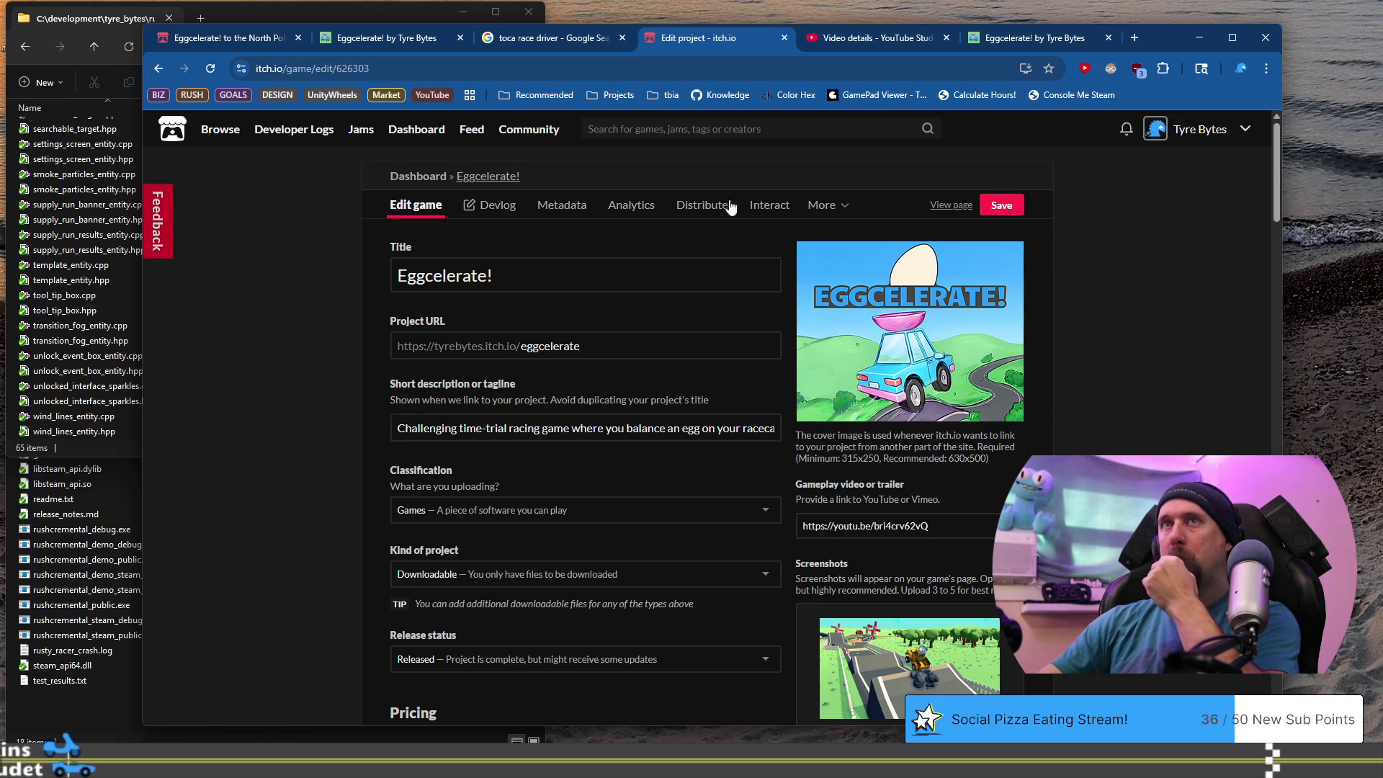
{"action": "left_click", "coordinate": [432, 186]}
{"action": "scroll", "coordinate": [353, 374], "scroll_direction": "down", "scroll_amount": 3}
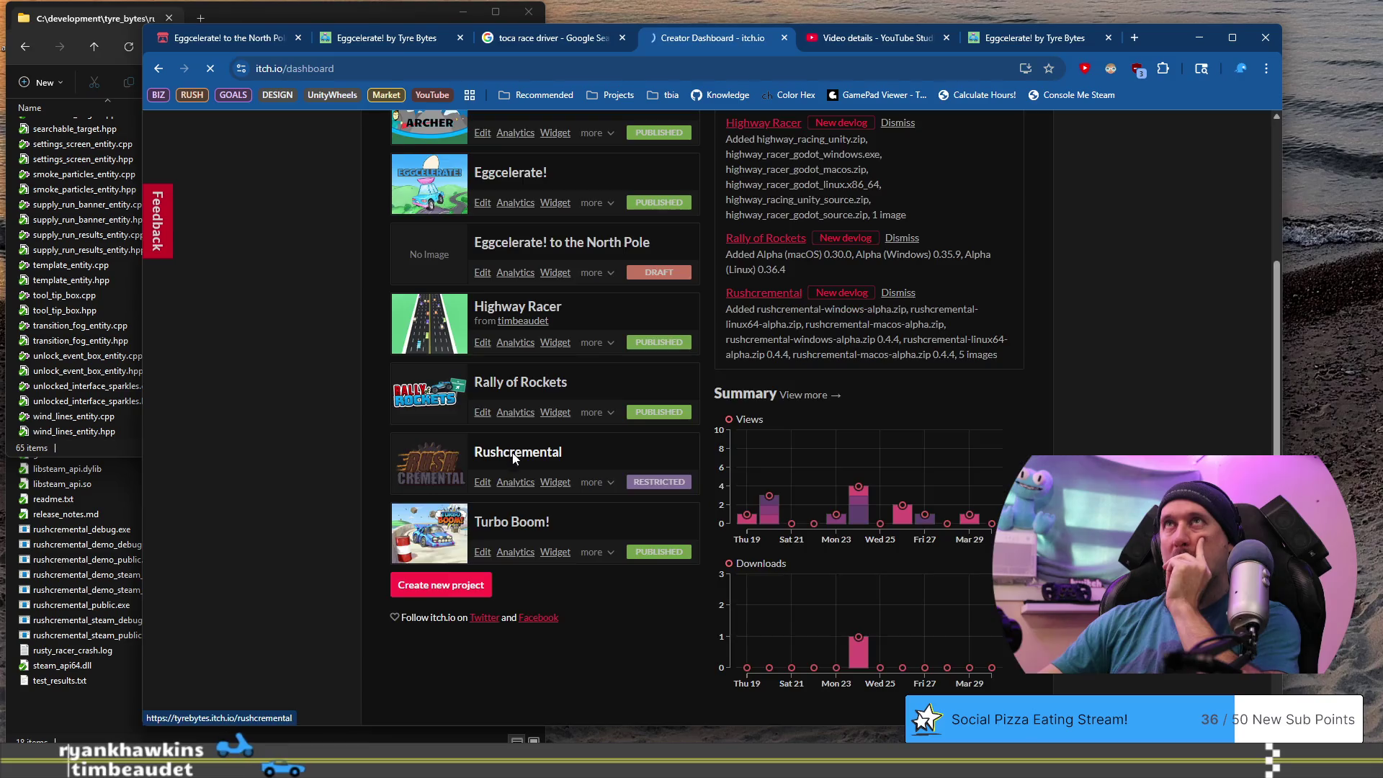
{"action": "left_click", "coordinate": [513, 454]}
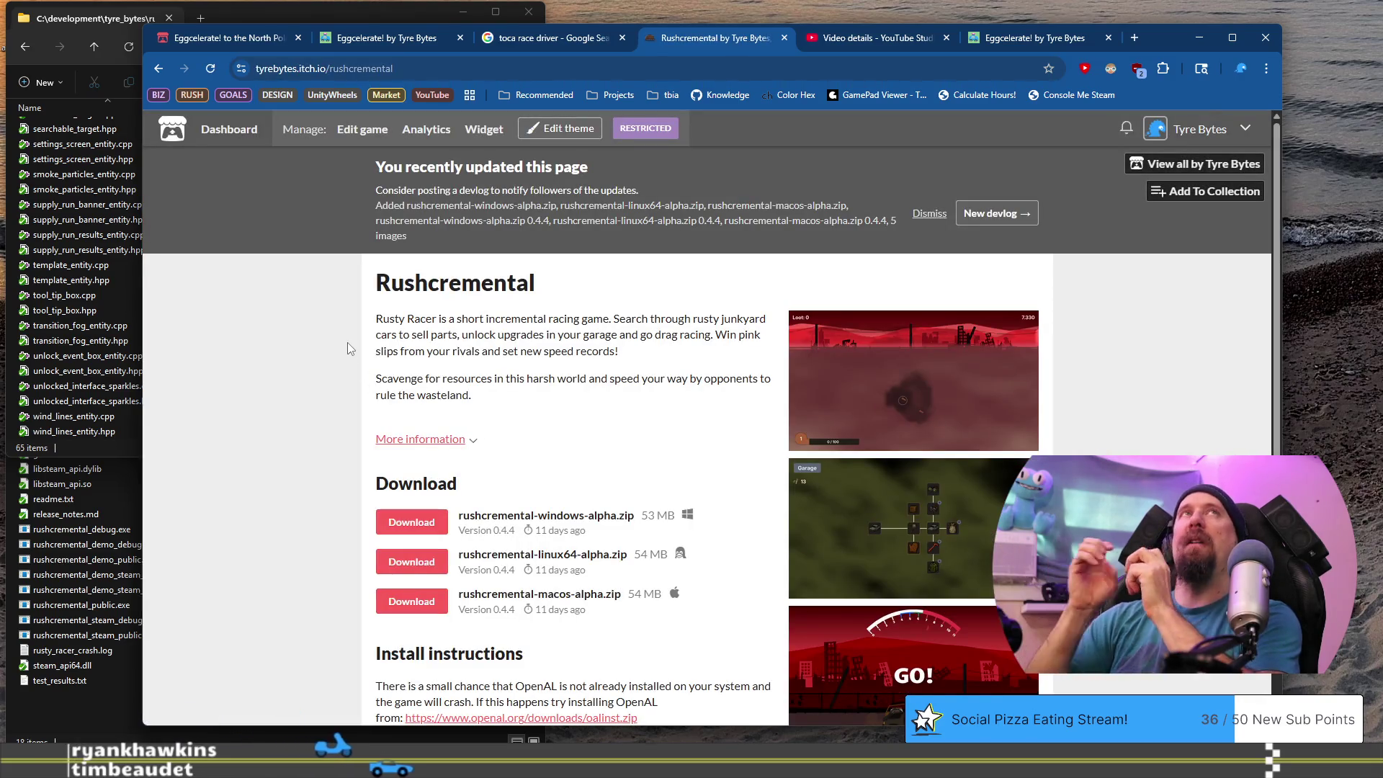
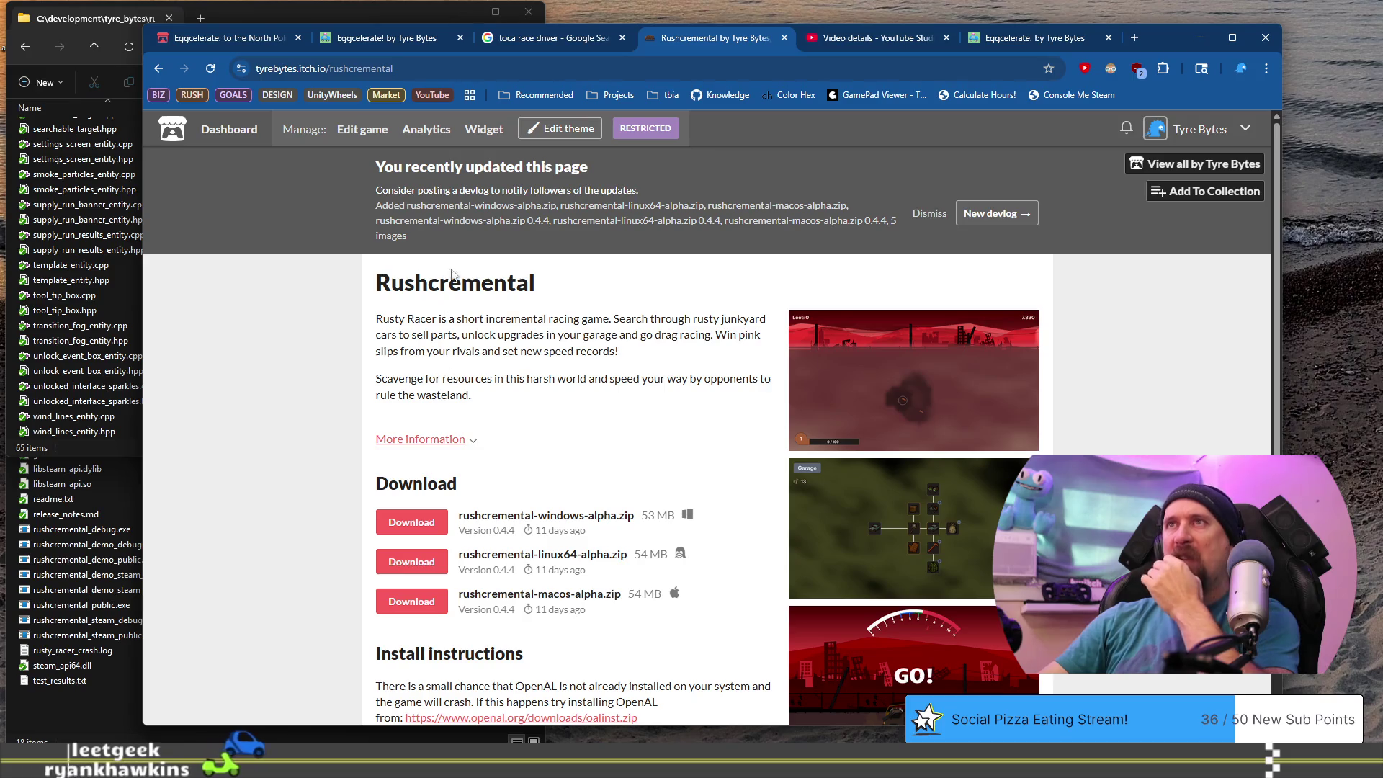
Review the game page: enlarge the Garage screenshot, then select the OpenAL warning and added file names.
{"action": "scroll", "coordinate": [450, 355], "scroll_direction": "down", "scroll_amount": 5}
{"action": "scroll", "coordinate": [450, 357], "scroll_direction": "up", "scroll_amount": 4}
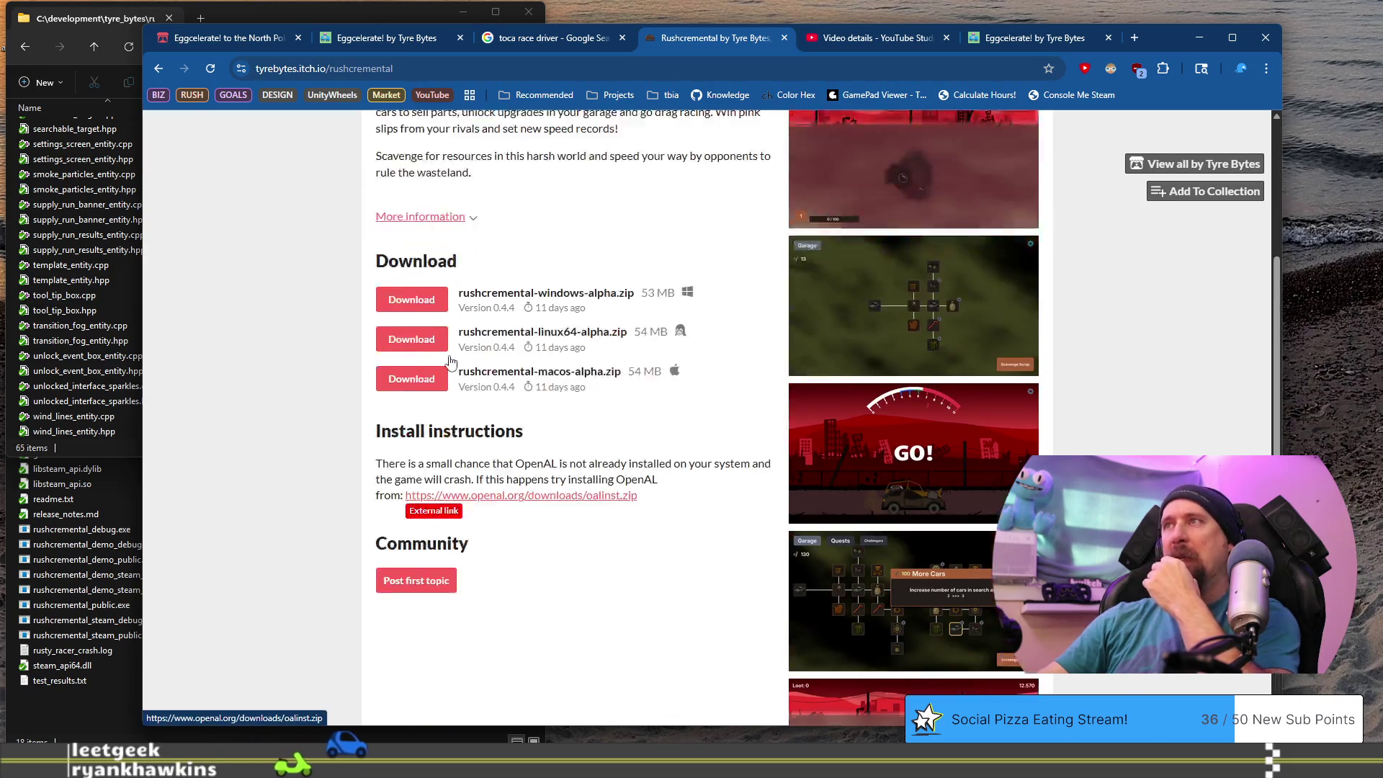
{"action": "scroll", "coordinate": [450, 360], "scroll_direction": "down", "scroll_amount": 3}
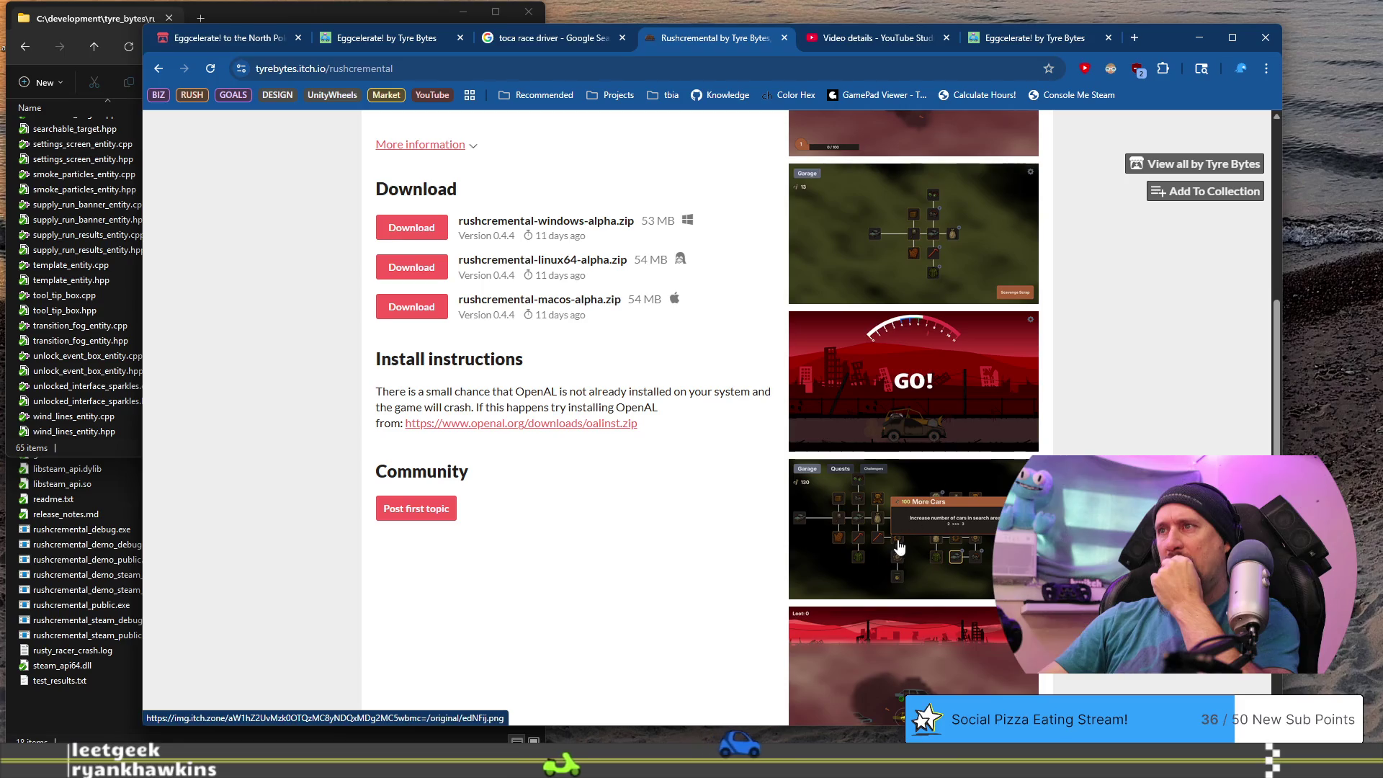
{"action": "left_click", "coordinate": [891, 563]}
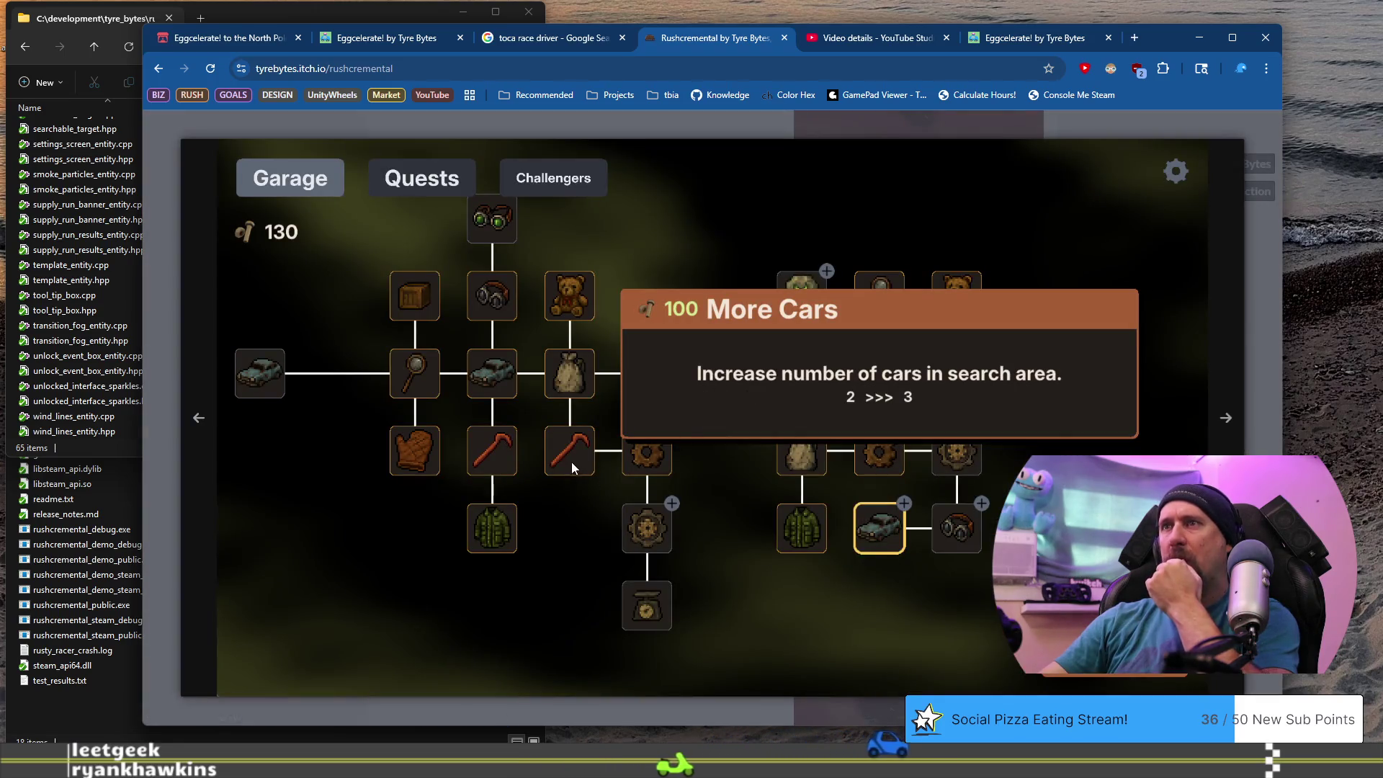
{"action": "left_click", "coordinate": [1112, 118]}
{"action": "scroll", "coordinate": [1087, 418], "scroll_direction": "down", "scroll_amount": 1}
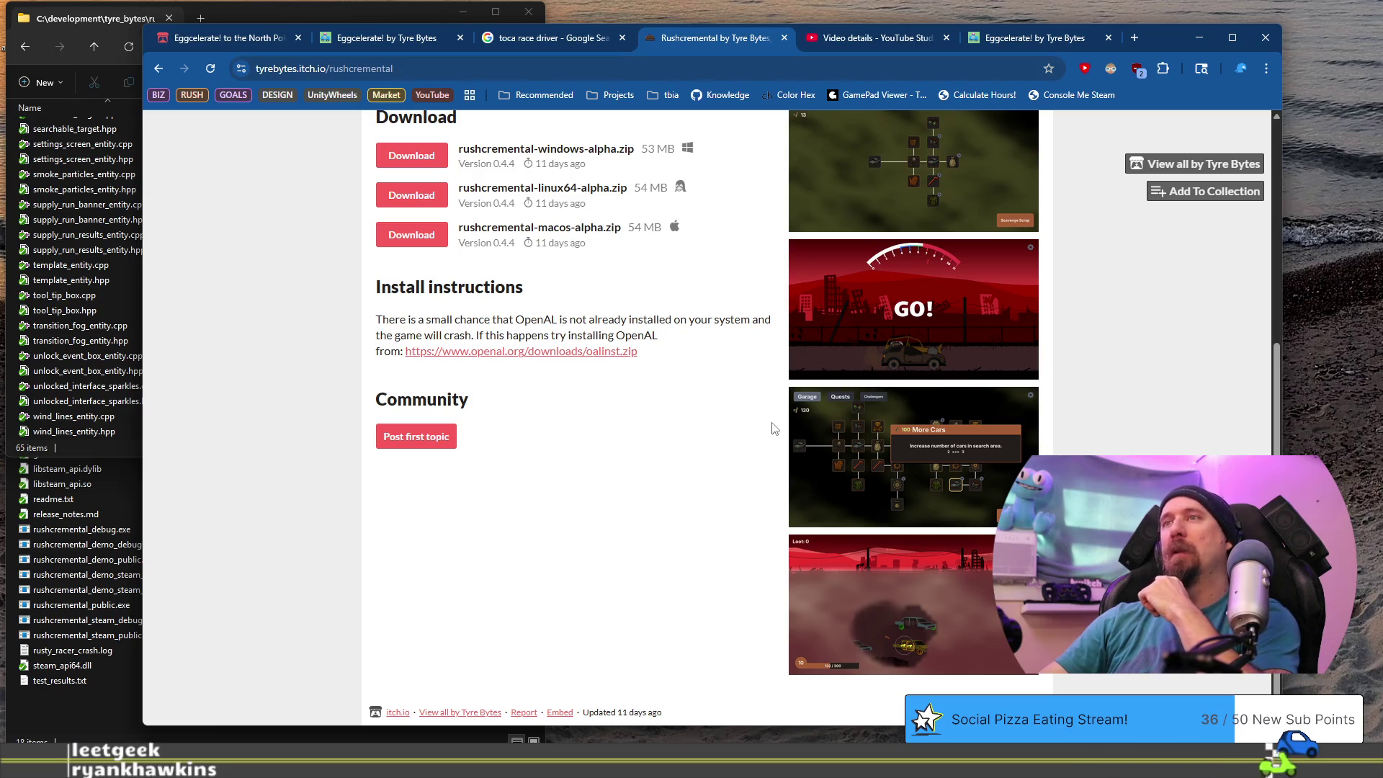
{"action": "left_click_drag", "start_coordinate": [442, 321], "coordinate": [682, 346]}
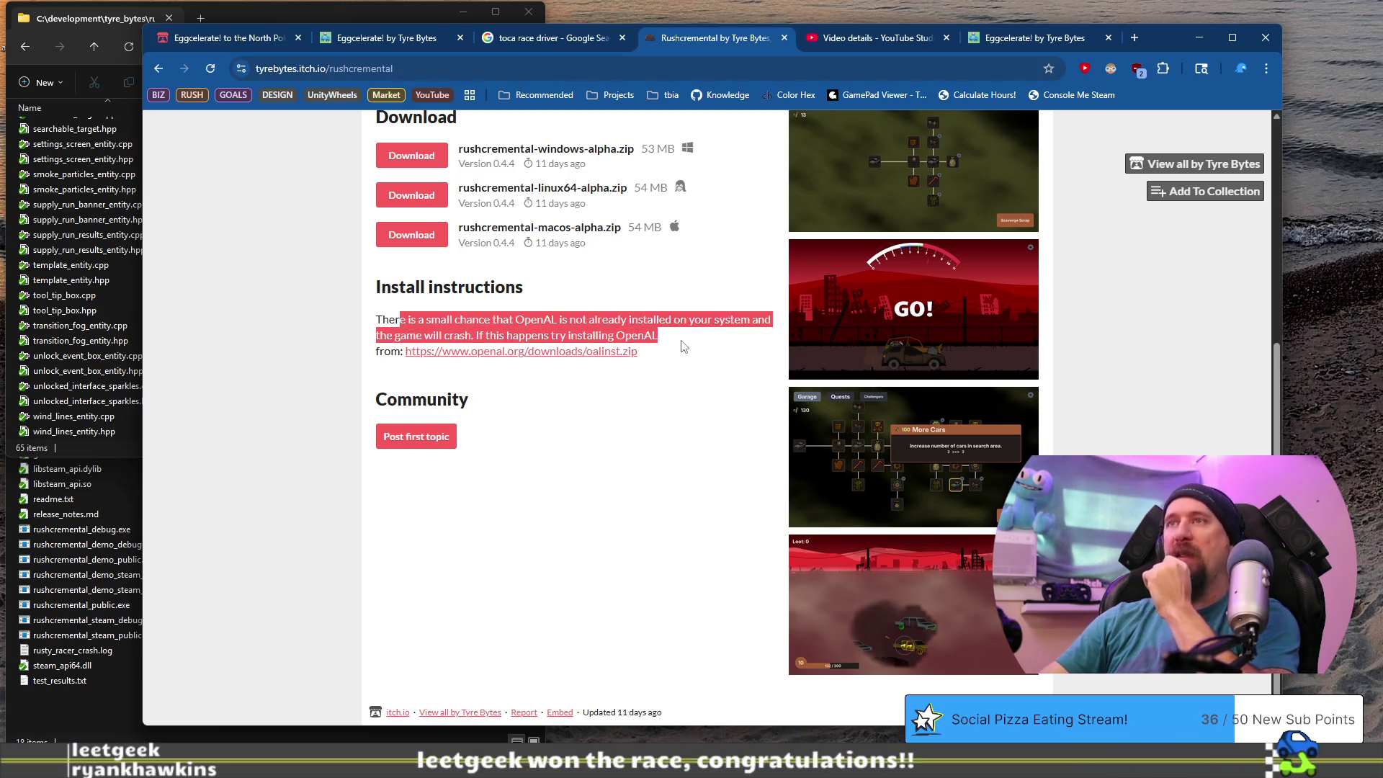
{"action": "scroll", "coordinate": [665, 473], "scroll_direction": "up", "scroll_amount": 5}
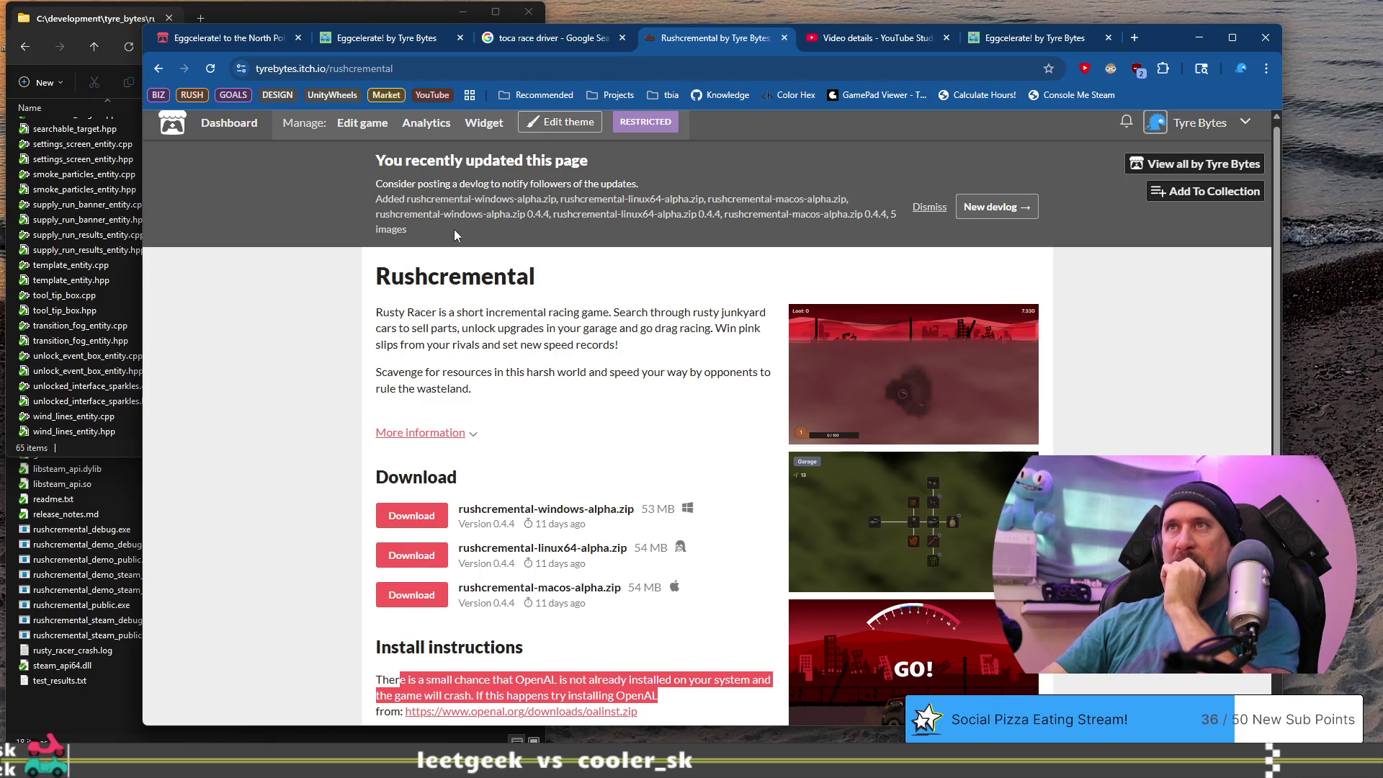
{"action": "left_click_drag", "start_coordinate": [408, 202], "coordinate": [573, 220]}
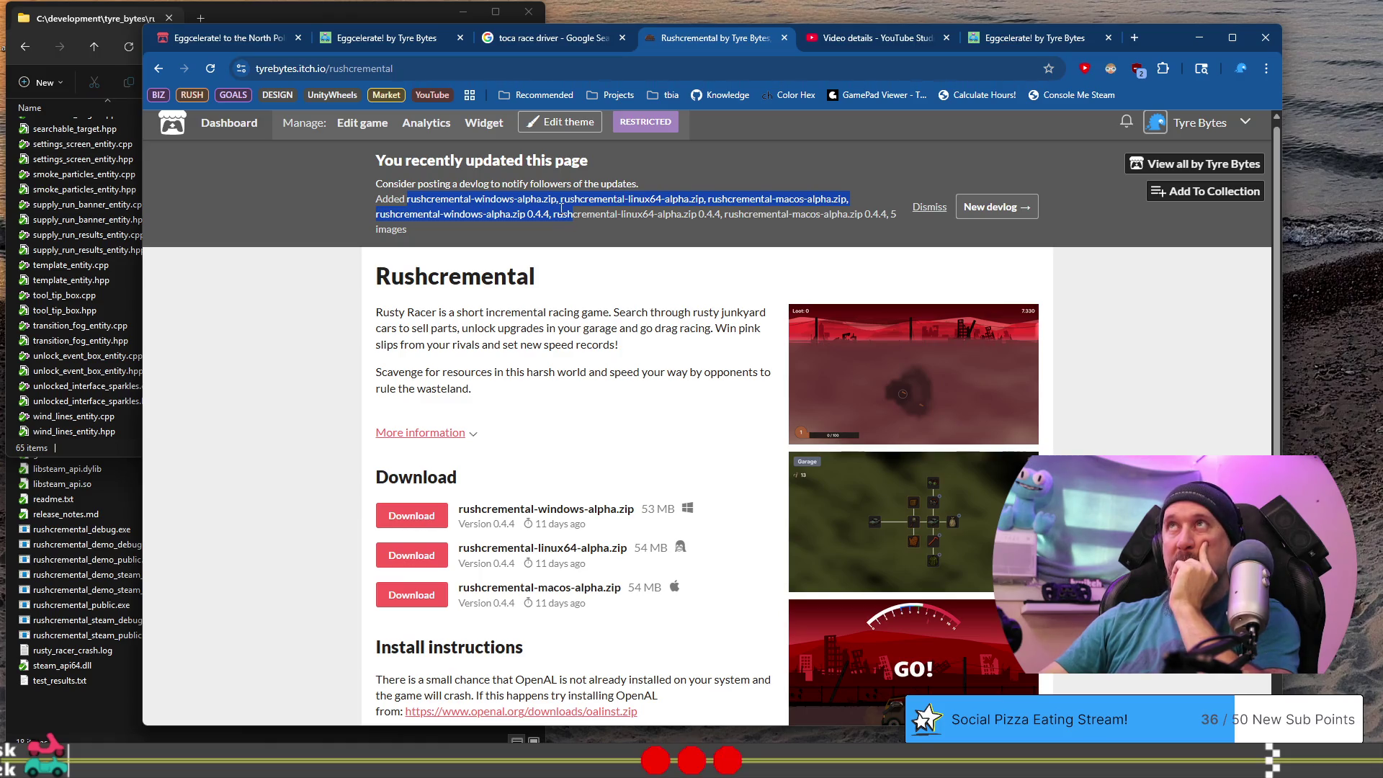
Open the Rushcremental embed widget page and scroll through its preview and embed code.
{"action": "left_click", "coordinate": [483, 123]}
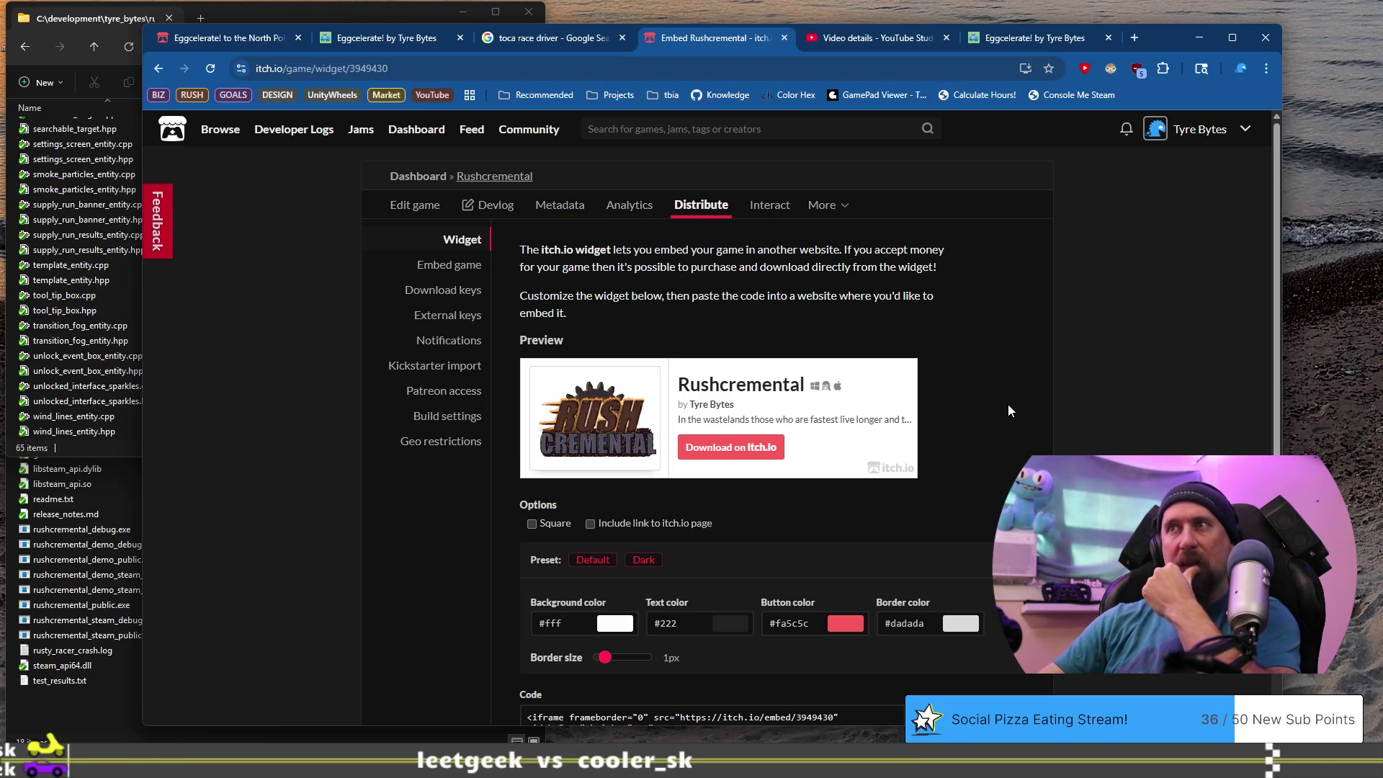
{"action": "scroll", "coordinate": [1009, 409], "scroll_direction": "down", "scroll_amount": 1}
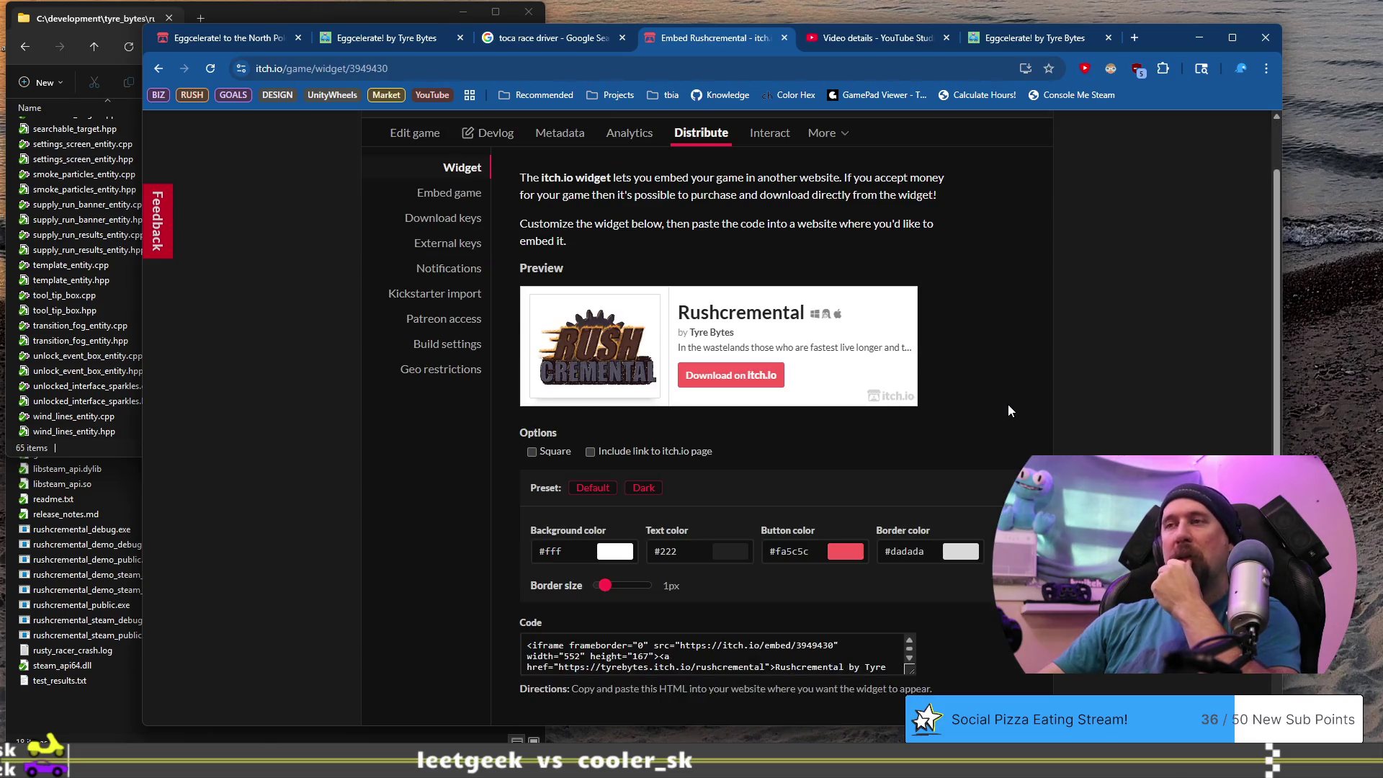
{"action": "scroll", "coordinate": [1009, 409], "scroll_direction": "down", "scroll_amount": 1}
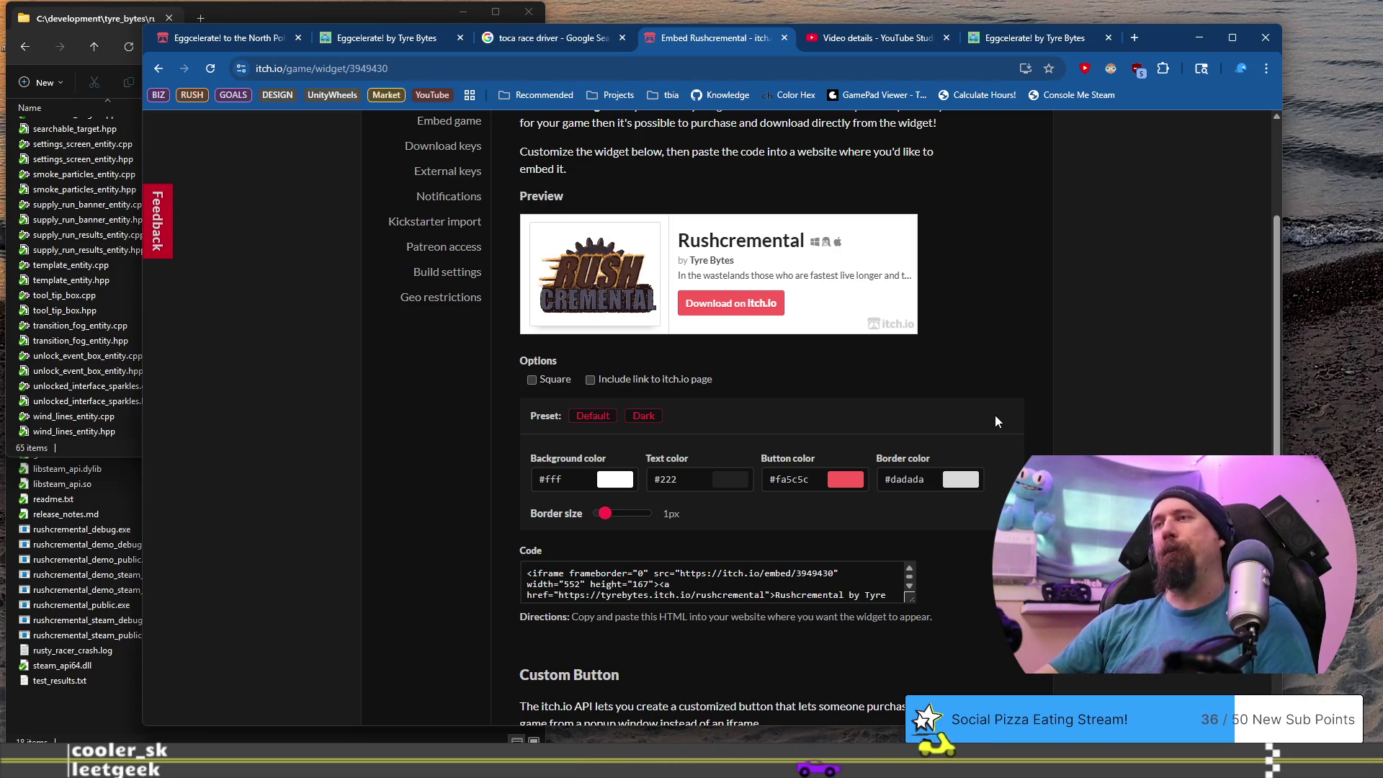
{"action": "scroll", "coordinate": [996, 420], "scroll_direction": "down", "scroll_amount": 3}
{"action": "scroll", "coordinate": [478, 437], "scroll_direction": "up", "scroll_amount": 1}
{"action": "scroll", "coordinate": [478, 436], "scroll_direction": "down", "scroll_amount": 1}
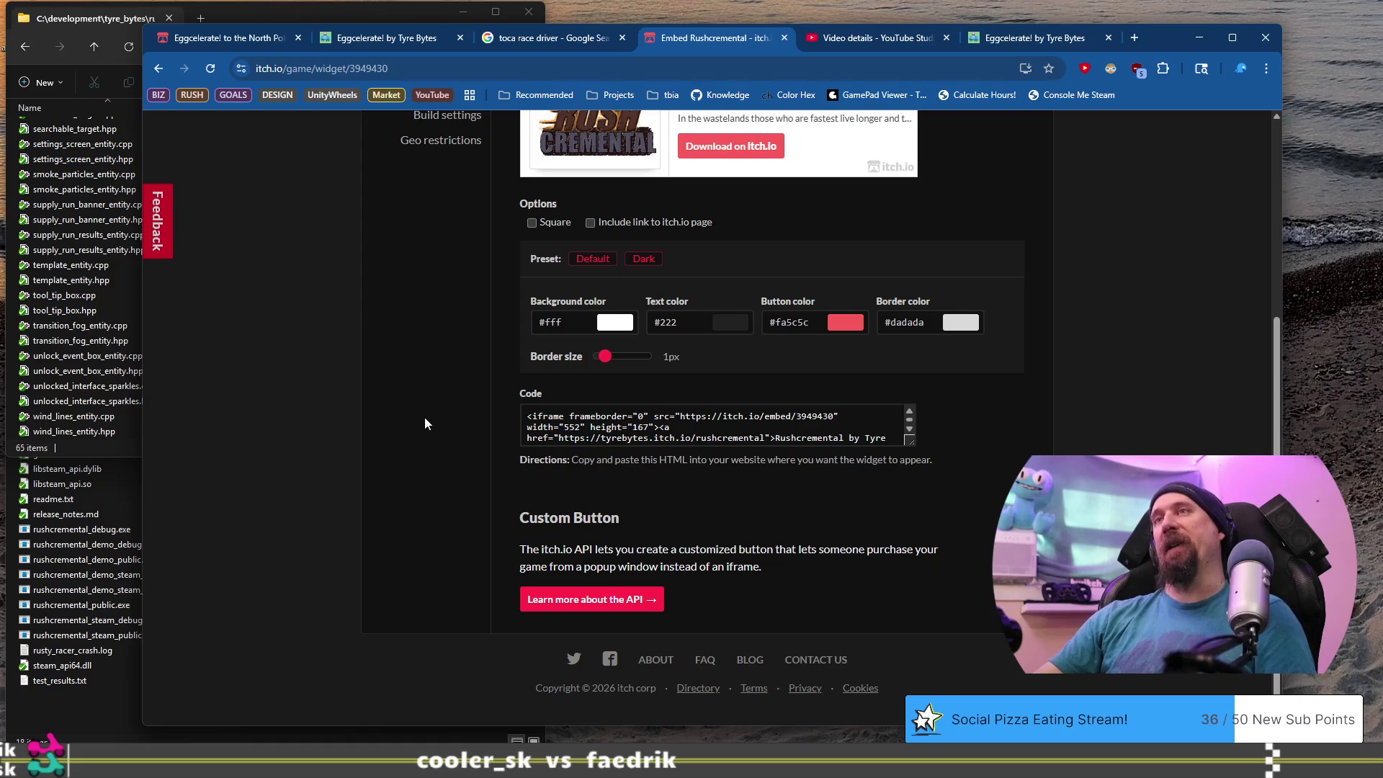
{"action": "scroll", "coordinate": [425, 421], "scroll_direction": "up", "scroll_amount": 2}
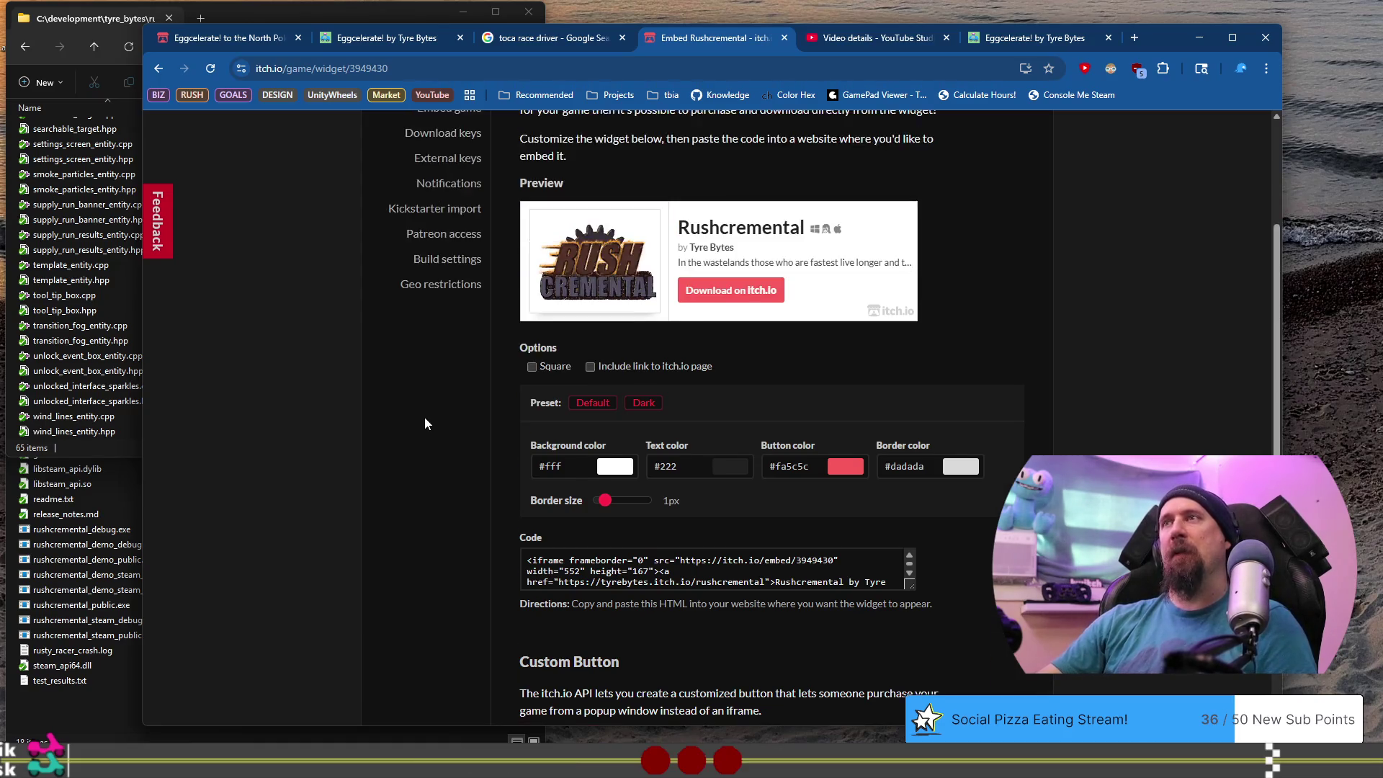
{"action": "scroll", "coordinate": [425, 423], "scroll_direction": "up", "scroll_amount": 2}
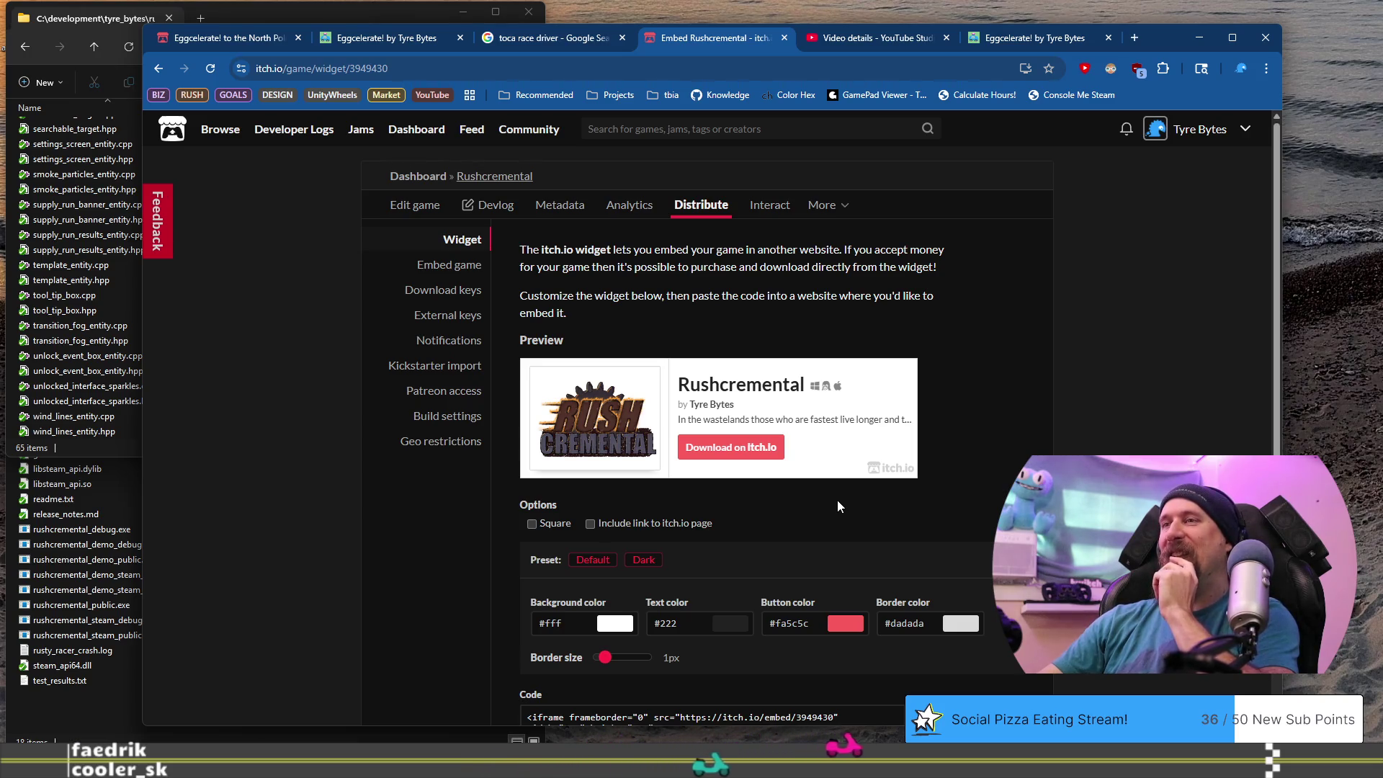
{"action": "scroll", "coordinate": [838, 502], "scroll_direction": "down", "scroll_amount": 2}
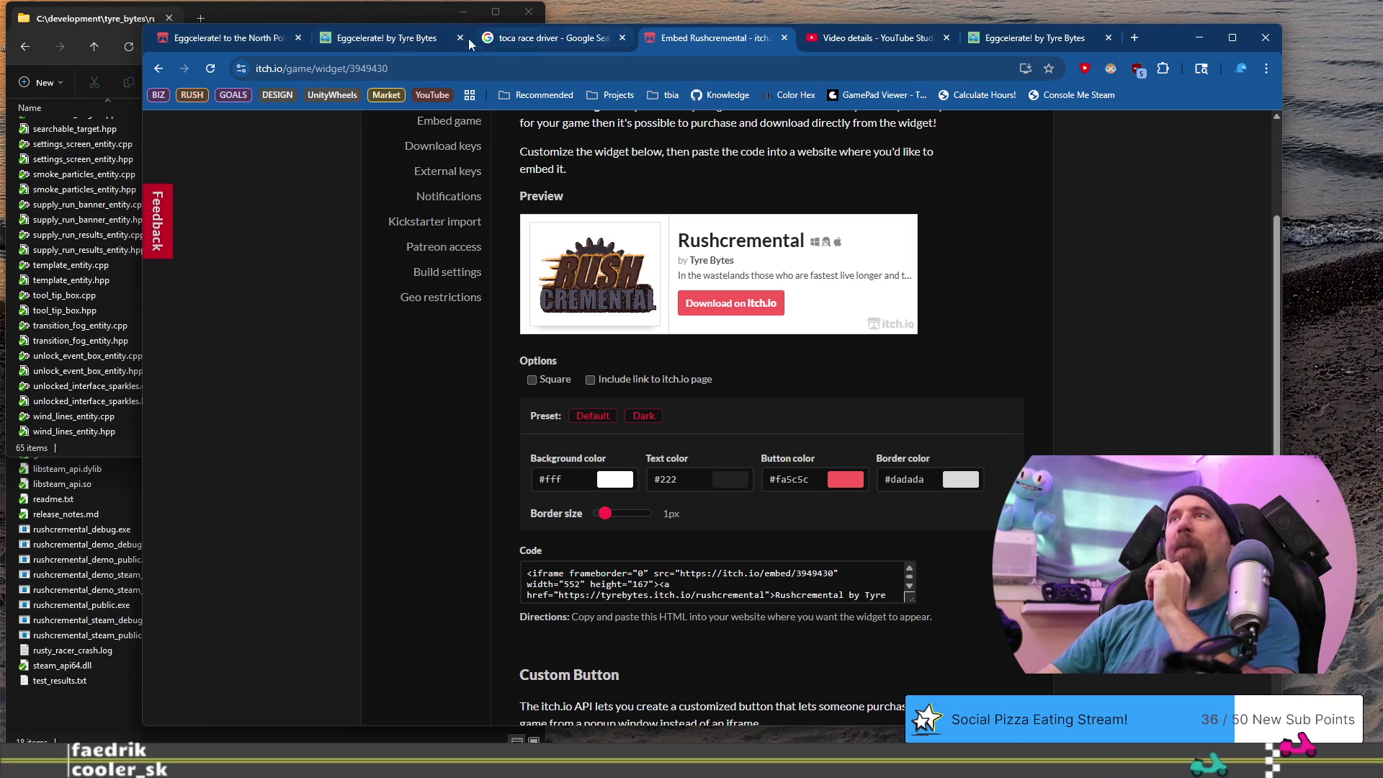
{"action": "left_click", "coordinate": [227, 41]}
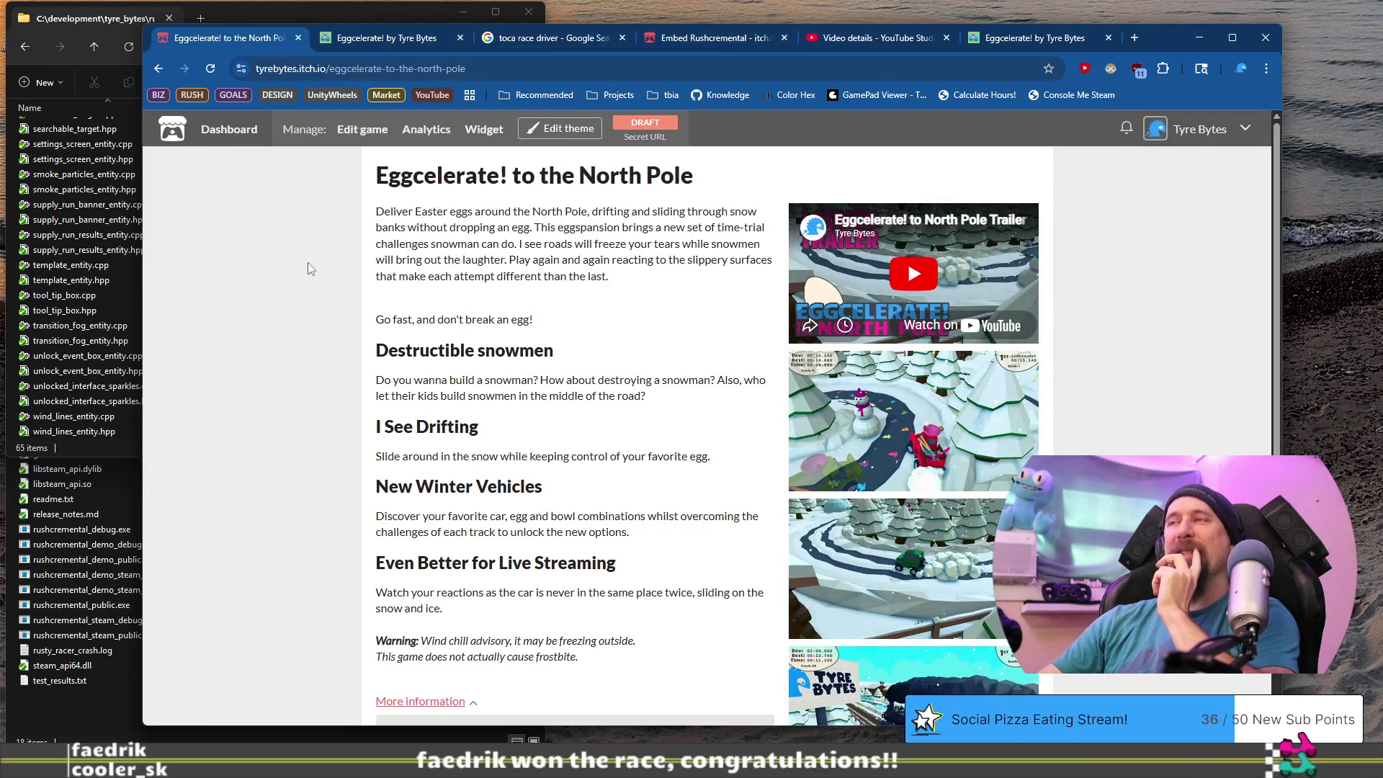
Go to the Creator Dashboard, where Eggcelerate! to the North Pole is listed as a draft.
{"action": "left_click", "coordinate": [229, 130]}
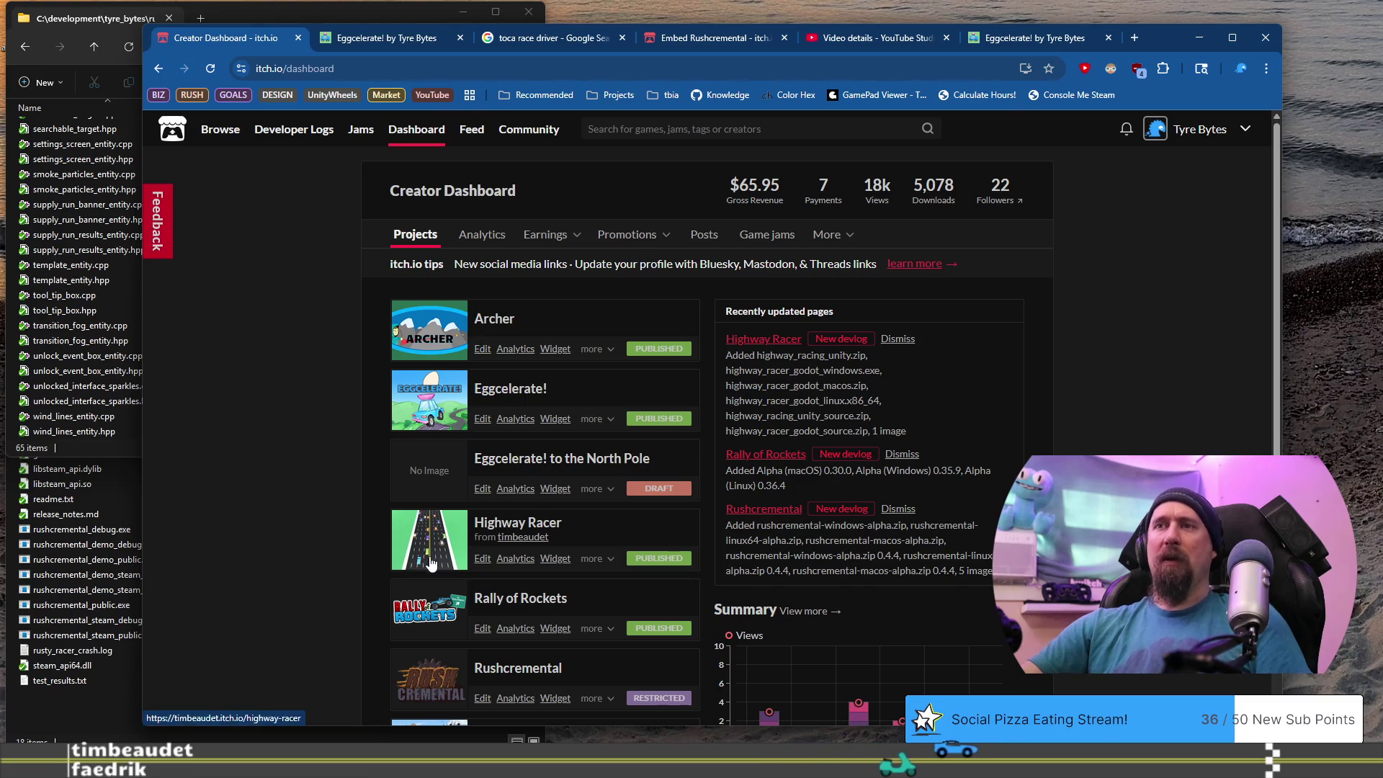
From the dashboard, open the Eggcelerate! project page in a new tab and view it.
{"action": "scroll", "coordinate": [373, 574], "scroll_direction": "down", "scroll_amount": 1}
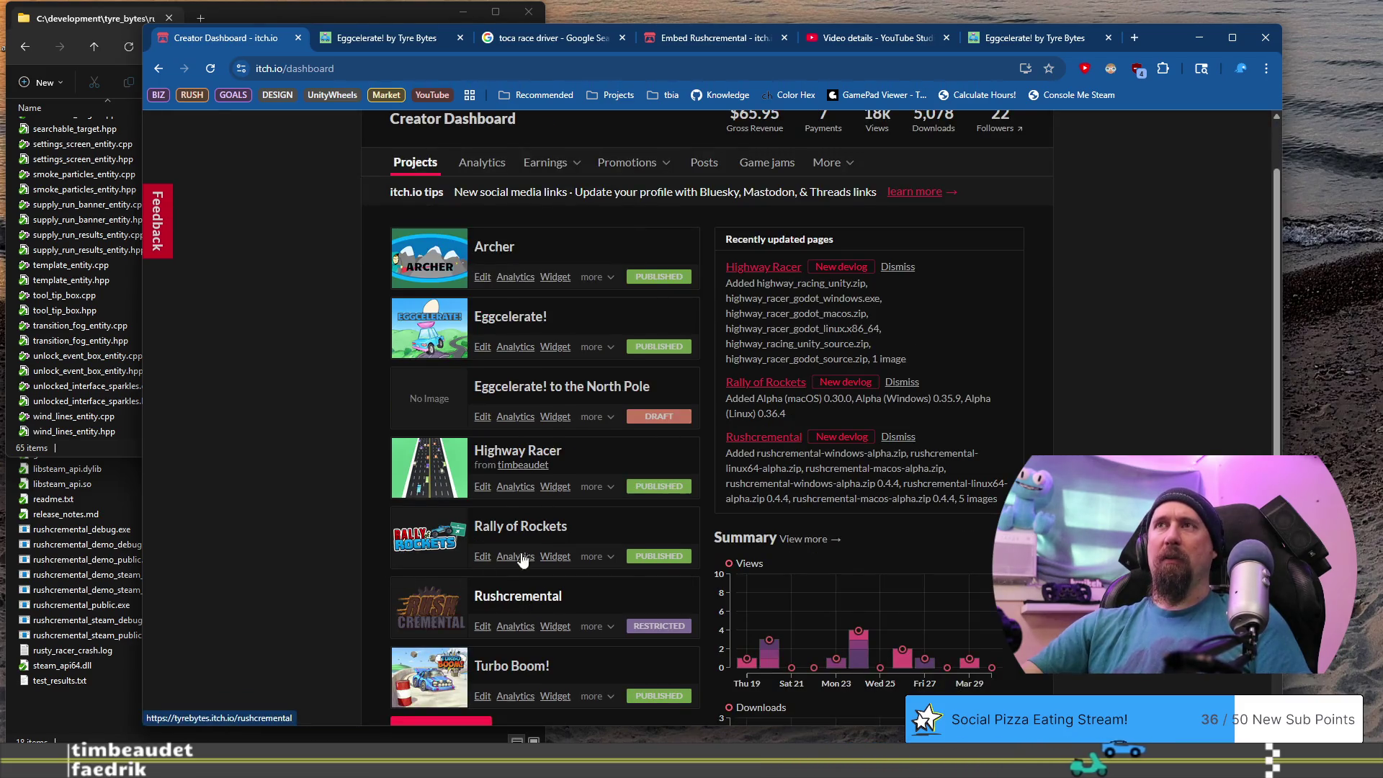
{"action": "left_click", "coordinate": [712, 40]}
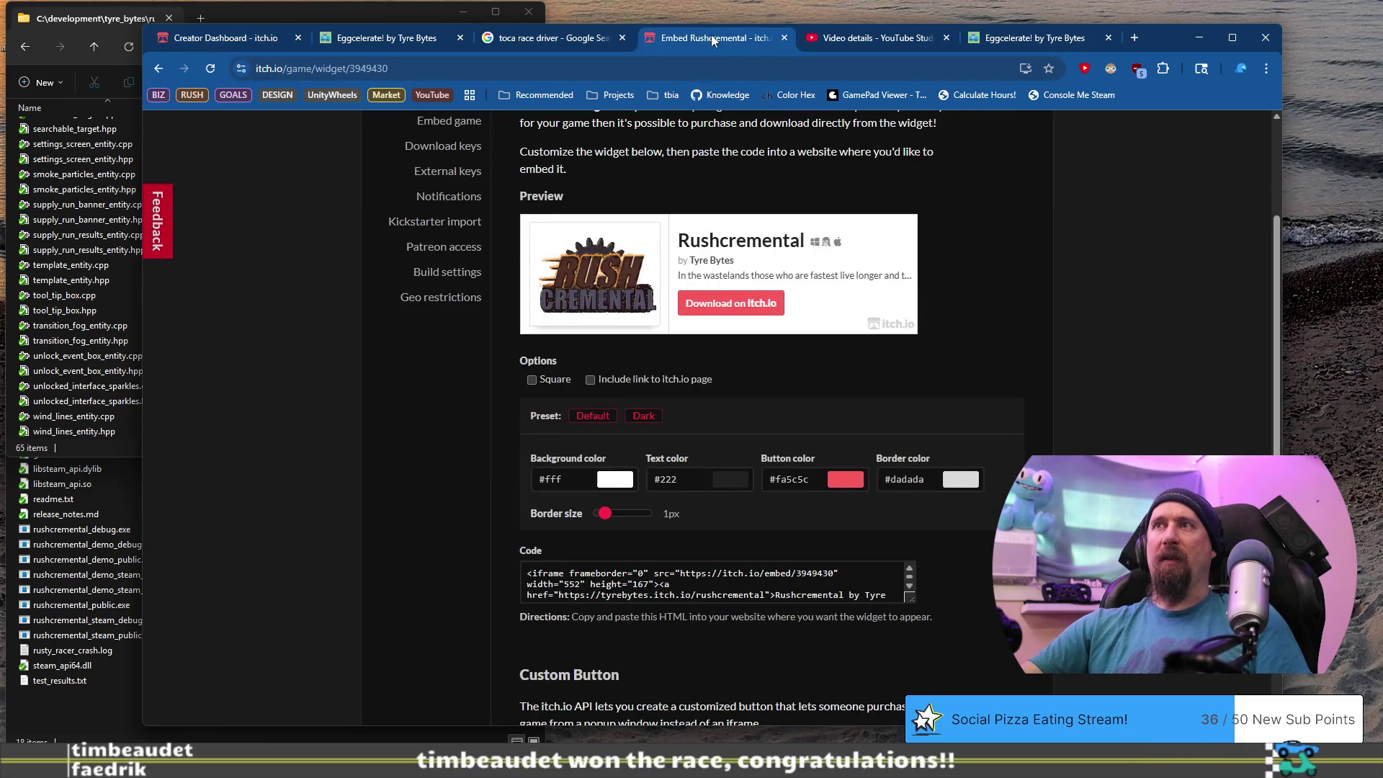
{"action": "left_click", "coordinate": [222, 41]}
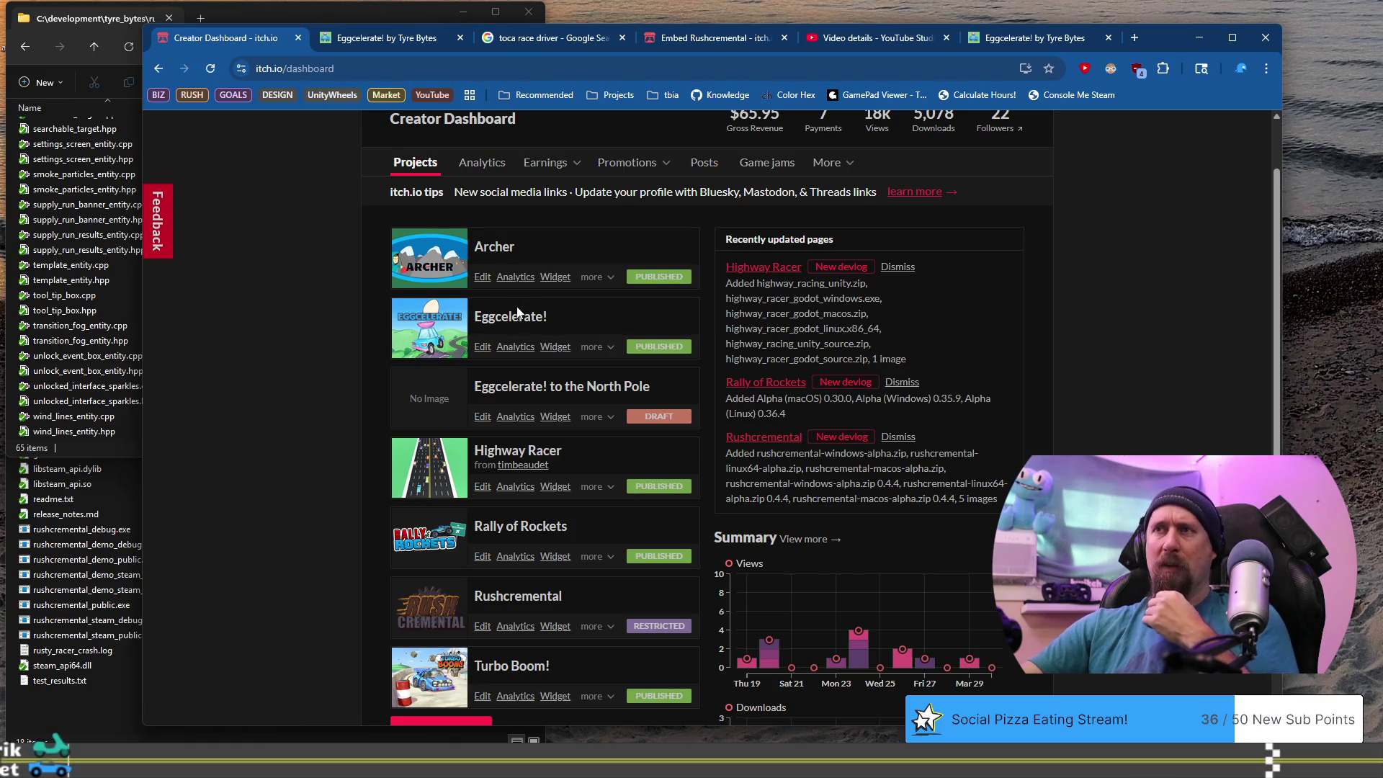
{"action": "middle_click", "coordinate": [524, 604]}
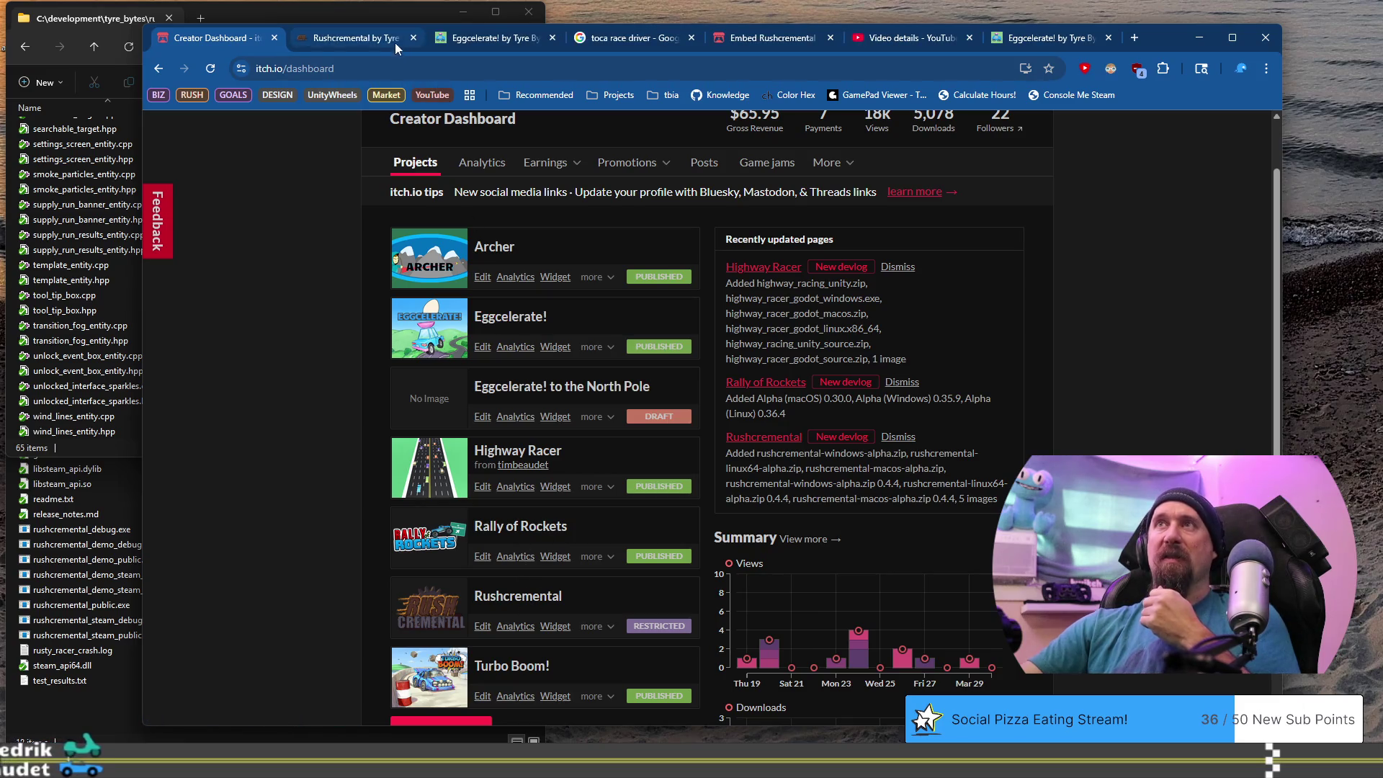
{"action": "left_click", "coordinate": [413, 38]}
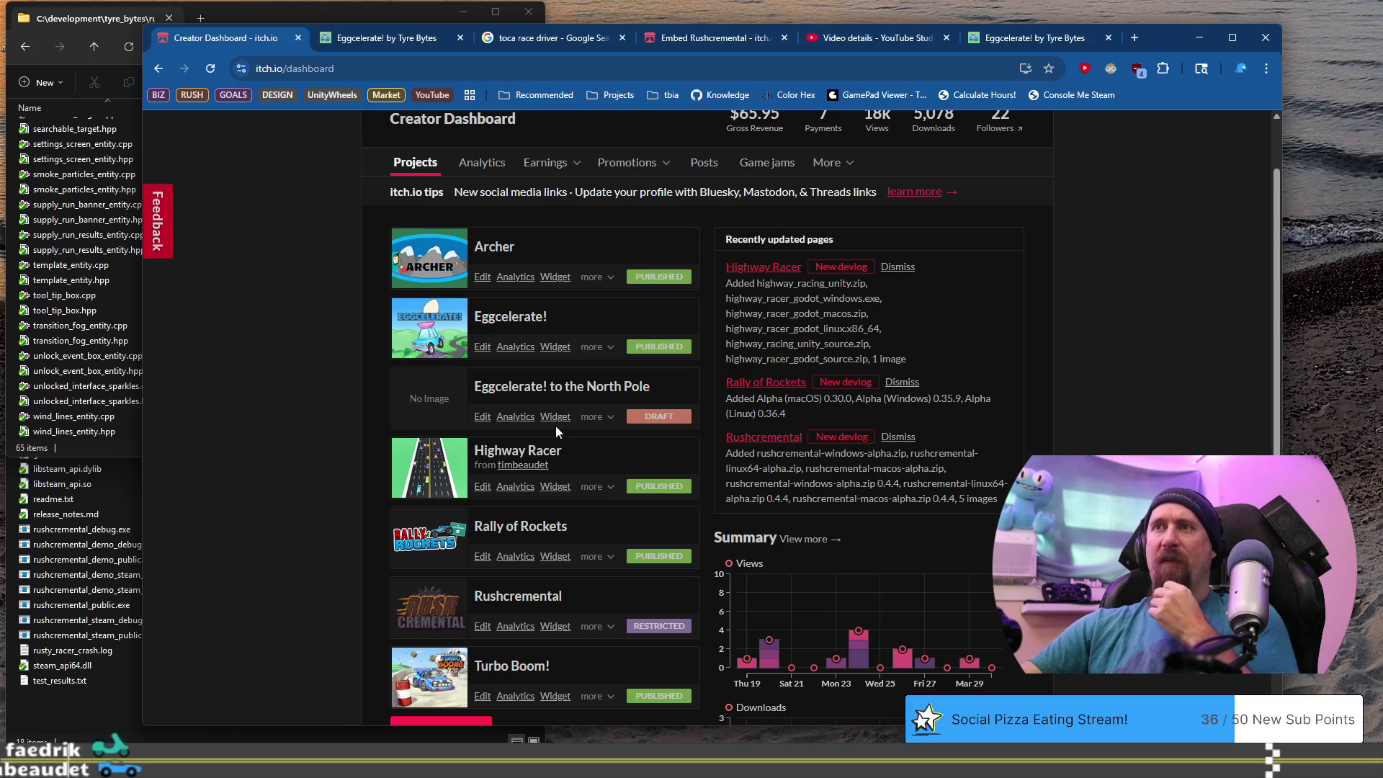
{"action": "middle_click", "coordinate": [523, 320]}
{"action": "left_click", "coordinate": [381, 39]}
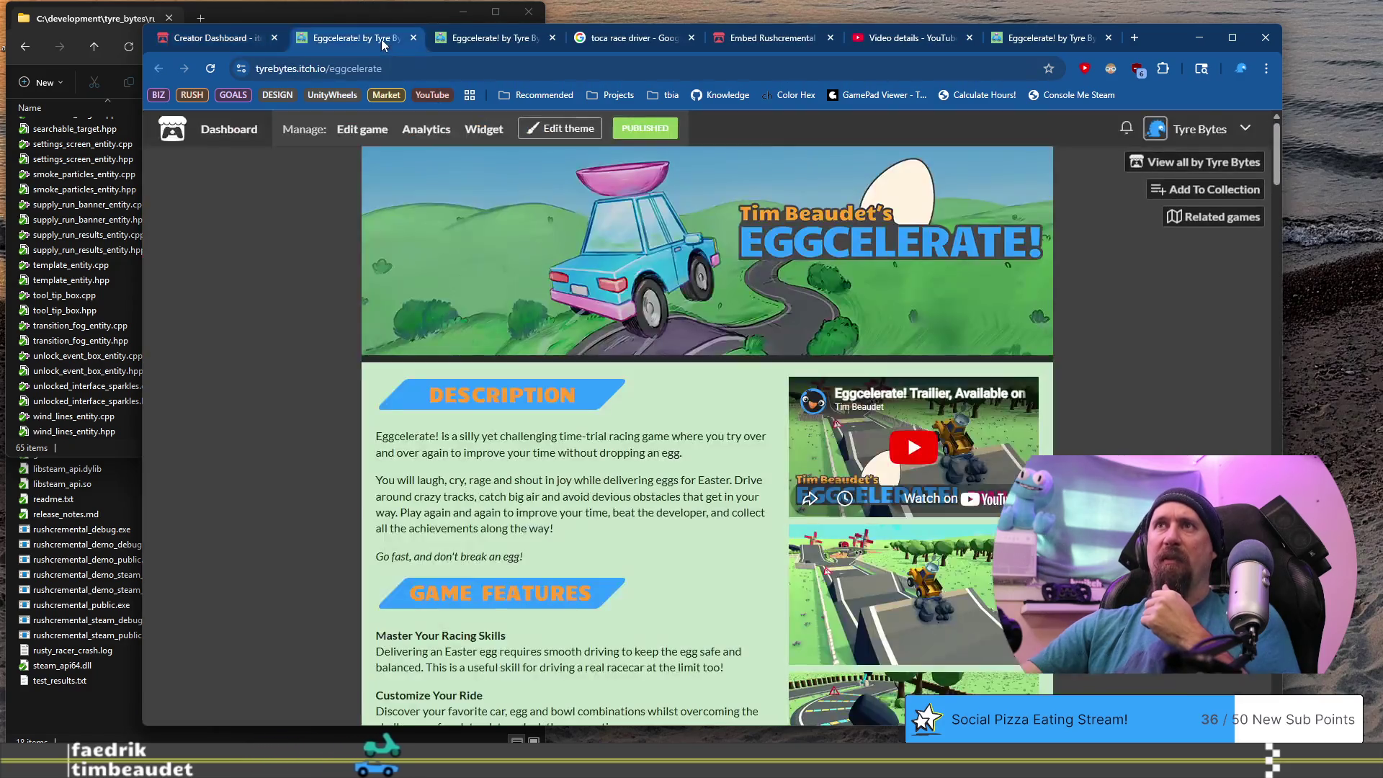
Open the Eggcelerate! theme editor and inspect its #414141 BG colour.
{"action": "left_click", "coordinate": [366, 131]}
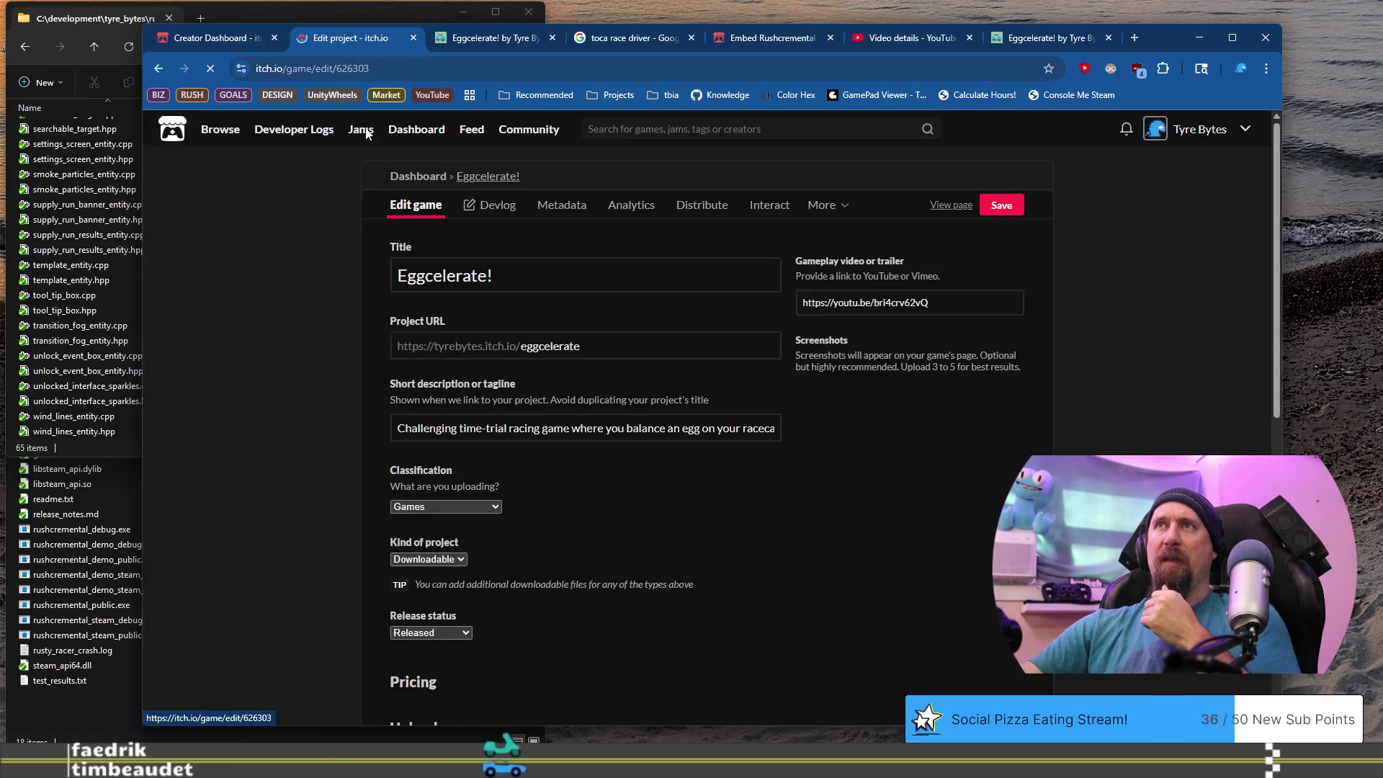
{"action": "left_click", "coordinate": [158, 68]}
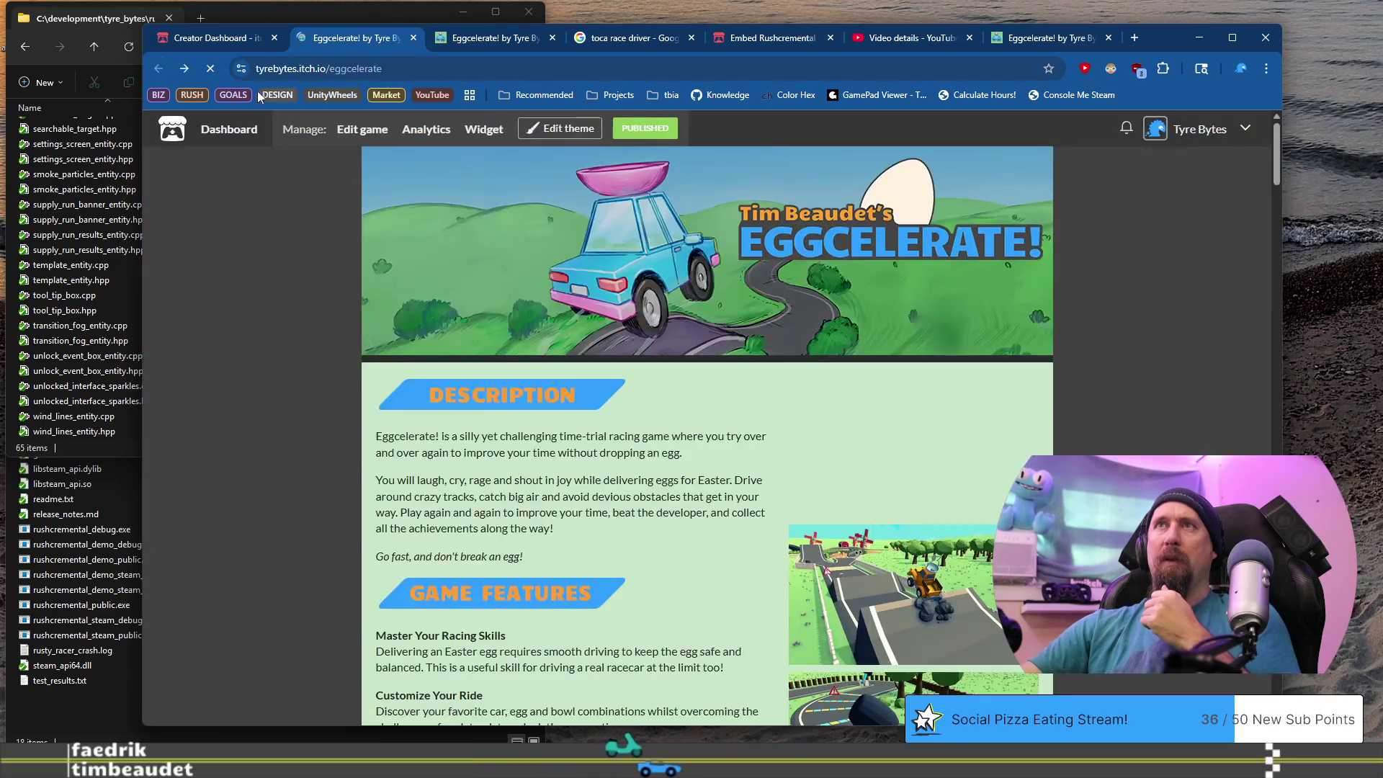
{"action": "left_click", "coordinate": [560, 128]}
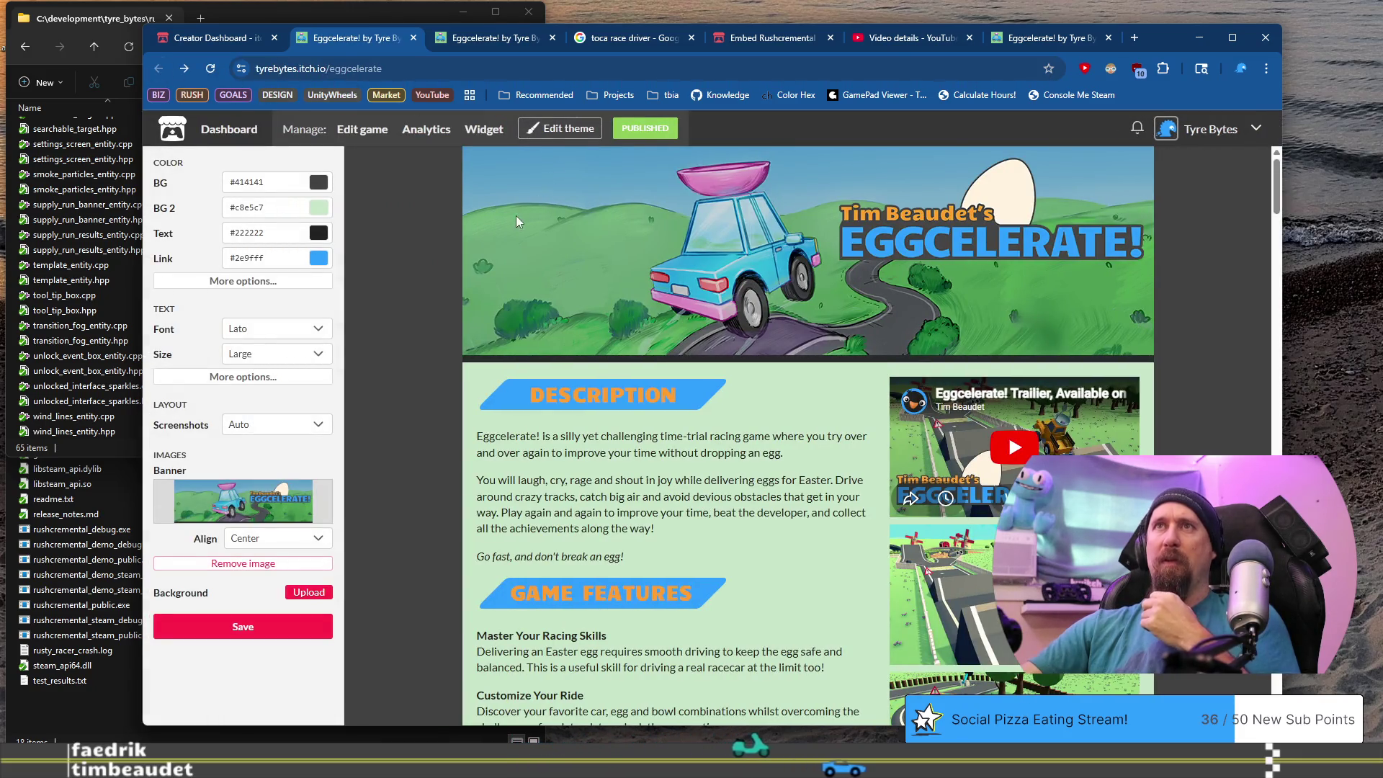
{"action": "left_click", "coordinate": [752, 39]}
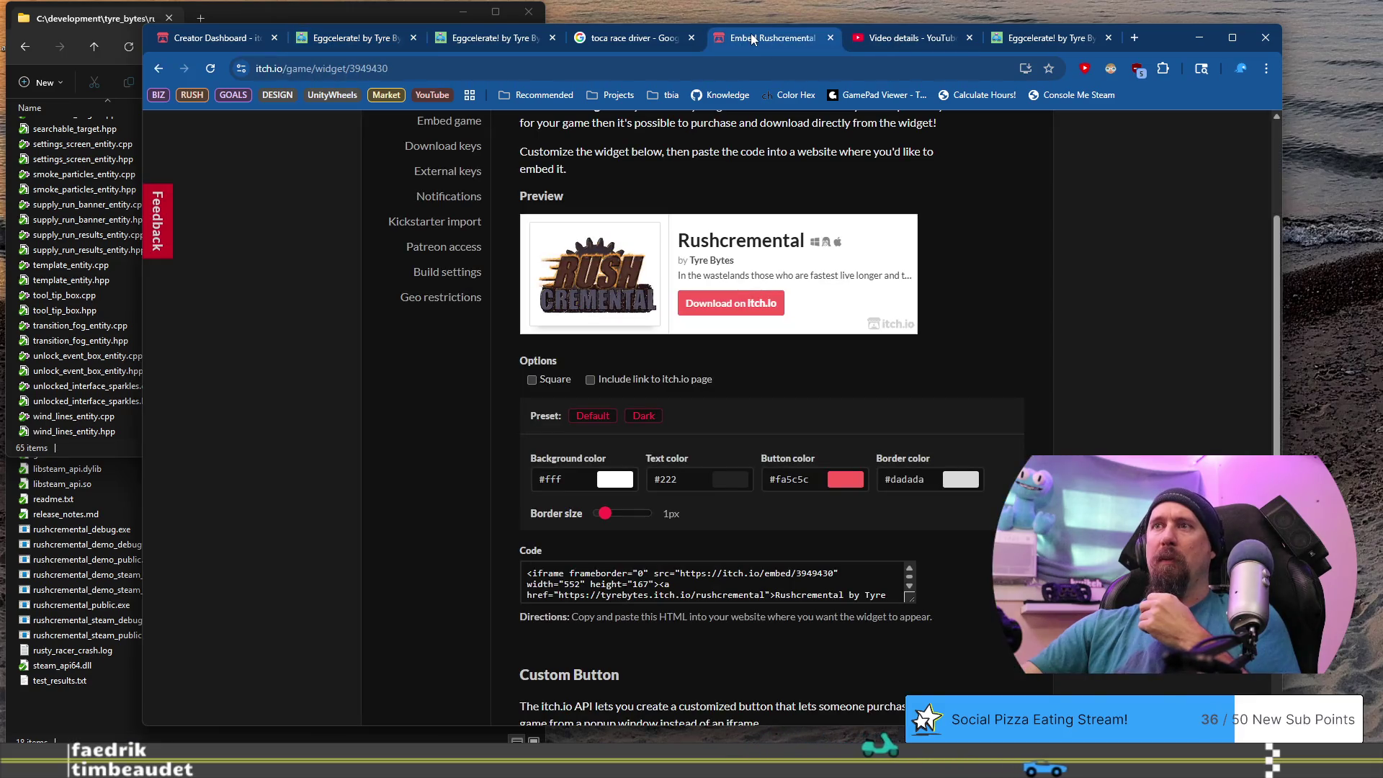
{"action": "left_click", "coordinate": [220, 38]}
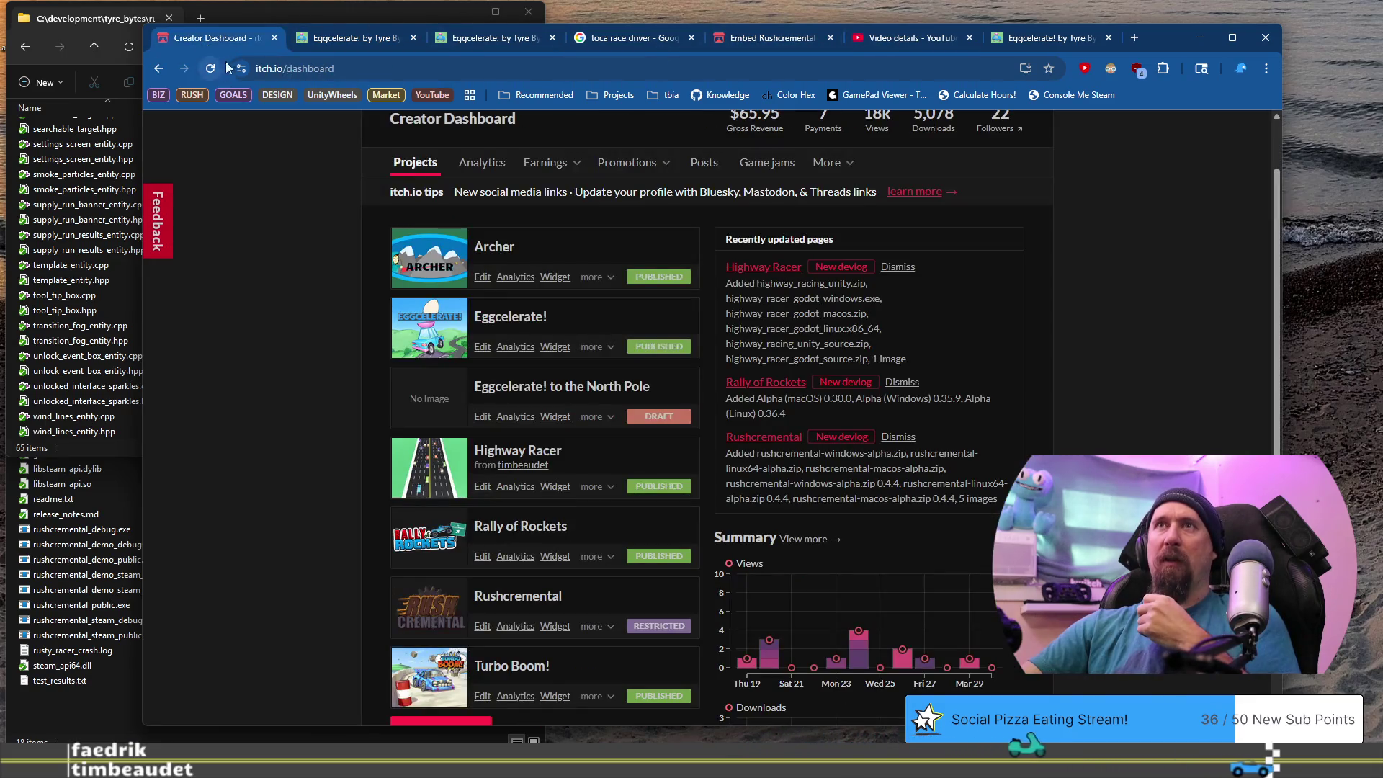
{"action": "left_click", "coordinate": [348, 38]}
{"action": "left_click", "coordinate": [268, 182]}
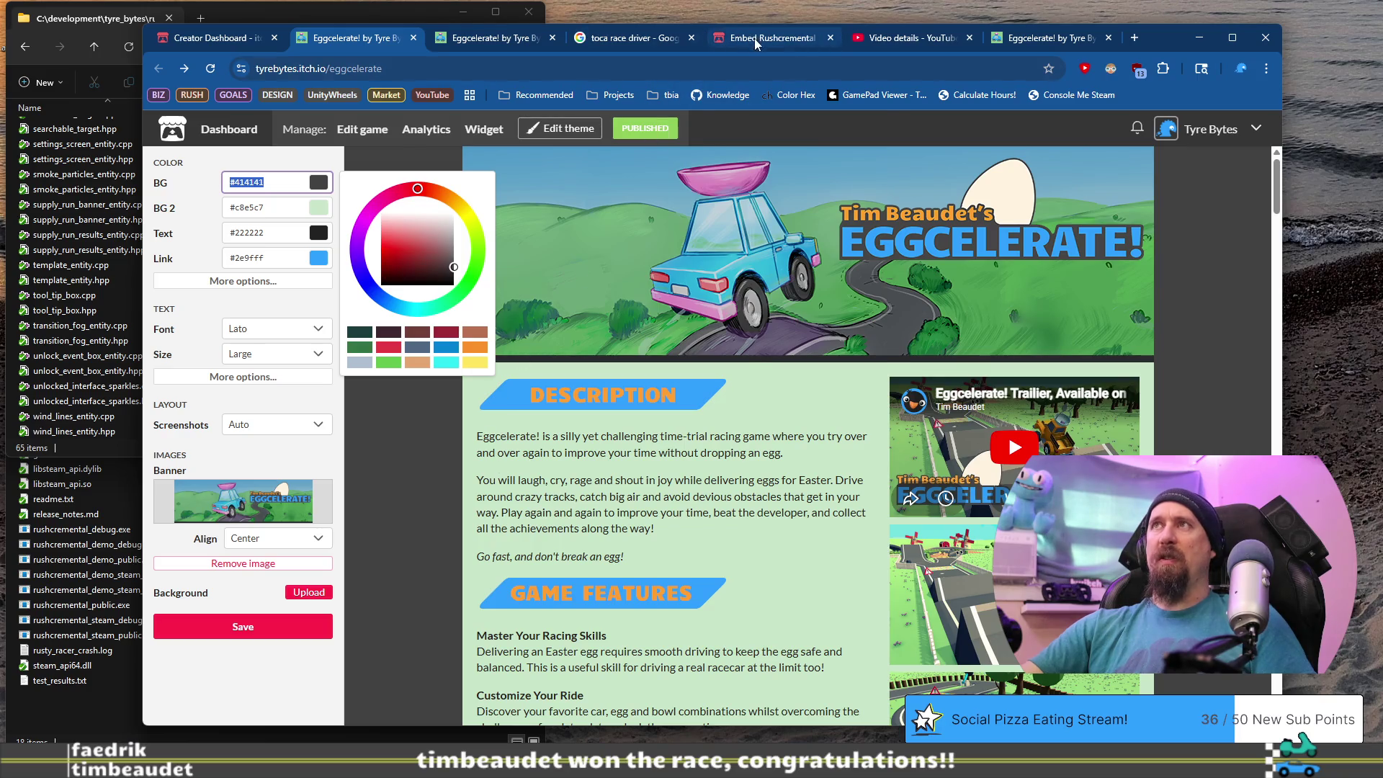
Return to the Rushcremental tab and open its Edit game page.
{"action": "left_click", "coordinate": [756, 40]}
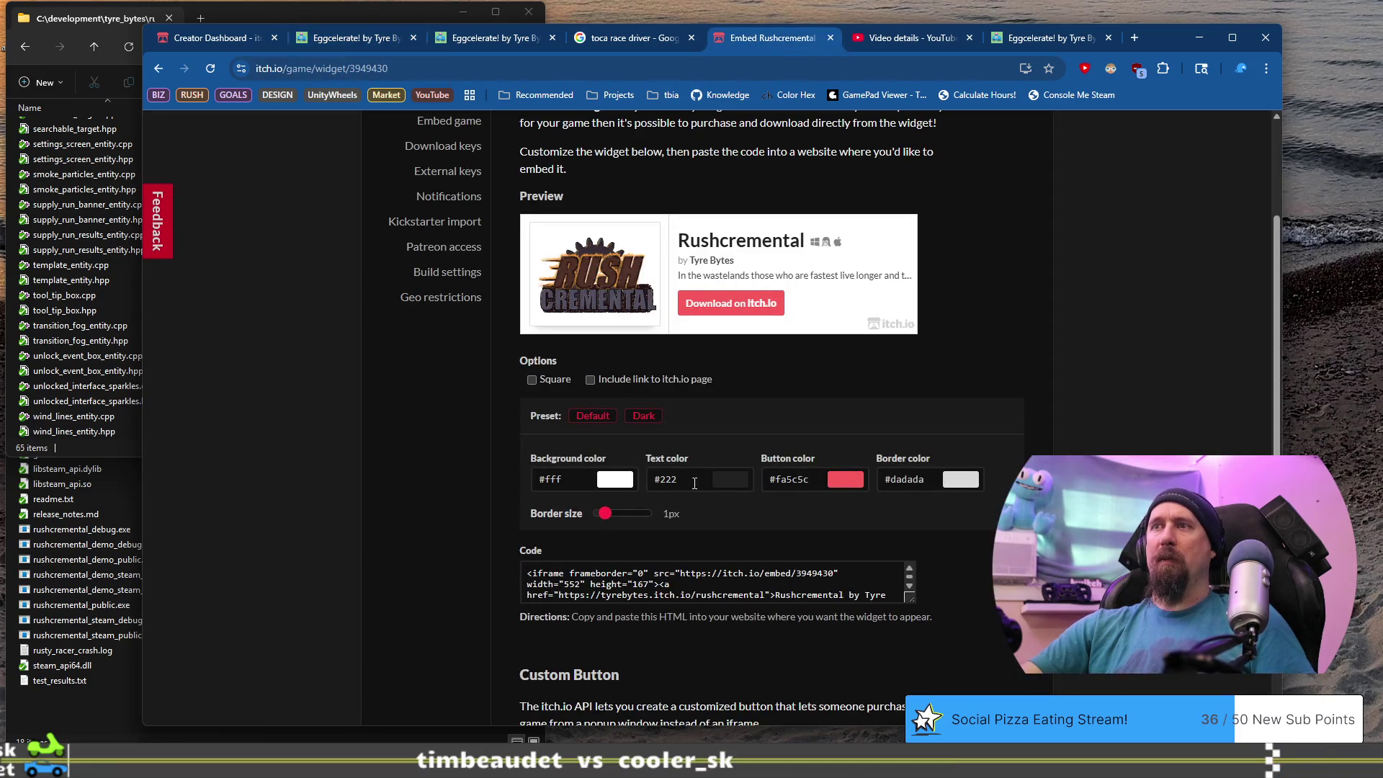
{"action": "scroll", "coordinate": [715, 479], "scroll_direction": "up", "scroll_amount": 2}
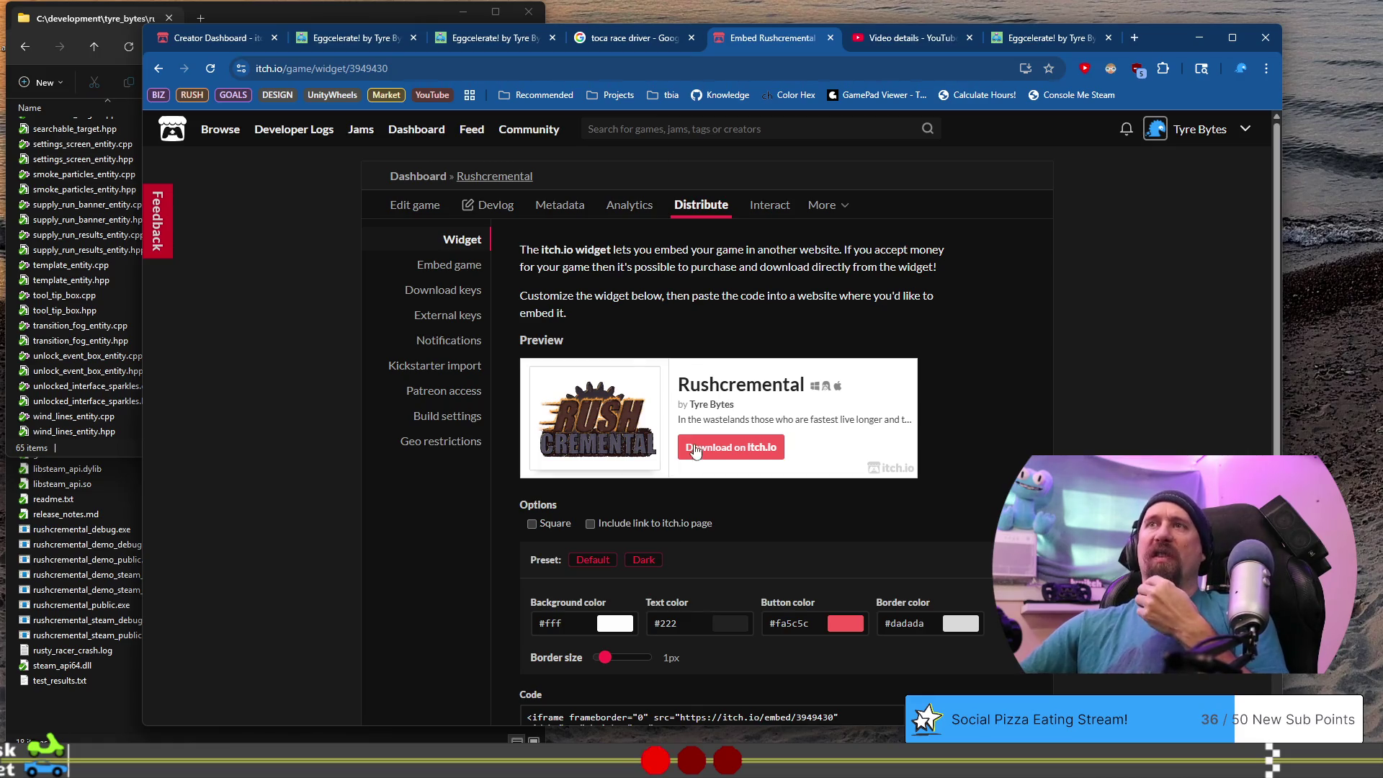
{"action": "left_click", "coordinate": [414, 207]}
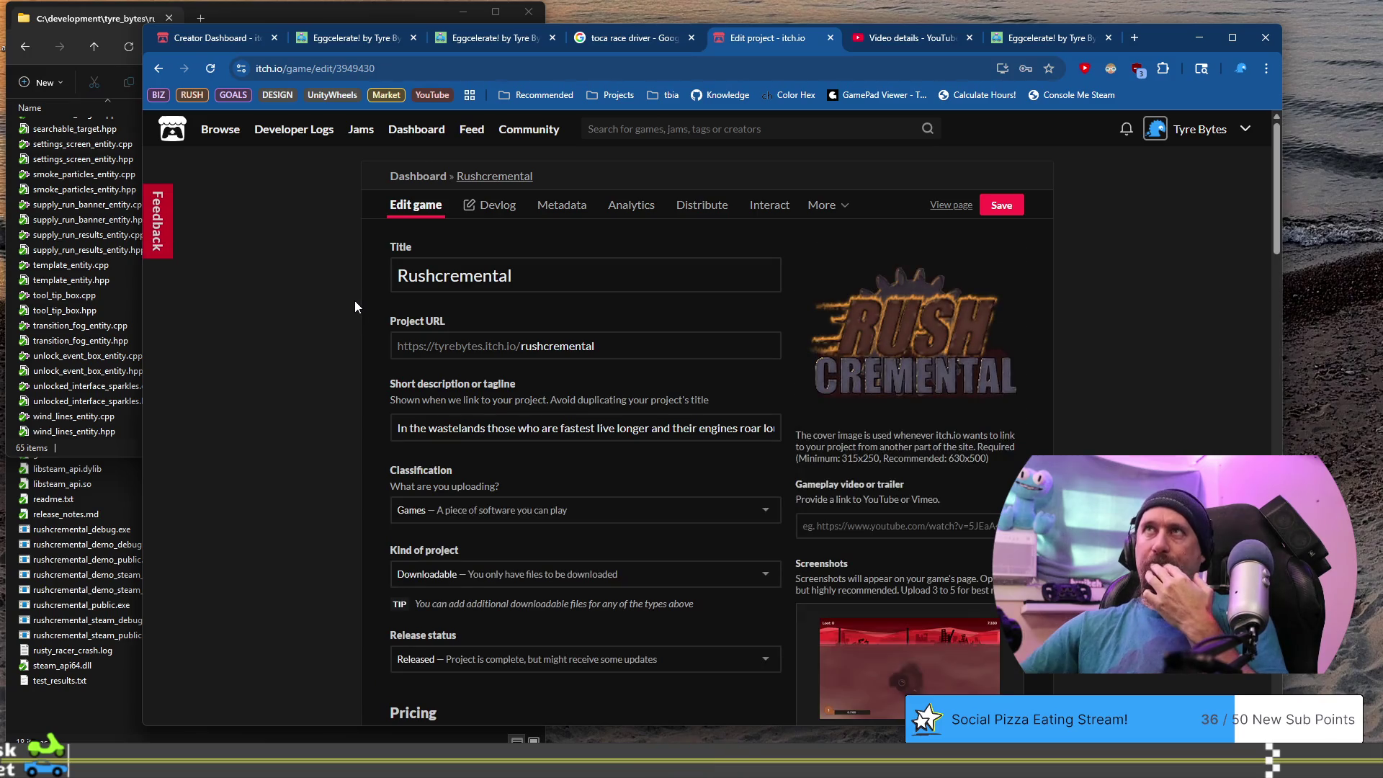
Scroll through the Rushcremental edit form and expand the extra project management pages.
{"action": "scroll", "coordinate": [354, 301], "scroll_direction": "down", "scroll_amount": 8}
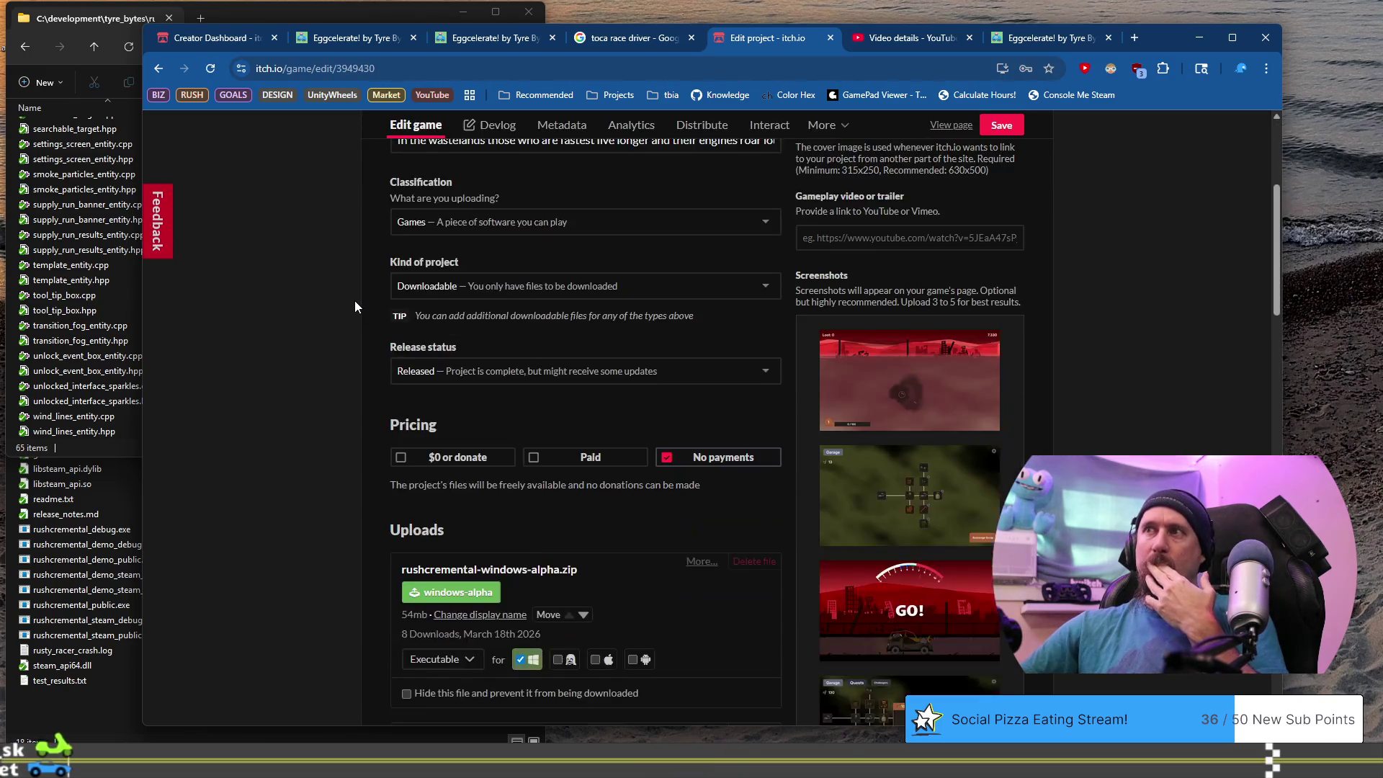
{"action": "scroll", "coordinate": [355, 300], "scroll_direction": "down", "scroll_amount": 15}
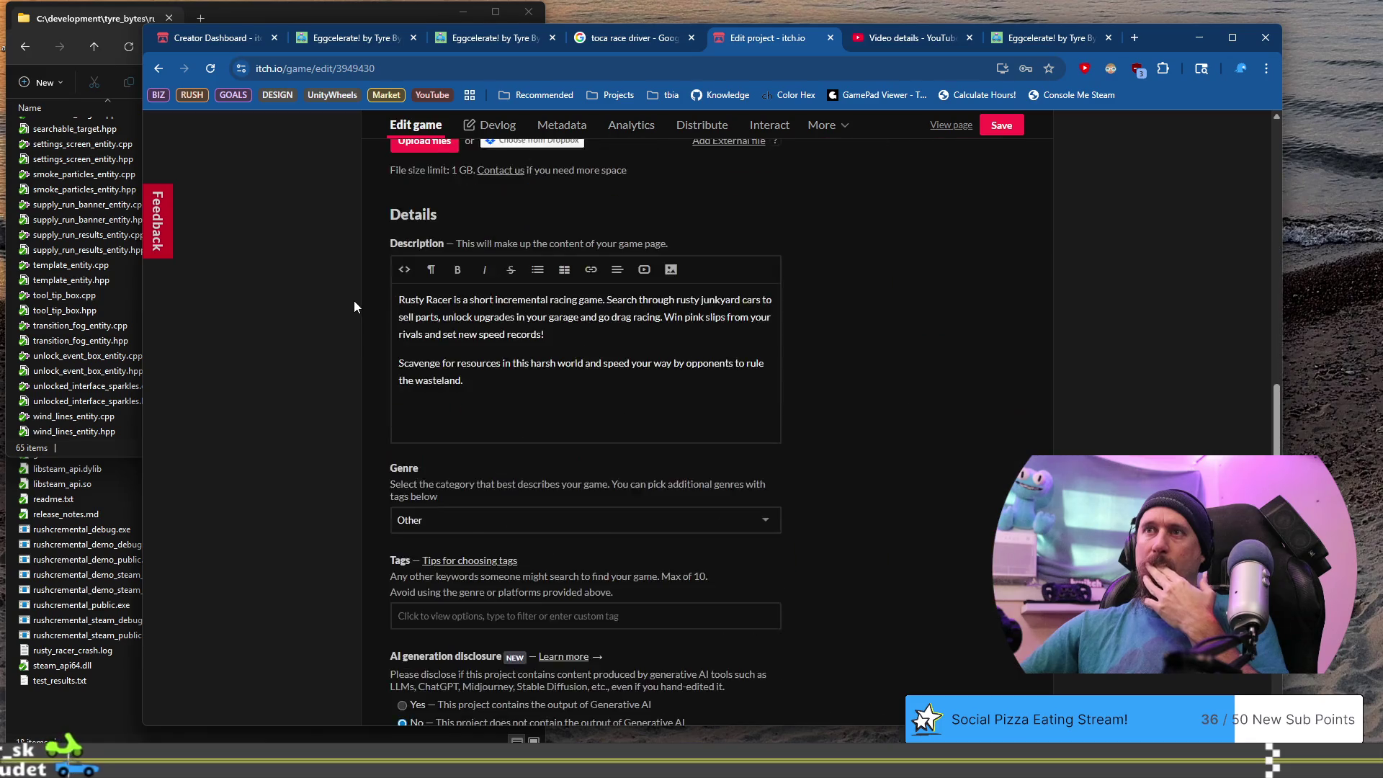
{"action": "scroll", "coordinate": [354, 307], "scroll_direction": "down", "scroll_amount": 6}
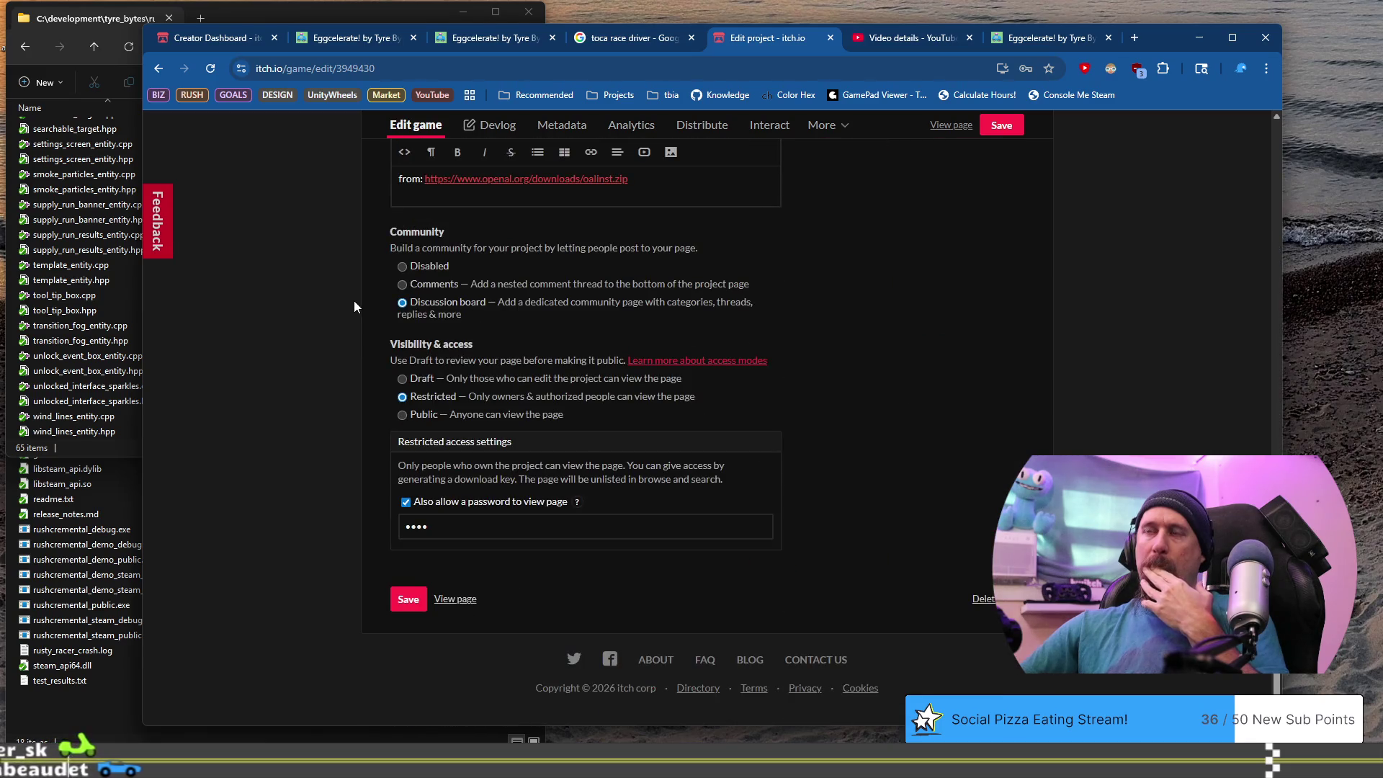
{"action": "scroll", "coordinate": [353, 307], "scroll_direction": "up", "scroll_amount": 3}
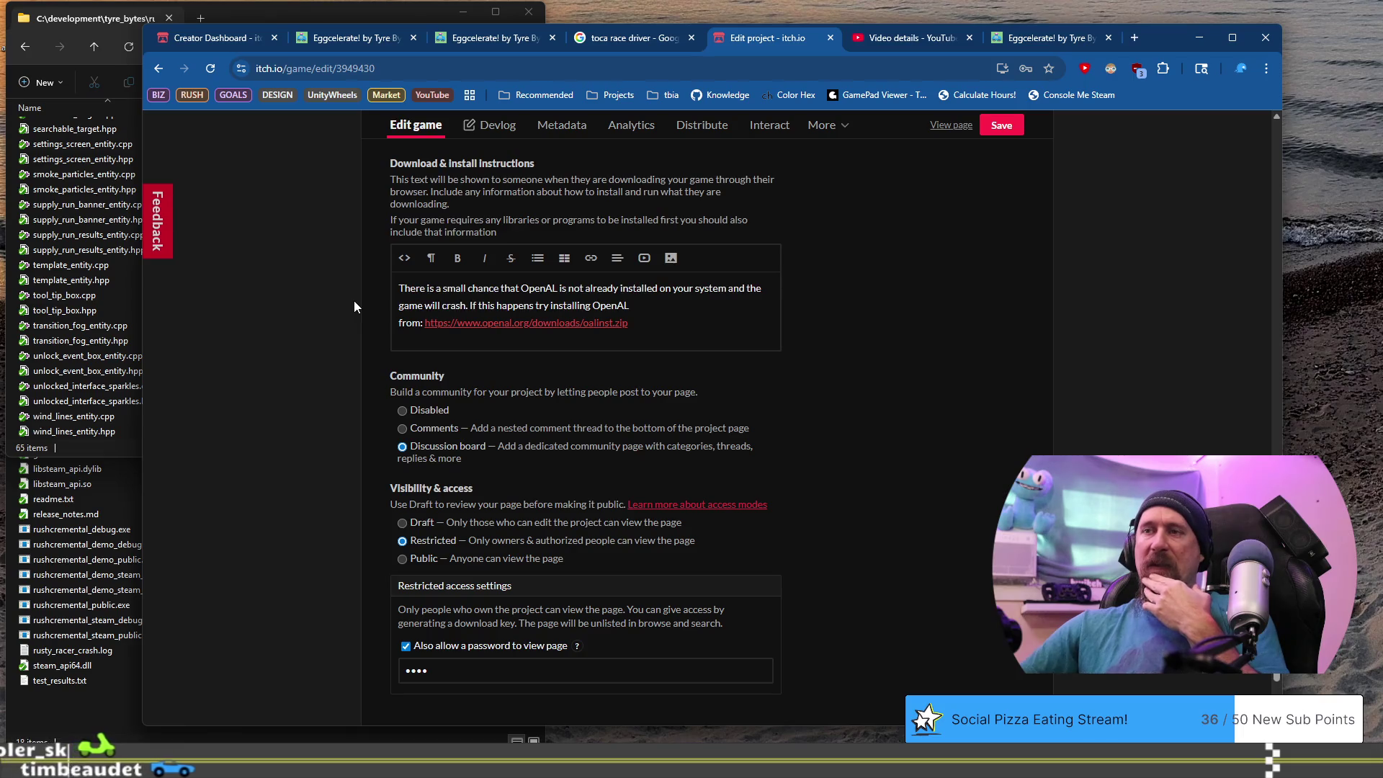
{"action": "scroll", "coordinate": [353, 306], "scroll_direction": "up", "scroll_amount": 3}
{"action": "scroll", "coordinate": [355, 307], "scroll_direction": "up", "scroll_amount": 15}
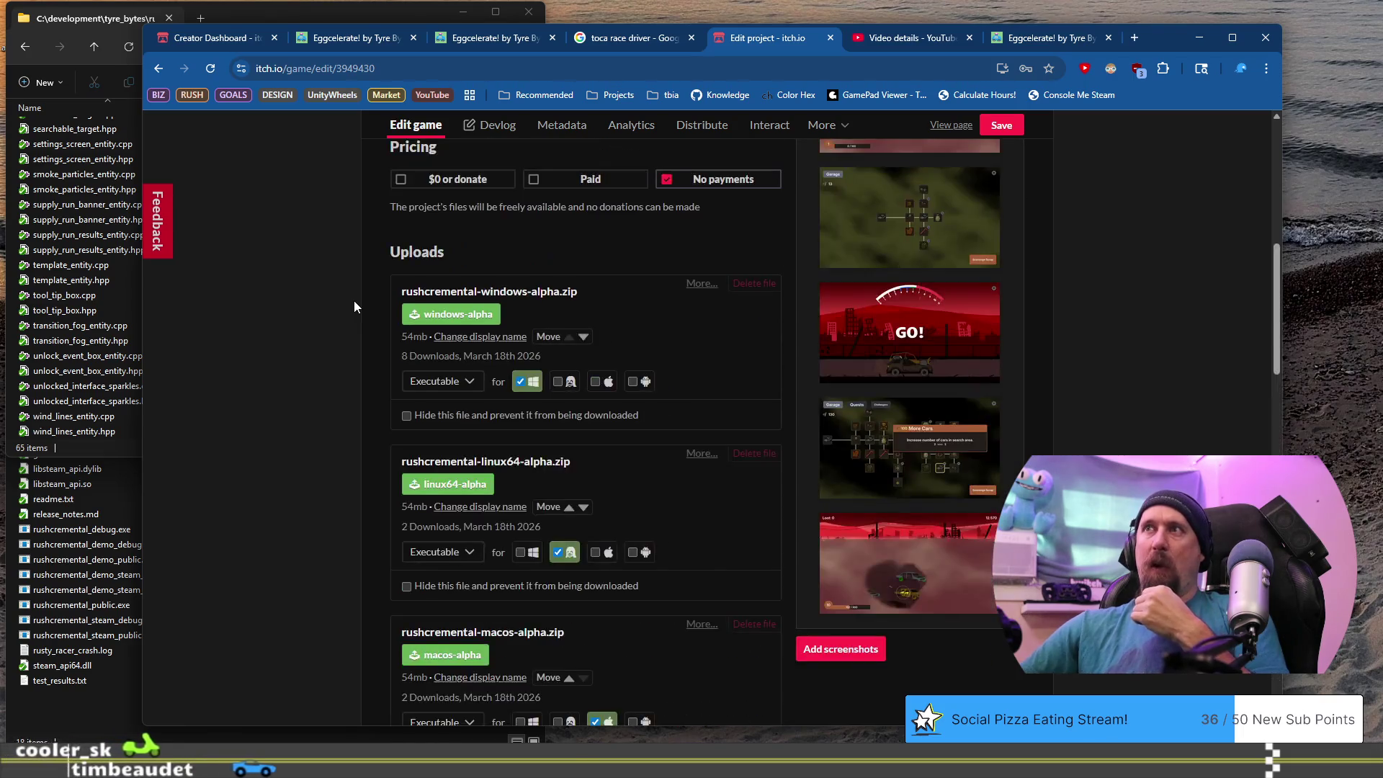
{"action": "scroll", "coordinate": [354, 306], "scroll_direction": "up", "scroll_amount": 1}
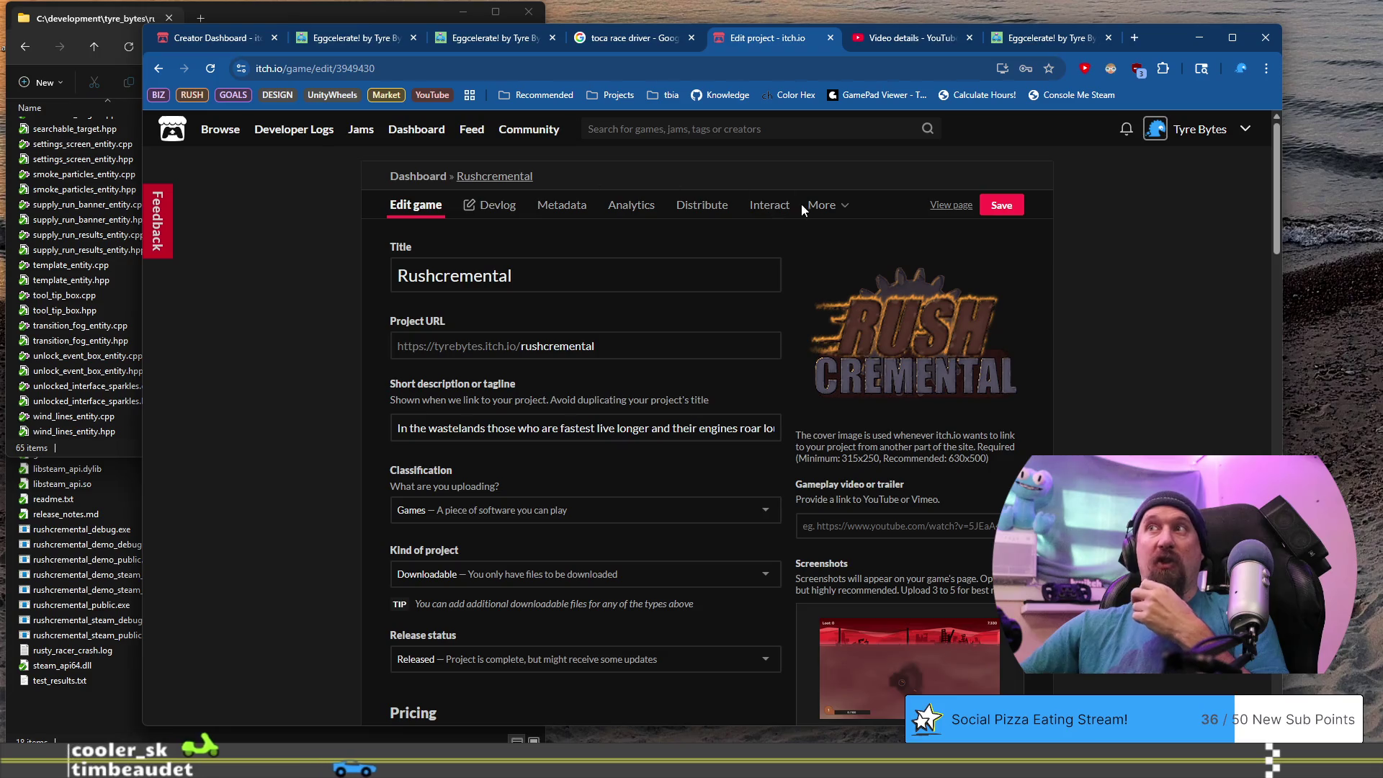
{"action": "left_click", "coordinate": [834, 209]}
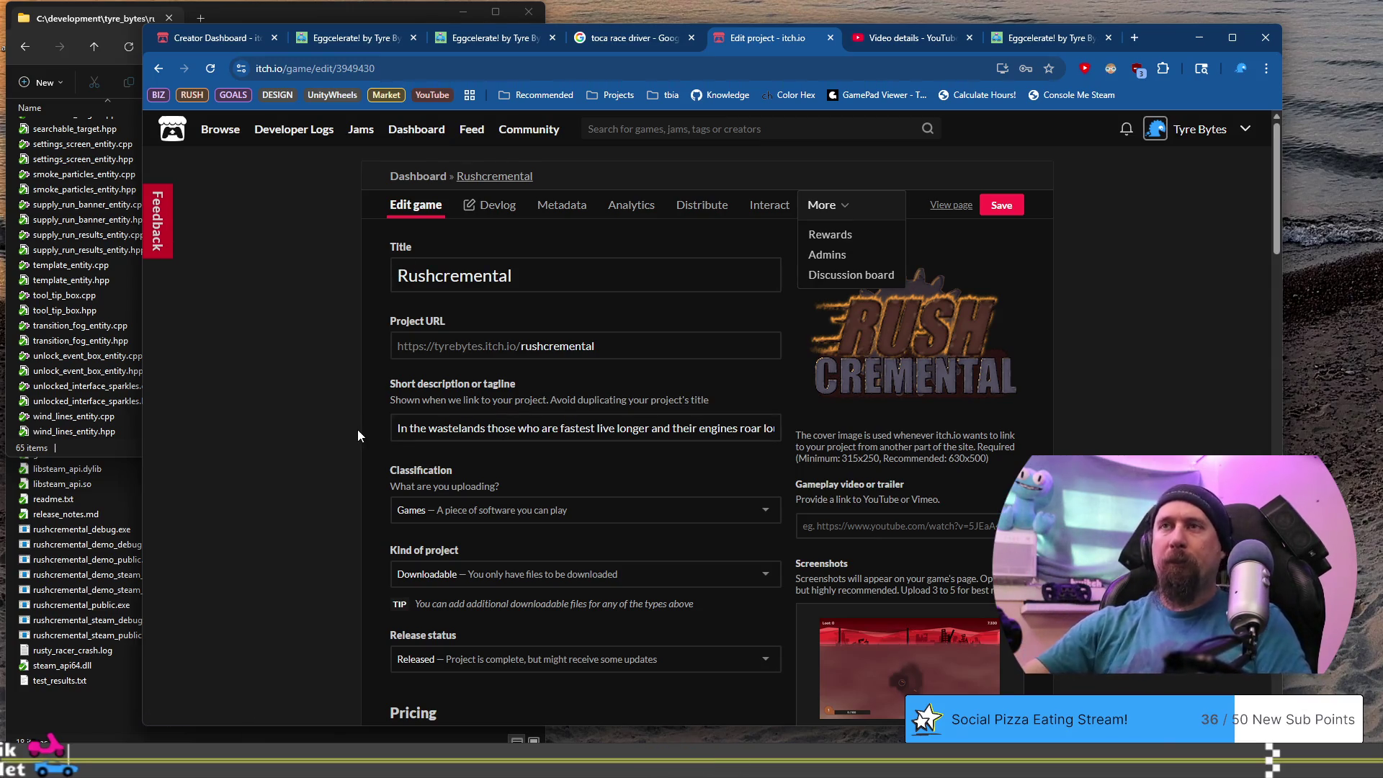
Look over the management pages, then go to the public Rushcremental game page.
{"action": "scroll", "coordinate": [353, 432], "scroll_direction": "down", "scroll_amount": 1}
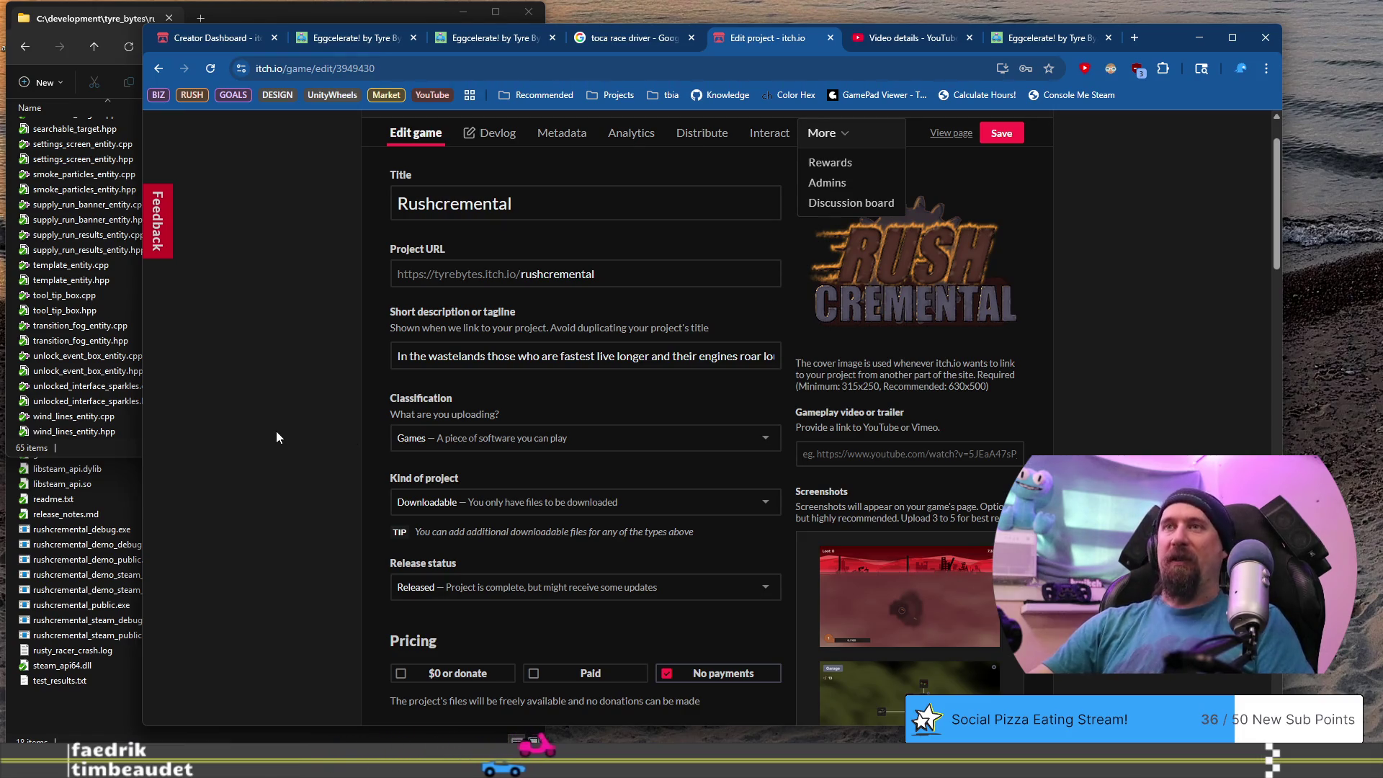
{"action": "scroll", "coordinate": [277, 437], "scroll_direction": "up", "scroll_amount": 1}
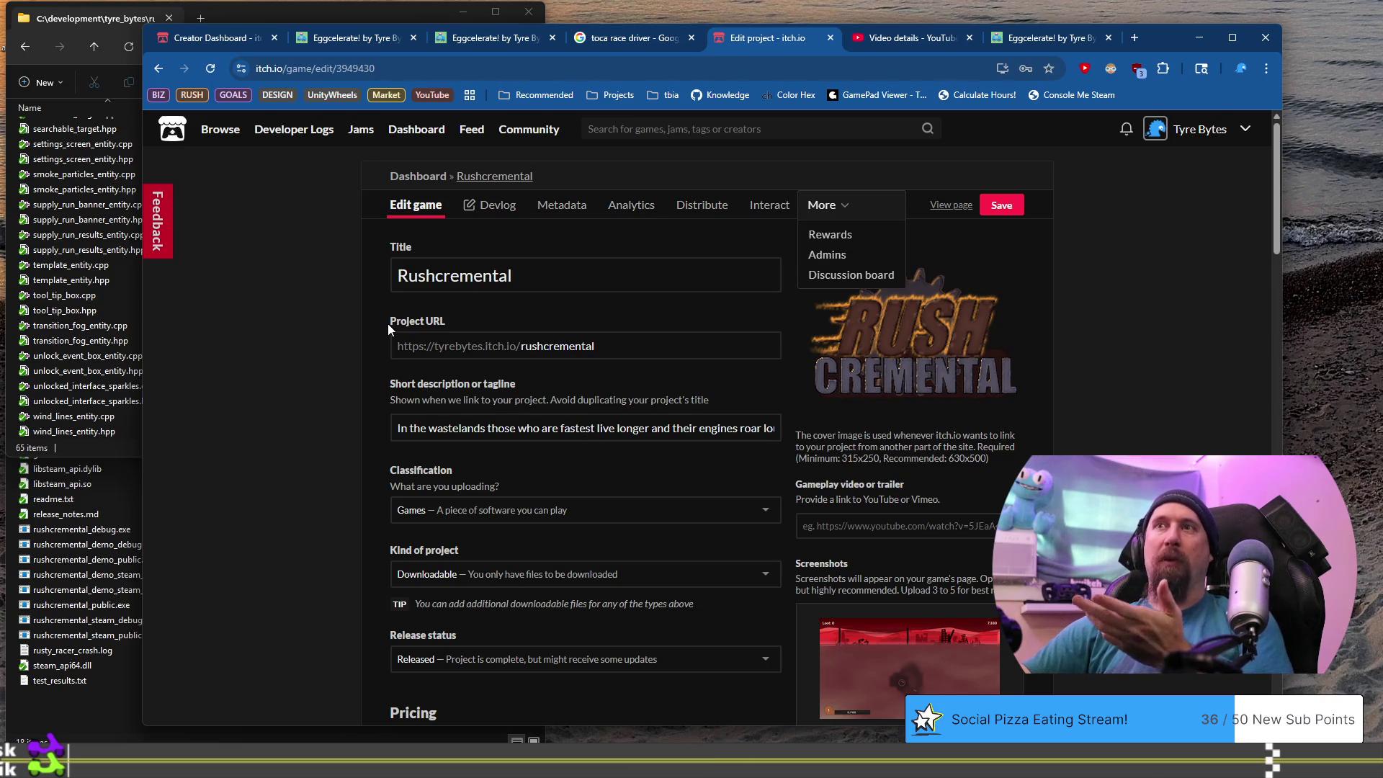
{"action": "scroll", "coordinate": [330, 360], "scroll_direction": "down", "scroll_amount": 1}
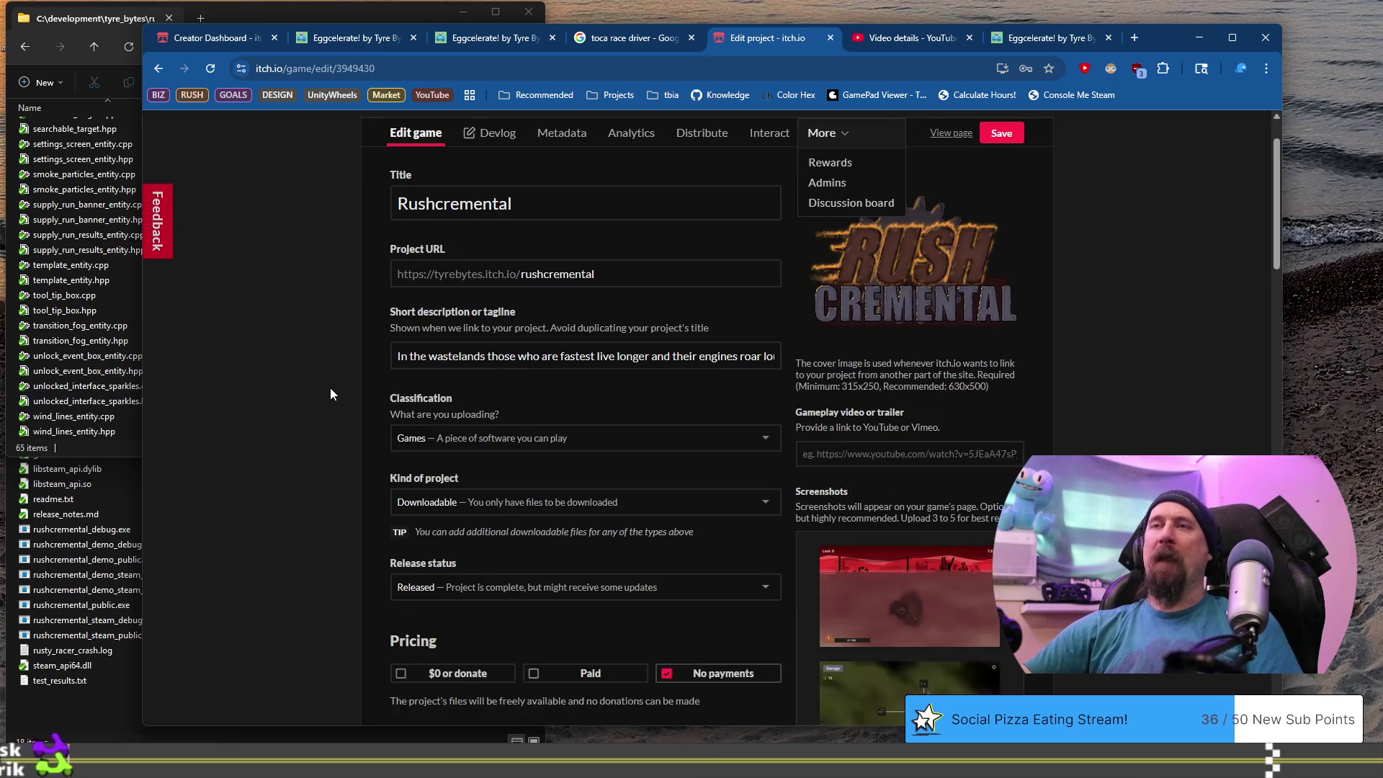
{"action": "scroll", "coordinate": [331, 389], "scroll_direction": "down", "scroll_amount": 4}
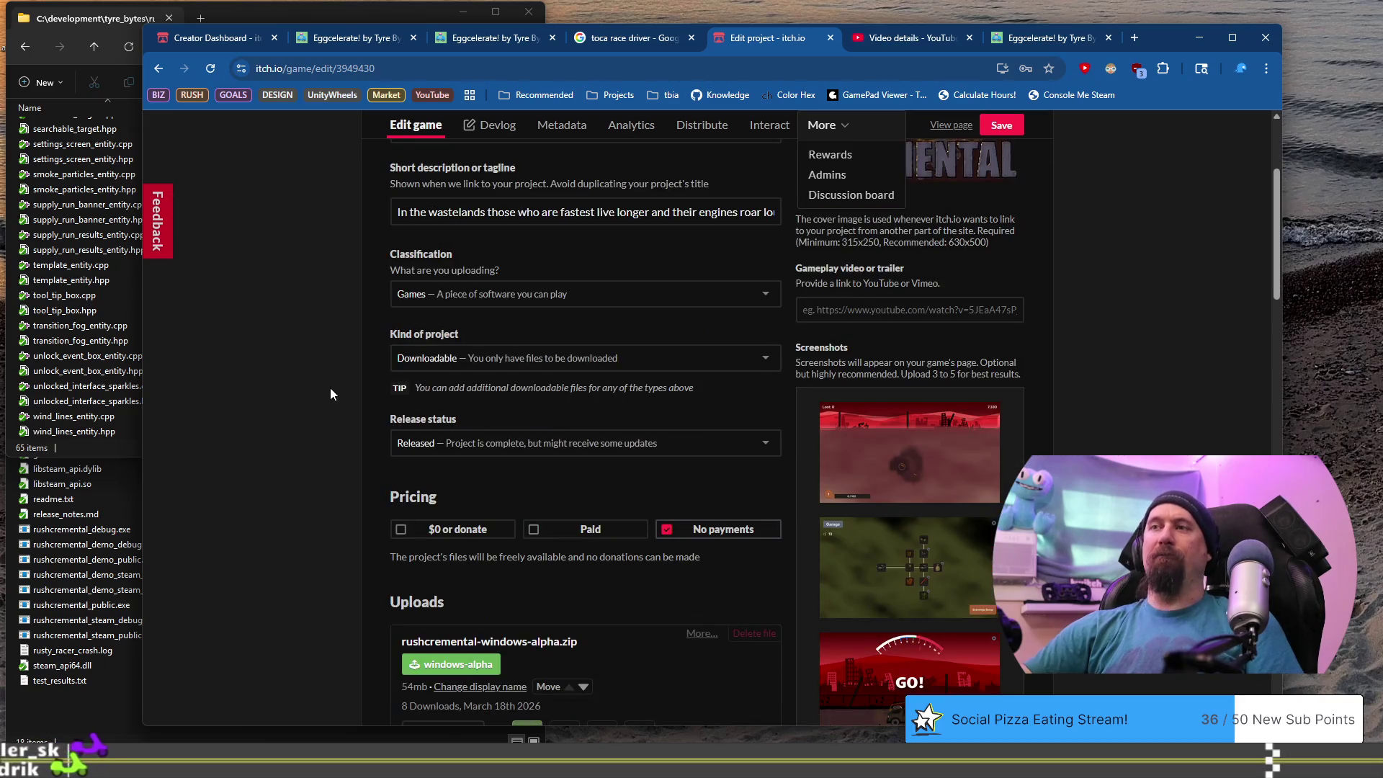
{"action": "scroll", "coordinate": [330, 394], "scroll_direction": "up", "scroll_amount": 5}
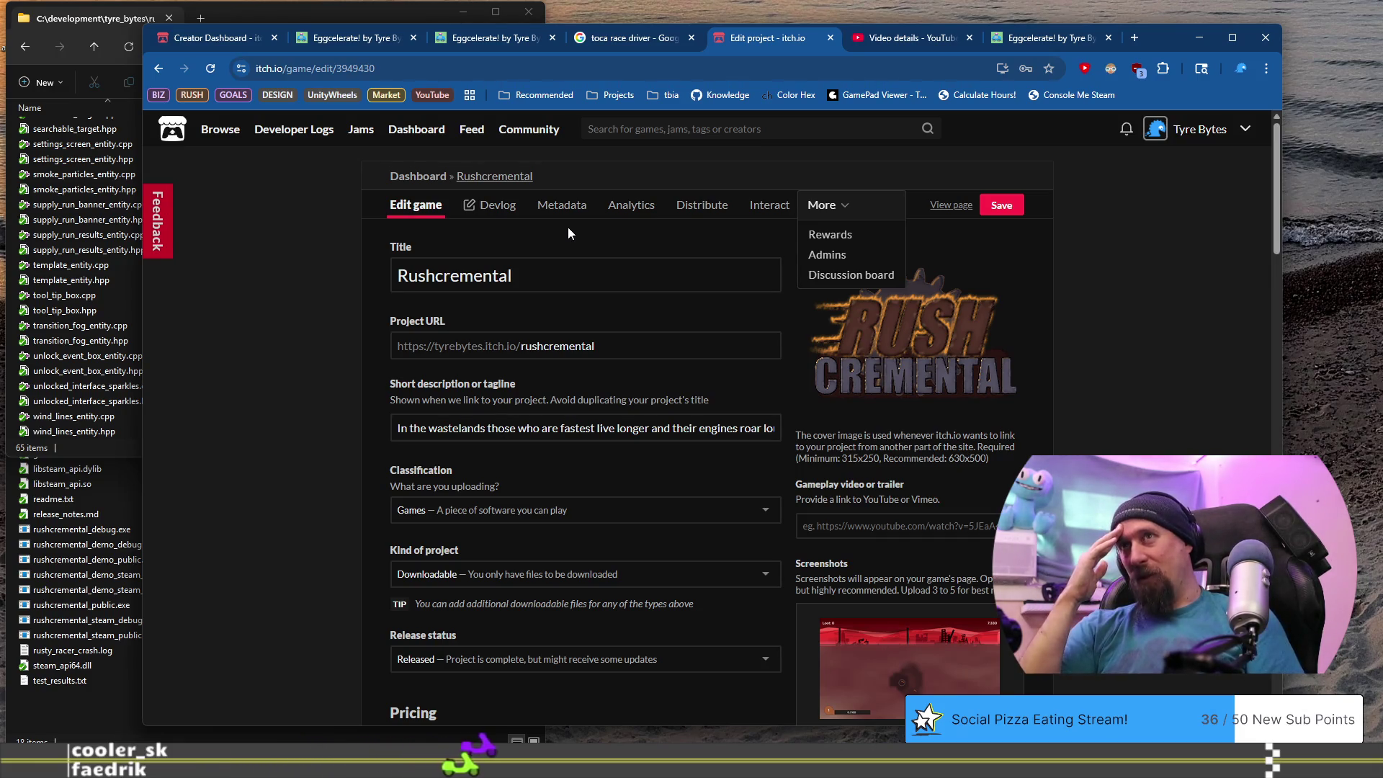
{"action": "left_click", "coordinate": [512, 176]}
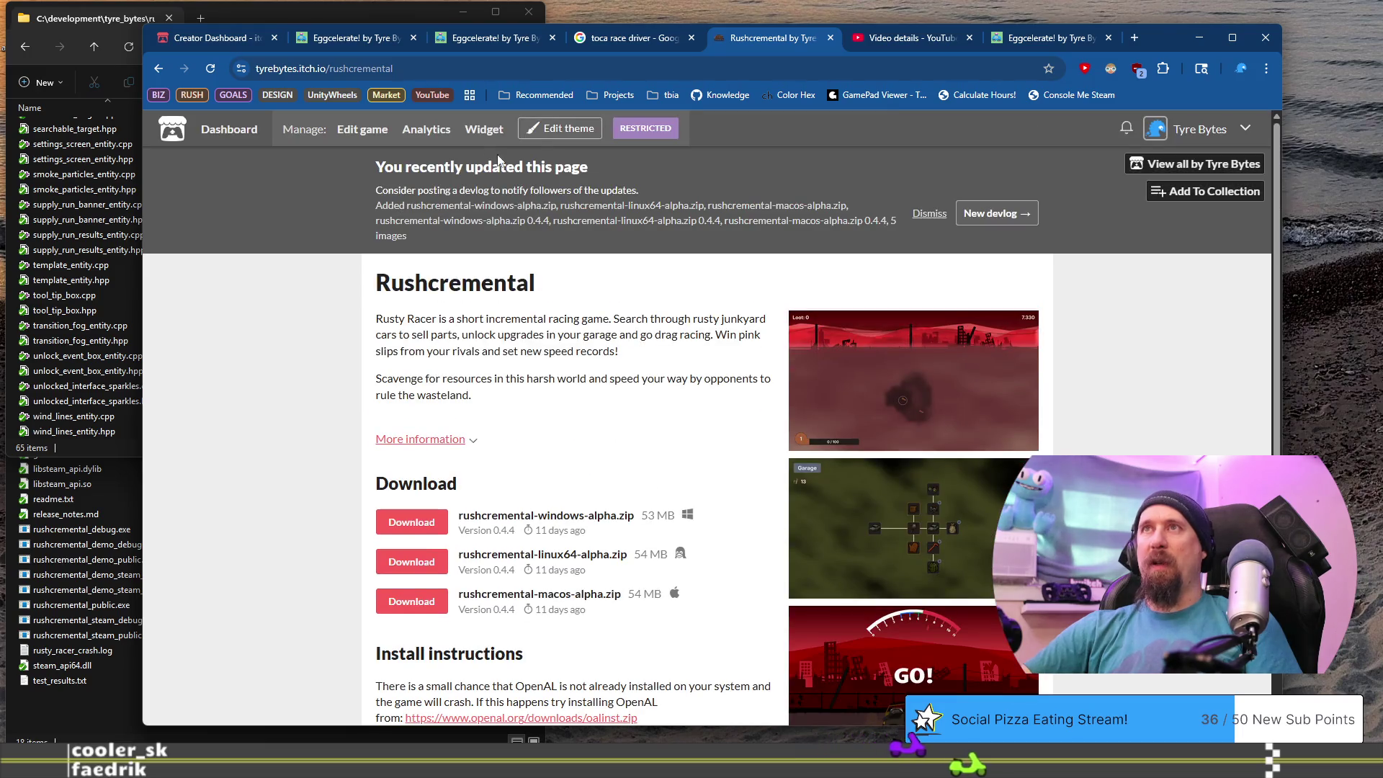
In the theme editor, paste #414141 as the page background colour.
{"action": "left_click", "coordinate": [562, 129]}
{"action": "left_click", "coordinate": [265, 181]}
{"action": "triple_click", "coordinate": [265, 182]}
{"action": "type", "text": "#414141"}
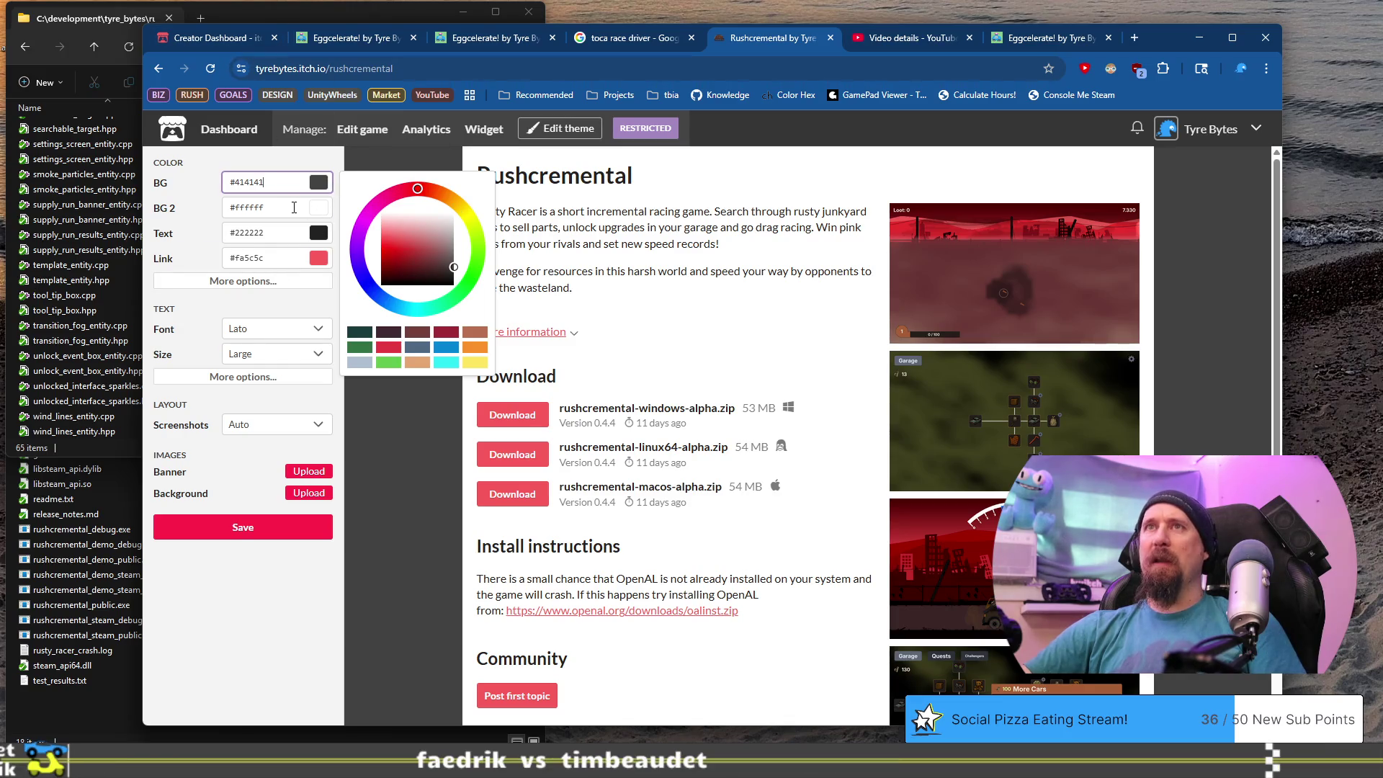
Adjust the second background colour in the picker until it settles on #a86868.
{"action": "left_click", "coordinate": [284, 210]}
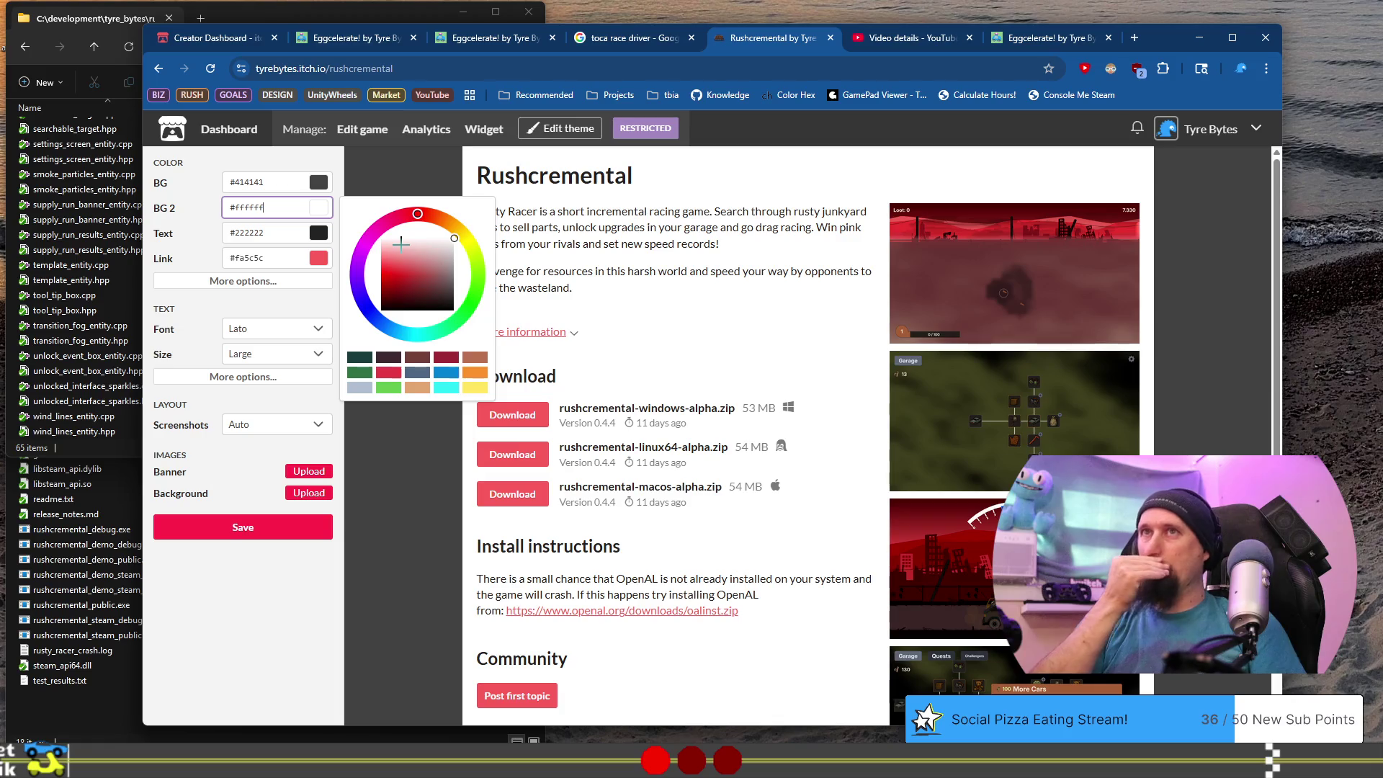
{"action": "left_click", "coordinate": [442, 281]}
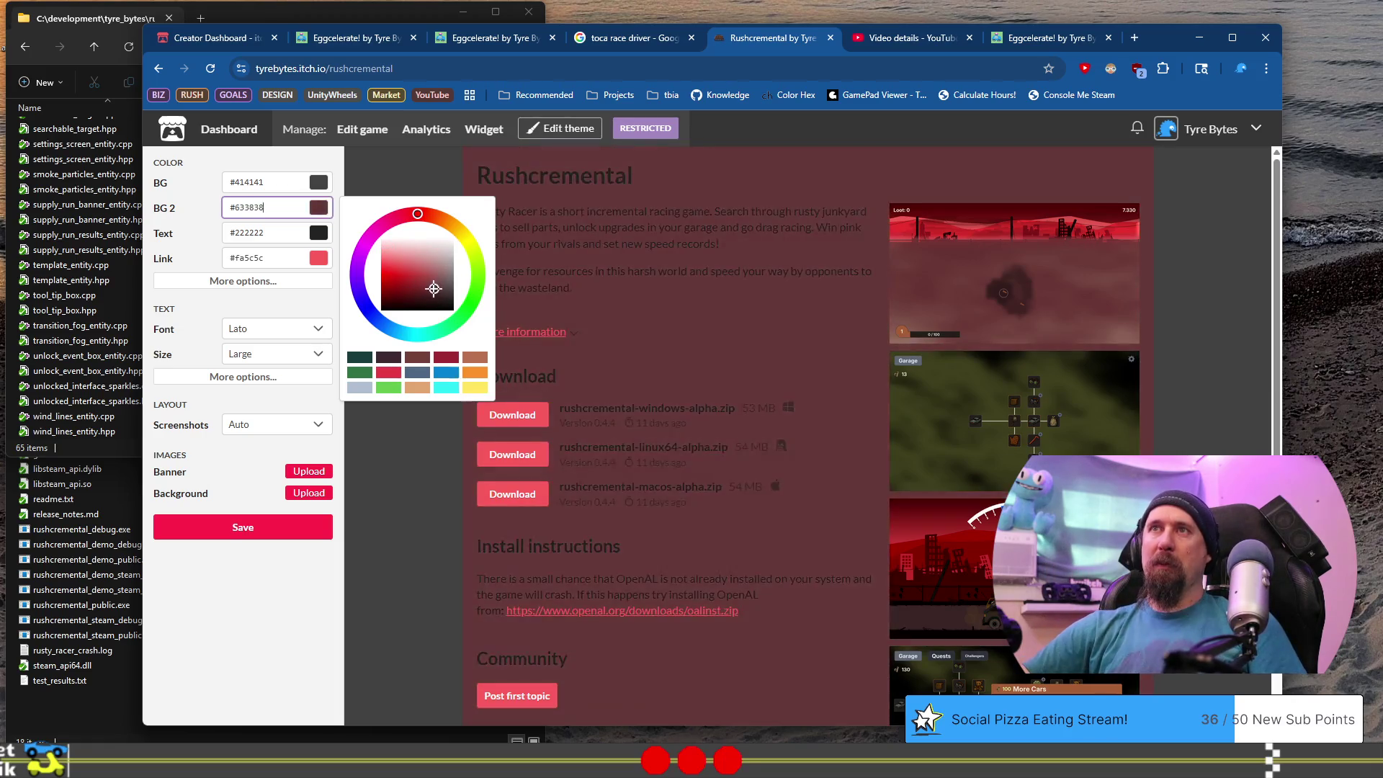
{"action": "left_click_drag", "start_coordinate": [442, 282], "coordinate": [445, 289]}
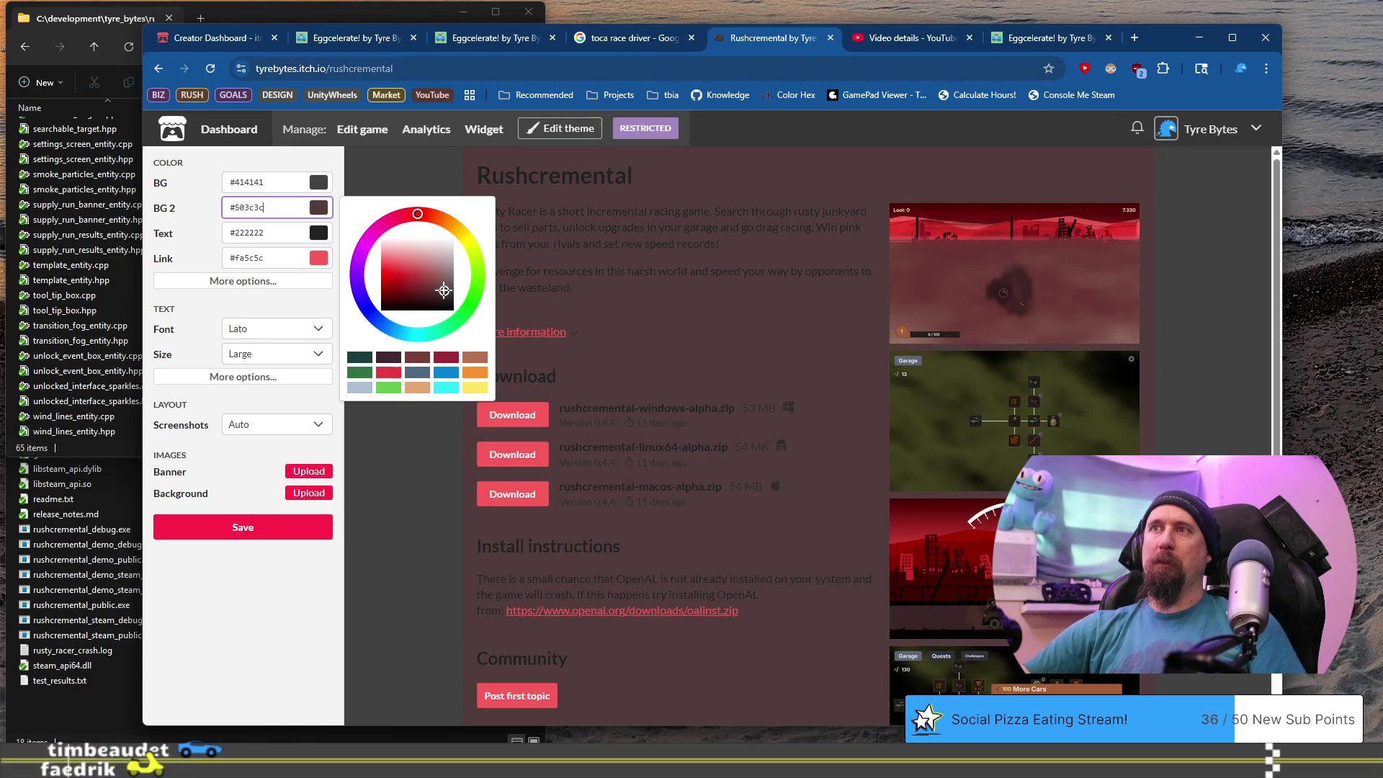
{"action": "left_click", "coordinate": [373, 43]}
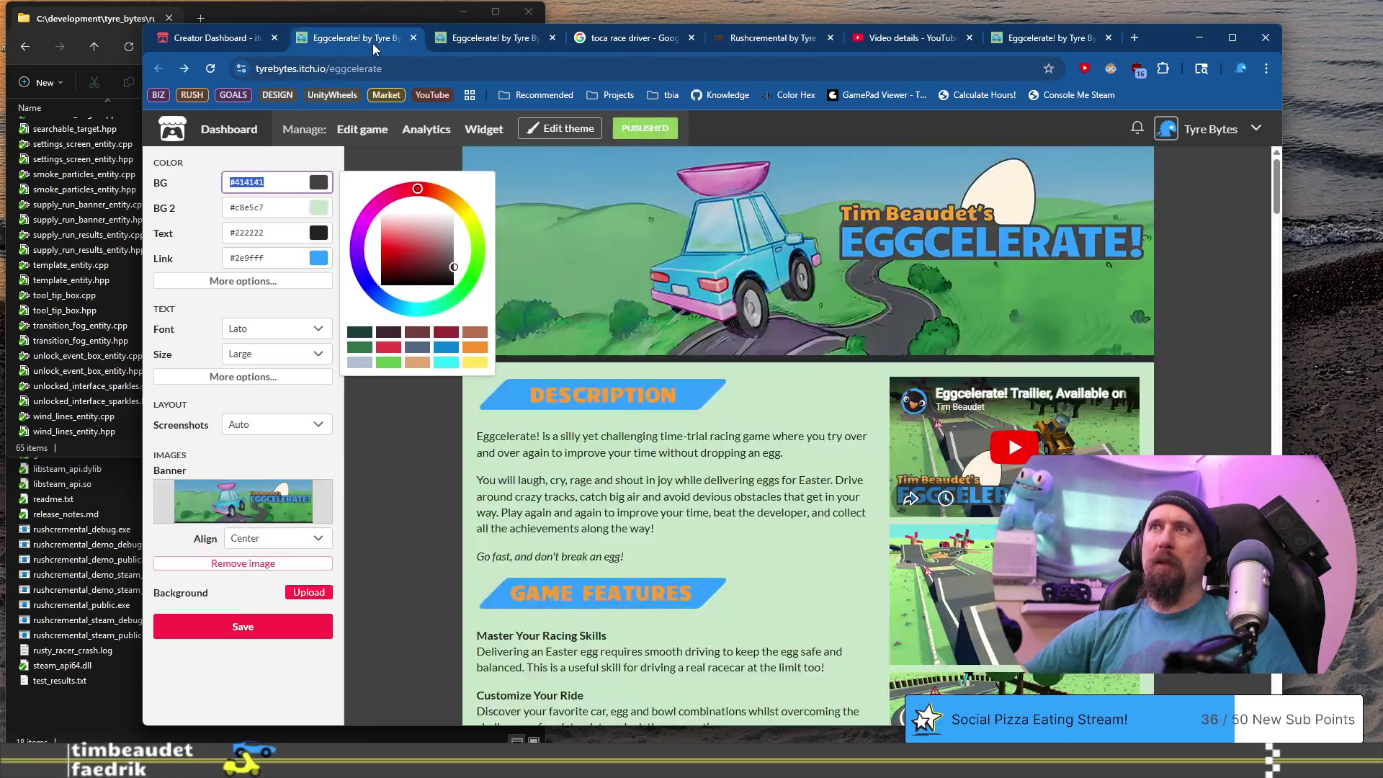
{"action": "left_click", "coordinate": [746, 43]}
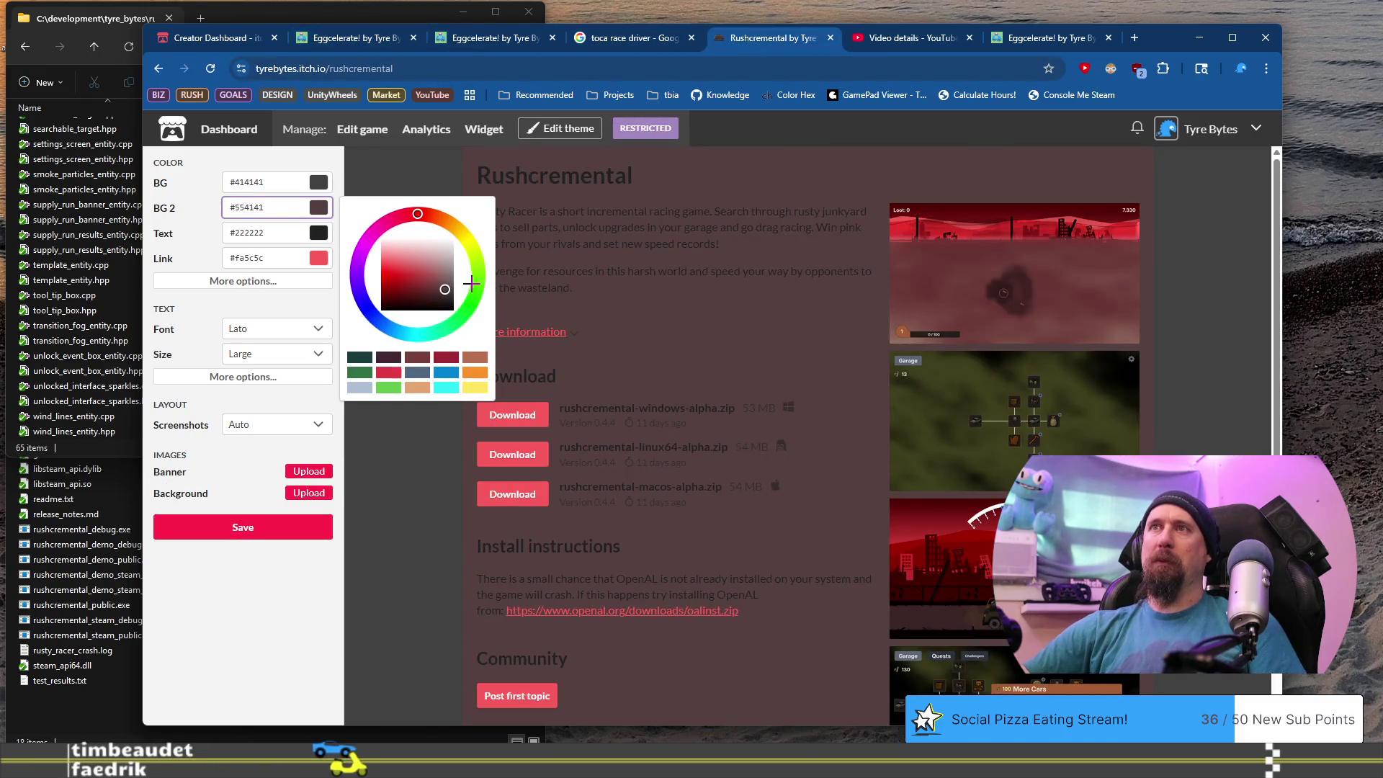
{"action": "left_click", "coordinate": [439, 274]}
{"action": "left_click_drag", "start_coordinate": [439, 275], "coordinate": [434, 275]}
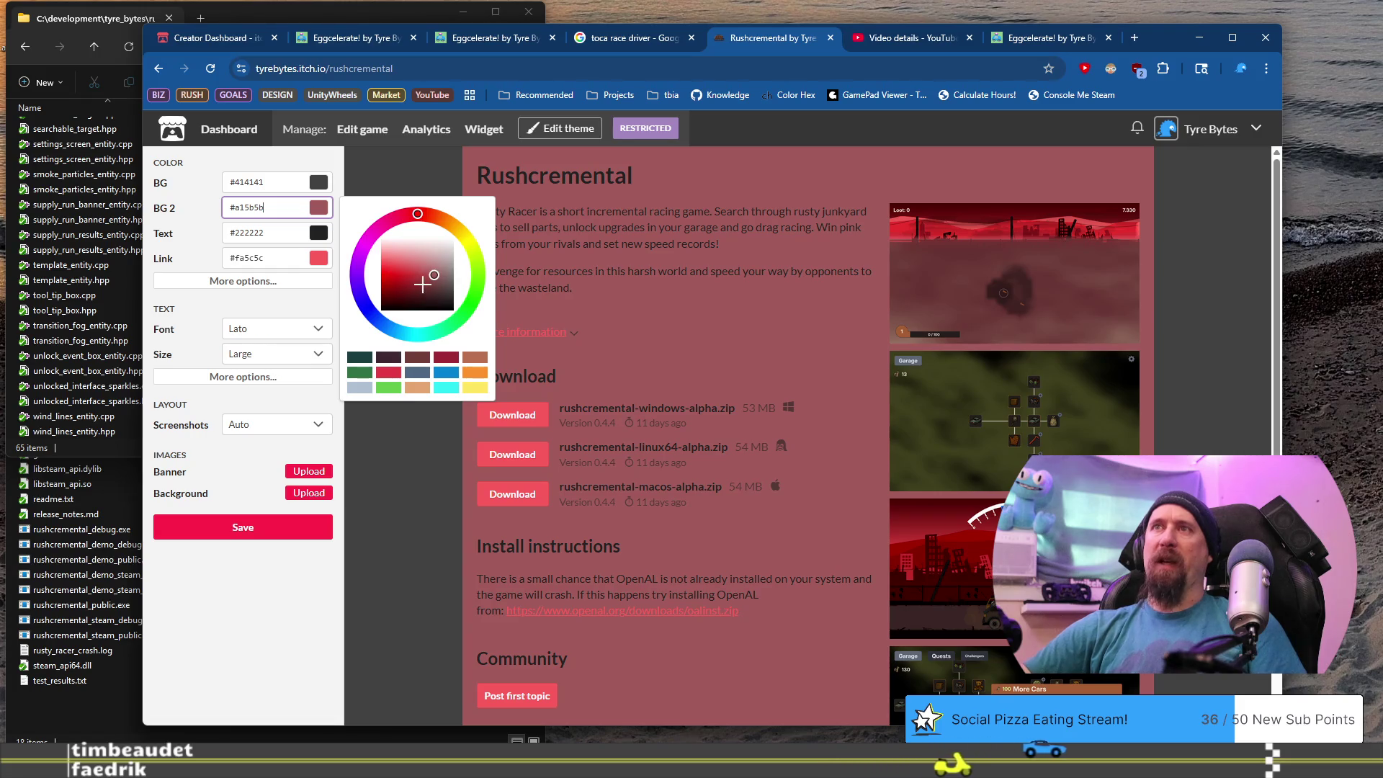
{"action": "left_click", "coordinate": [434, 272]}
{"action": "left_click", "coordinate": [436, 271]}
{"action": "left_click", "coordinate": [434, 272]}
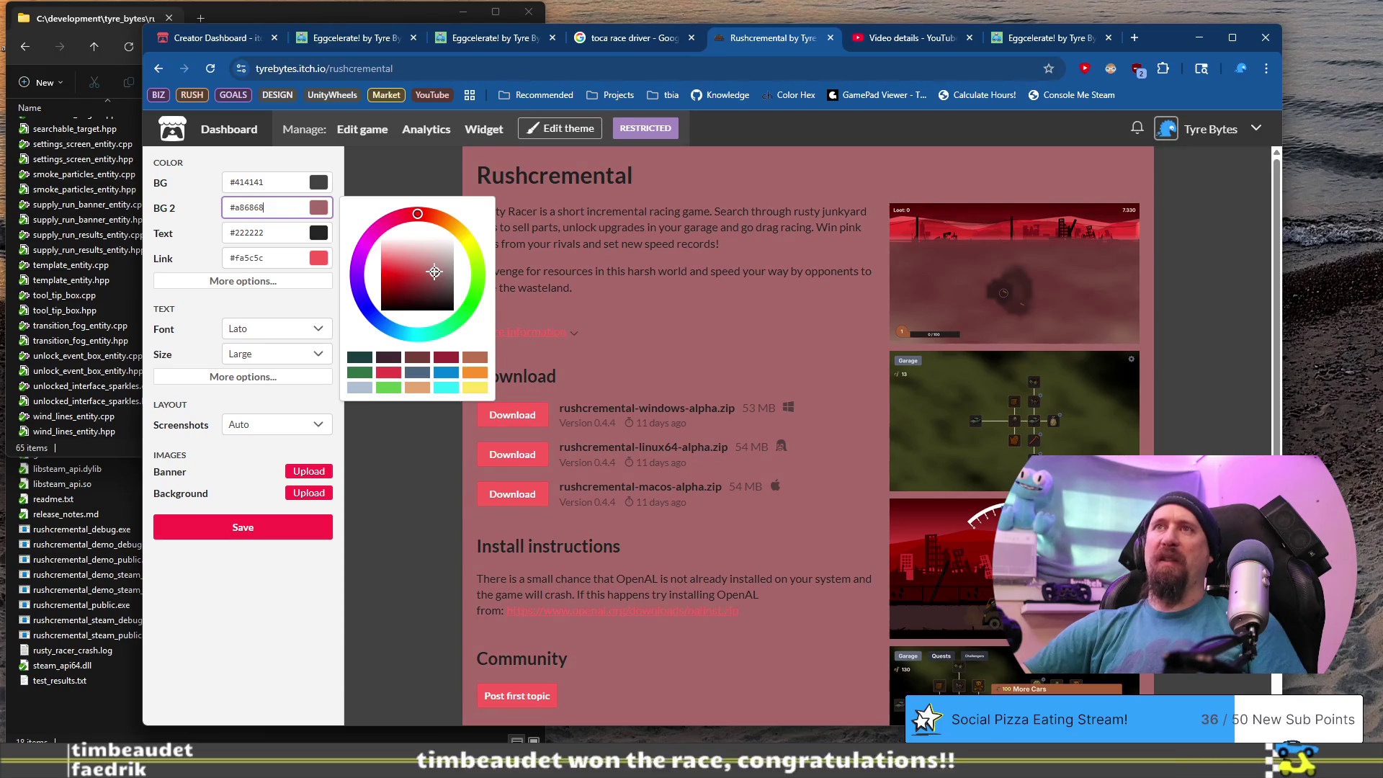
{"action": "left_click", "coordinate": [279, 237]}
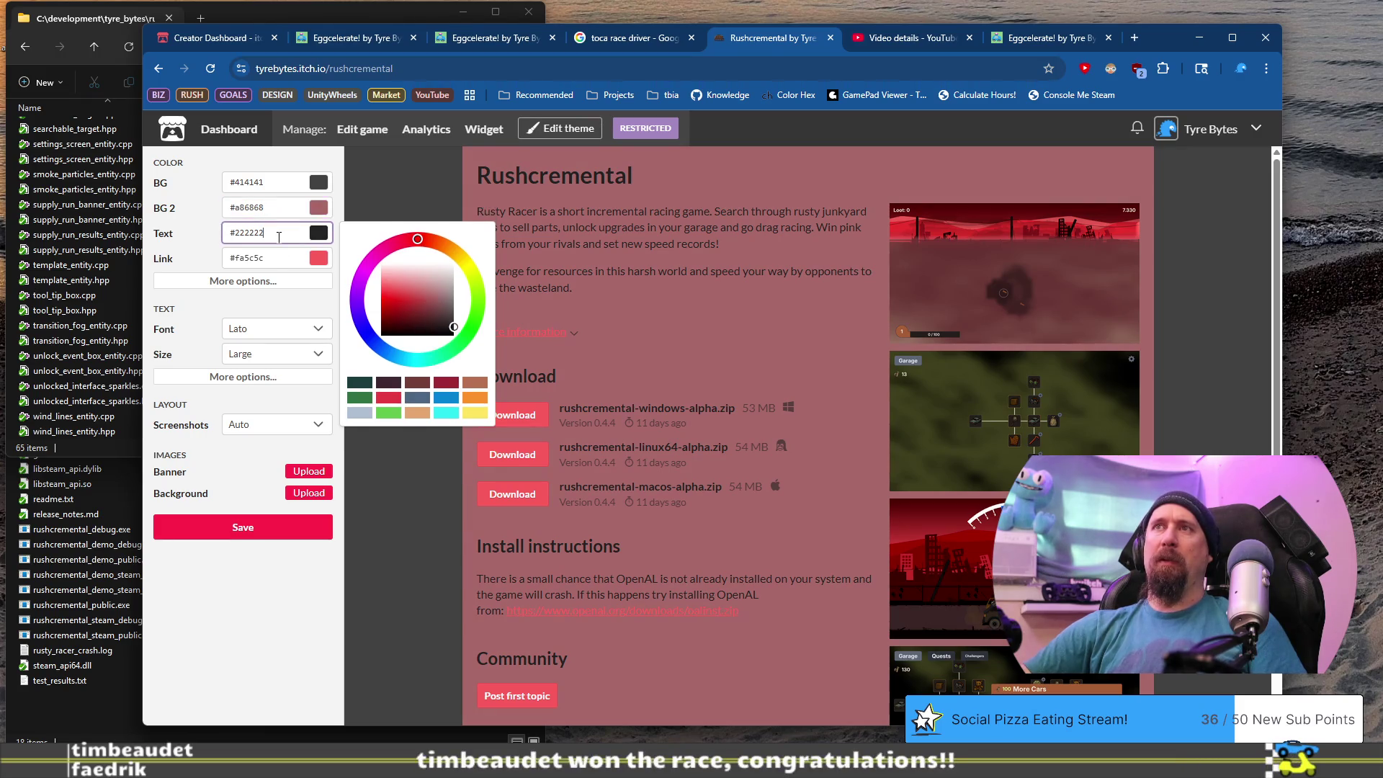
Check Eggcelerate's theme colours and move the Rushcremental tab beside the Eggcelerate tabs.
{"action": "left_click", "coordinate": [221, 40]}
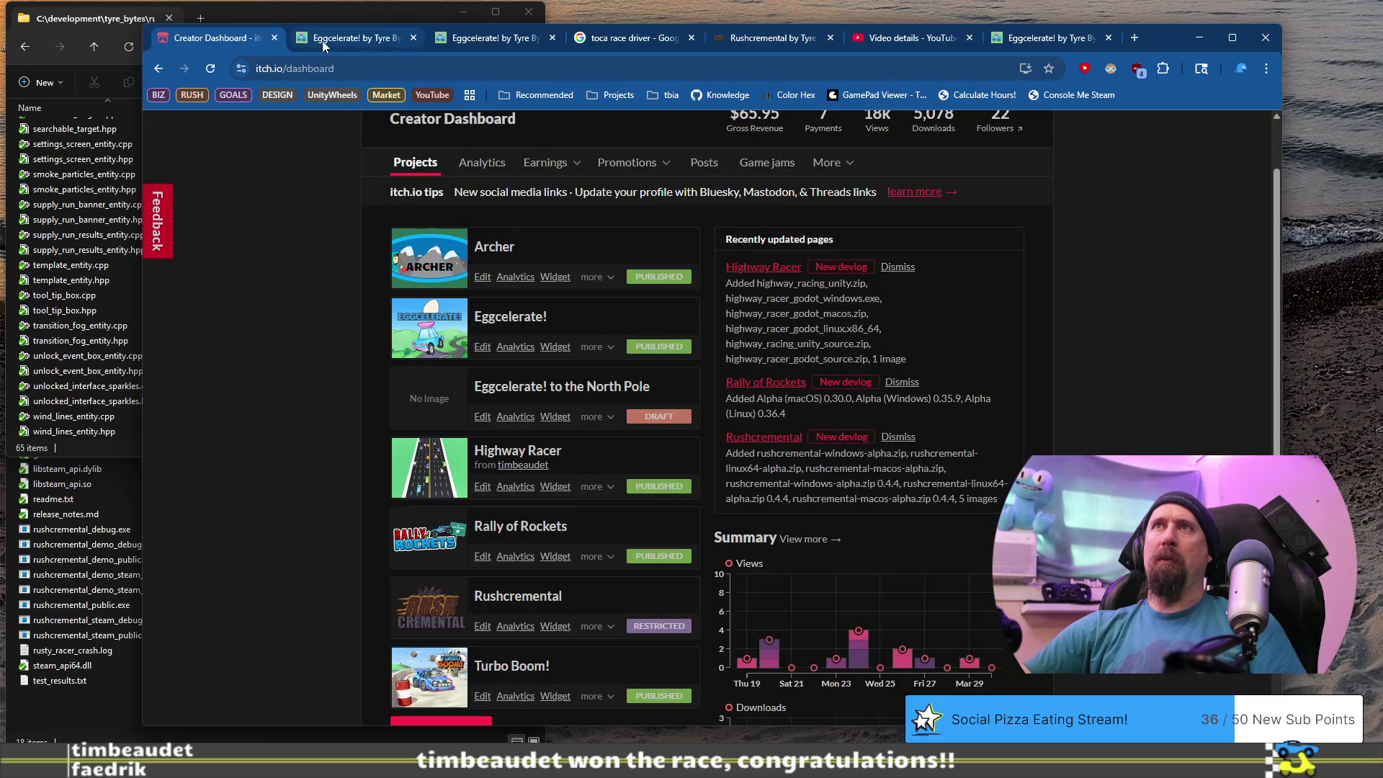
{"action": "left_click", "coordinate": [322, 40]}
{"action": "left_click", "coordinate": [270, 234]}
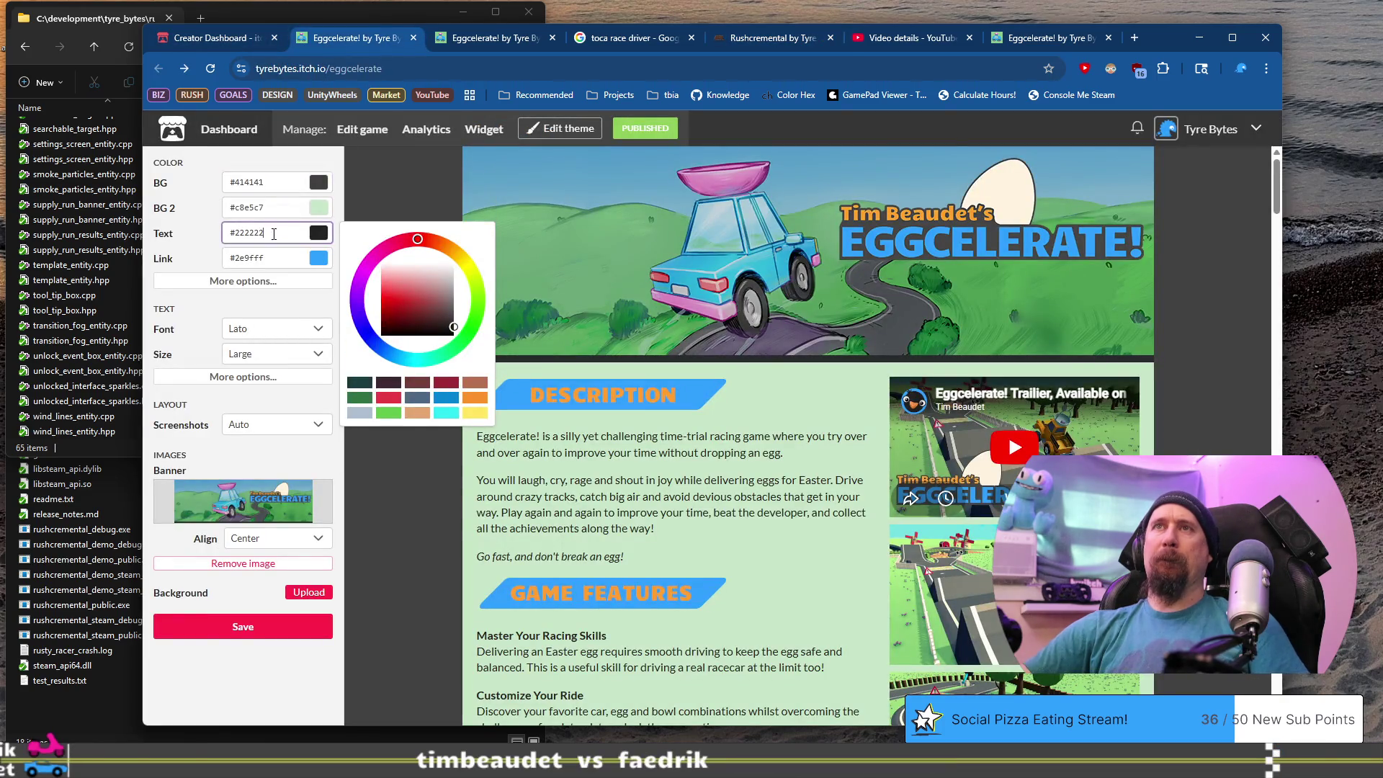
{"action": "left_click", "coordinate": [487, 49]}
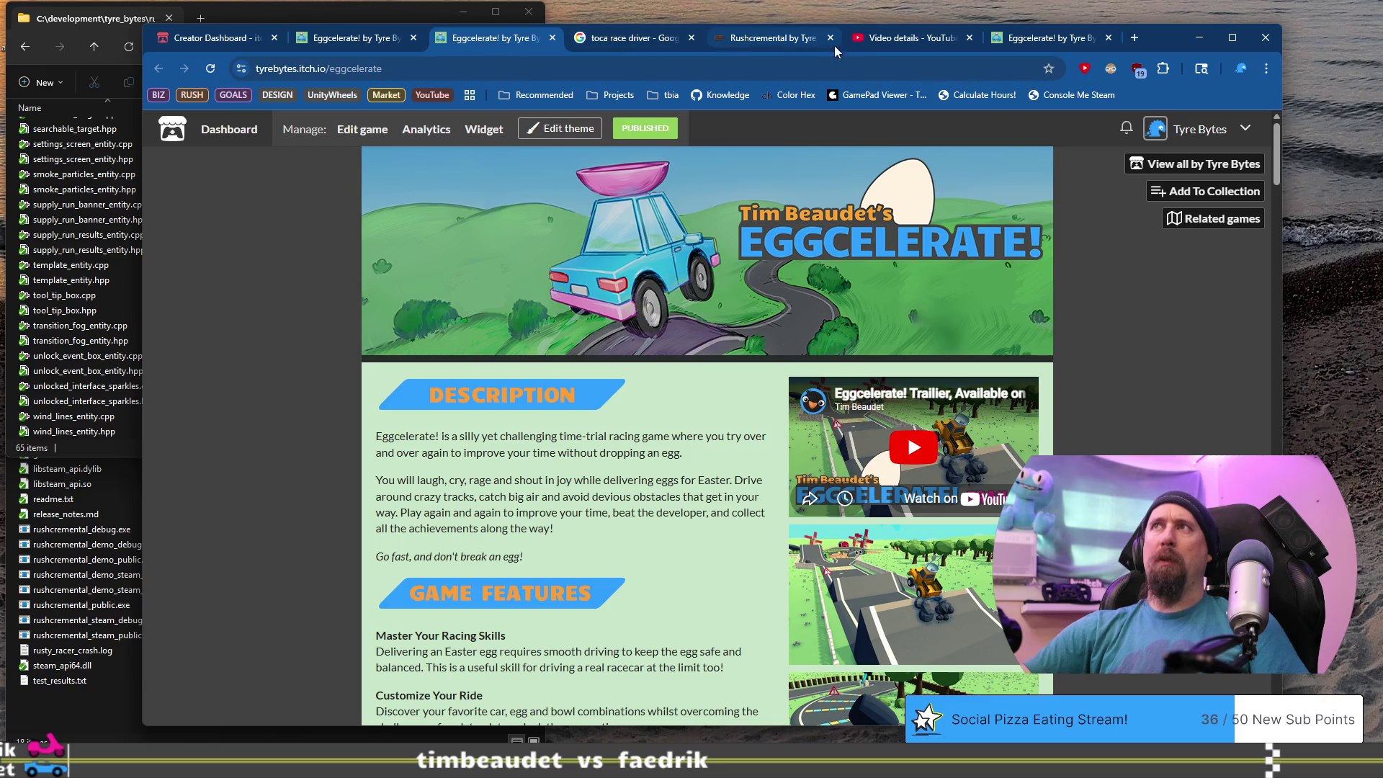
{"action": "left_click_drag", "start_coordinate": [771, 37], "coordinate": [489, 38]}
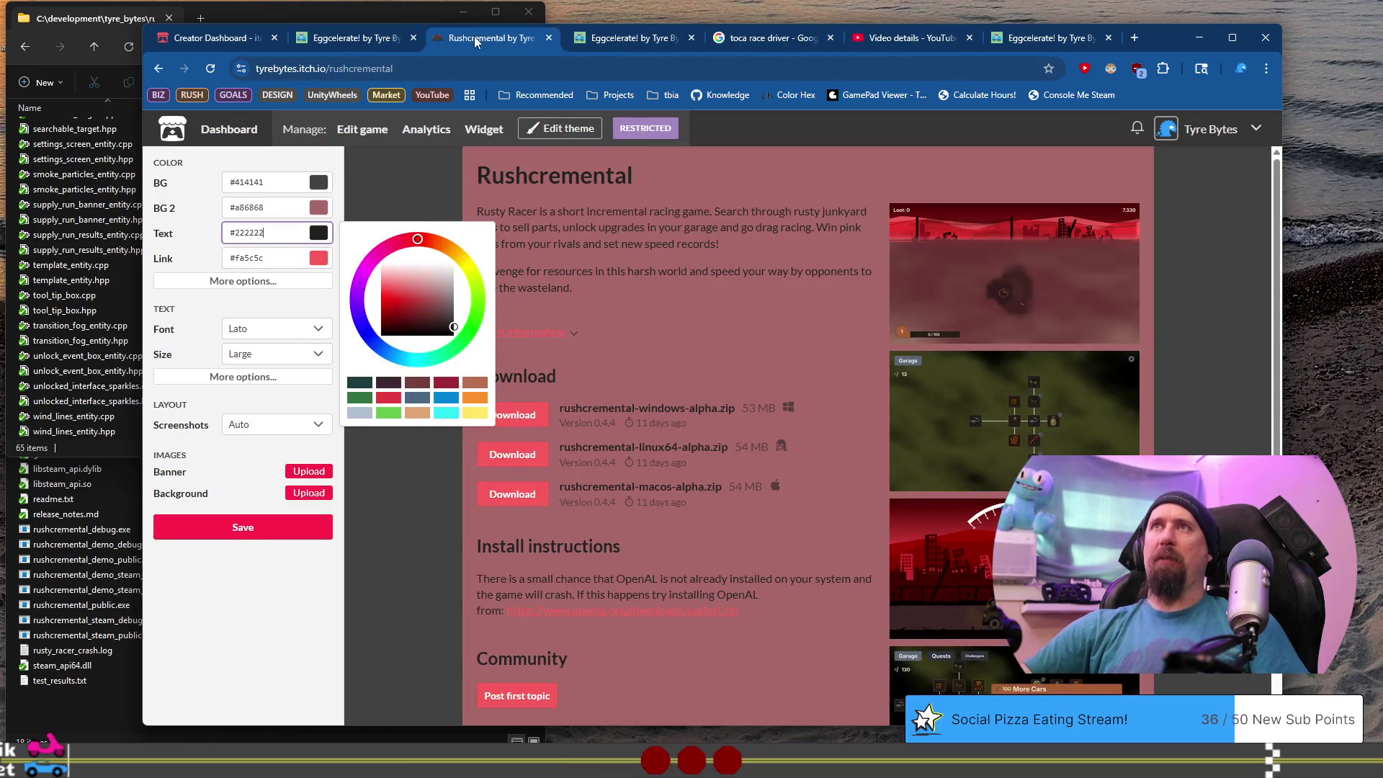
{"action": "left_click", "coordinate": [353, 38]}
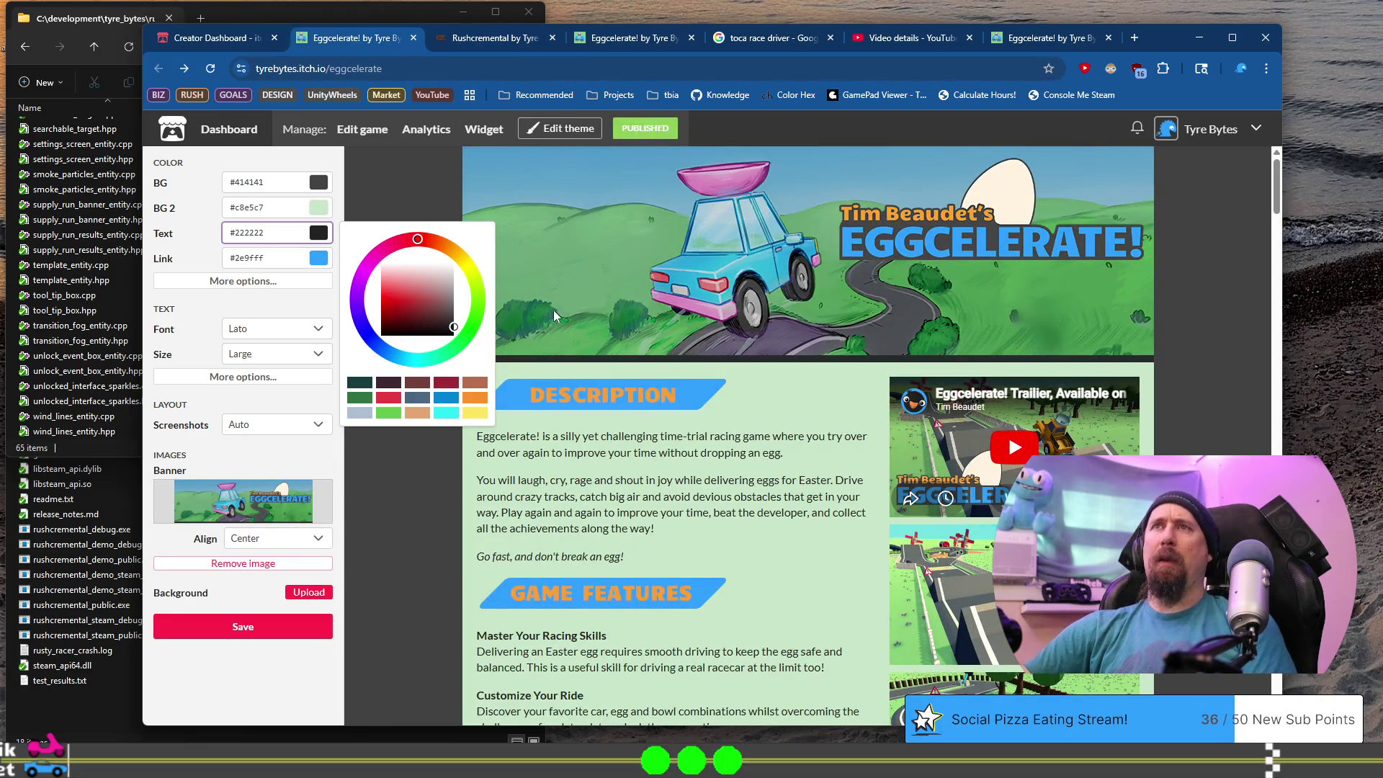
{"action": "scroll", "coordinate": [573, 301], "scroll_direction": "down", "scroll_amount": 15}
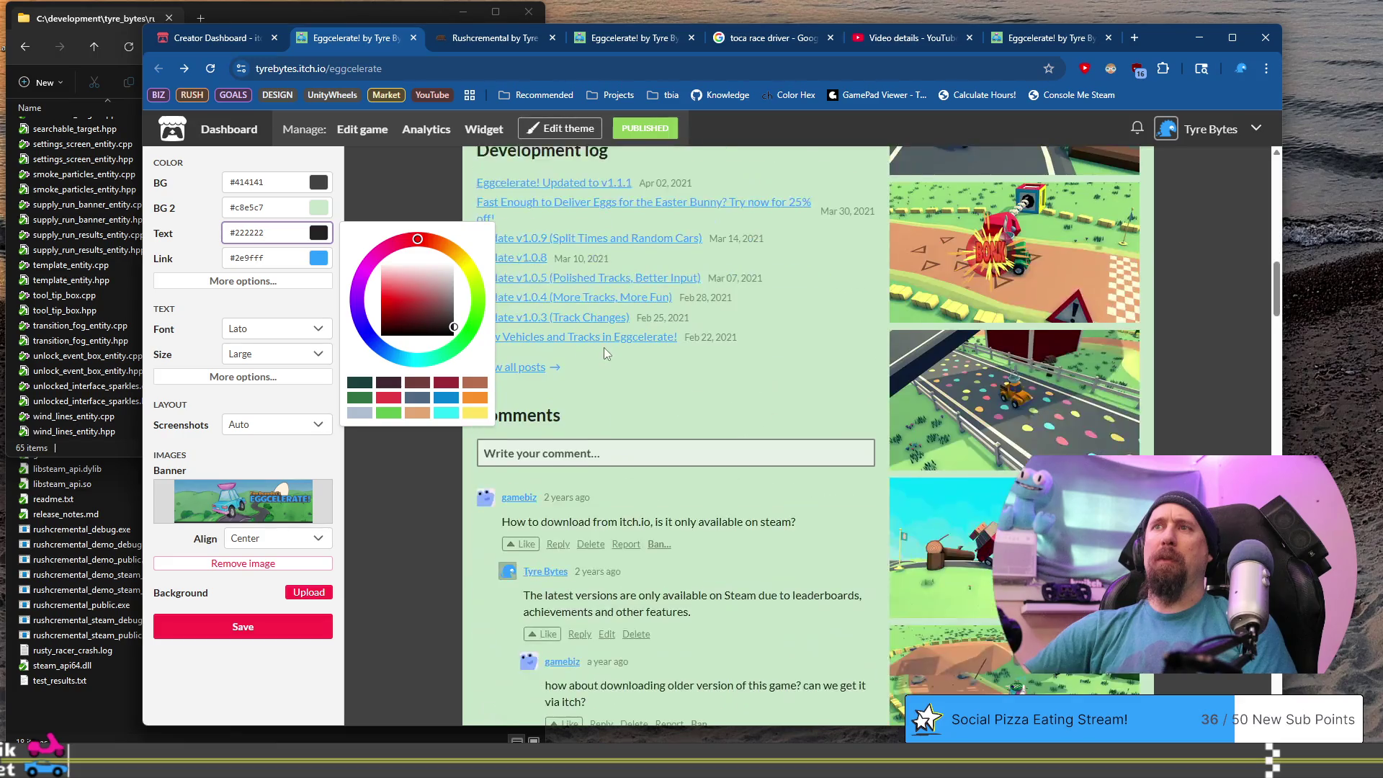
{"action": "scroll", "coordinate": [605, 349], "scroll_direction": "up", "scroll_amount": 15}
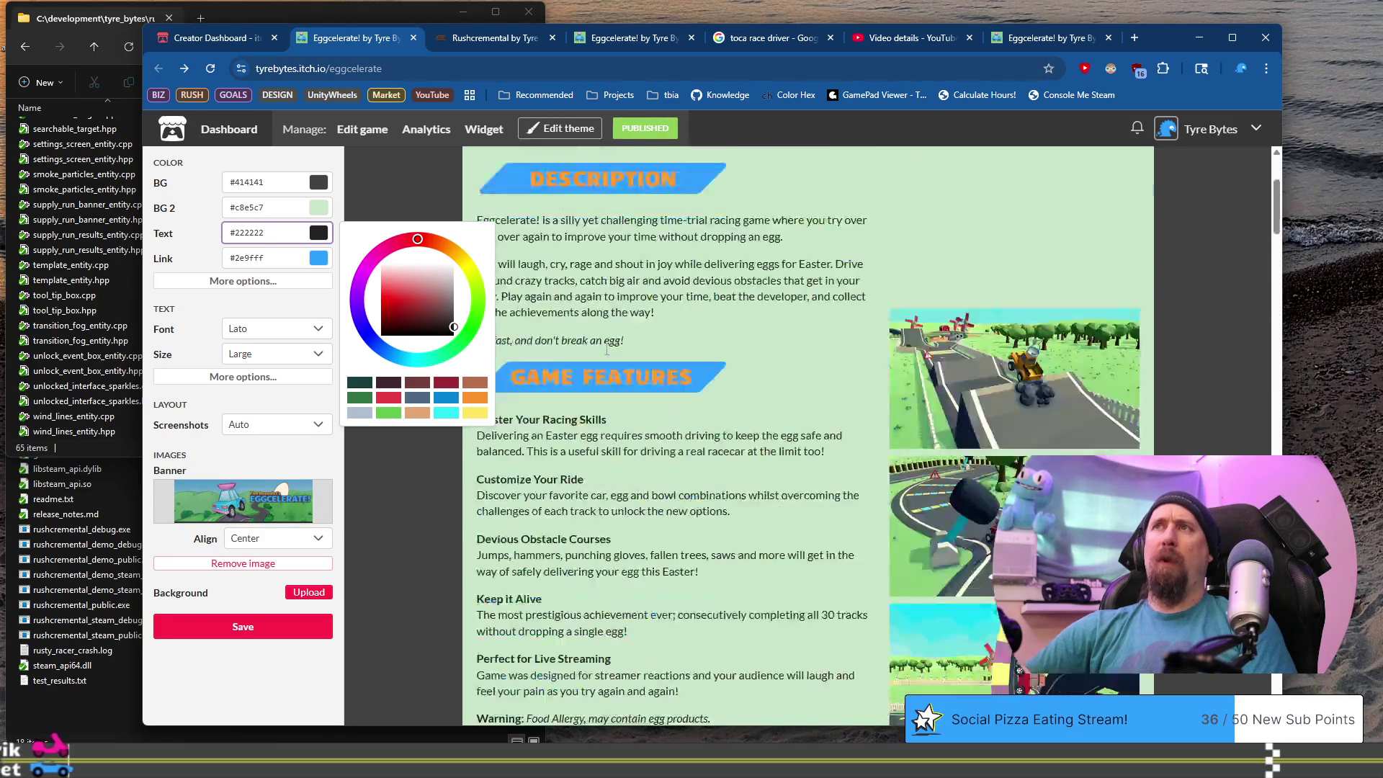
Try Eggcelerate's link colour on Rushcremental, then keep the link colour at #fa5c5c.
{"action": "left_click", "coordinate": [495, 37]}
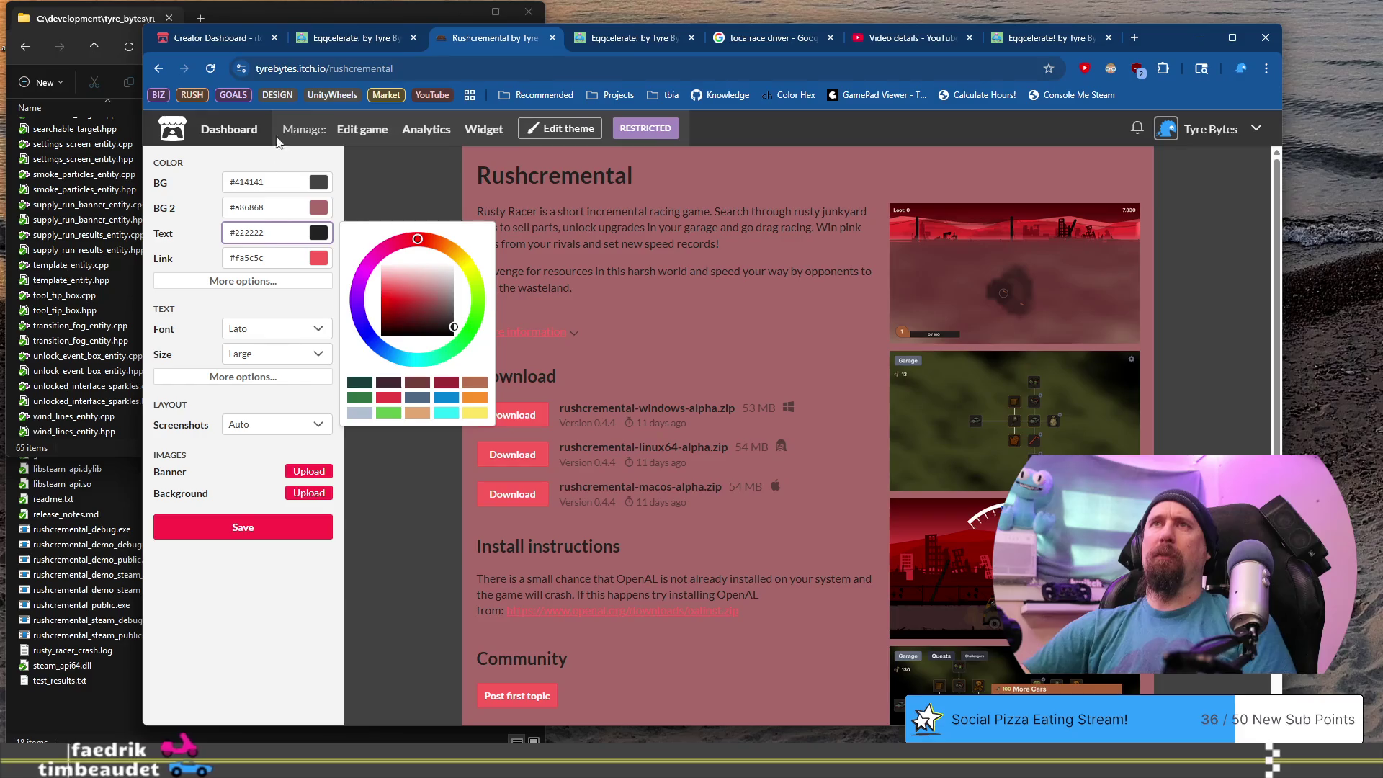
{"action": "left_click", "coordinate": [367, 37]}
{"action": "key", "text": "Tab"}
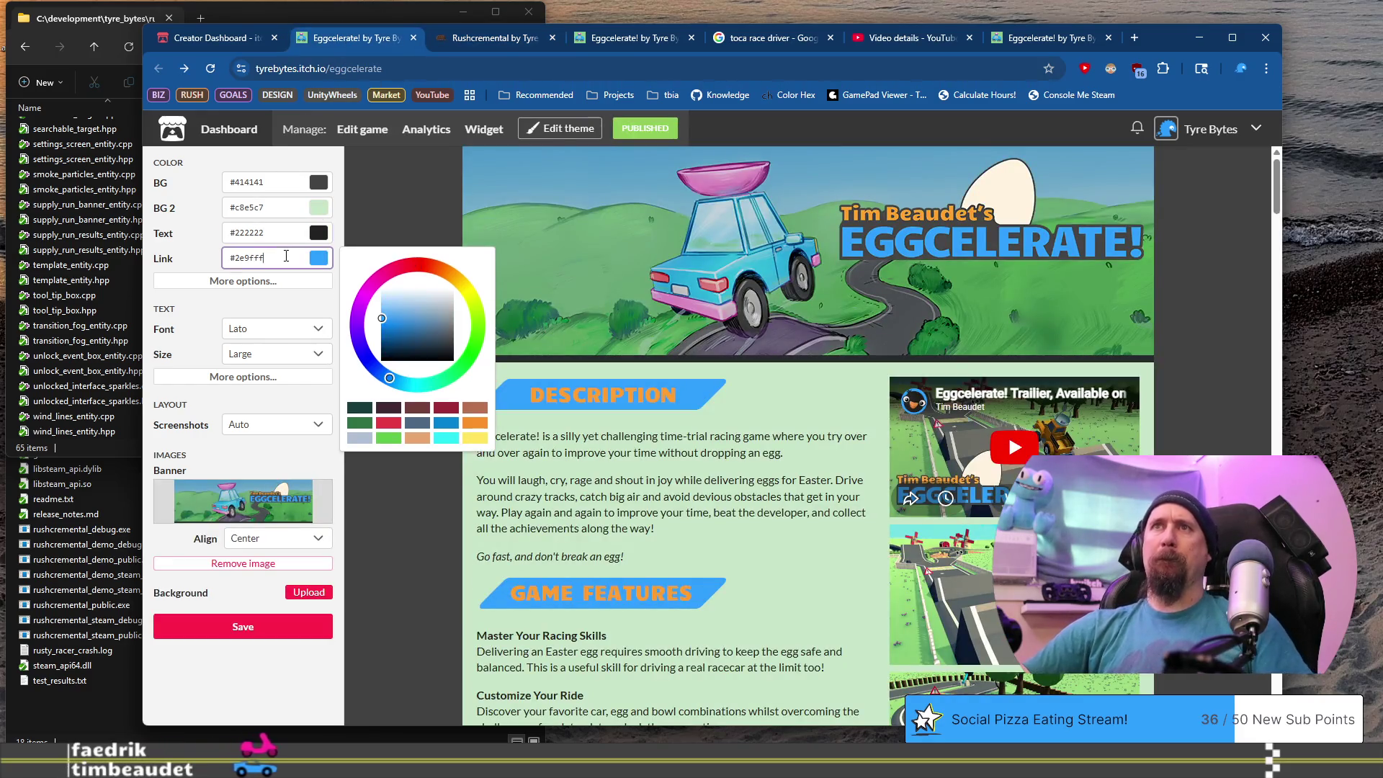
{"action": "left_click", "coordinate": [481, 40]}
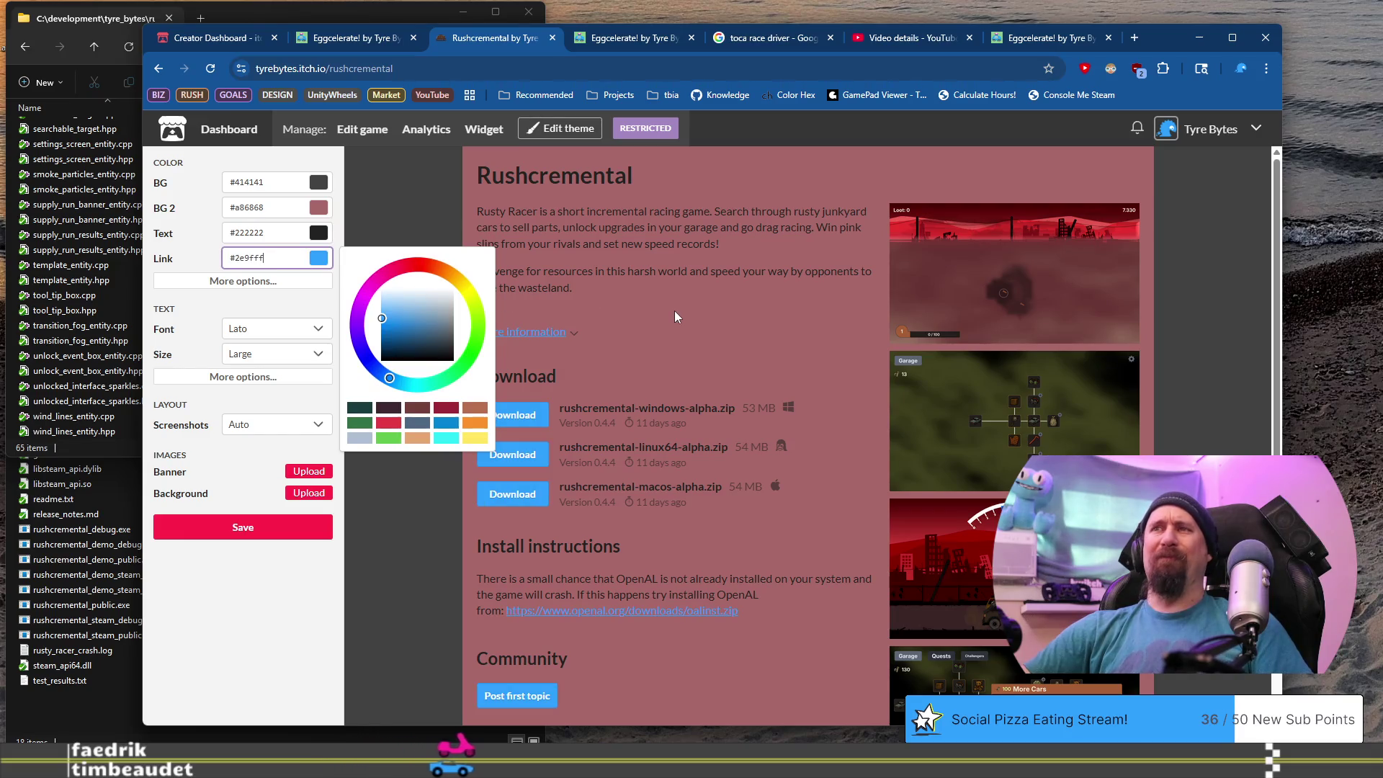
{"action": "type", "text": "#fa5c5c"}
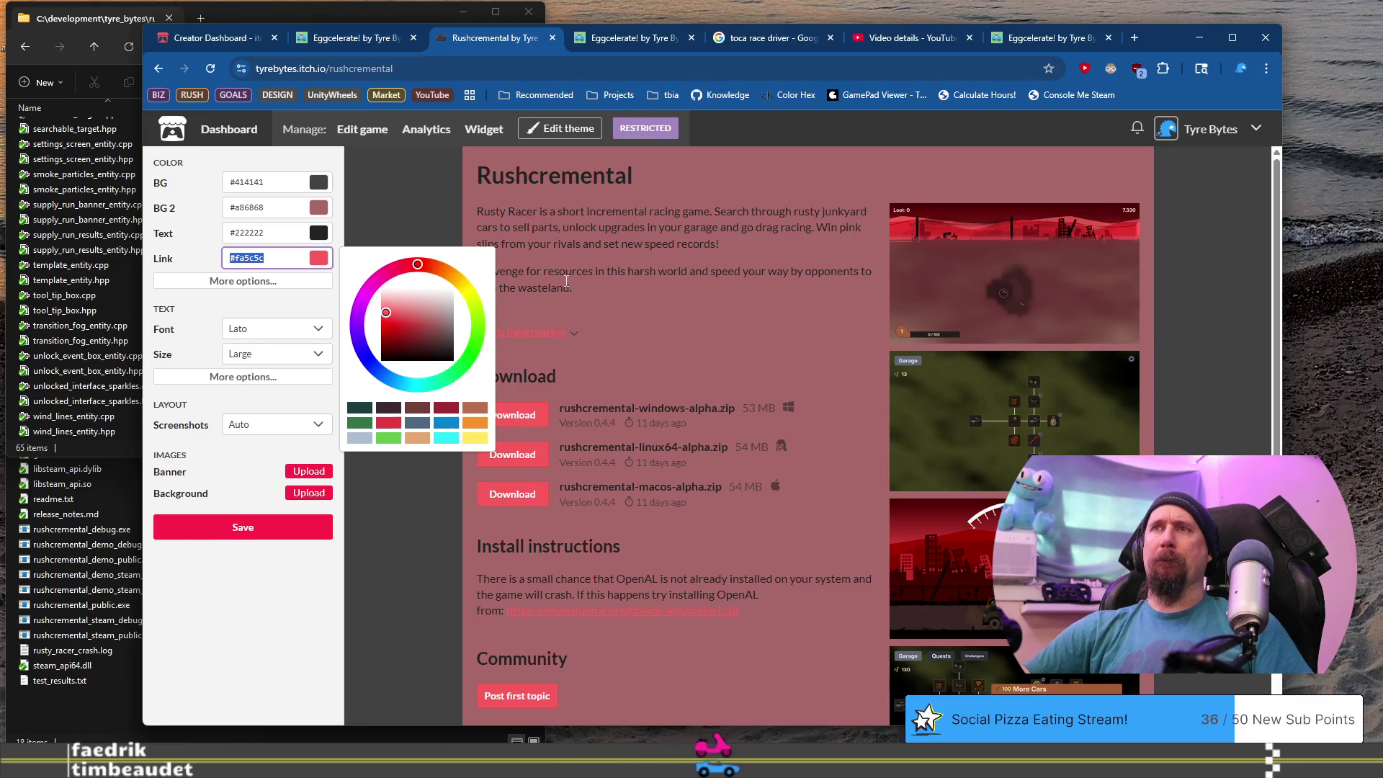
{"action": "left_click", "coordinate": [781, 357]}
{"action": "scroll", "coordinate": [727, 336], "scroll_direction": "down", "scroll_amount": 3}
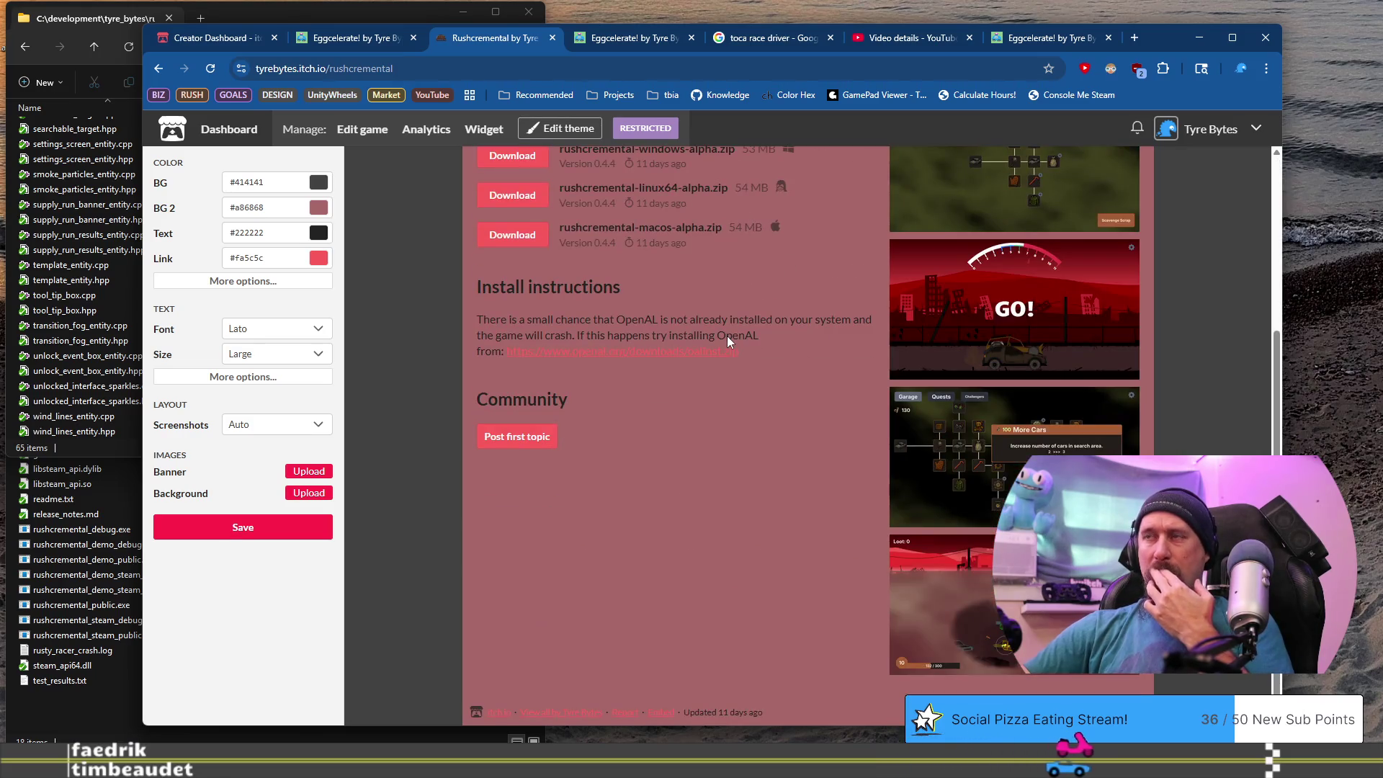
{"action": "scroll", "coordinate": [728, 336], "scroll_direction": "up", "scroll_amount": 3}
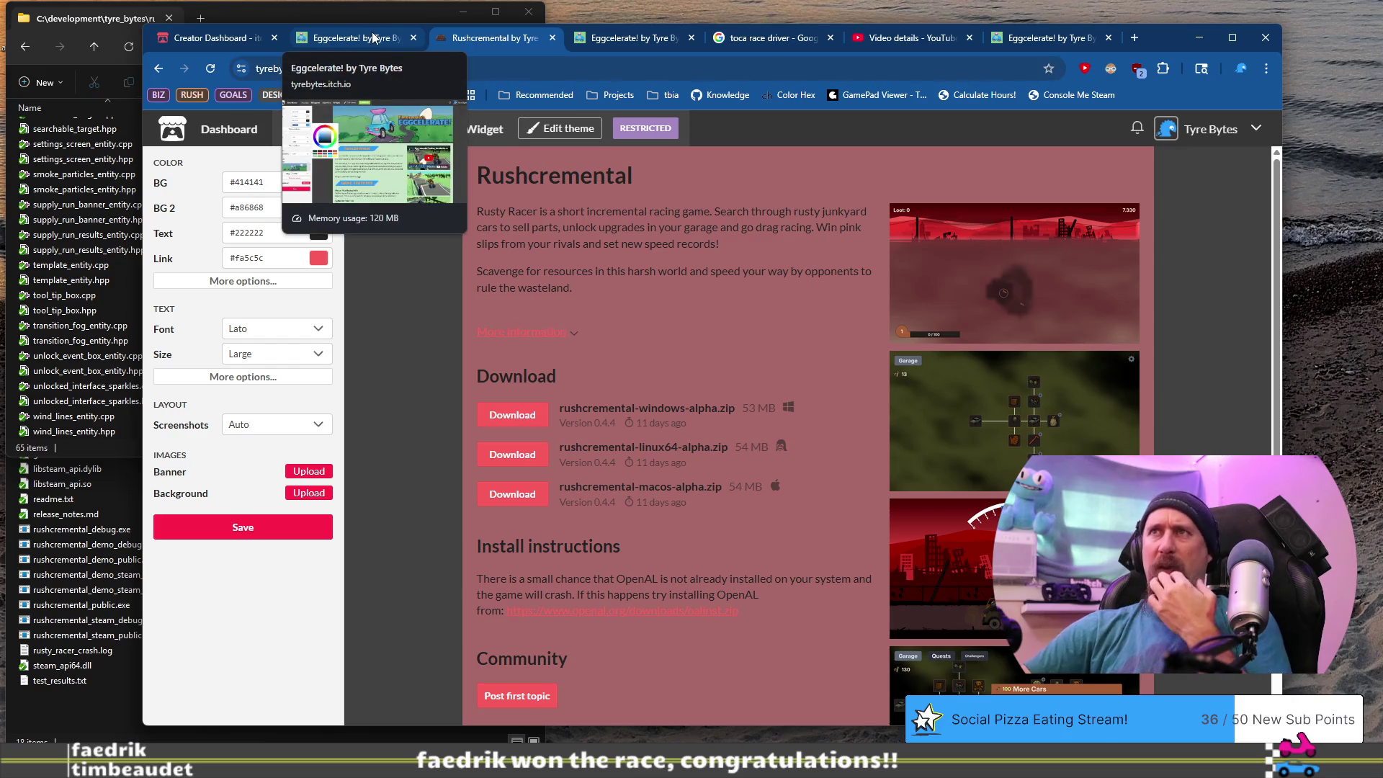
{"action": "left_click", "coordinate": [343, 39]}
{"action": "left_click", "coordinate": [238, 41]}
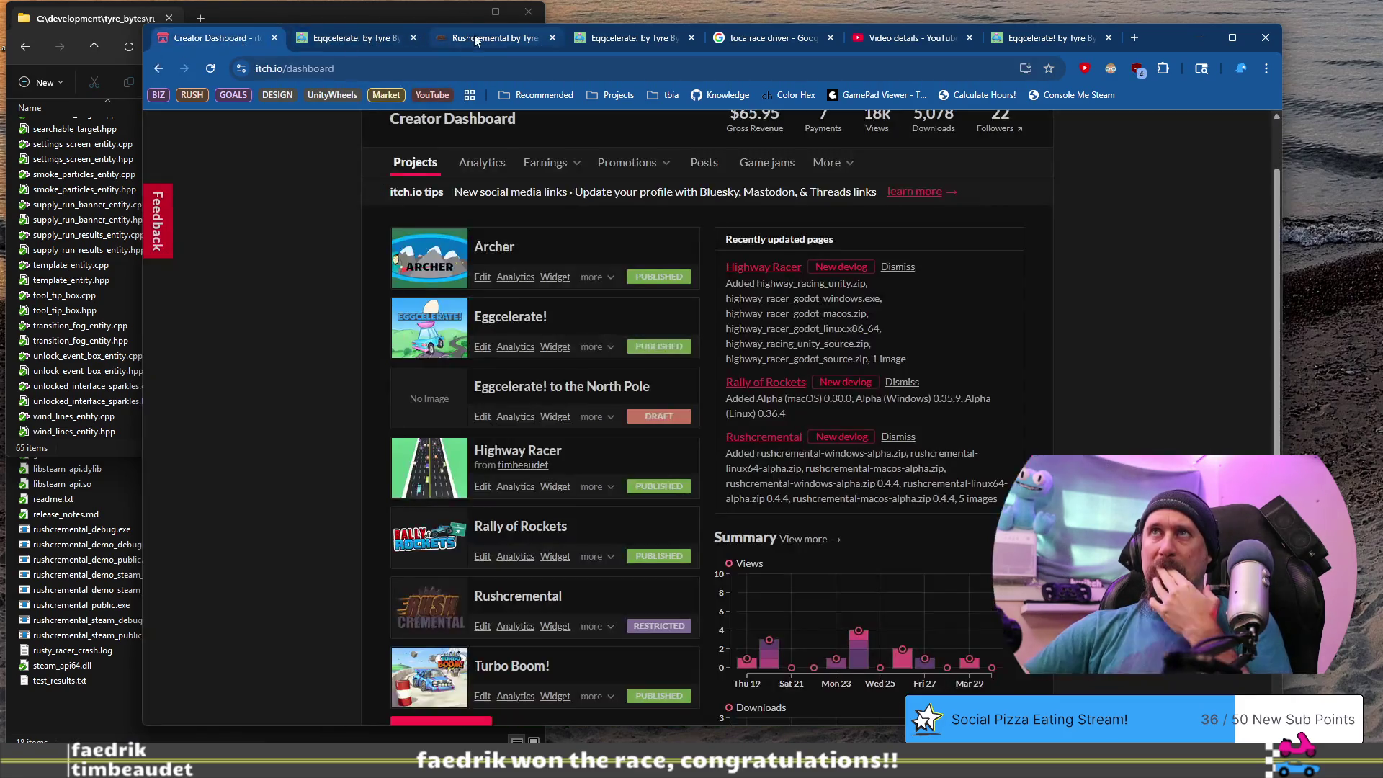
{"action": "left_click", "coordinate": [482, 42]}
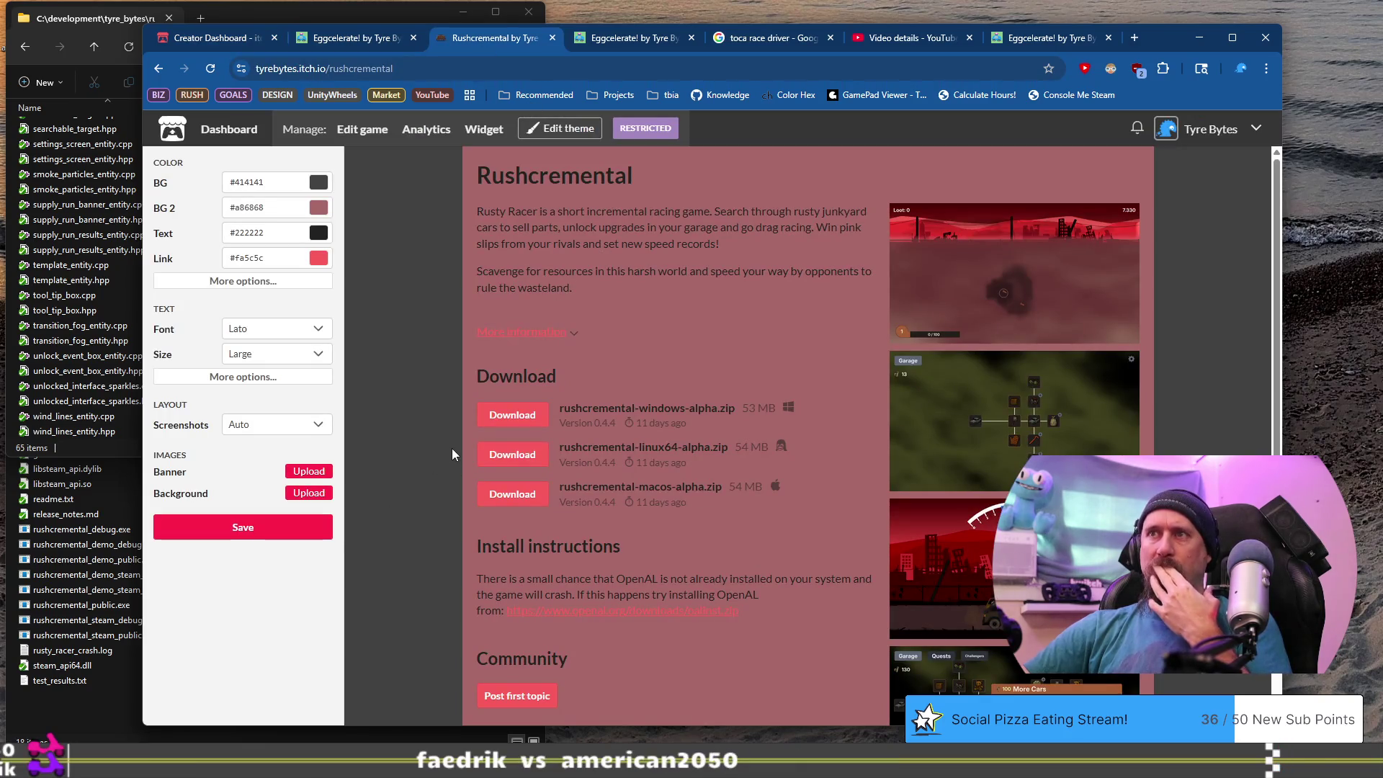
{"action": "scroll", "coordinate": [452, 448], "scroll_direction": "down", "scroll_amount": 3}
{"action": "scroll", "coordinate": [479, 440], "scroll_direction": "up", "scroll_amount": 3}
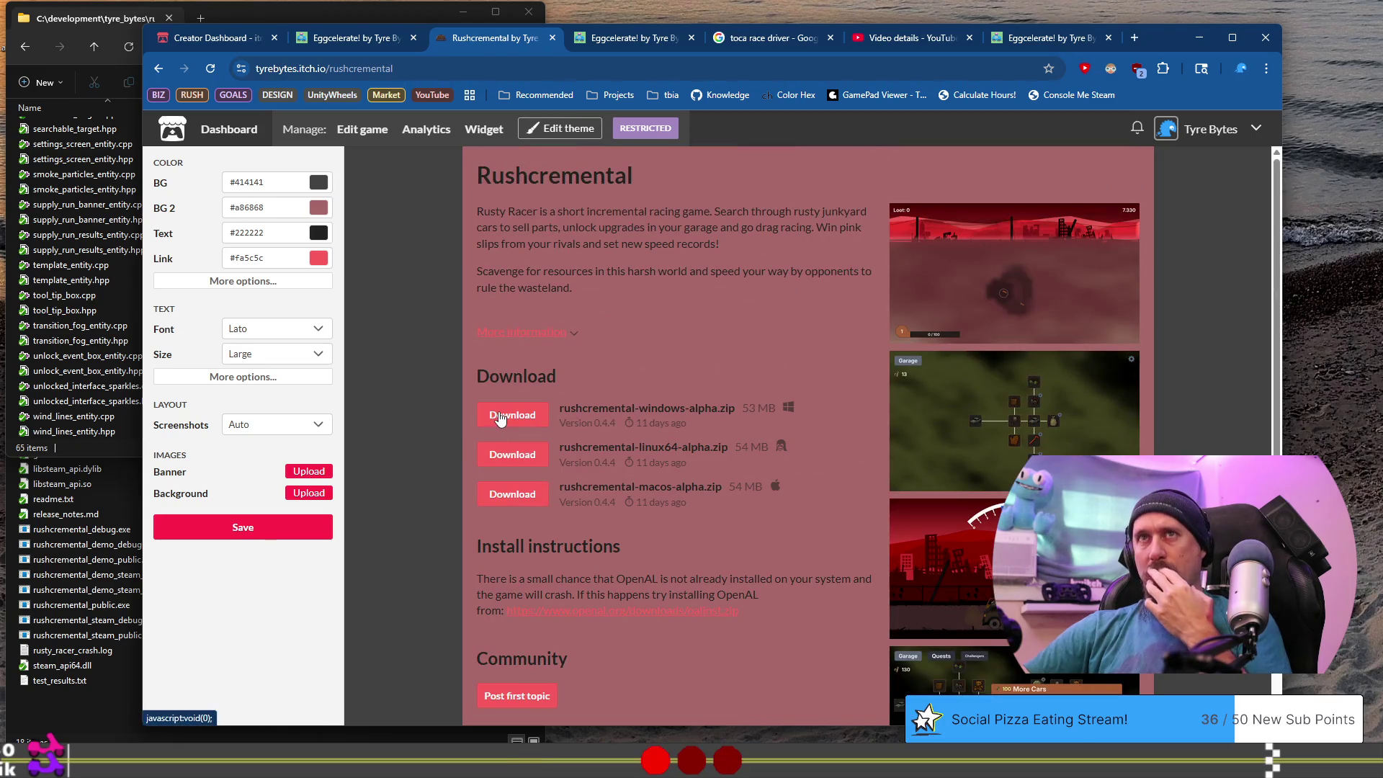
Change the text colour to #111111, save the theme, and open the Edit game page.
{"action": "left_click", "coordinate": [255, 233]}
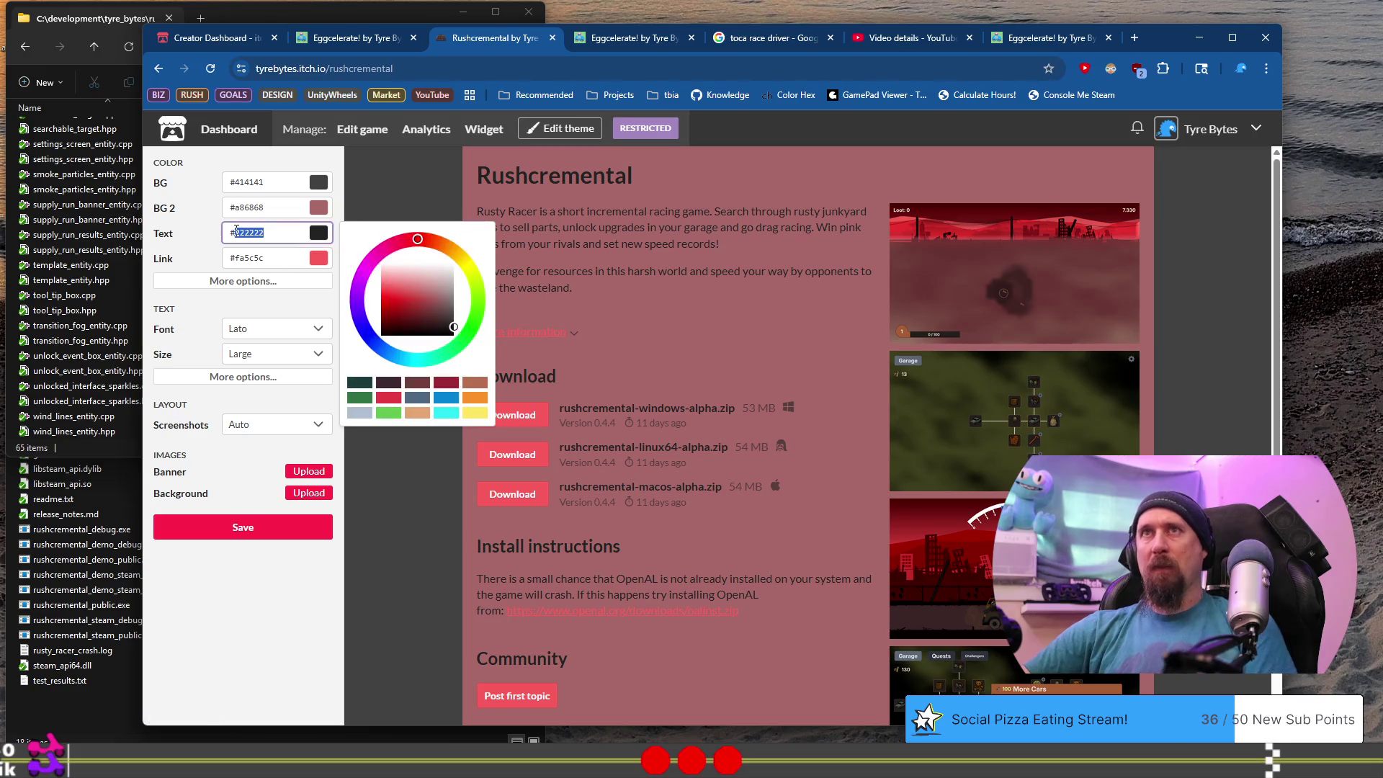
{"action": "type", "text": "111111"}
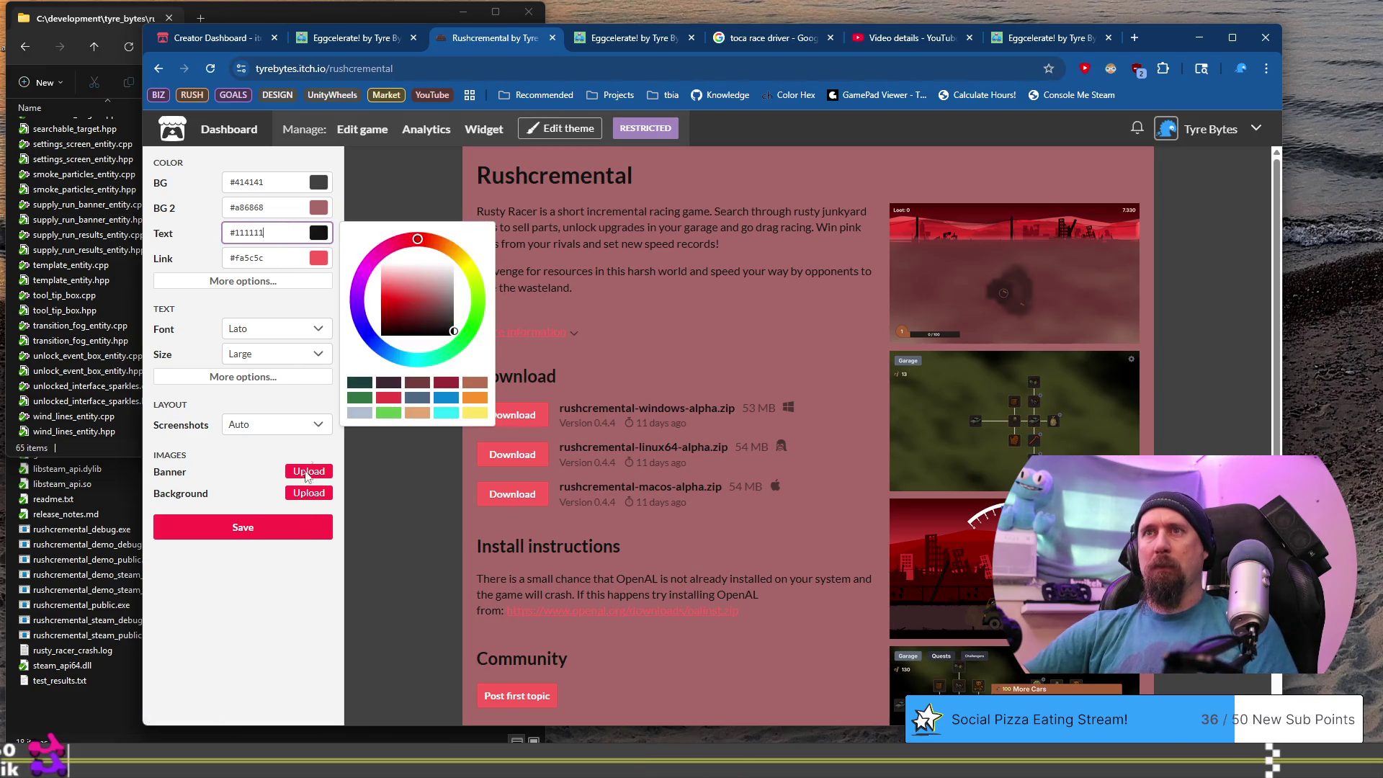
{"action": "left_click", "coordinate": [460, 546]}
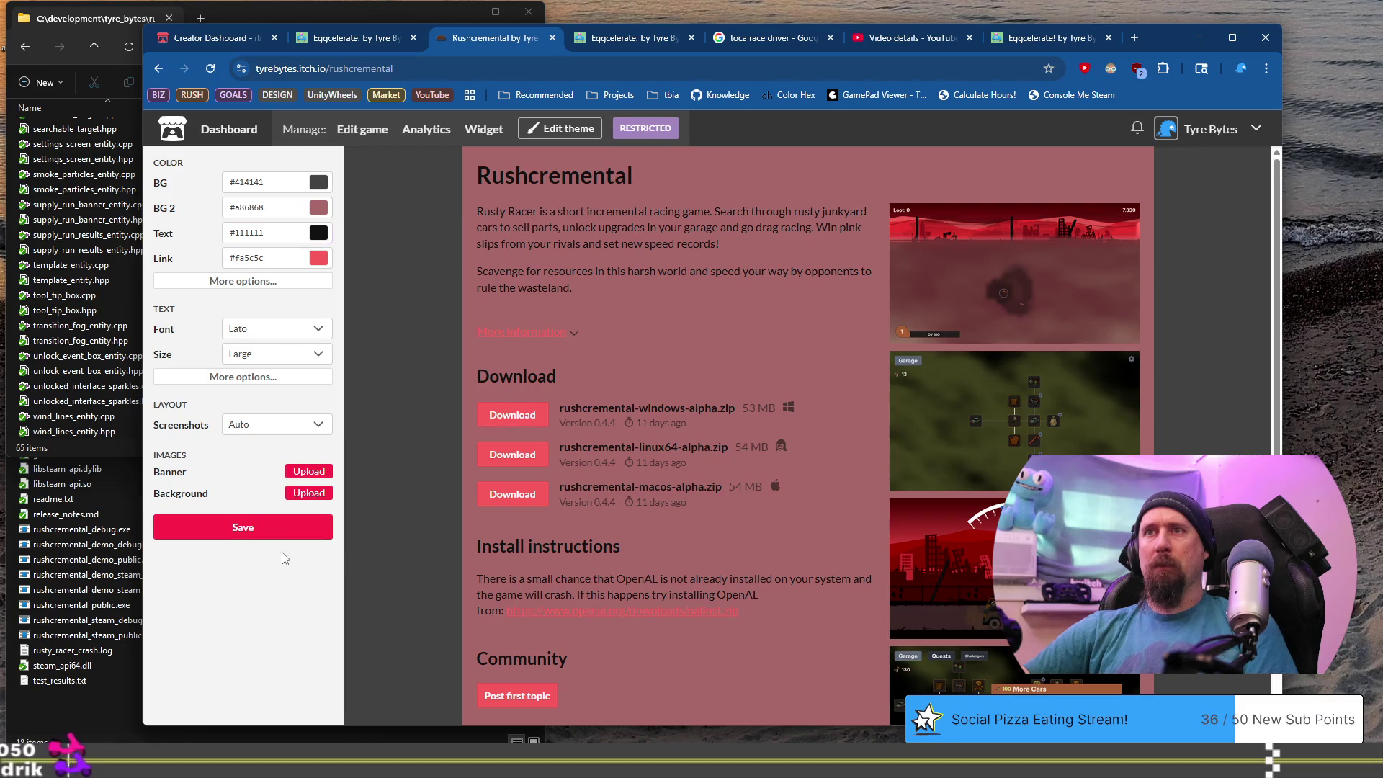
{"action": "left_click", "coordinate": [295, 533]}
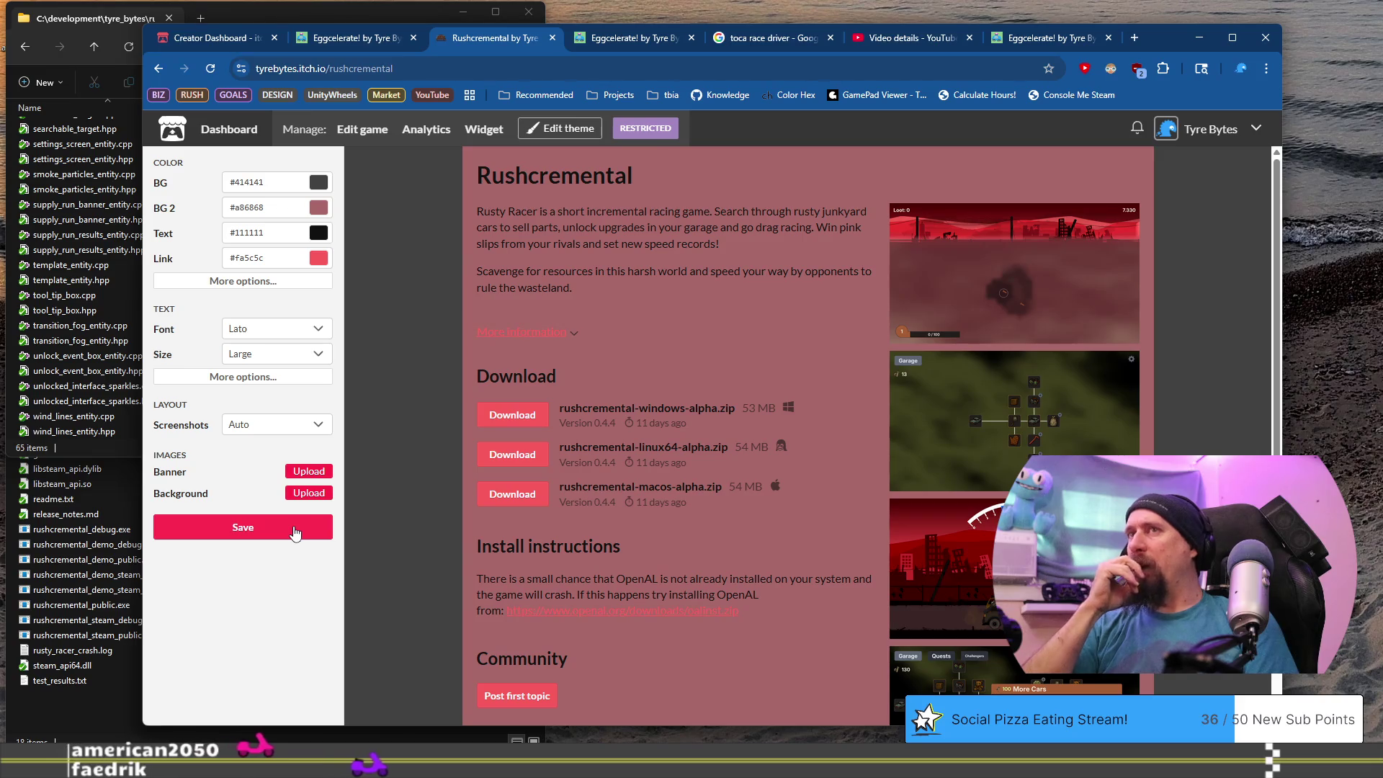
{"action": "left_click", "coordinate": [362, 129]}
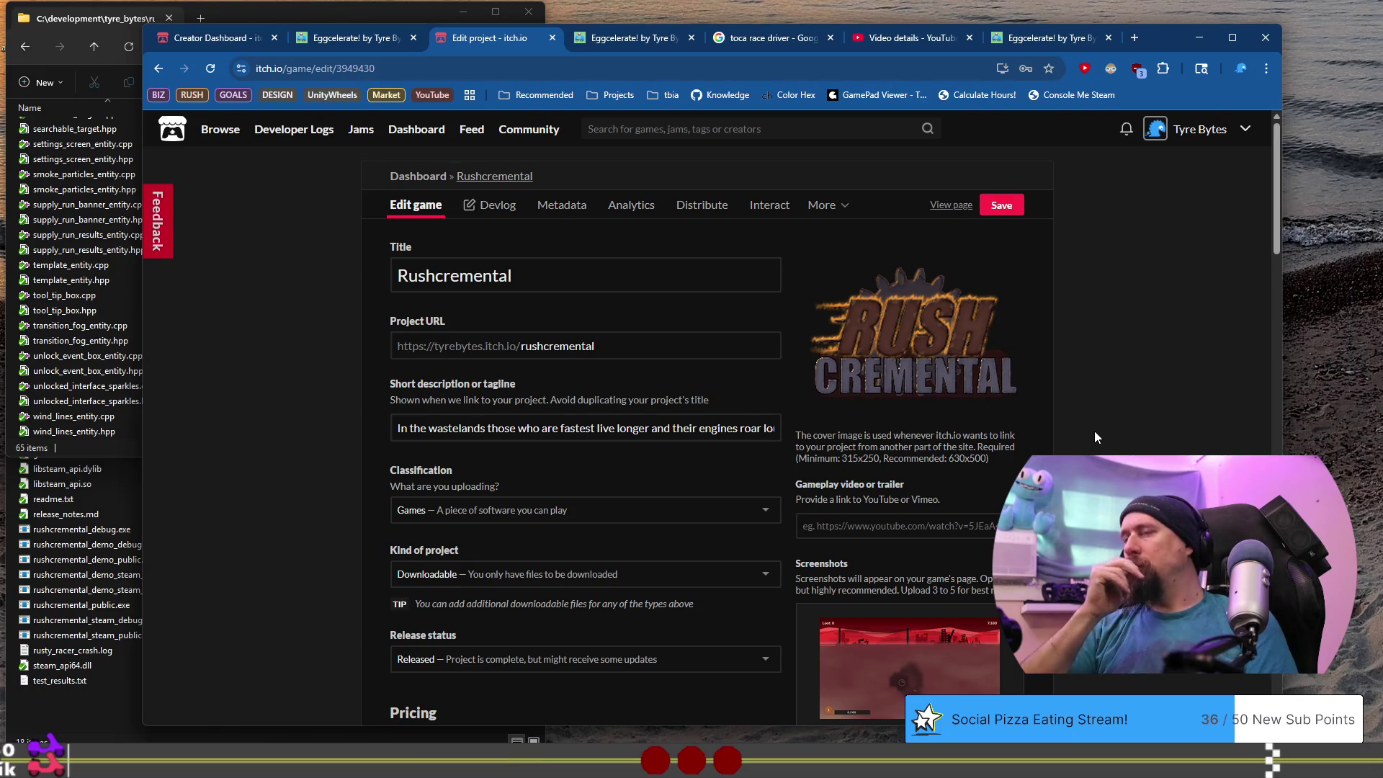
Delete the first two screenshots, including the garage shot, confirming each deletion.
{"action": "scroll", "coordinate": [1095, 432], "scroll_direction": "down", "scroll_amount": 1}
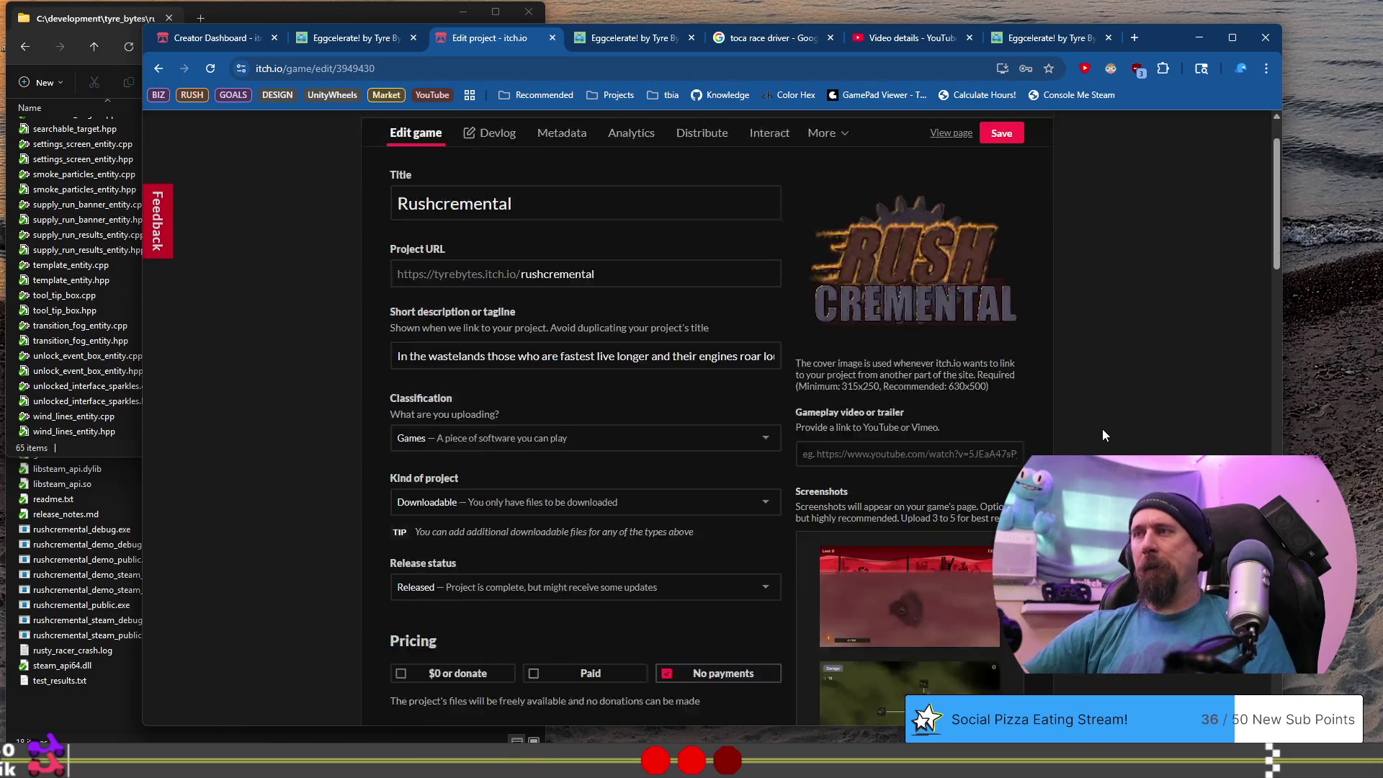
{"action": "scroll", "coordinate": [1098, 436], "scroll_direction": "down", "scroll_amount": 8}
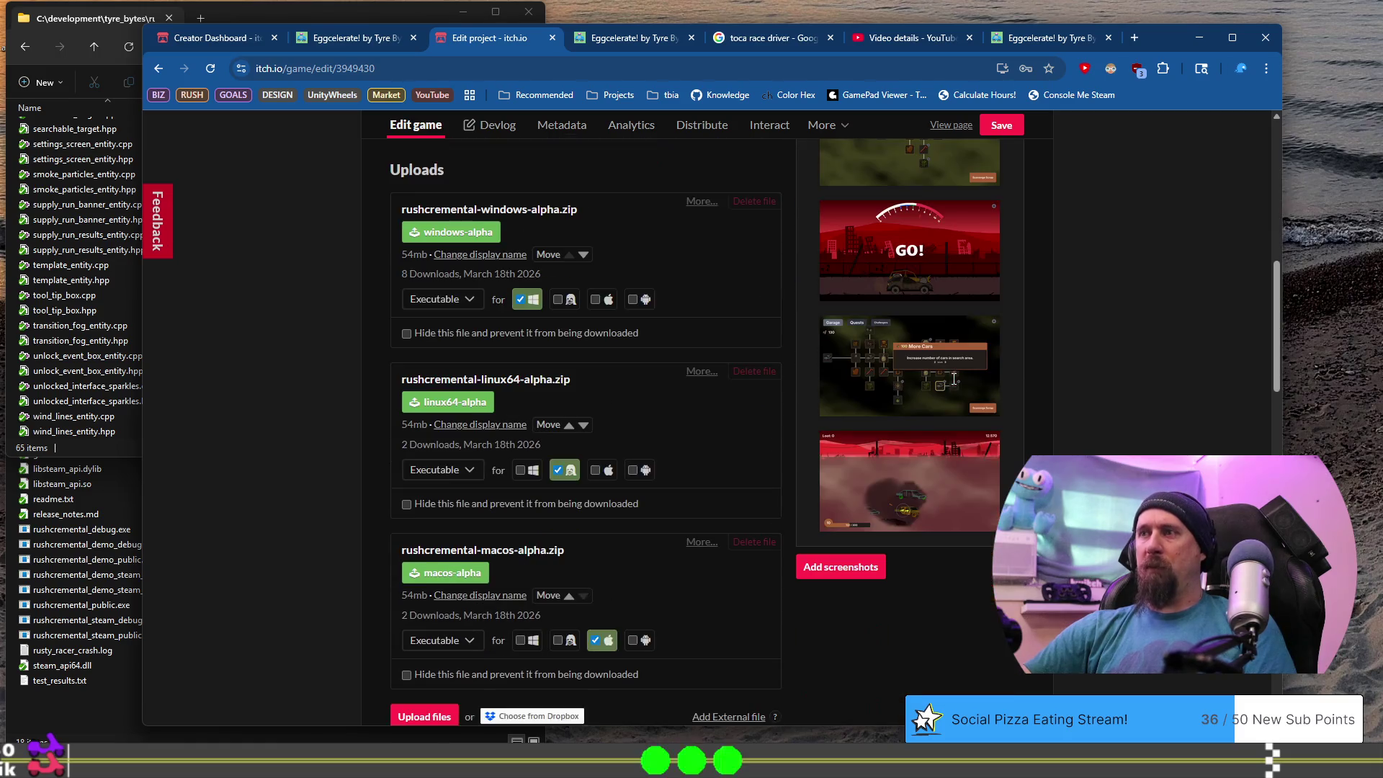
{"action": "scroll", "coordinate": [957, 569], "scroll_direction": "up", "scroll_amount": 4}
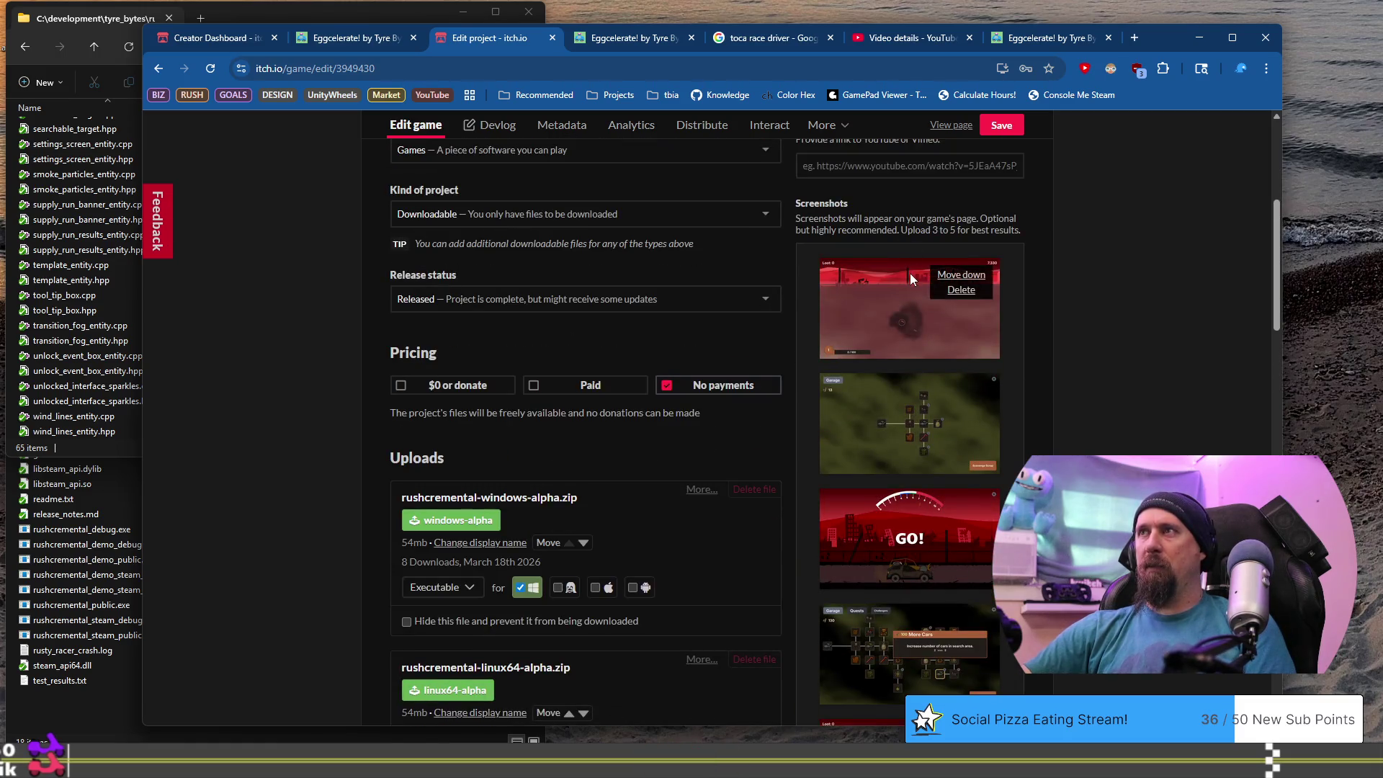
{"action": "left_click", "coordinate": [970, 299]}
{"action": "left_click", "coordinate": [779, 161]}
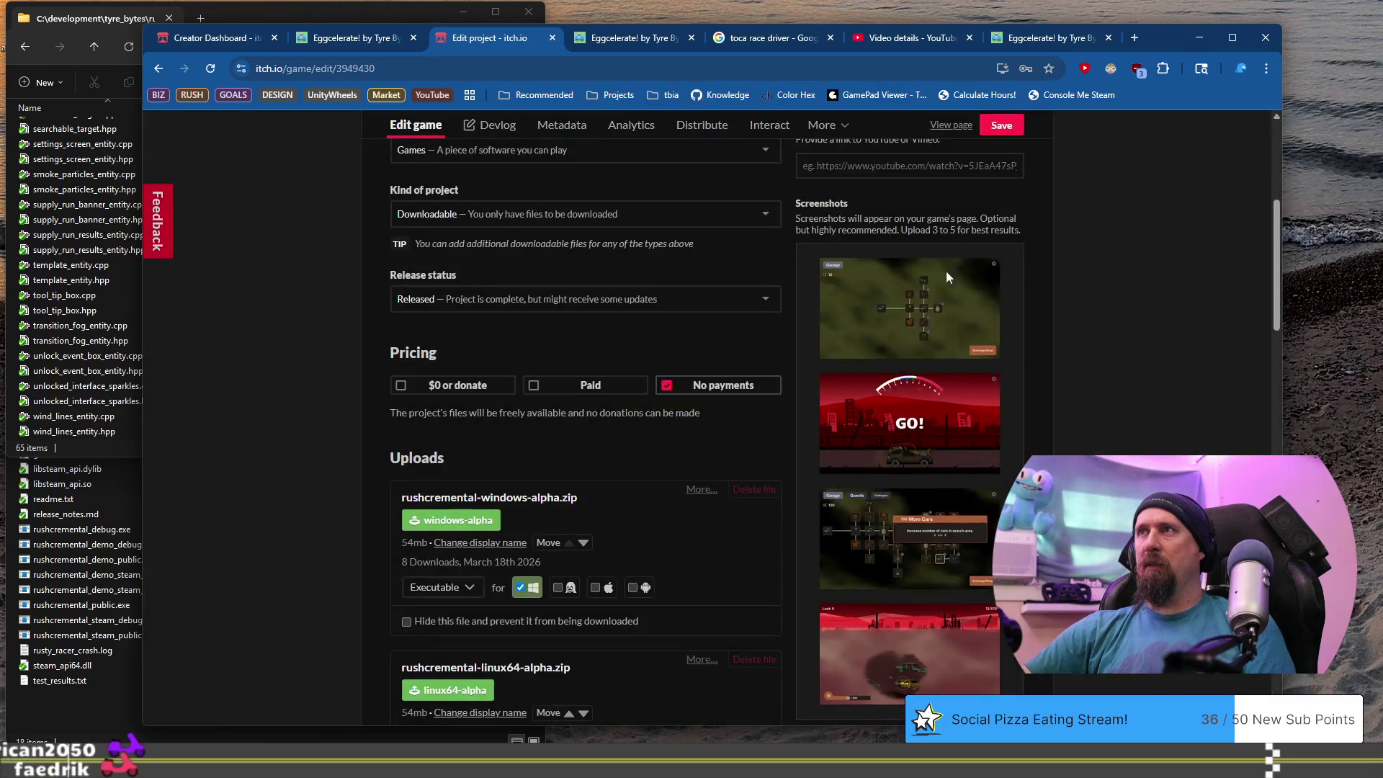
{"action": "left_click", "coordinate": [964, 299]}
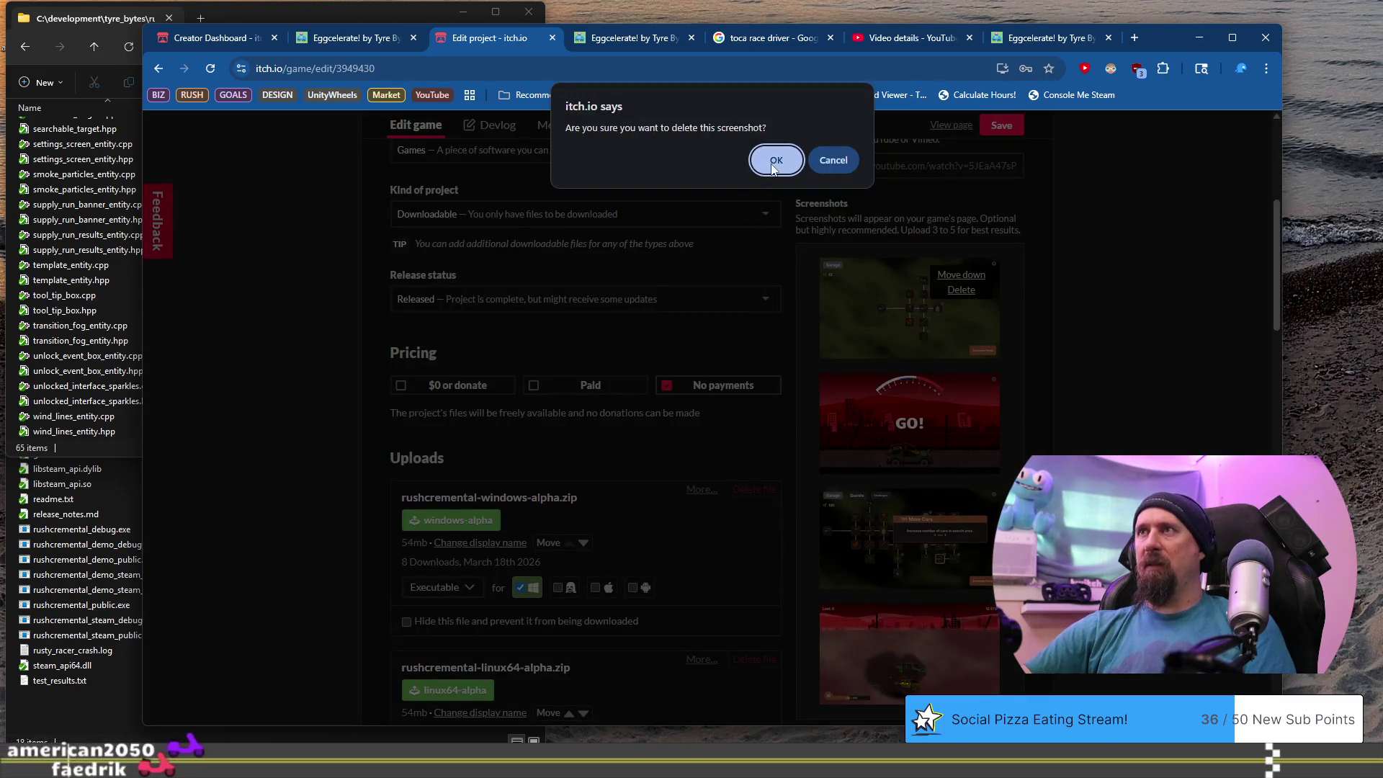
{"action": "left_click", "coordinate": [773, 160]}
{"action": "mouse_move", "coordinate": [979, 332]}
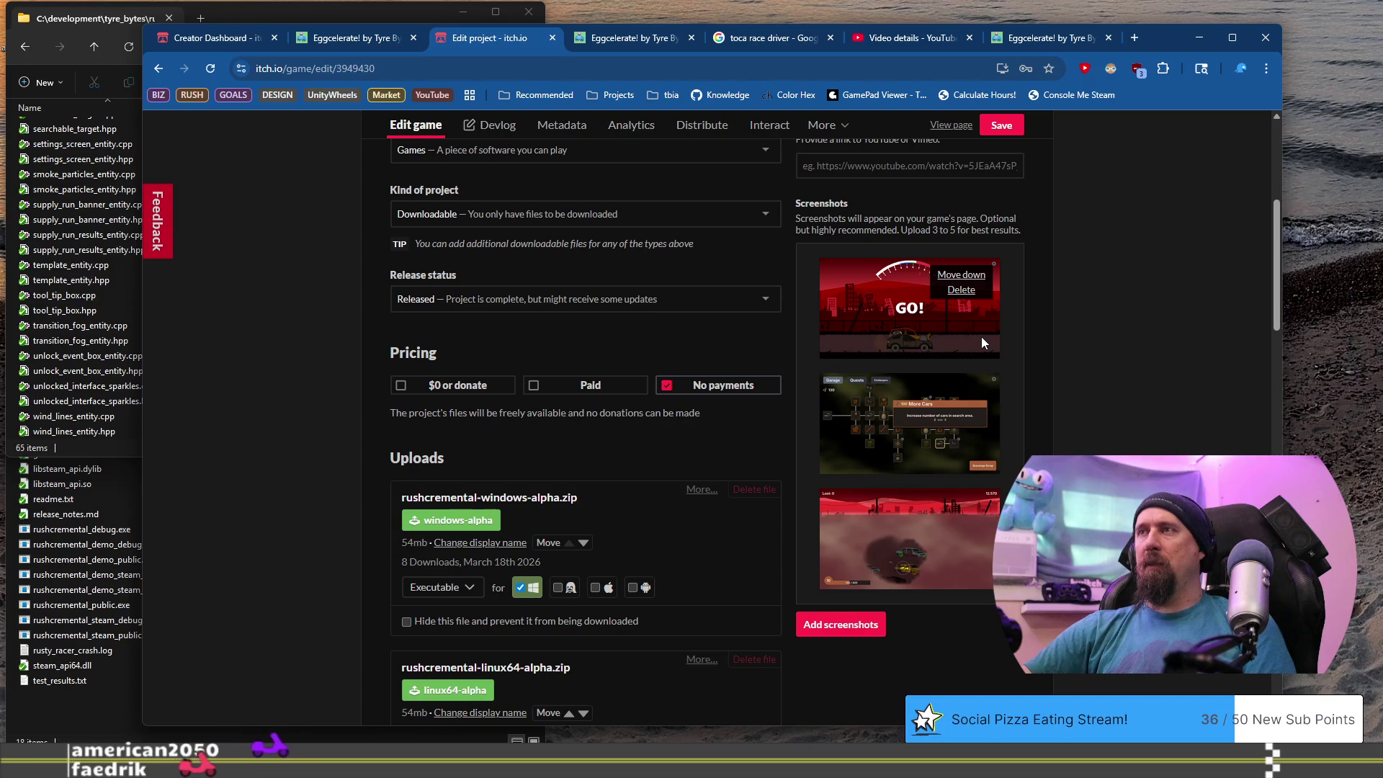
Open a new Explorer window on the left and browse to C:\development via its marketing folder.
{"action": "left_click", "coordinate": [59, 234]}
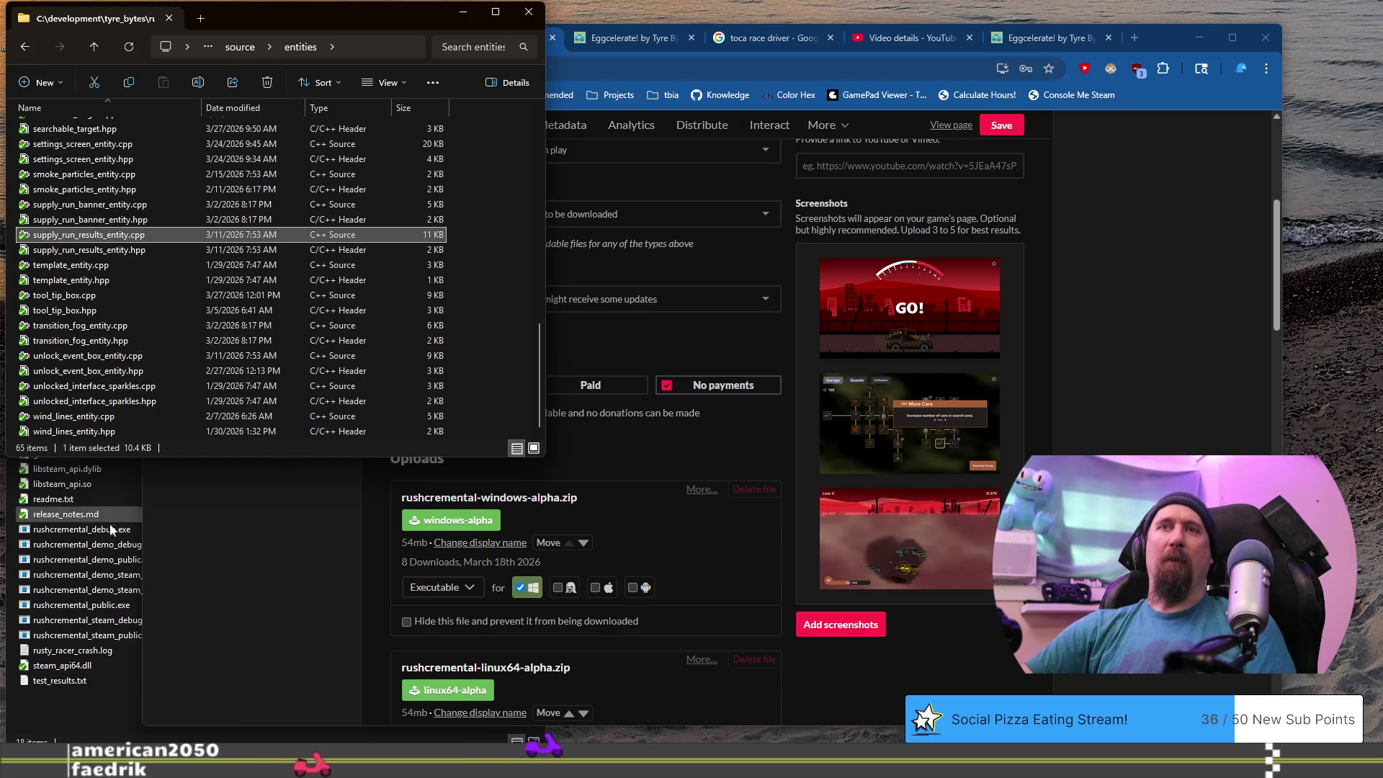
{"action": "left_click", "coordinate": [81, 529]}
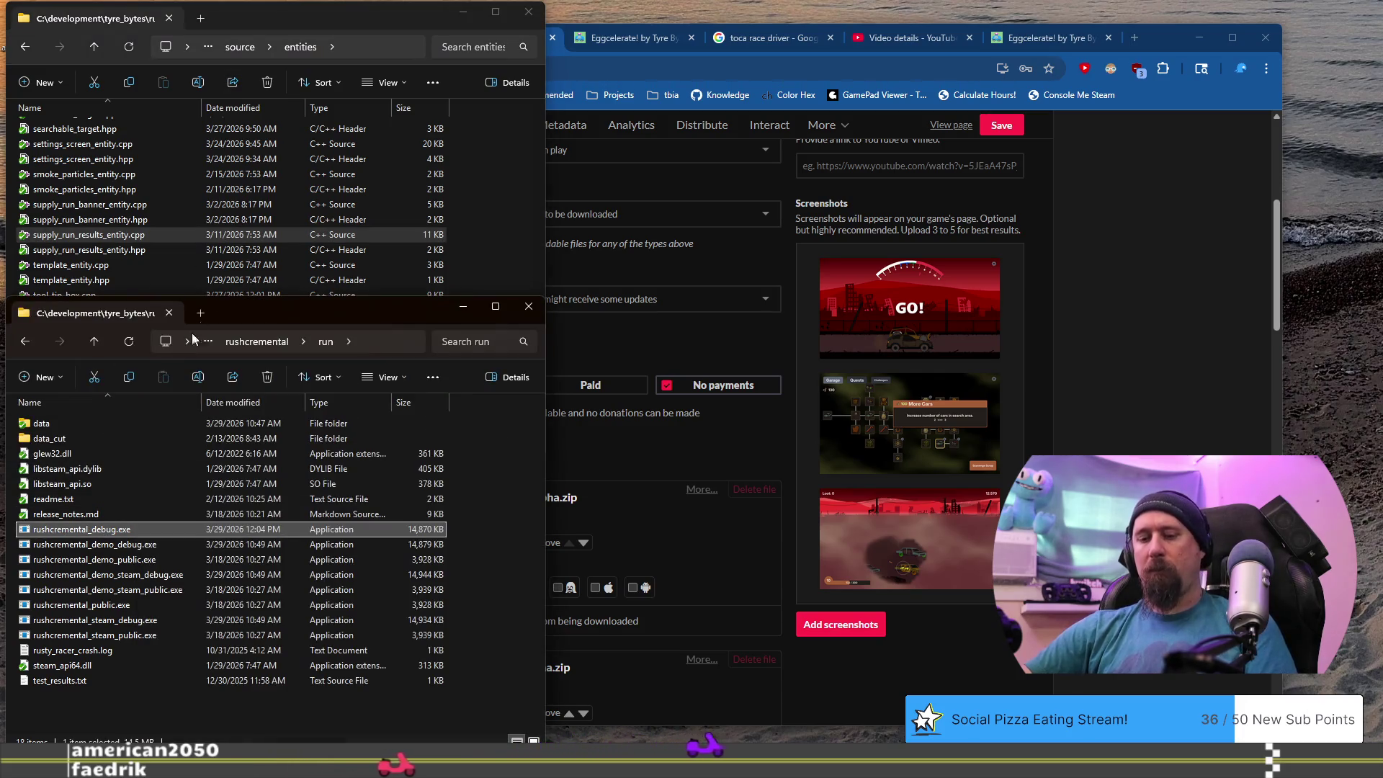
{"action": "key", "text": "super+e"}
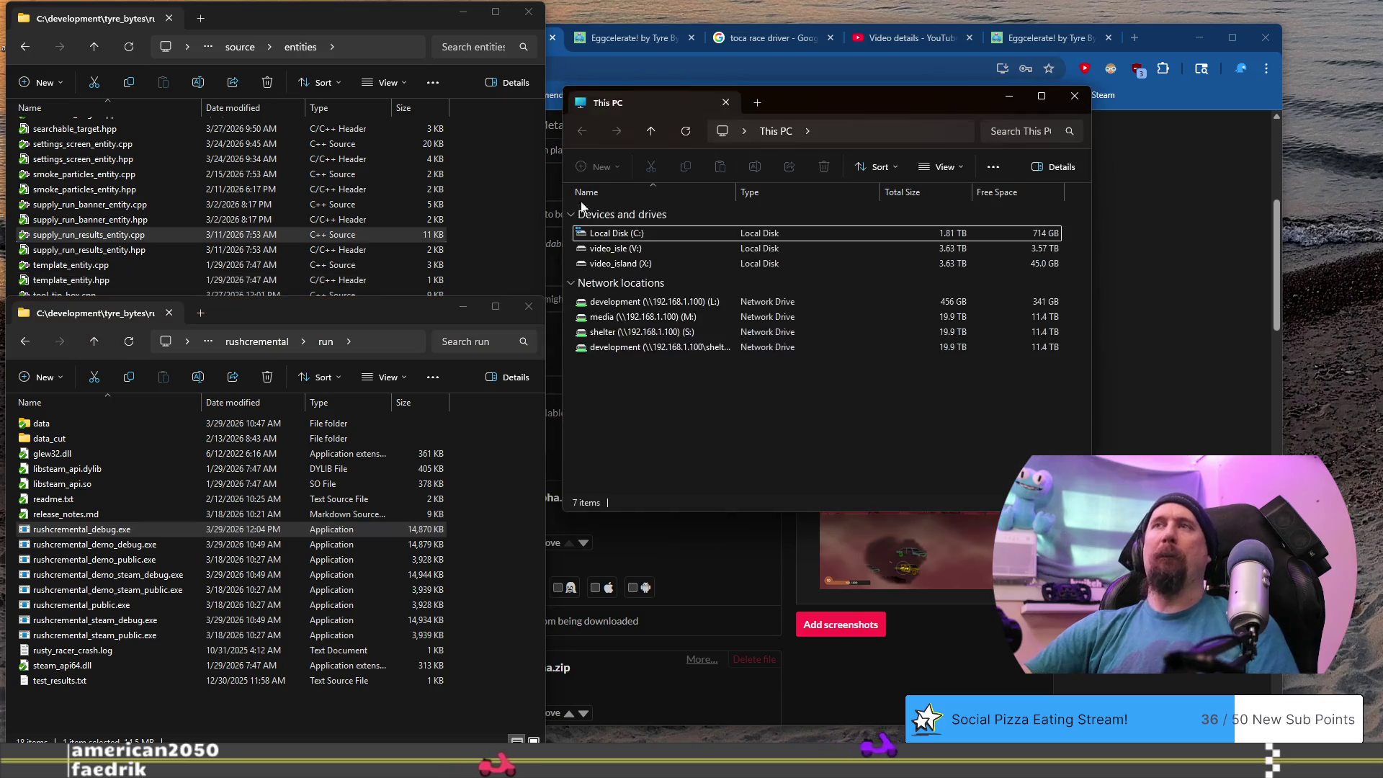
{"action": "mouse_move", "coordinate": [810, 96]}
{"action": "left_mouse_down"}
{"action": "mouse_move", "coordinate": [314, 53]}
{"action": "mouse_move", "coordinate": [256, 24]}
{"action": "left_mouse_up"}
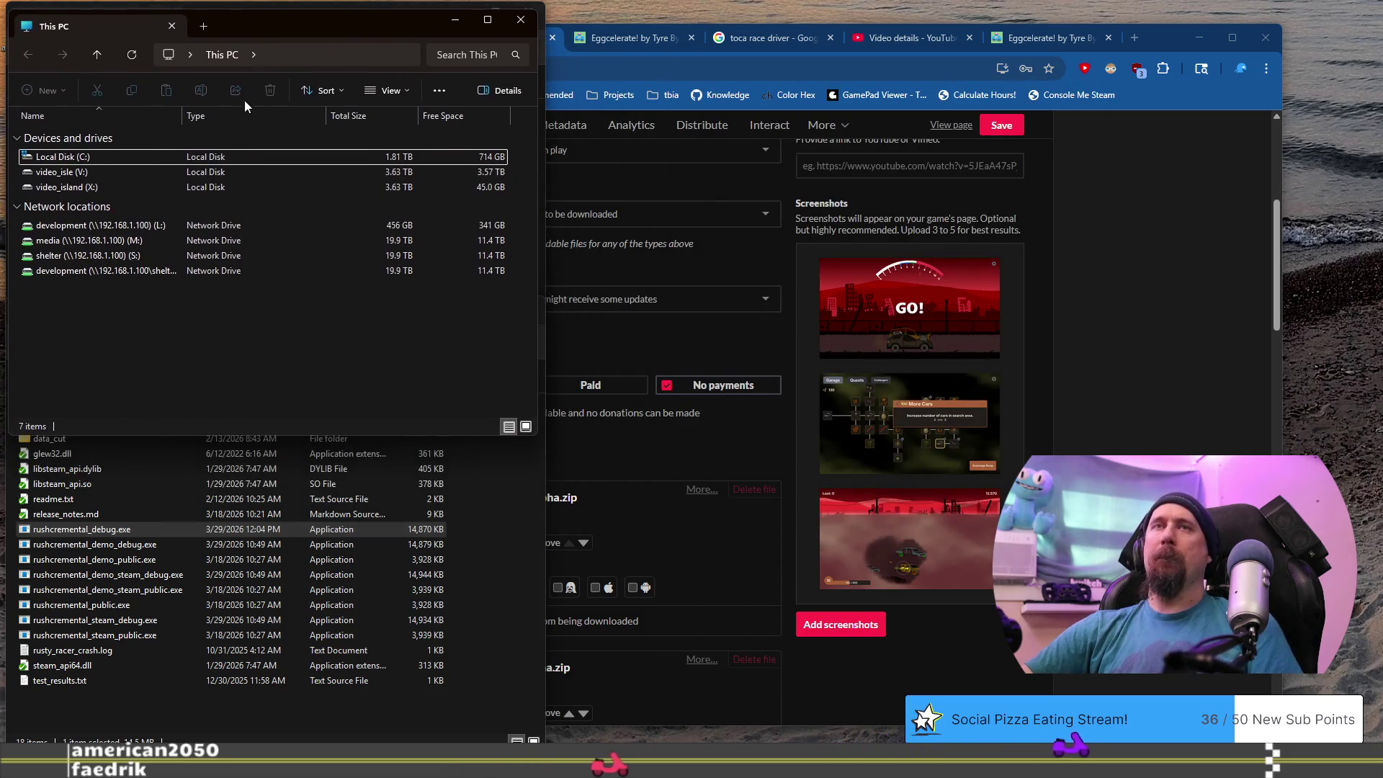
{"action": "left_click", "coordinate": [296, 48]}
{"action": "type", "text": "C:"}
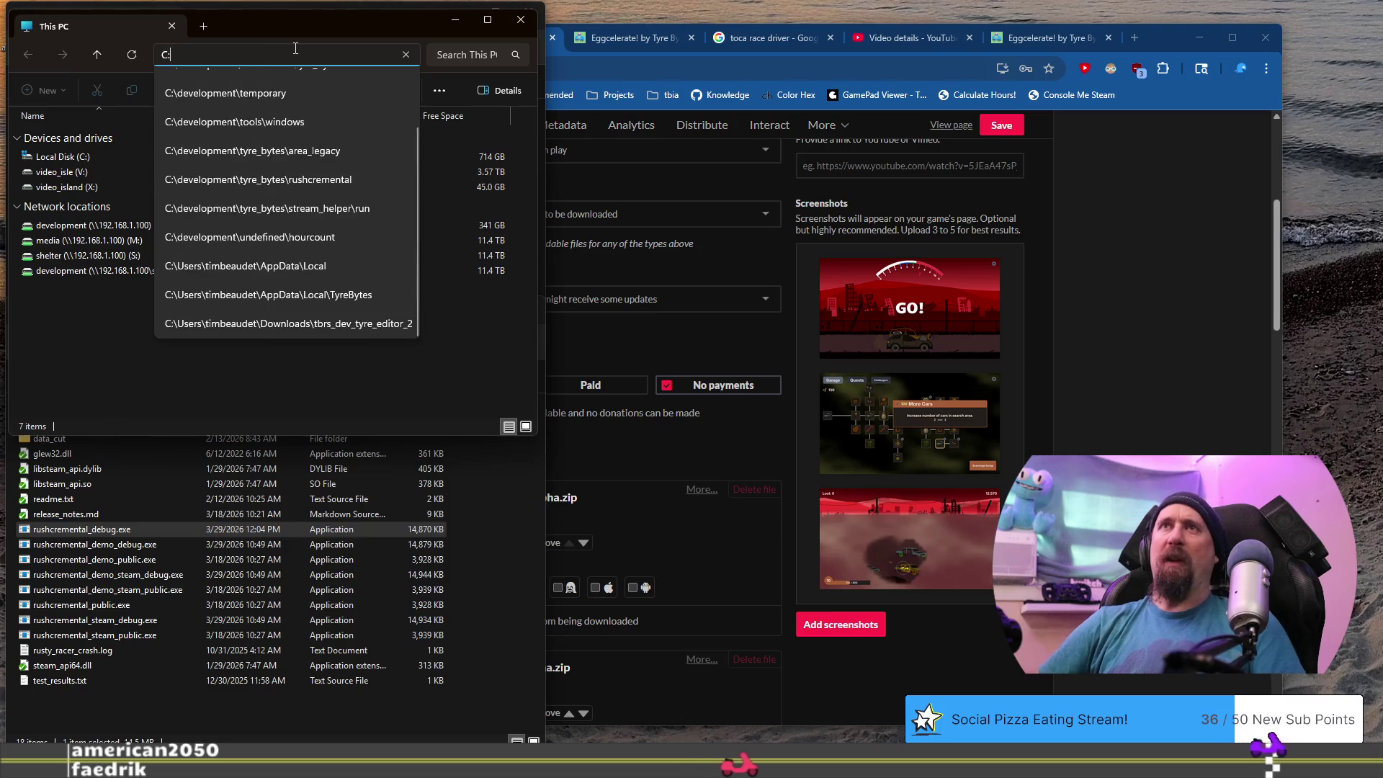
{"action": "type", "text": "\\development\\m"}
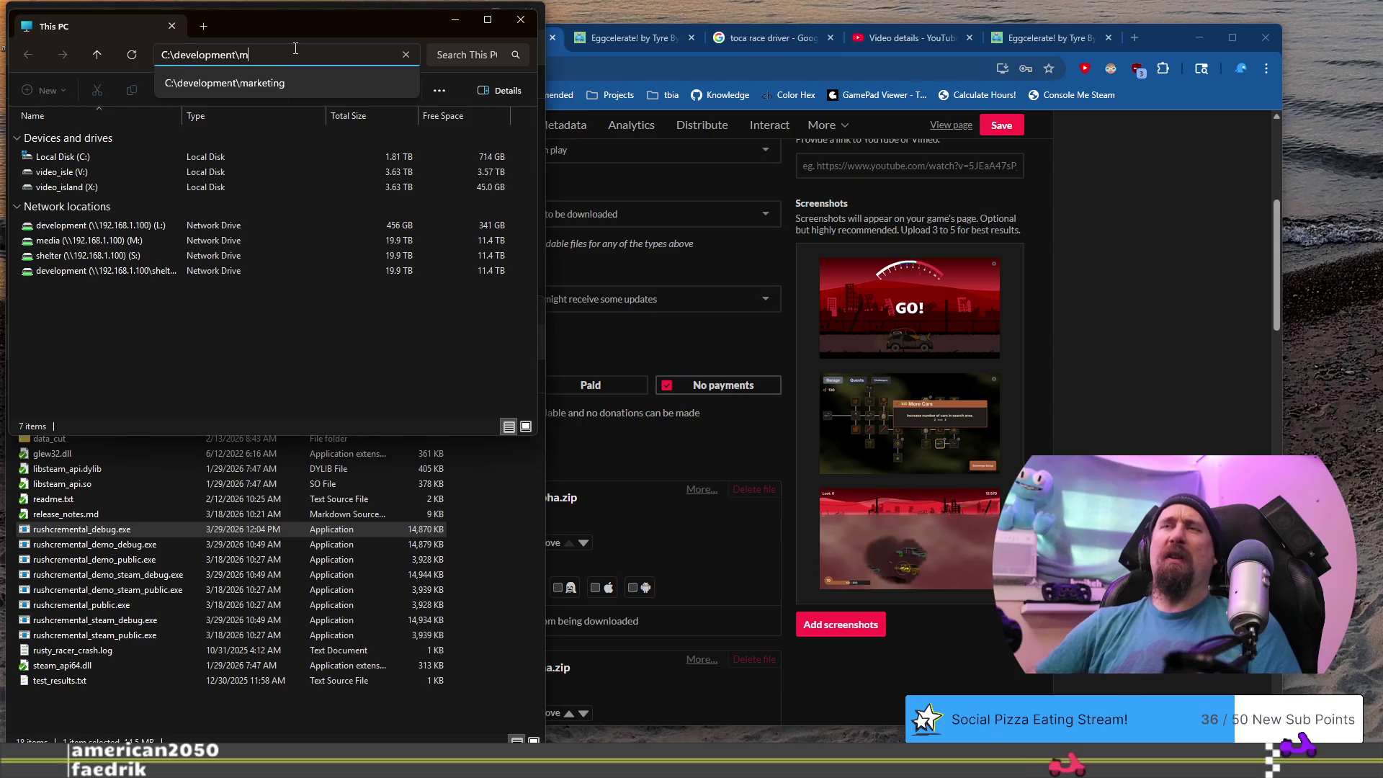
{"action": "key", "text": "Down"}
{"action": "key", "text": "Return"}
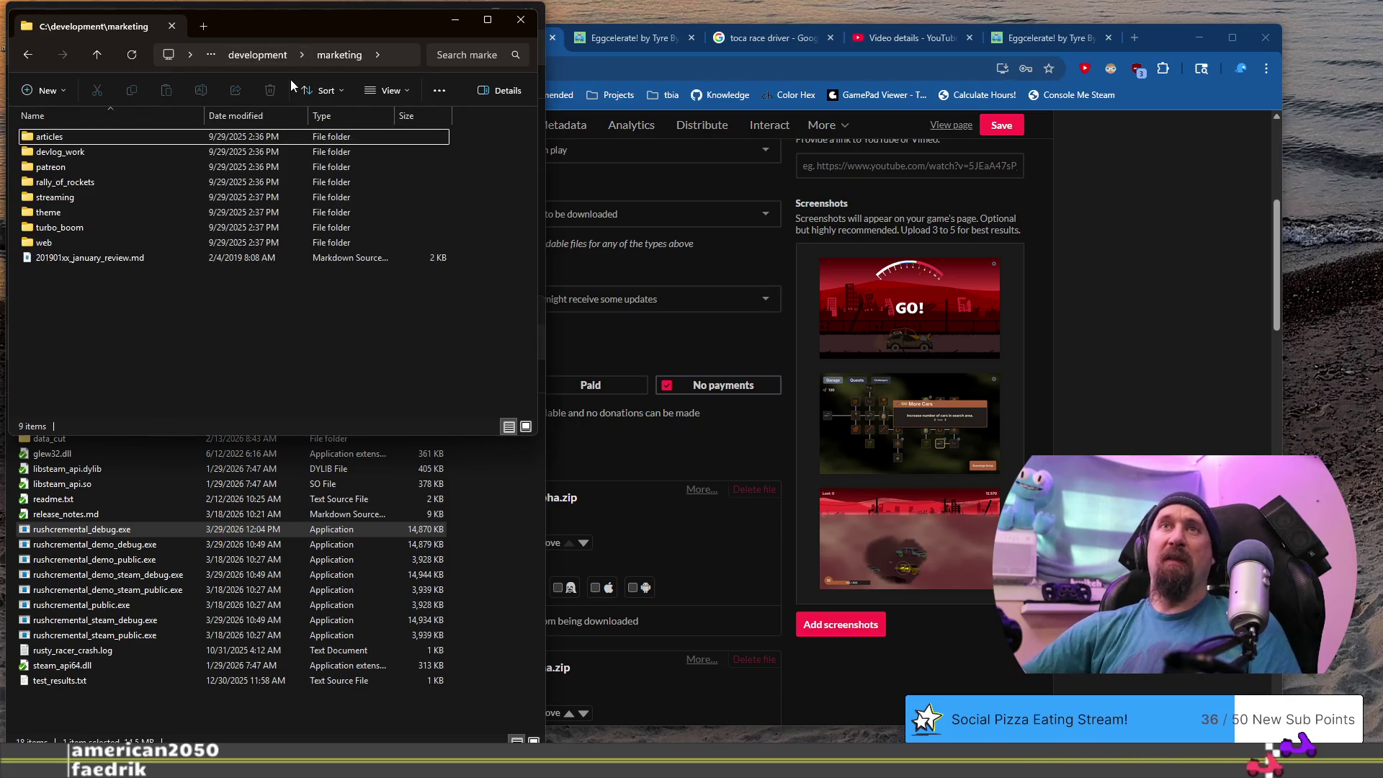
{"action": "left_click", "coordinate": [256, 59]}
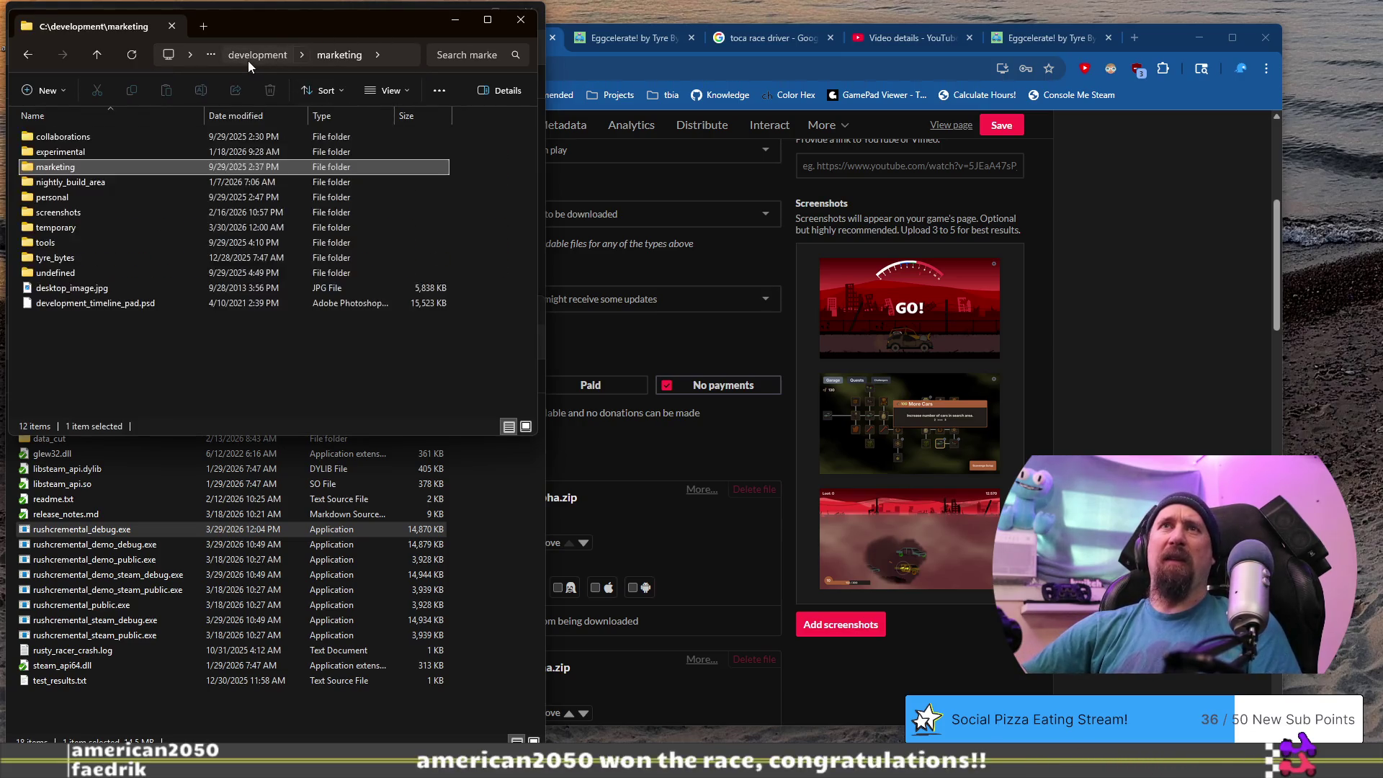
Browse into tyre_bytes > rushcremental > marketing and check the final_screenshots folder.
{"action": "double_click", "coordinate": [84, 257]}
{"action": "double_click", "coordinate": [110, 229]}
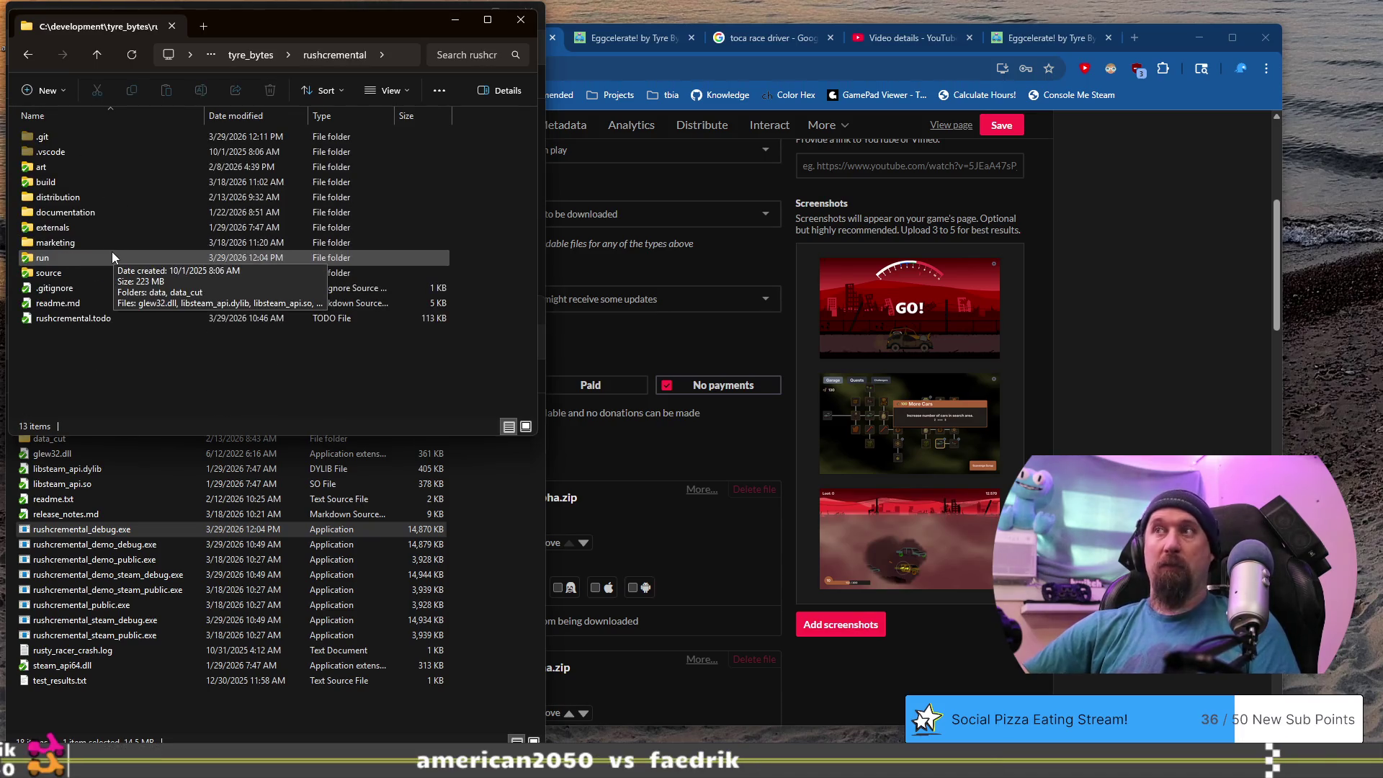
{"action": "left_click", "coordinate": [49, 259]}
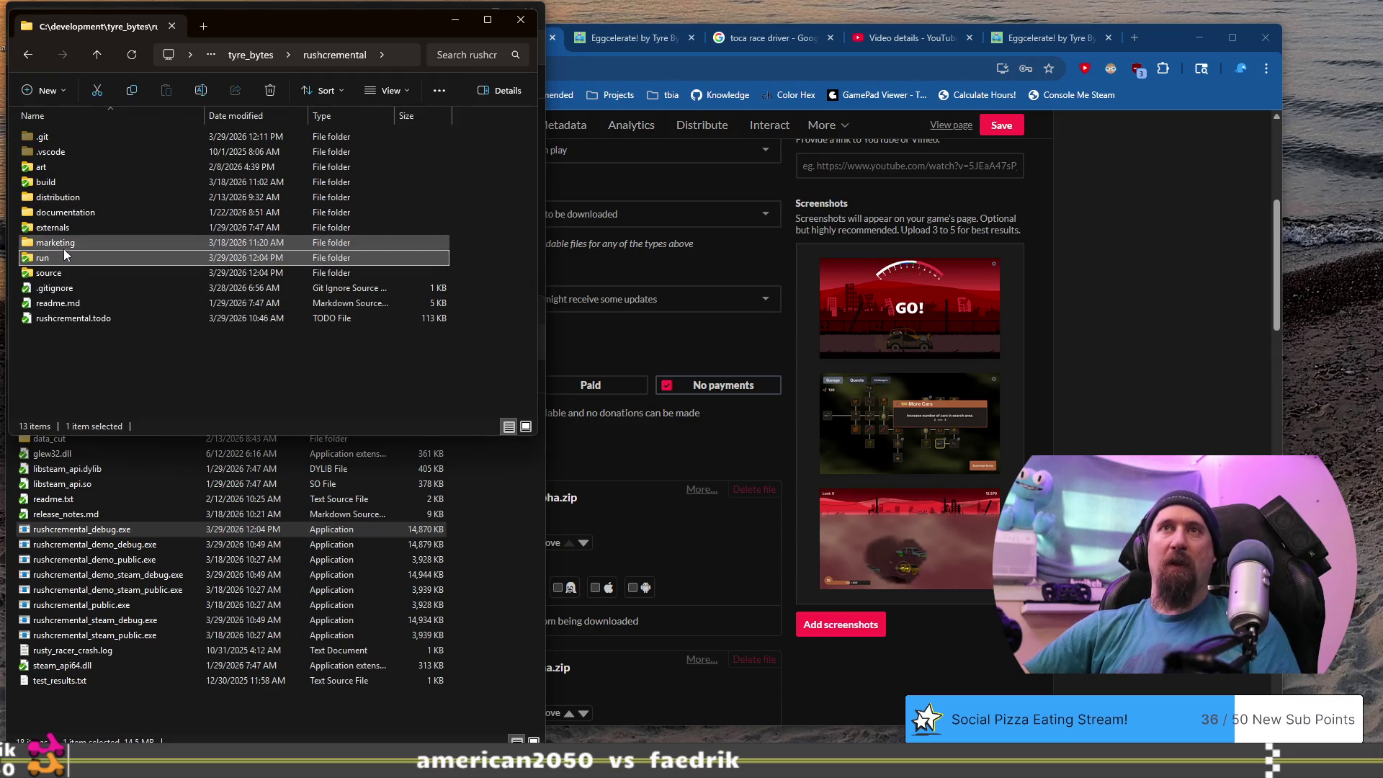
{"action": "double_click", "coordinate": [64, 249]}
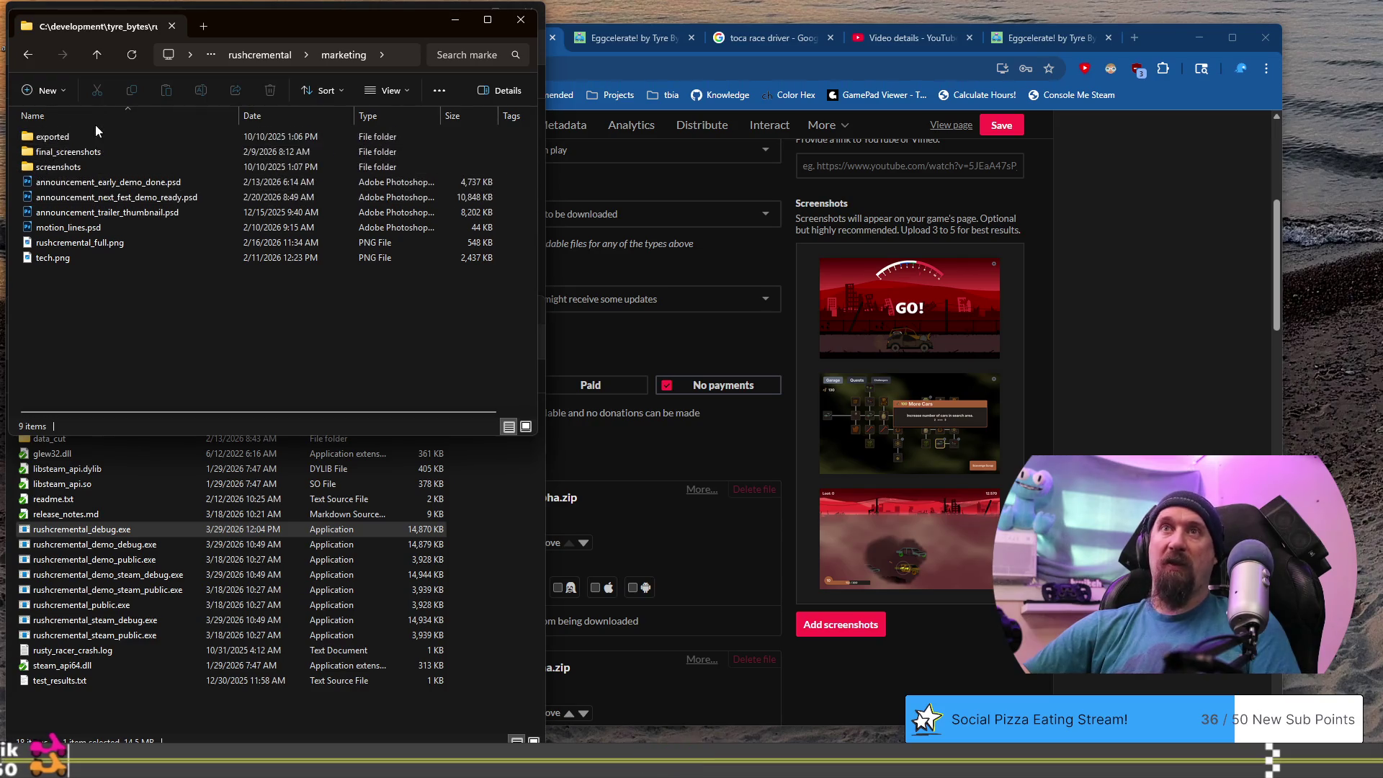
{"action": "left_click", "coordinate": [70, 152]}
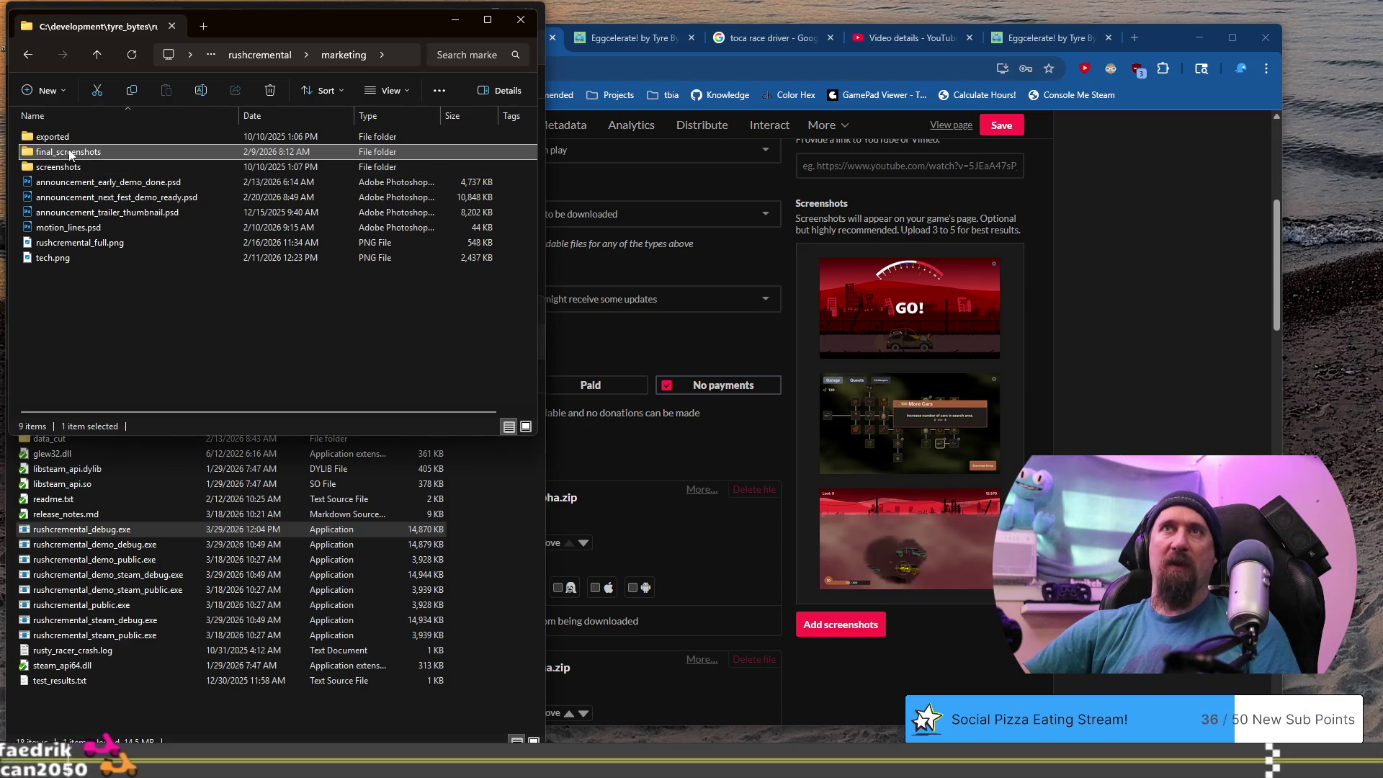
{"action": "double_click", "coordinate": [70, 152]}
Check the screenshots and exported folders, then open marketing > screenshots > final_demo.
{"action": "left_click", "coordinate": [235, 56]}
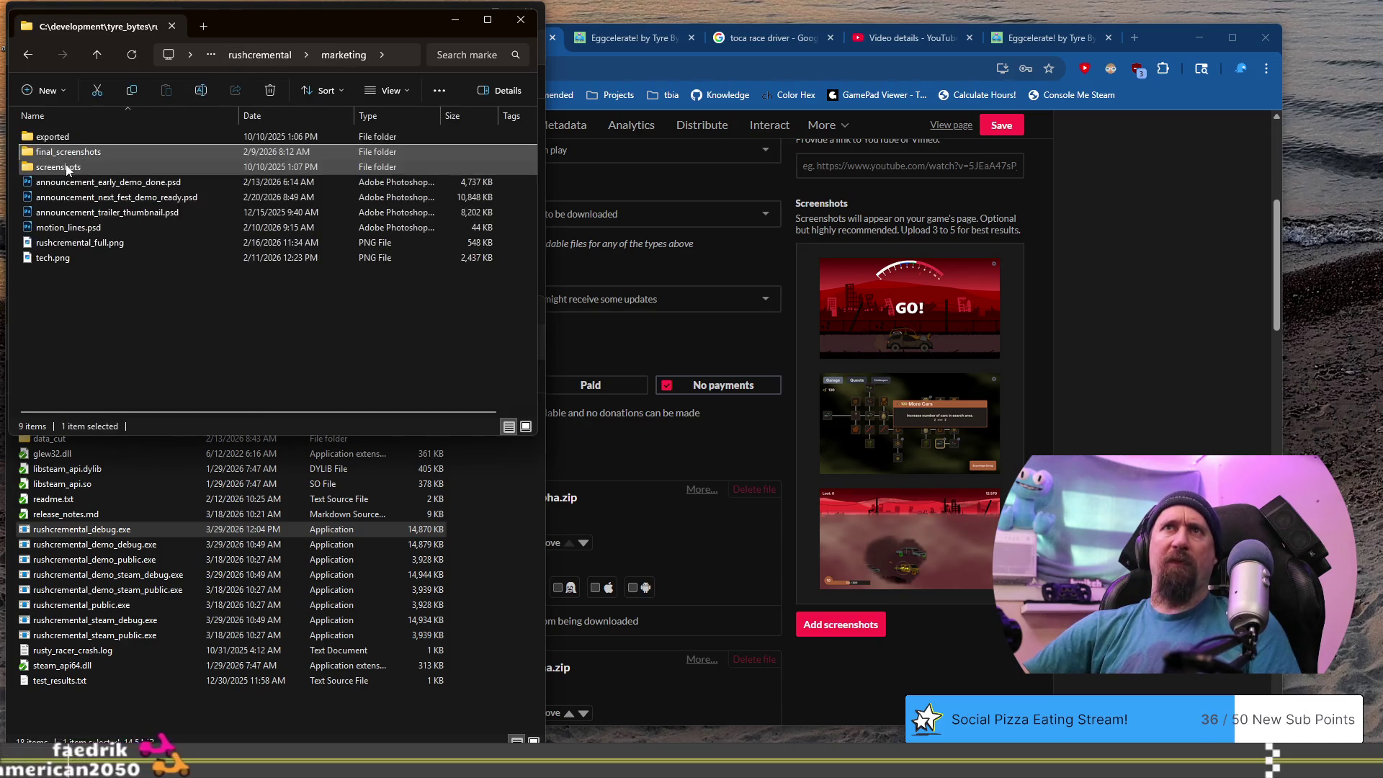
{"action": "double_click", "coordinate": [78, 165]}
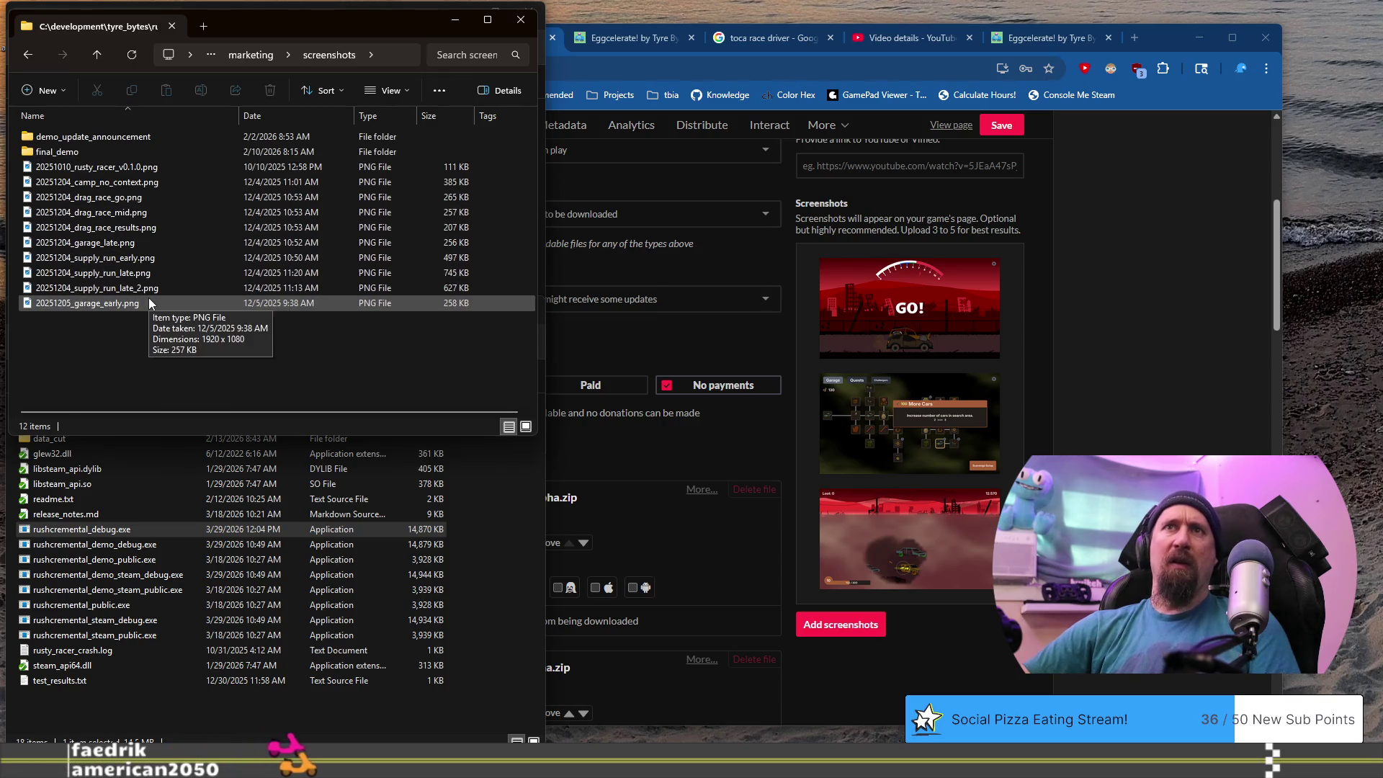
{"action": "left_click", "coordinate": [250, 59]}
{"action": "double_click", "coordinate": [72, 140]}
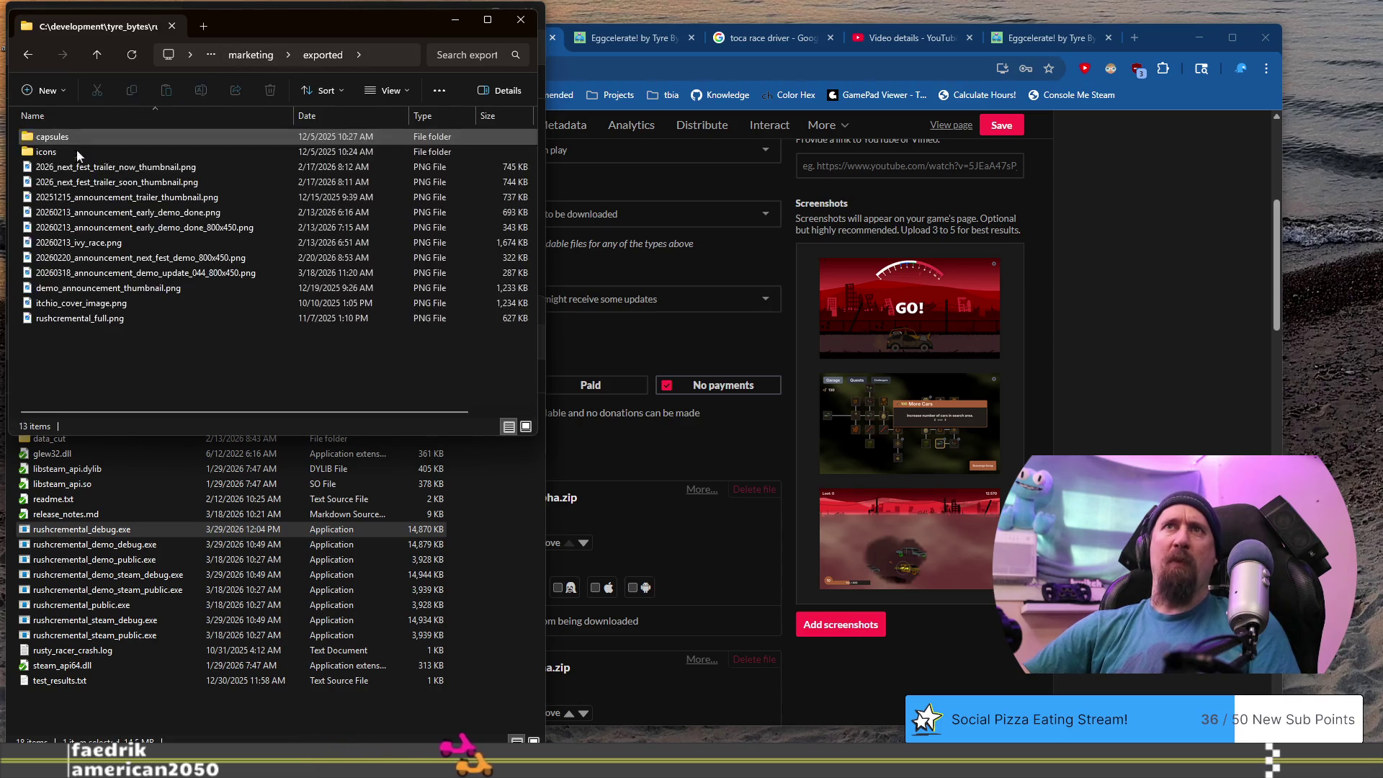
{"action": "left_click", "coordinate": [250, 54]}
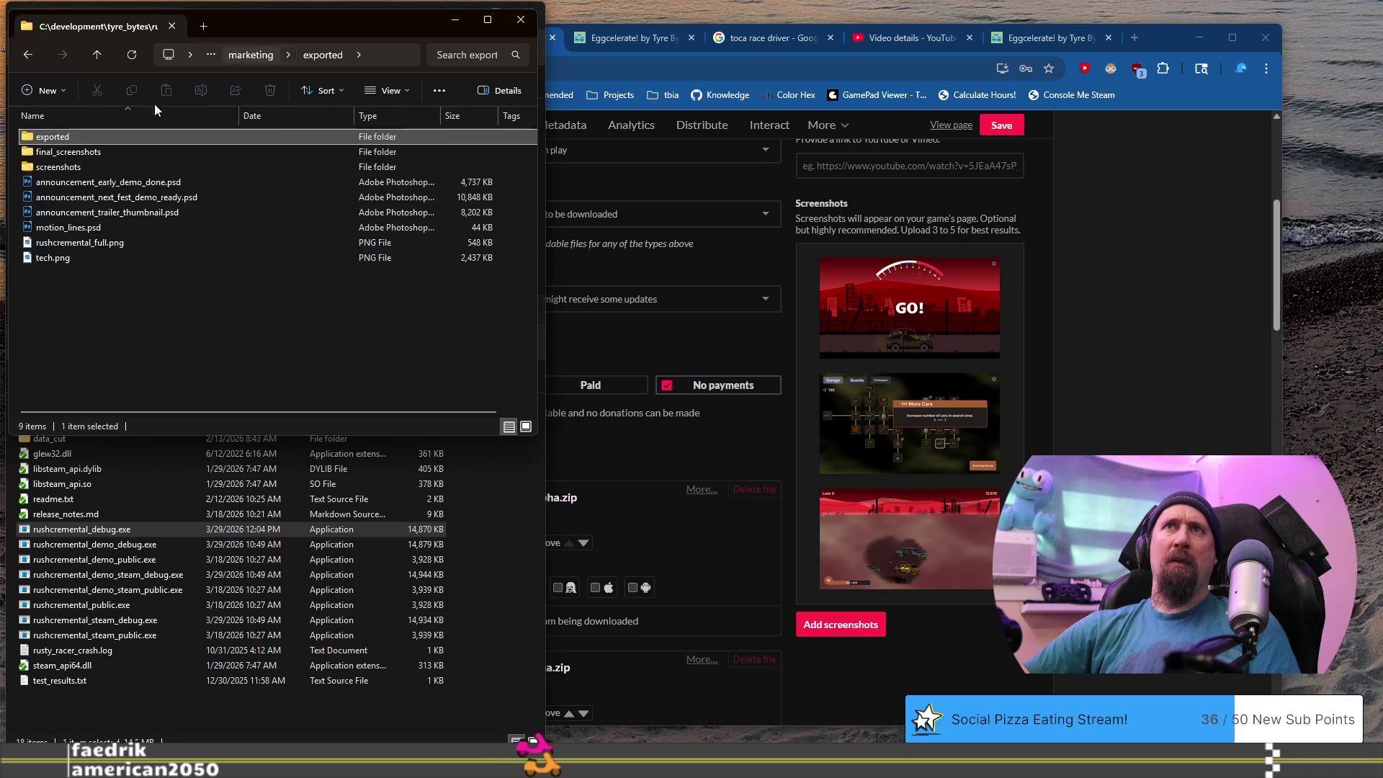
{"action": "double_click", "coordinate": [53, 165]}
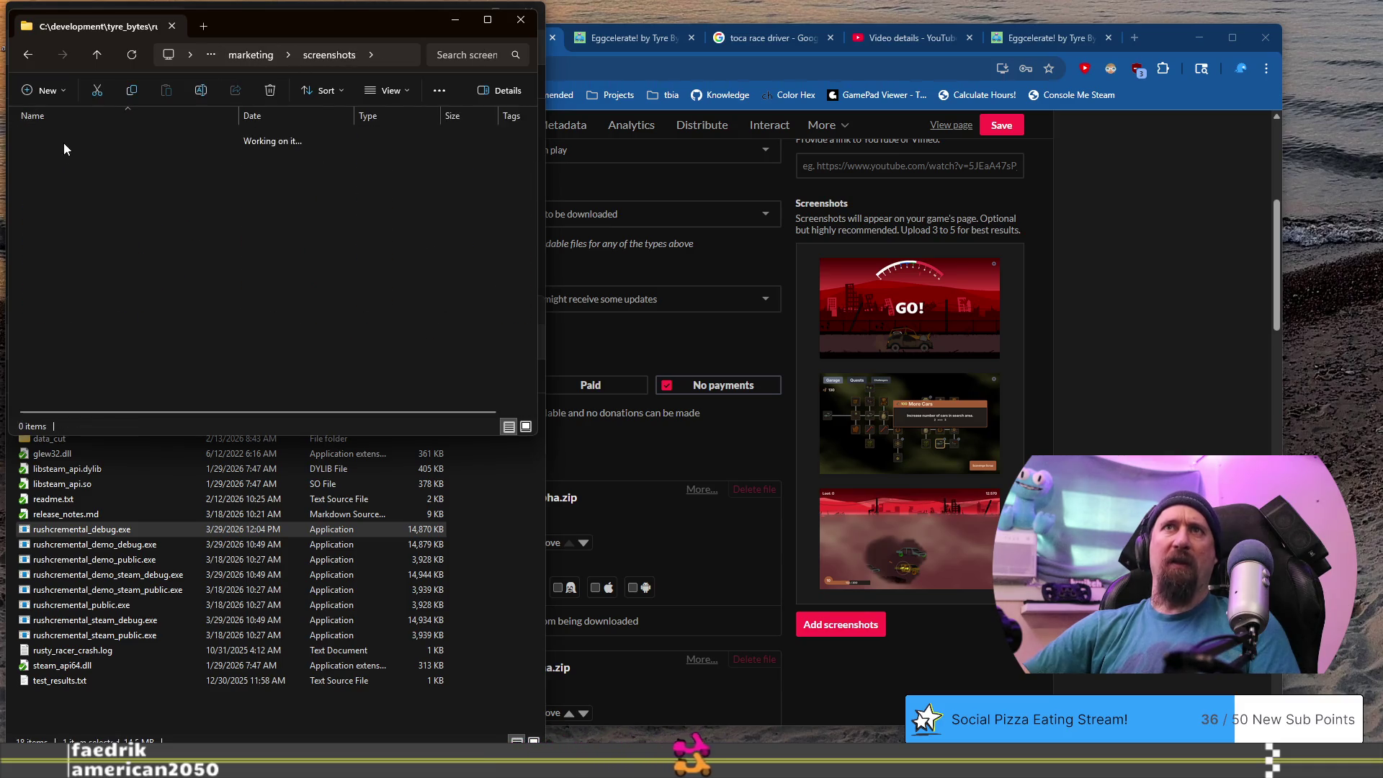
{"action": "double_click", "coordinate": [64, 142]}
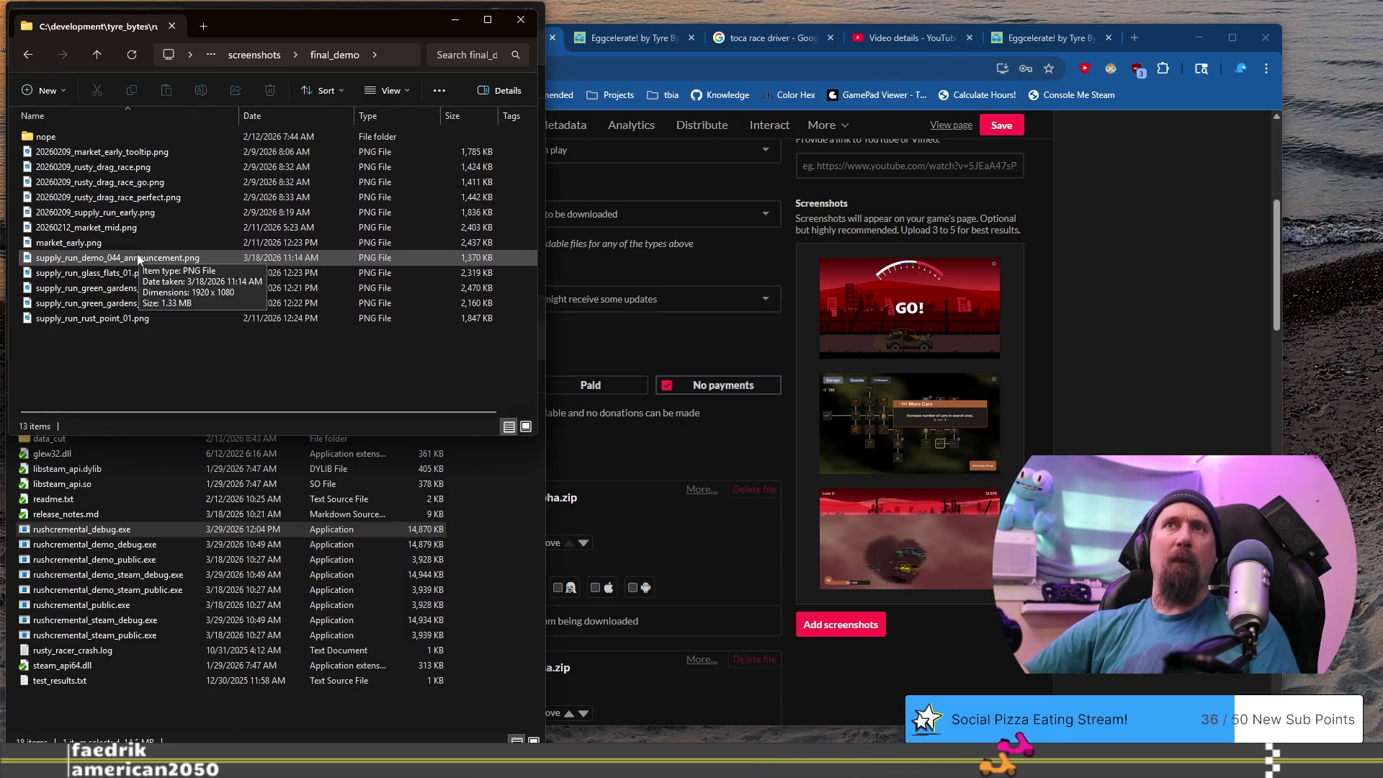
Preview 20260209_supply_run_early.png in the browser, then close the preview.
{"action": "left_click", "coordinate": [114, 211]}
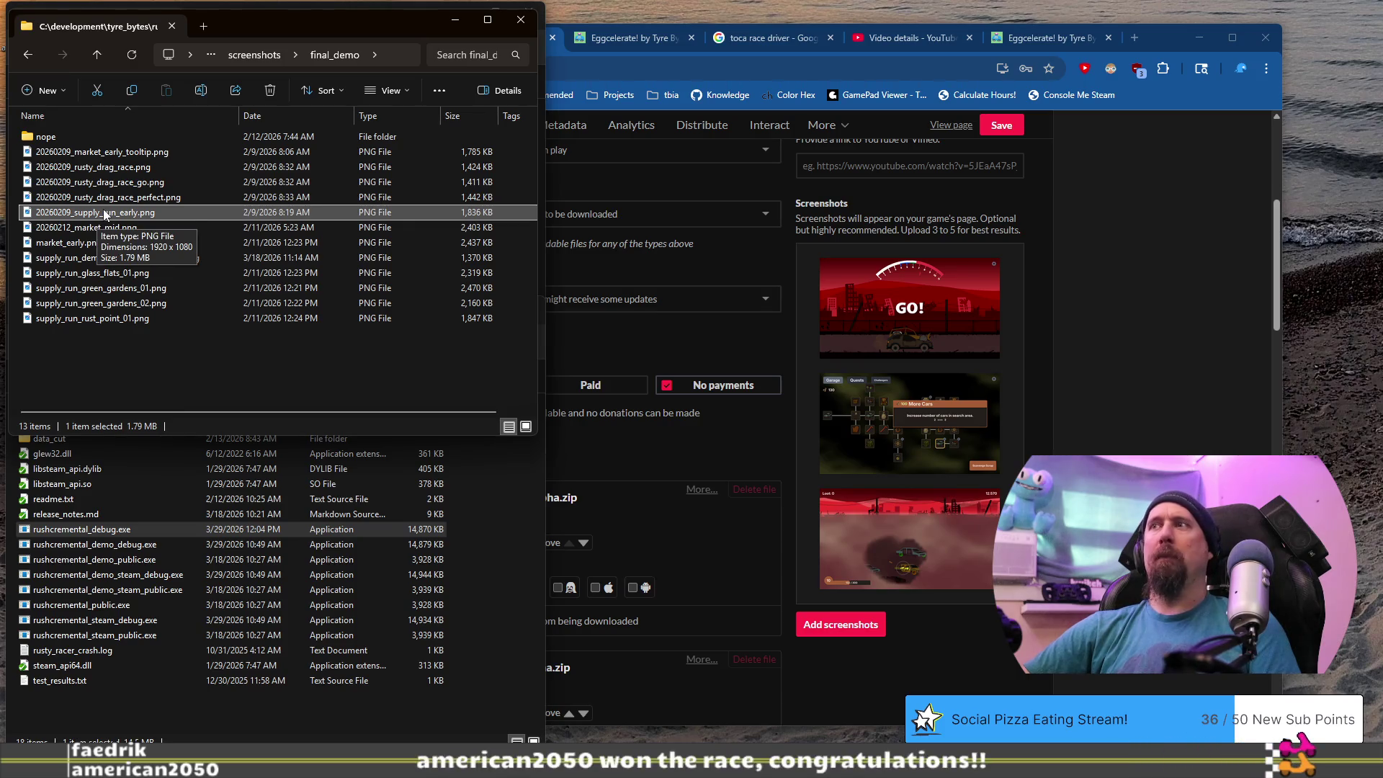
{"action": "mouse_move", "coordinate": [67, 206]}
{"action": "left_mouse_down"}
{"action": "mouse_move", "coordinate": [838, 364]}
{"action": "mouse_move", "coordinate": [805, 362]}
{"action": "left_mouse_up"}
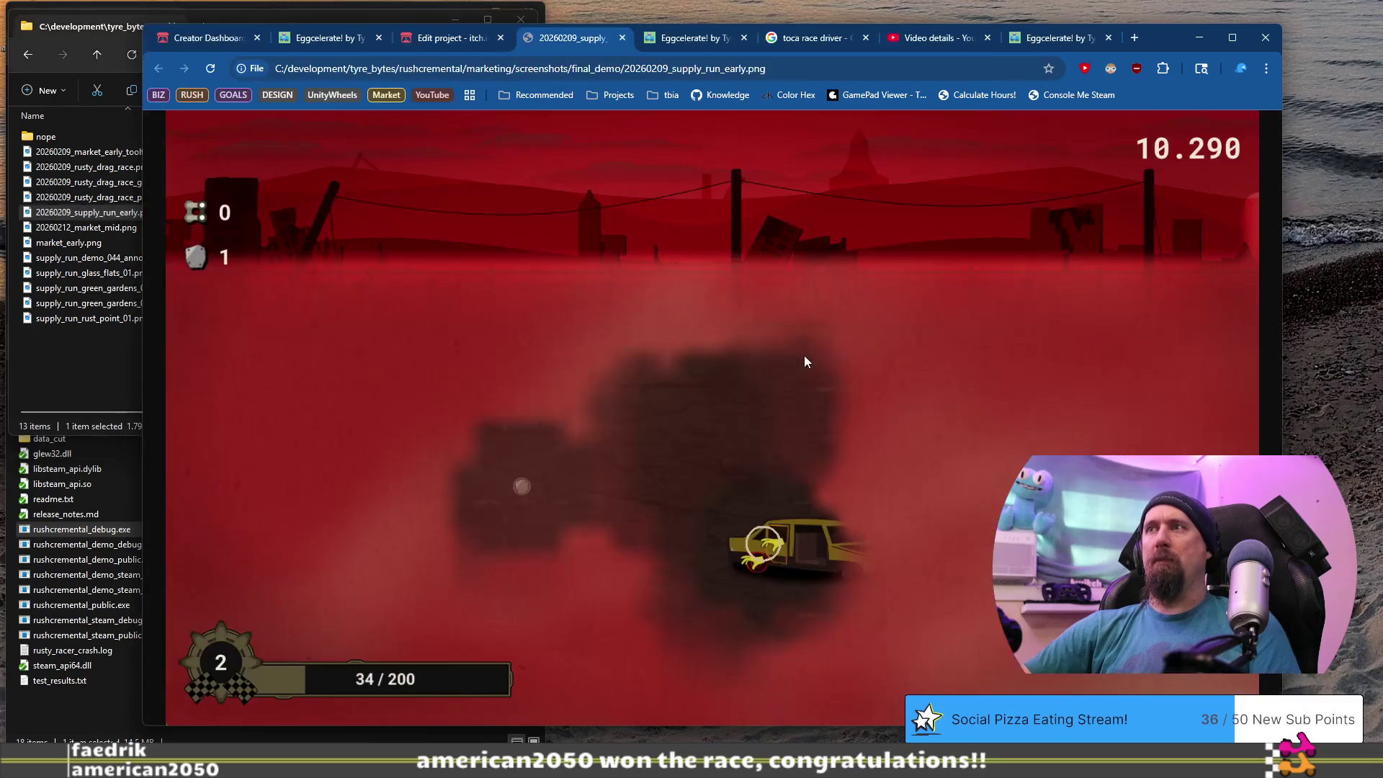
{"action": "left_click", "coordinate": [623, 39]}
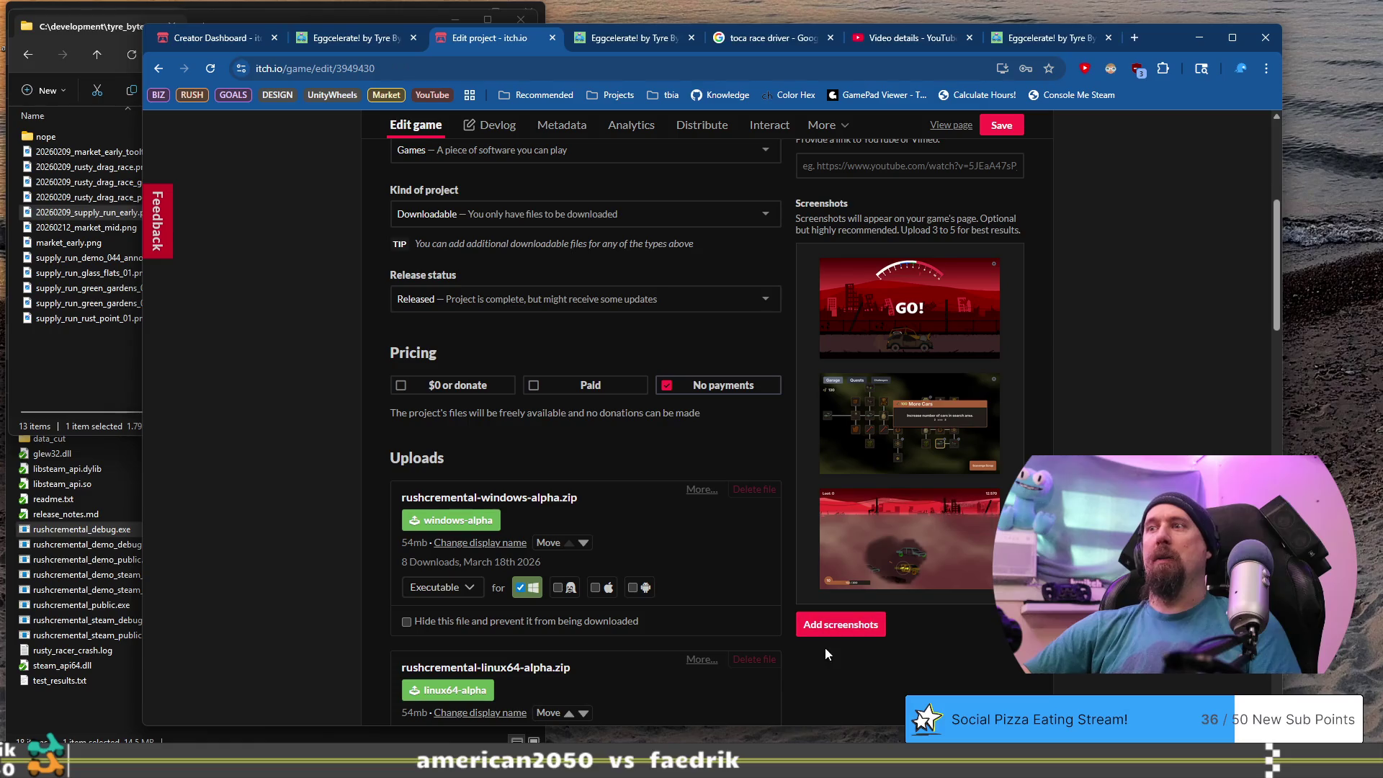
Start adding screenshots and point the Open dialog at the copied final_demo folder path.
{"action": "left_click", "coordinate": [835, 631]}
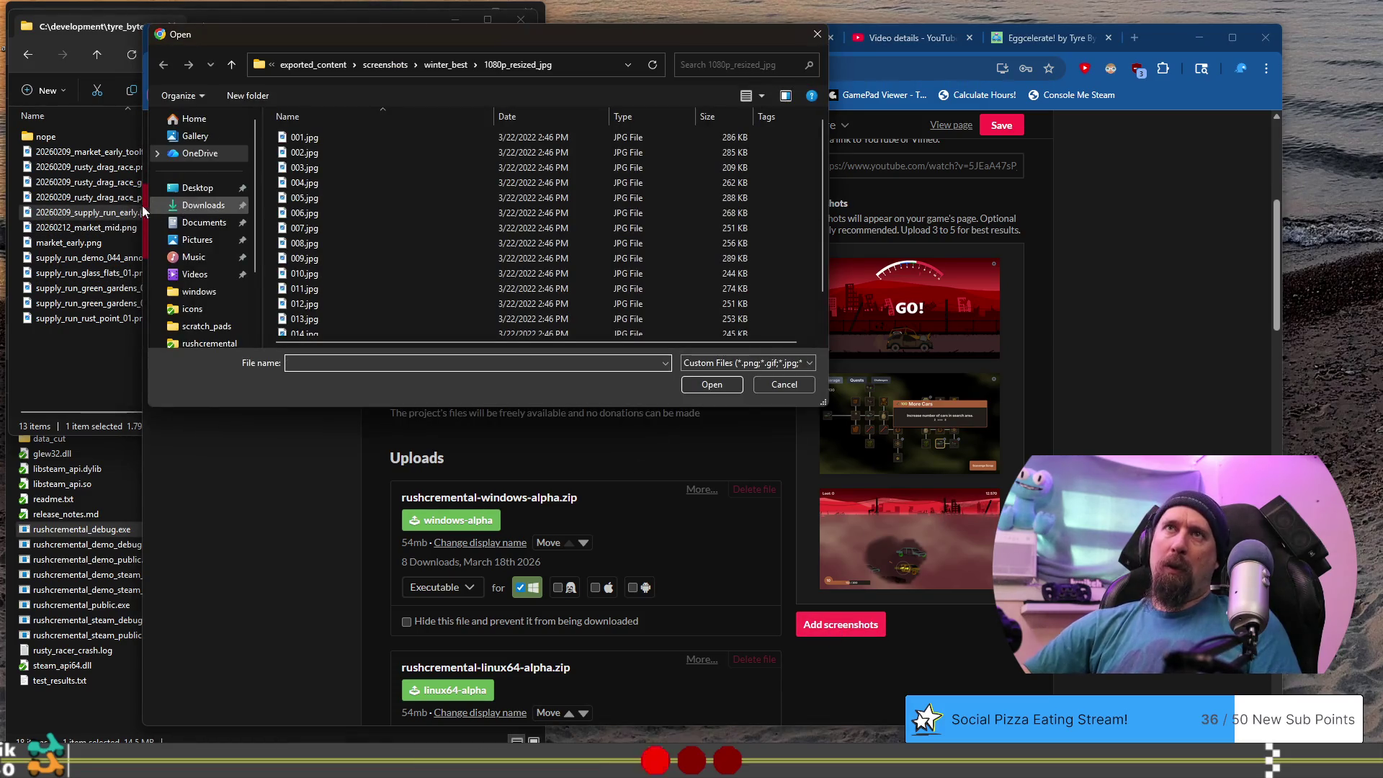
{"action": "left_click", "coordinate": [98, 133]}
{"action": "left_click", "coordinate": [375, 55]}
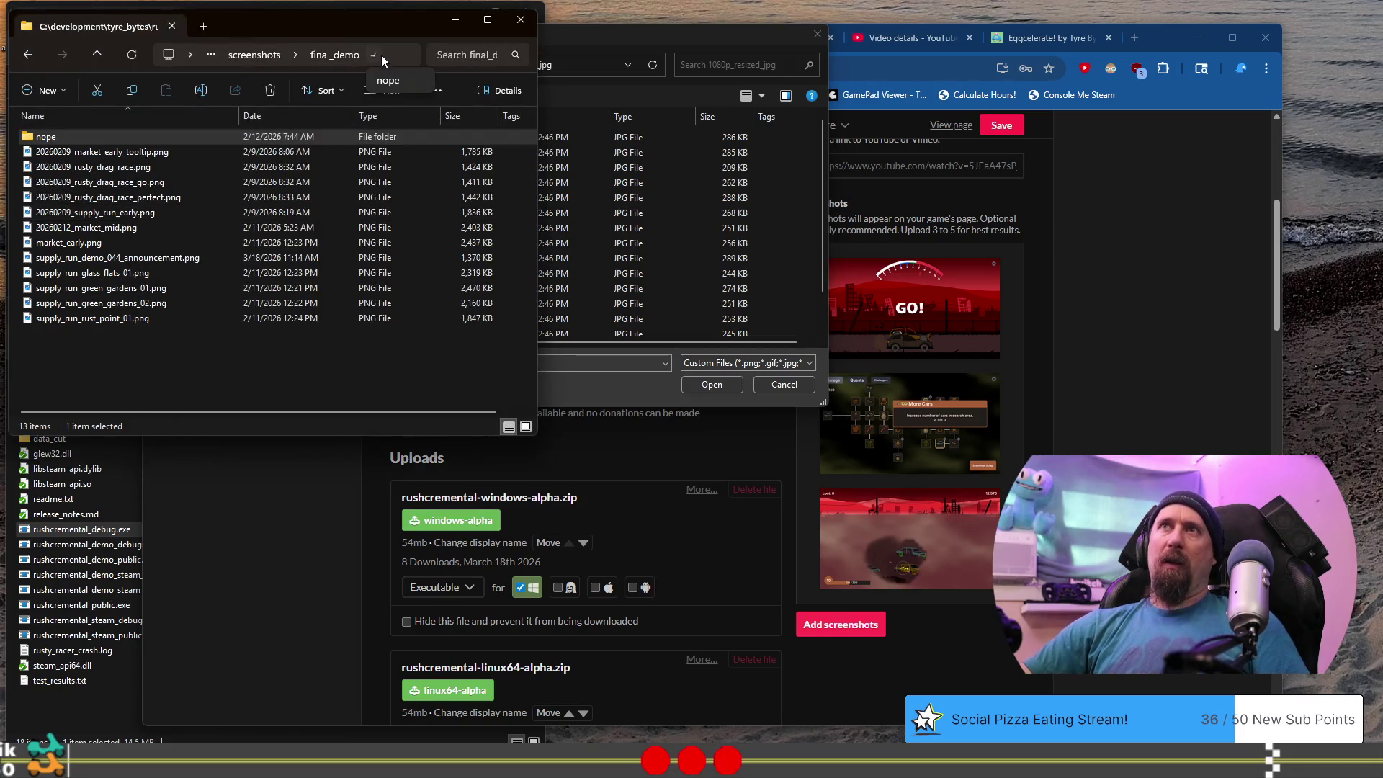
{"action": "left_click", "coordinate": [386, 58]}
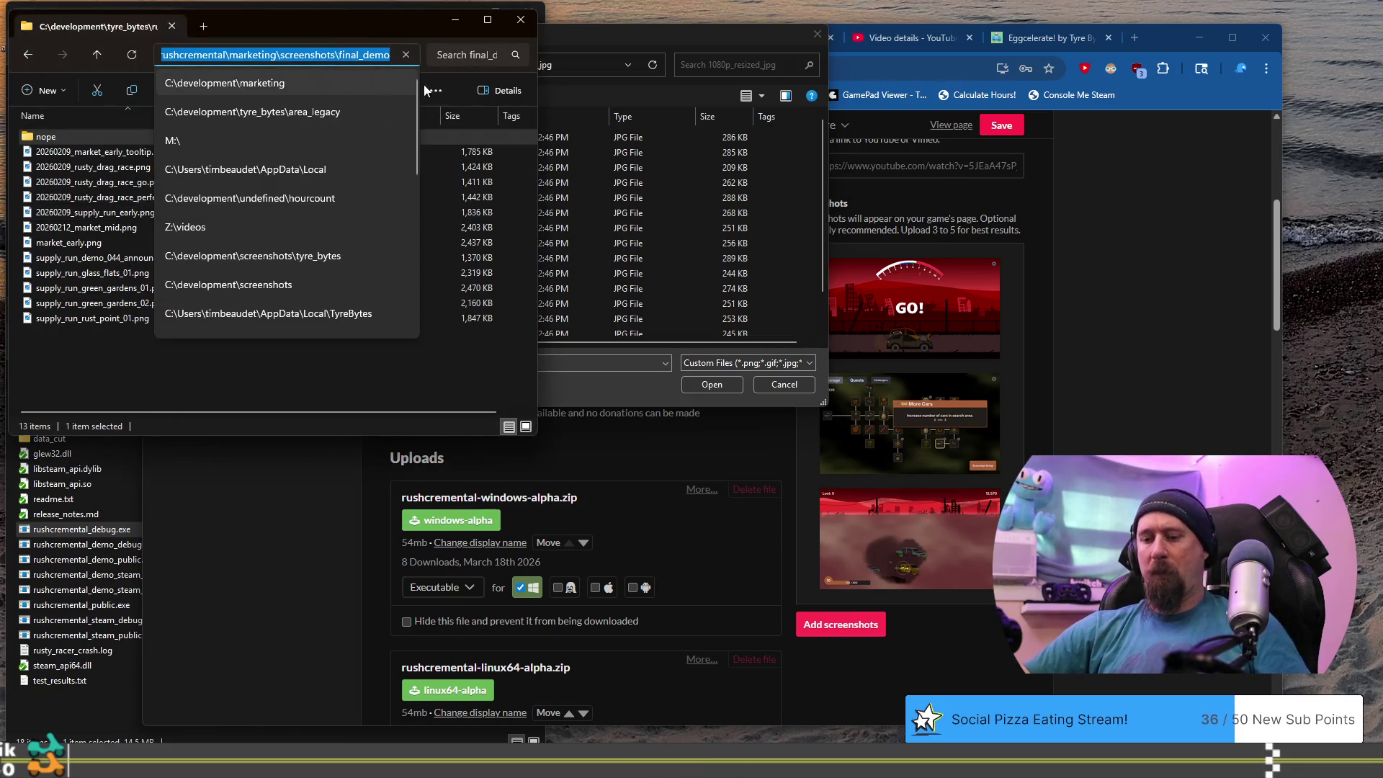
{"action": "left_click", "coordinate": [586, 64]}
{"action": "type", "text": "C:\\development\\tyre_bytes\\rushcremental\\marketing\\screenshots\\final_demo"}
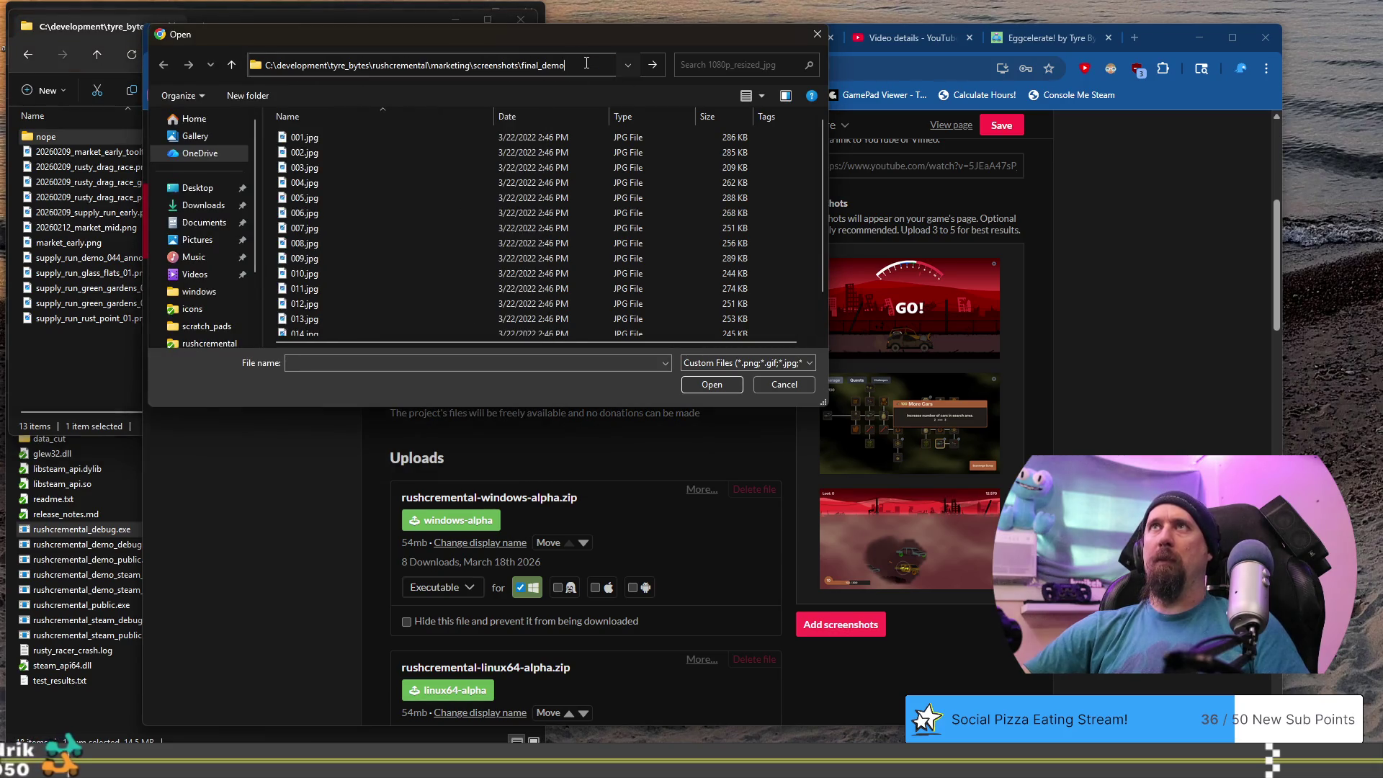
{"action": "key", "text": "ctrl+a"}
{"action": "key", "text": "Return"}
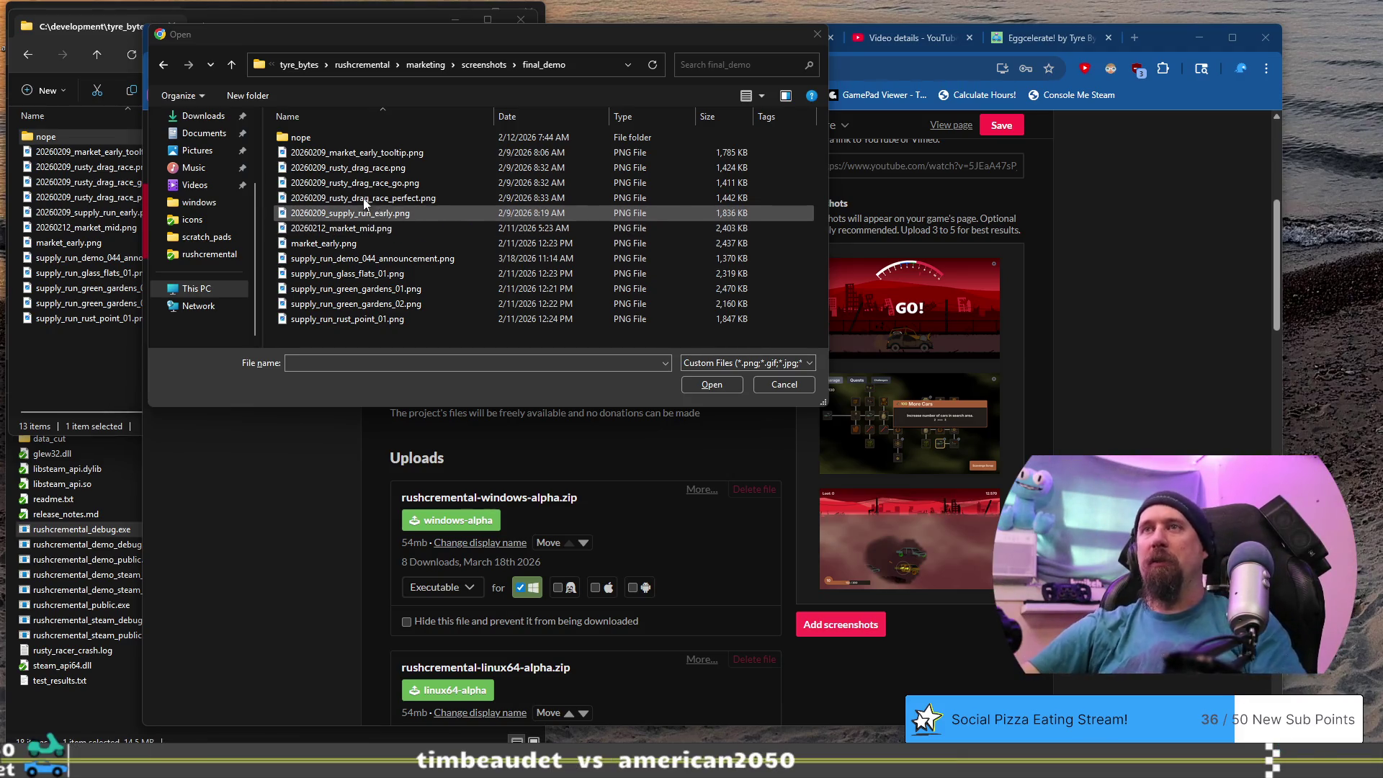
Pick 20260209_supply_run_early.png from the final_demo folder.
{"action": "left_click", "coordinate": [369, 216]}
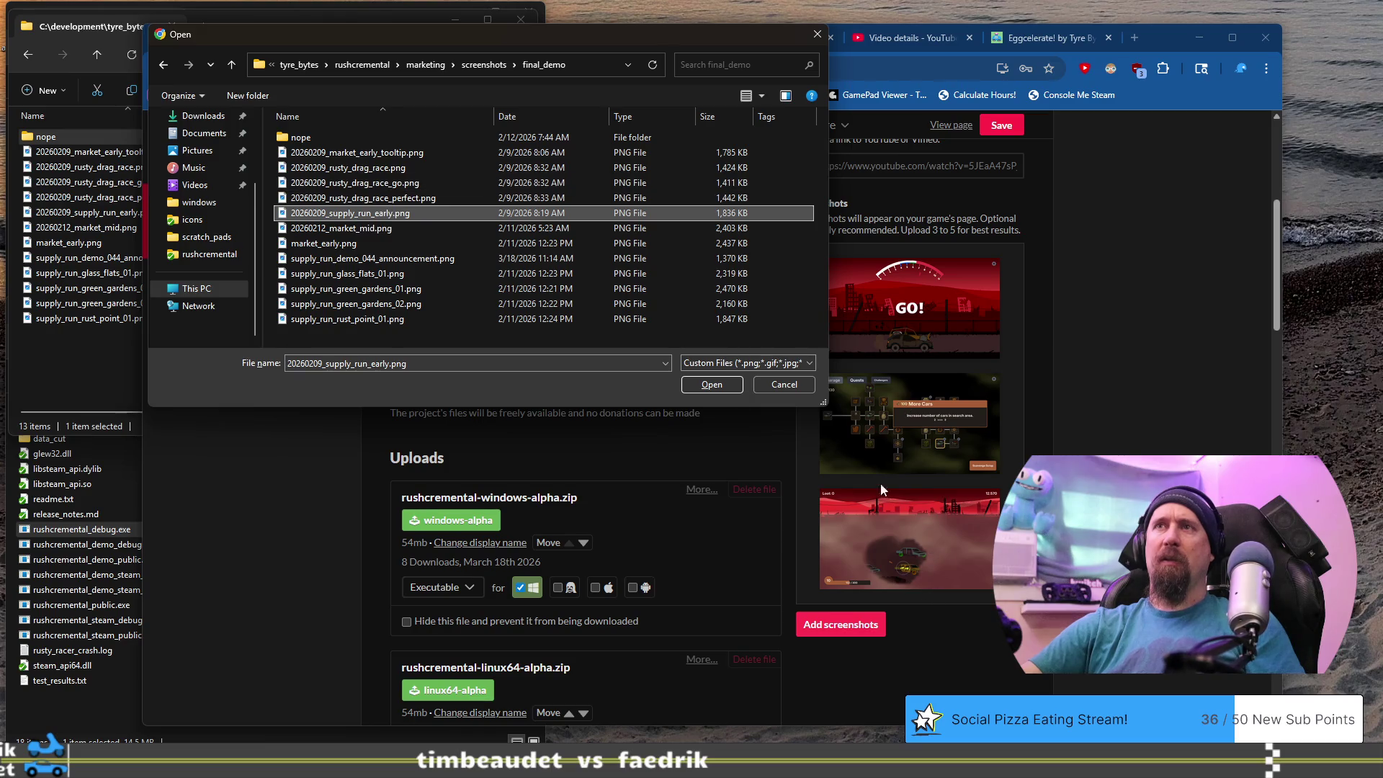
Add 20260212_market_mid.png and market_early.png to the selection and upload all three.
{"action": "left_click", "coordinate": [391, 228], "text": "ctrl"}
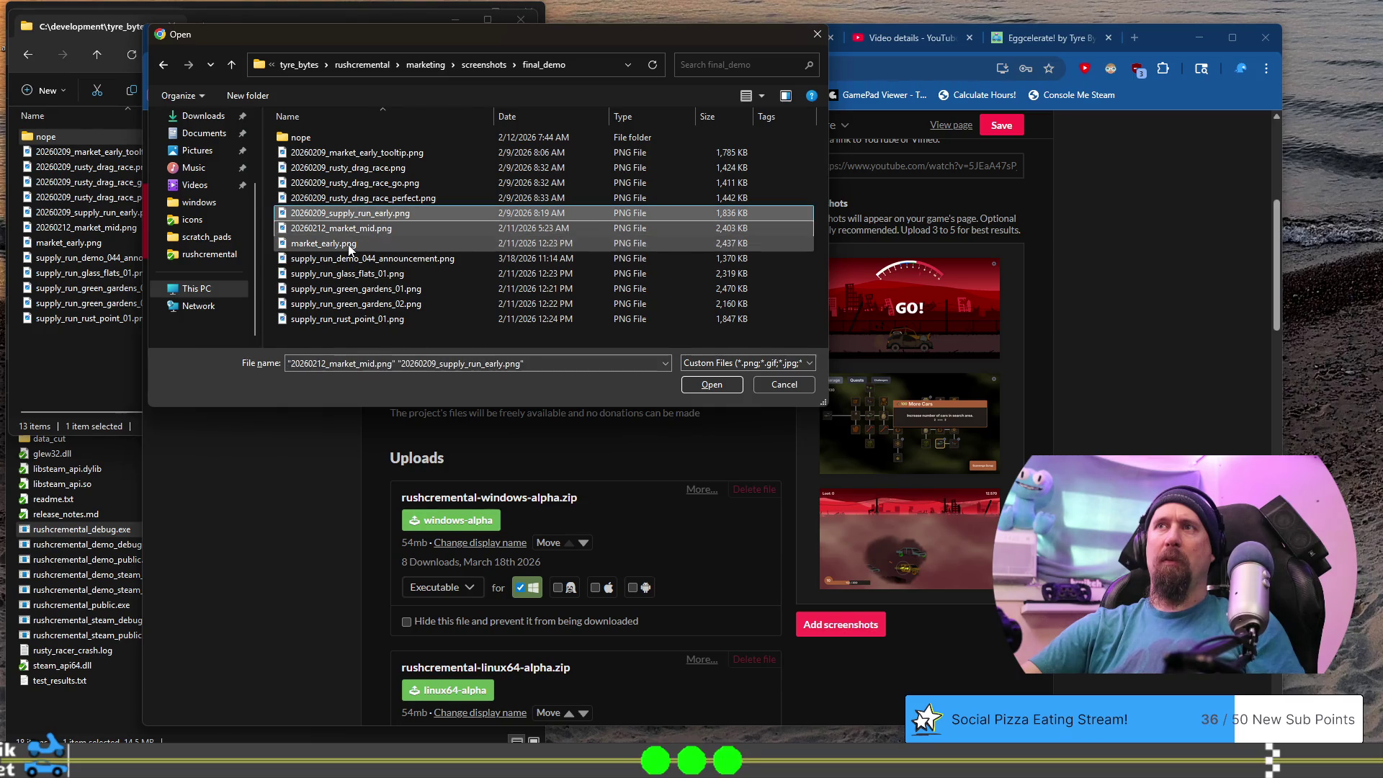
{"action": "left_click", "coordinate": [416, 247], "text": "ctrl"}
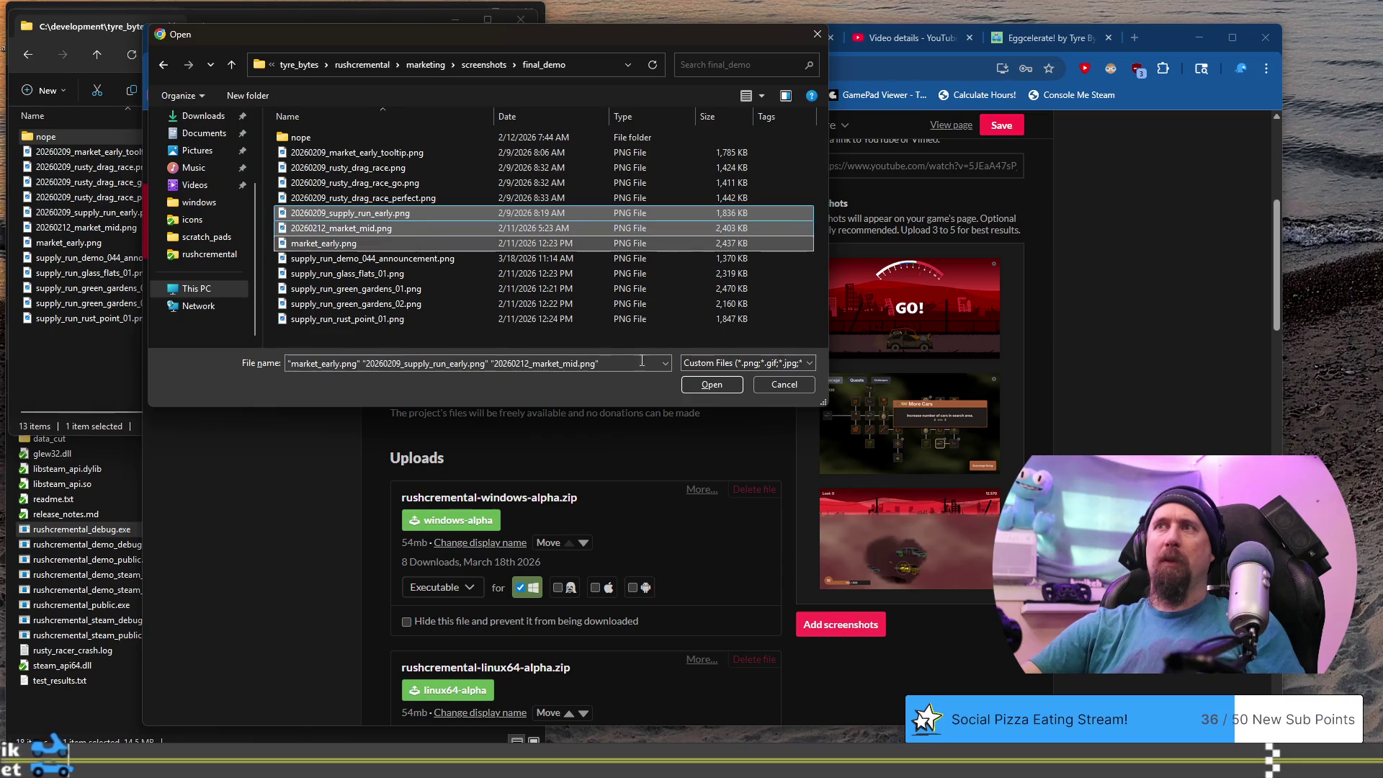
{"action": "left_click", "coordinate": [712, 384]}
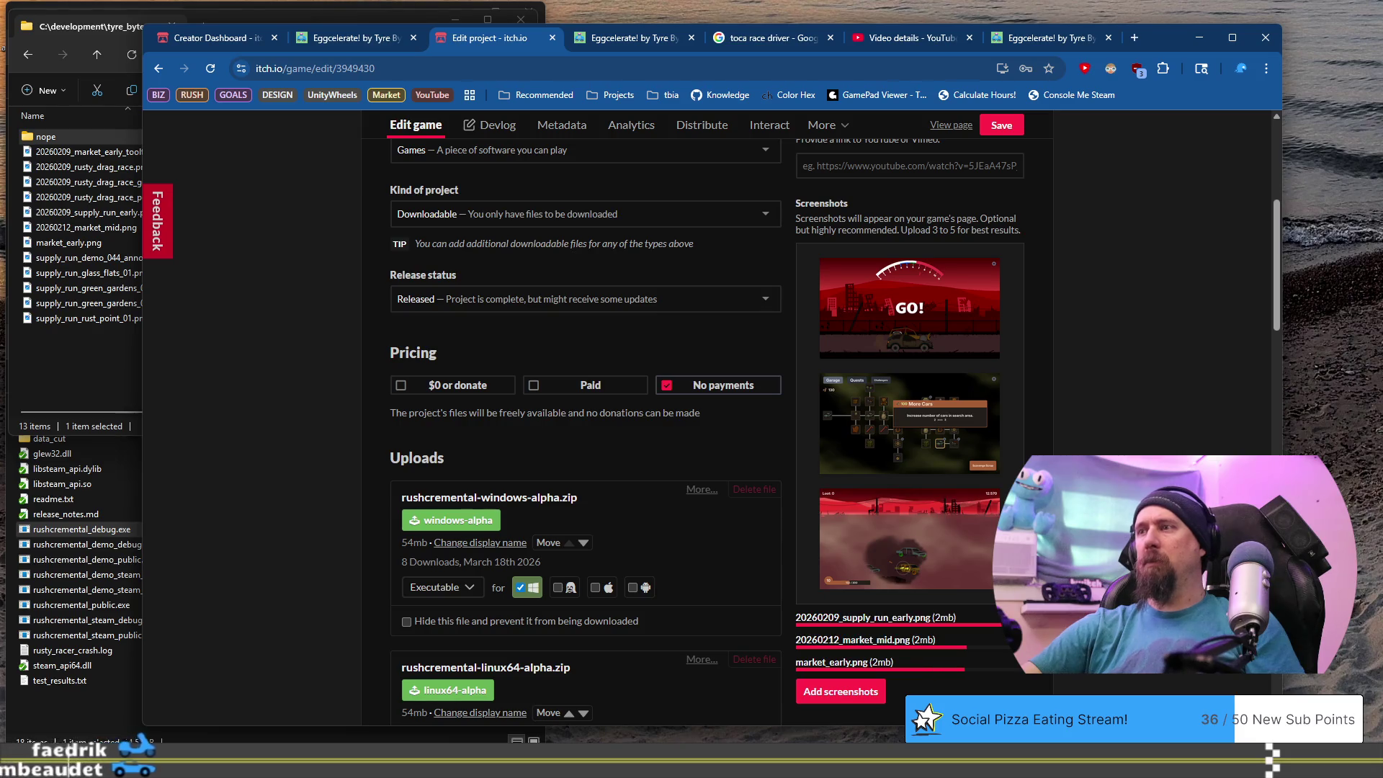
Delete the green-forest screenshot from the gallery and confirm with OK.
{"action": "scroll", "coordinate": [585, 432], "scroll_direction": "down", "scroll_amount": 2}
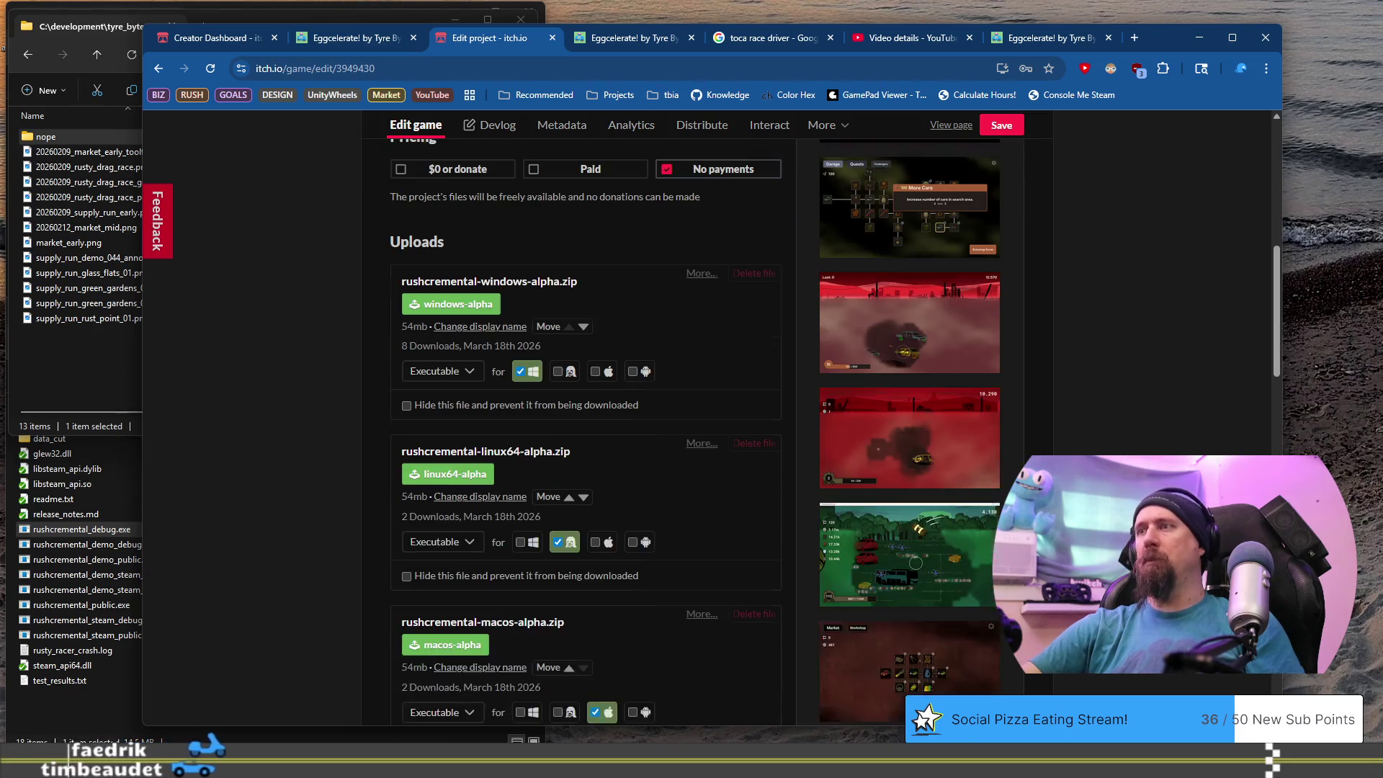
{"action": "scroll", "coordinate": [585, 432], "scroll_direction": "down", "scroll_amount": 3}
{"action": "scroll", "coordinate": [585, 432], "scroll_direction": "up", "scroll_amount": 1}
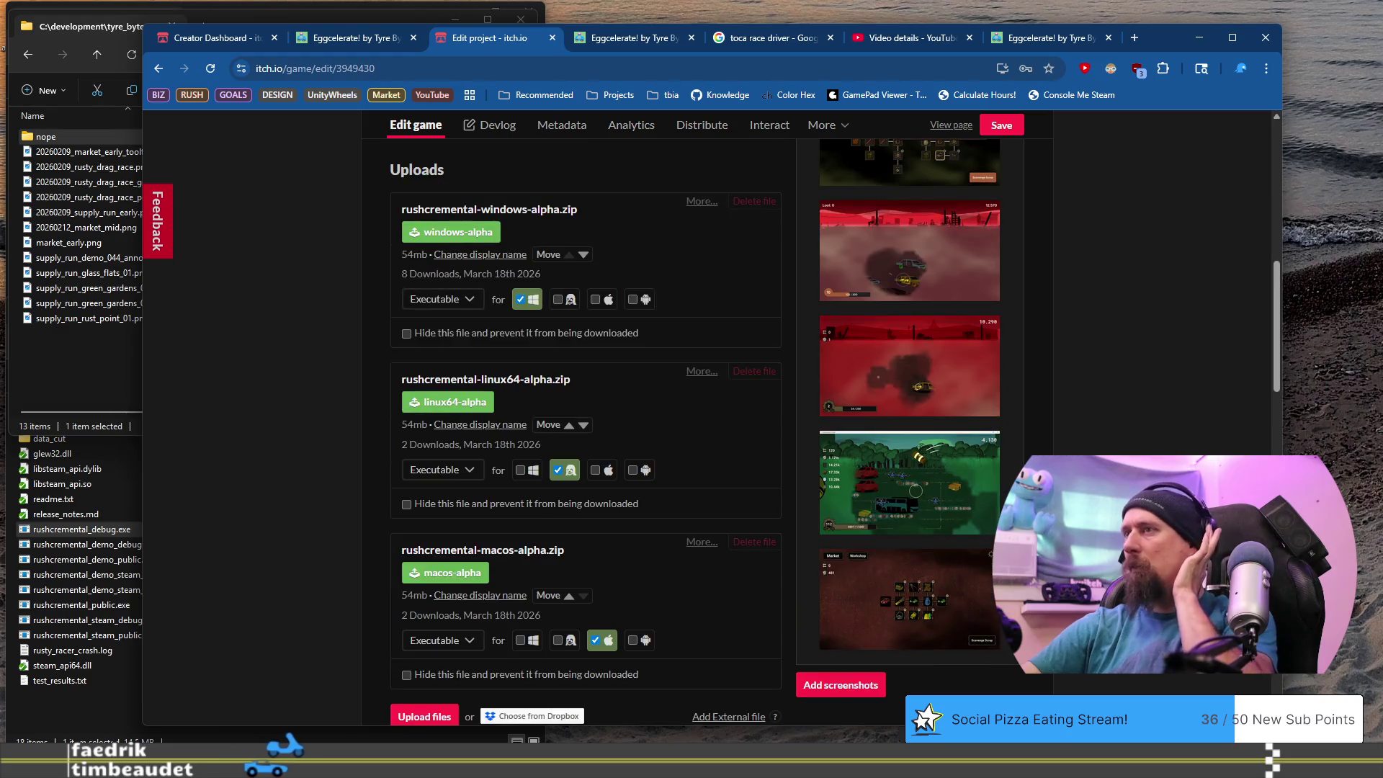
{"action": "mouse_move", "coordinate": [947, 489]}
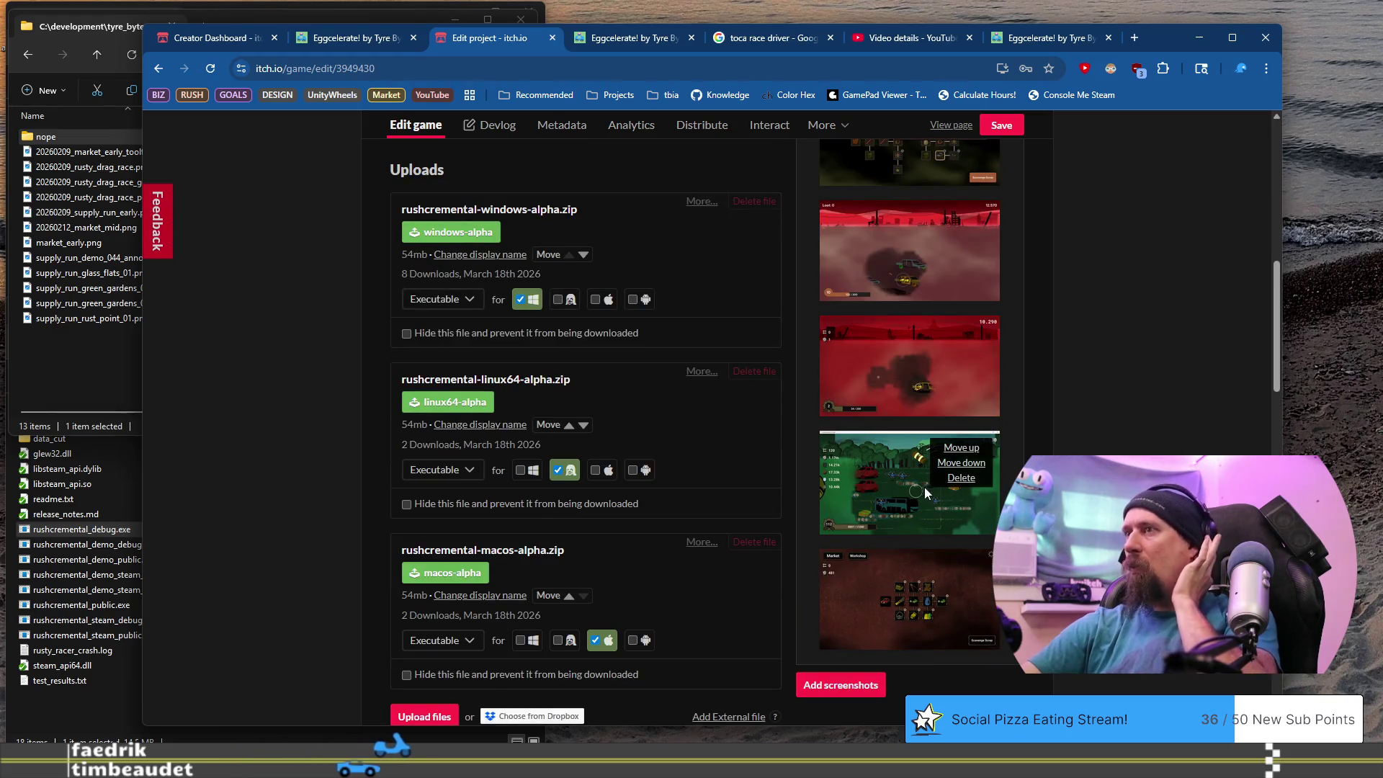
{"action": "left_click", "coordinate": [966, 483]}
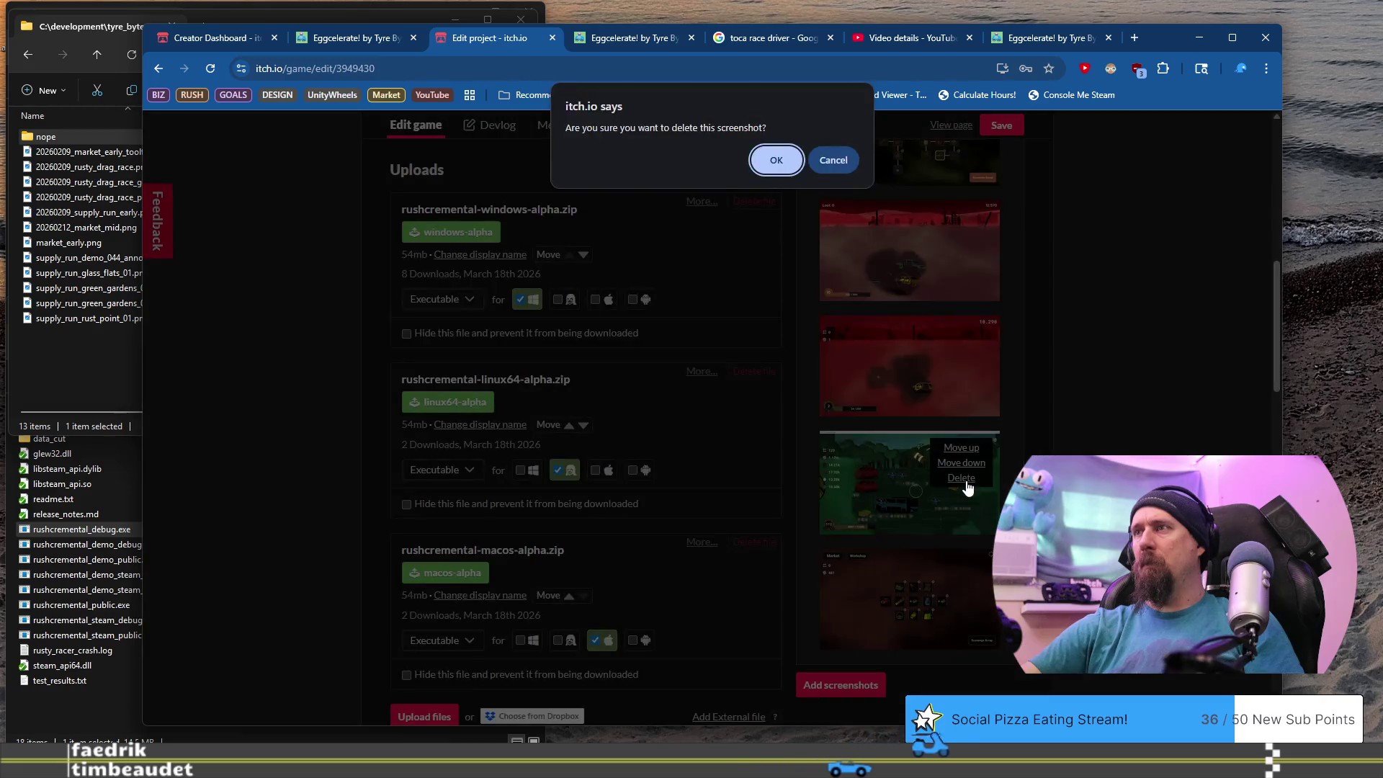
{"action": "left_click", "coordinate": [776, 161]}
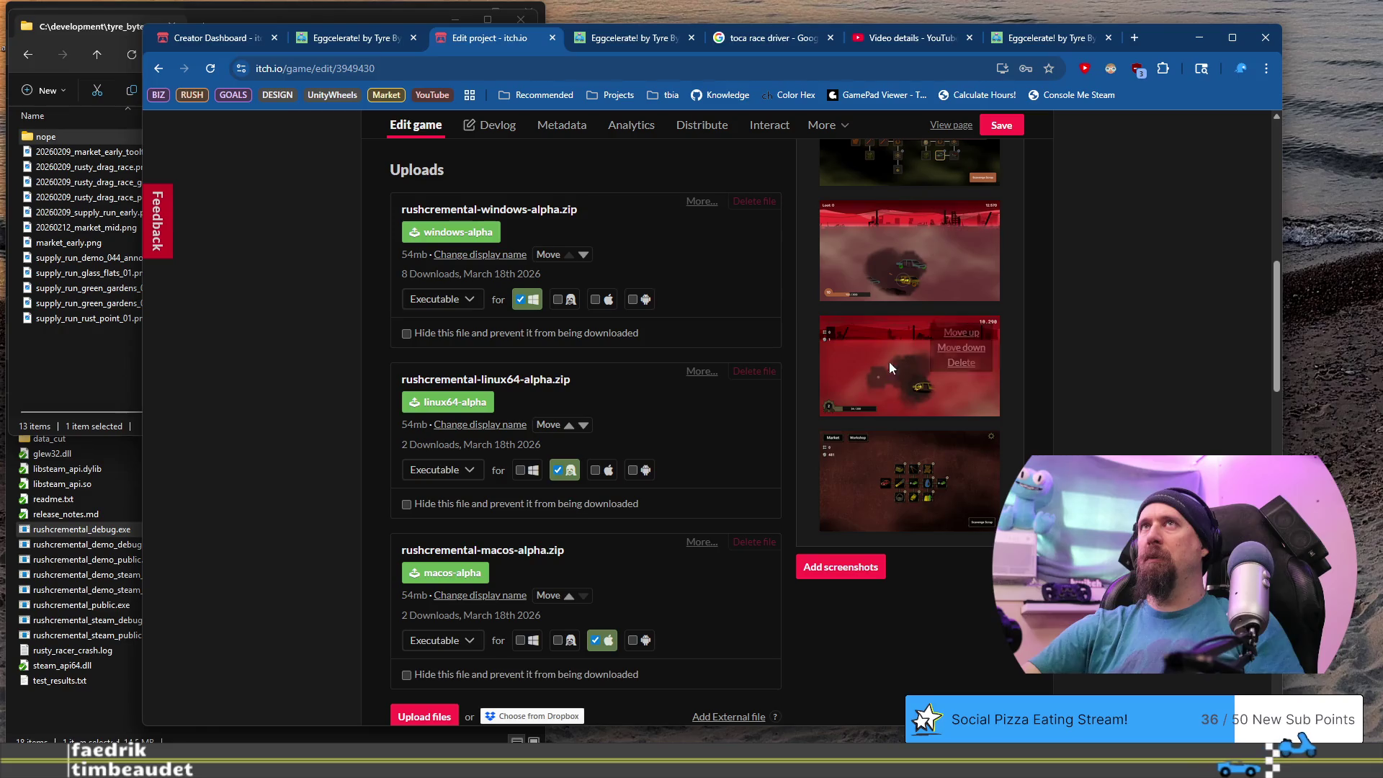
{"action": "mouse_move", "coordinate": [982, 364]}
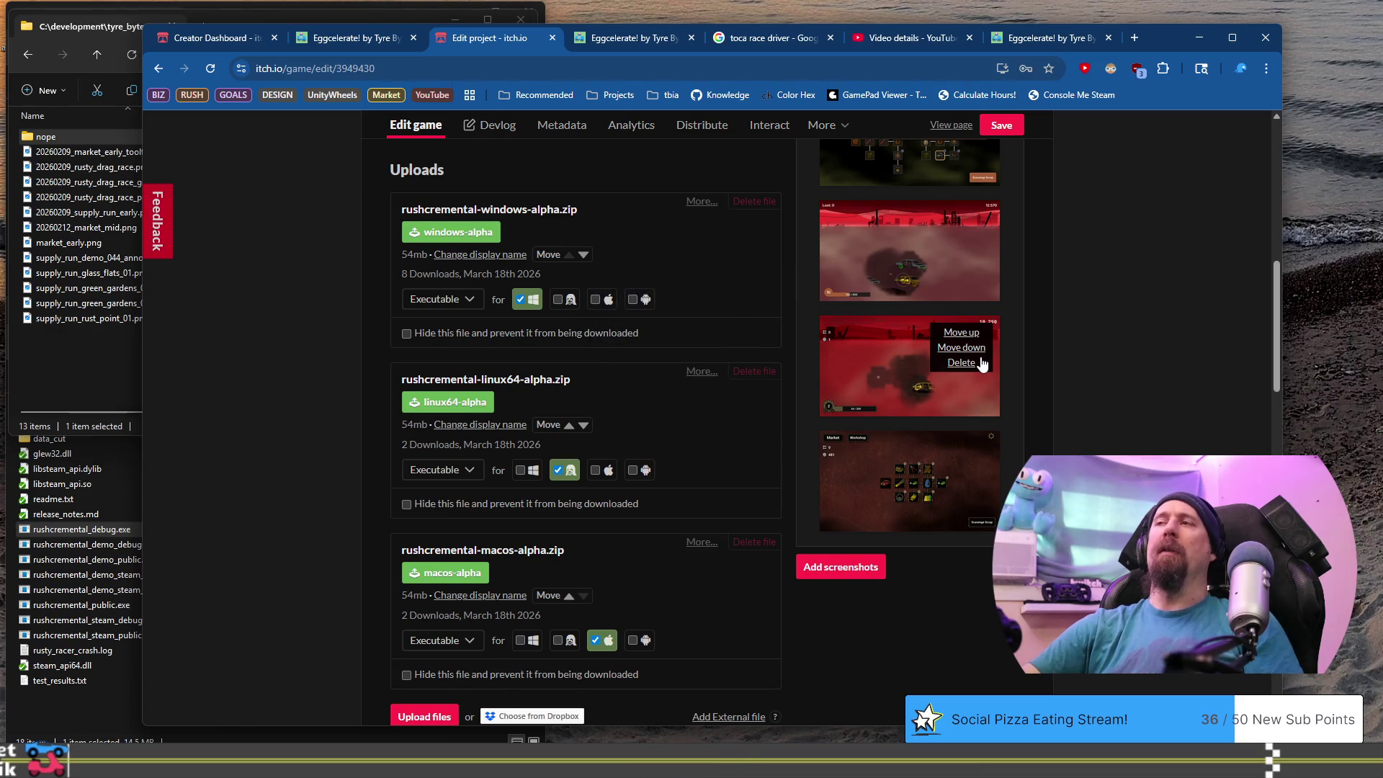
{"action": "scroll", "coordinate": [987, 599], "scroll_direction": "up", "scroll_amount": 2}
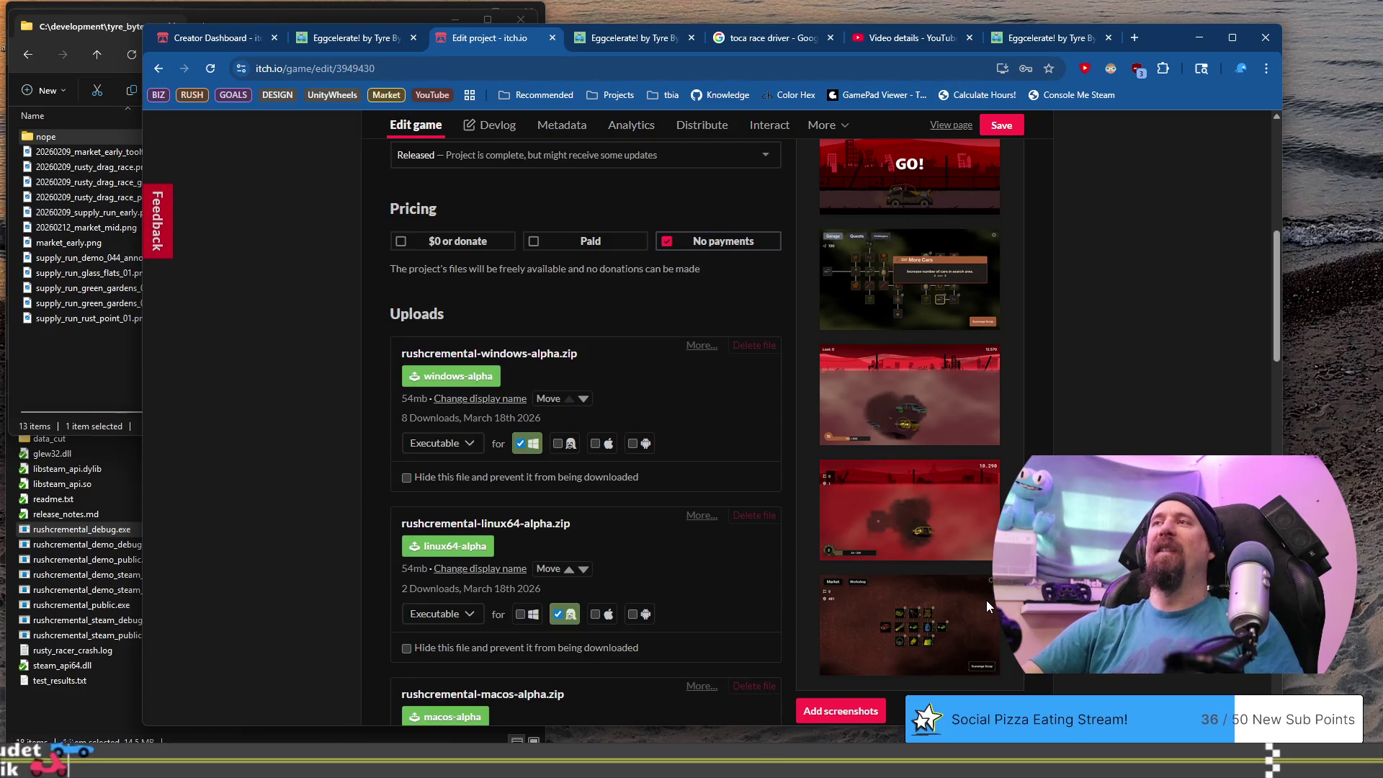
{"action": "scroll", "coordinate": [583, 432], "scroll_direction": "up", "scroll_amount": 1}
{"action": "scroll", "coordinate": [583, 432], "scroll_direction": "down", "scroll_amount": 2}
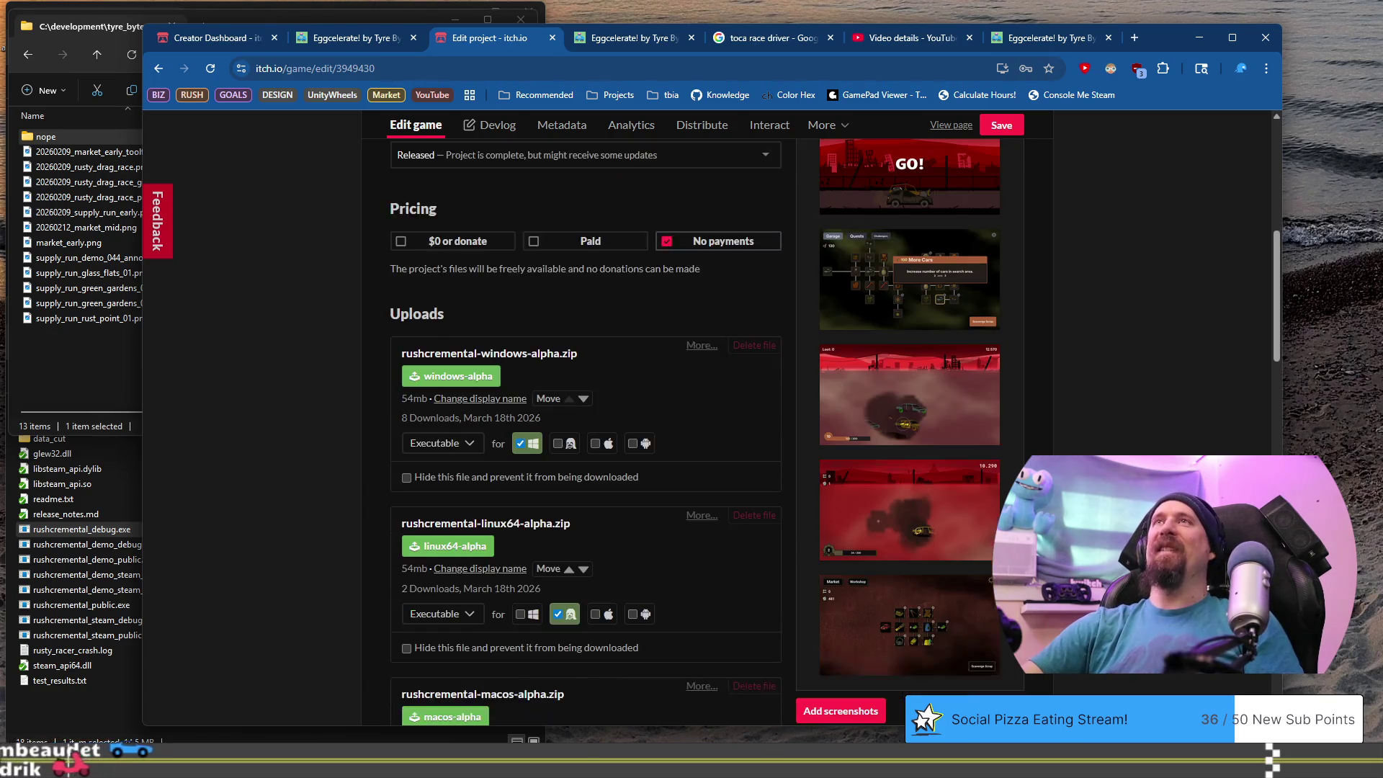